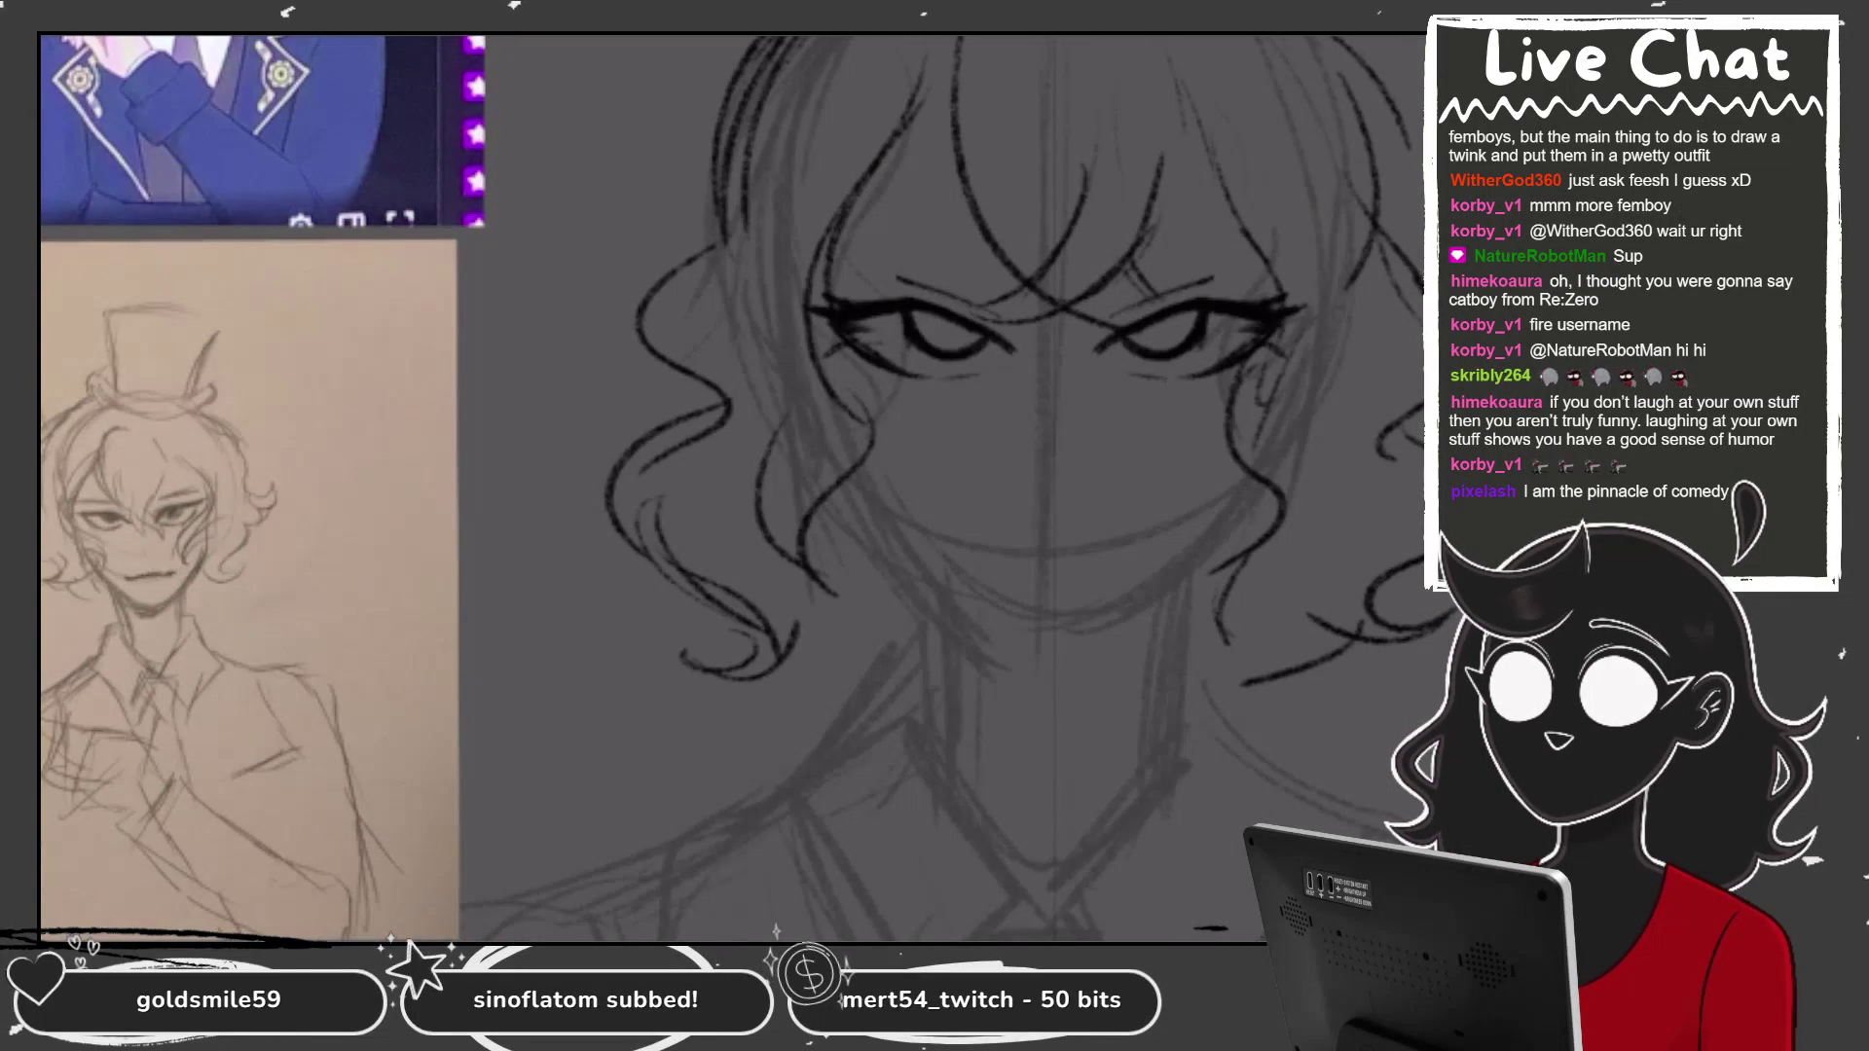
Ink mirrored lash strokes around the eyes and a mouth line below the nose.
left_click_drag(1133, 371, 1180, 374)
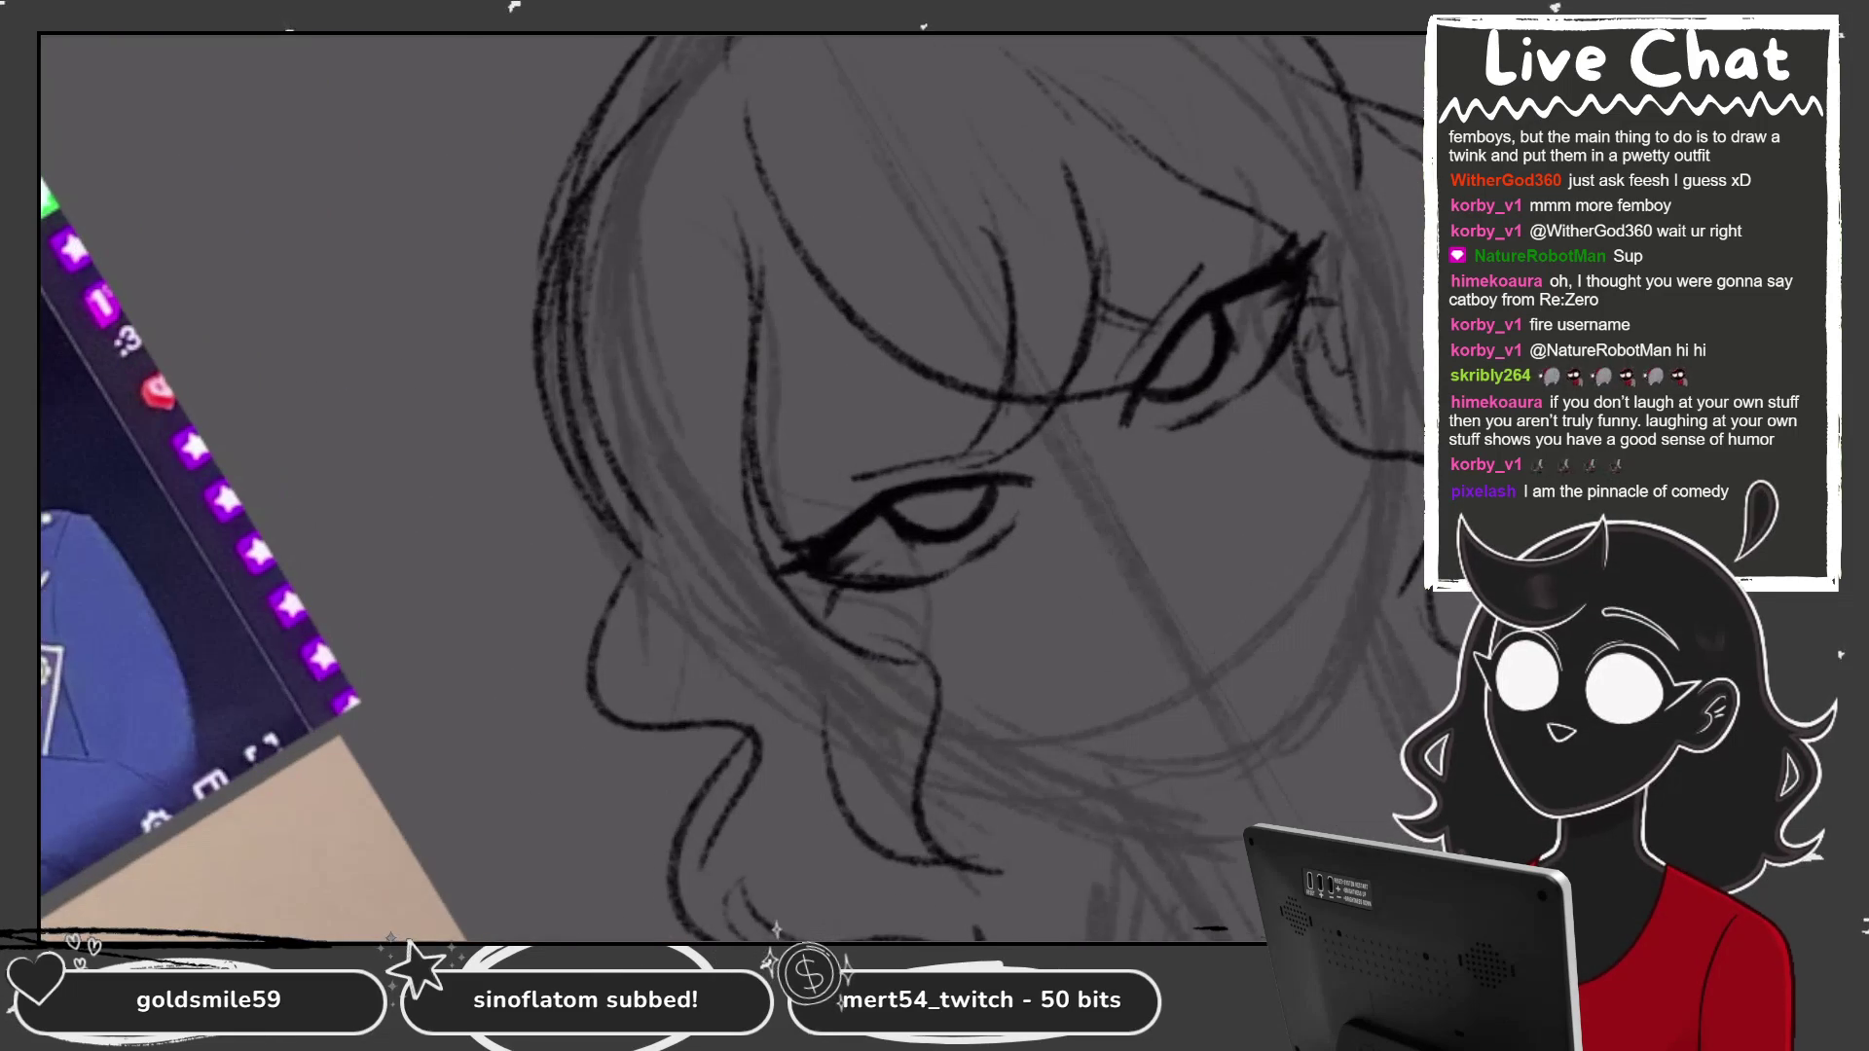
left_click_drag(1203, 422, 1163, 432)
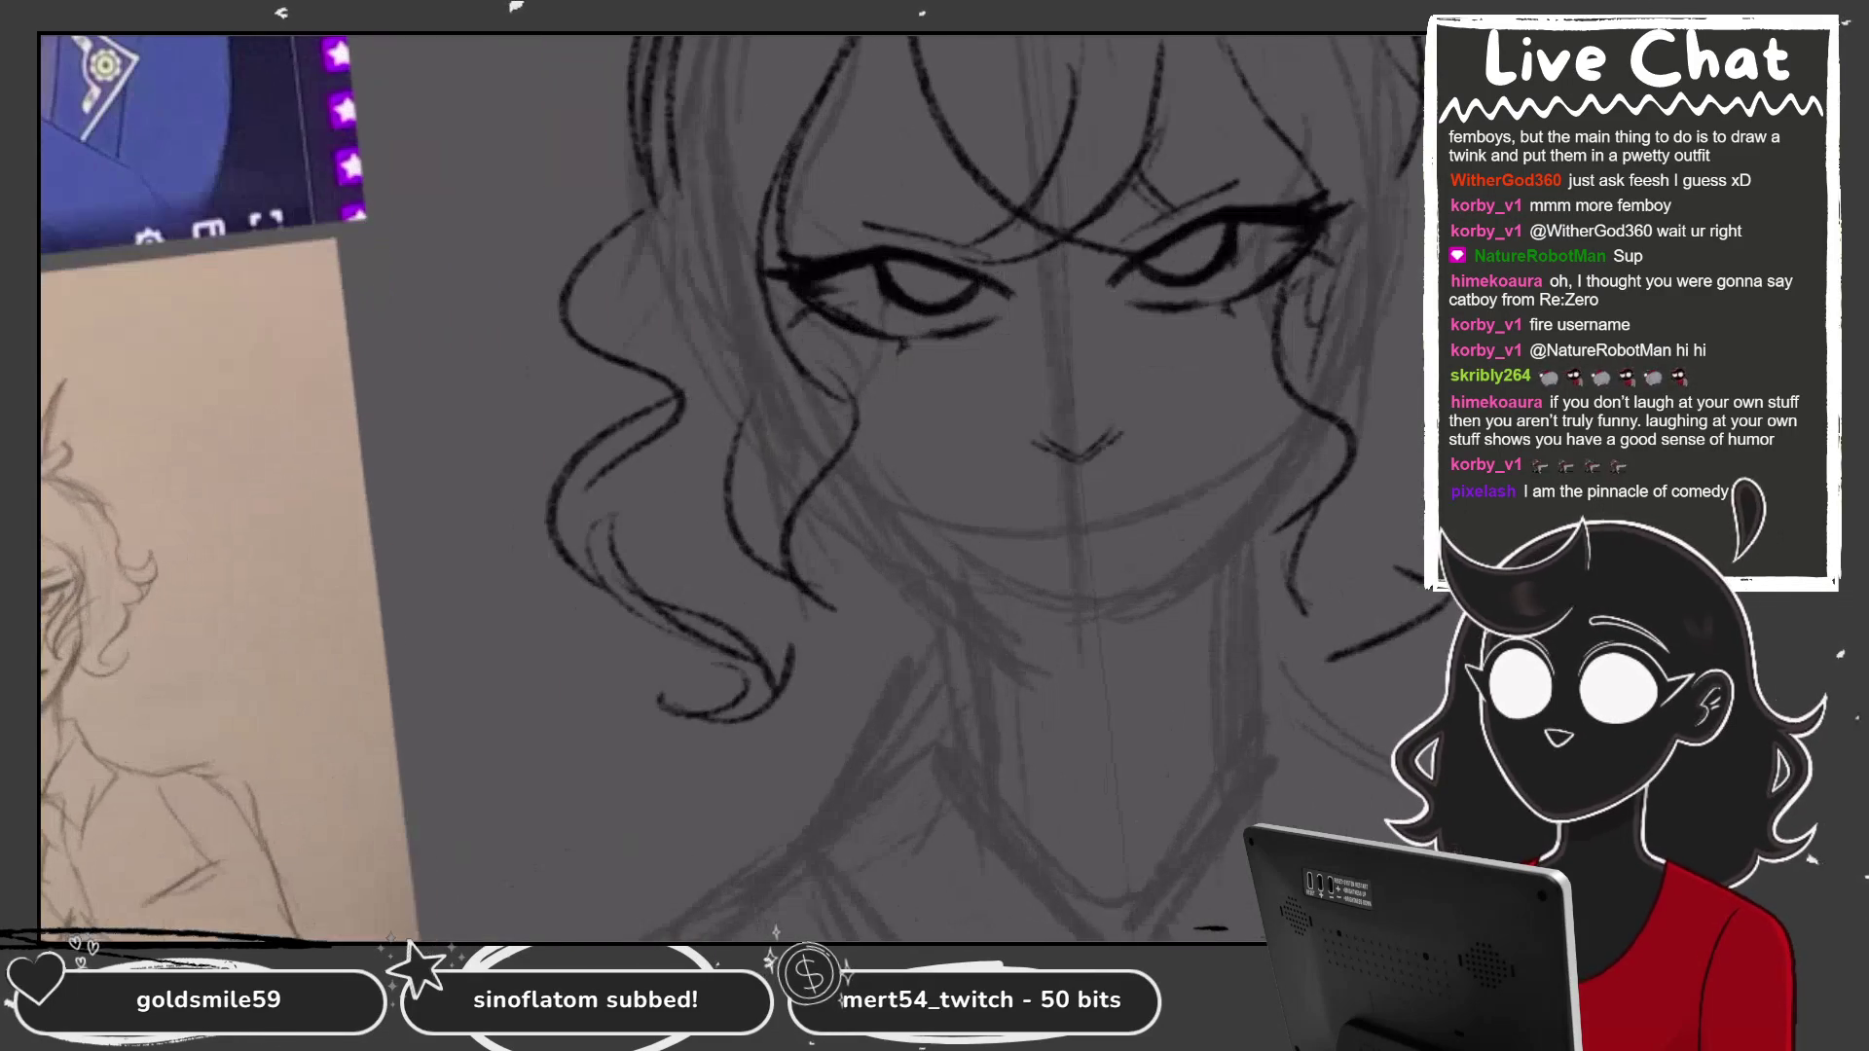
mouse_move(1030, 454)
left_mouse_down()
mouse_move(1117, 445)
mouse_move(1105, 457)
left_mouse_up()
Ink the jawline on both sides toward the chin, undoing the misplaced chin strokes.
left_click_drag(842, 467, 900, 553)
left_click_drag(1305, 443, 1277, 501)
left_click_drag(843, 475, 938, 568)
left_click_drag(1312, 432, 1244, 535)
left_click_drag(857, 475, 997, 606)
left_click_drag(1303, 405, 1203, 567)
left_click_drag(1269, 493, 1159, 602)
left_click_drag(964, 576, 1080, 633)
mouse_move(1183, 584)
left_mouse_down()
mouse_move(998, 633)
mouse_move(1197, 595)
mouse_move(1194, 560)
mouse_move(968, 608)
left_mouse_up()
key("ctrl+z")
key("ctrl+z")
key("ctrl+z")
left_click_drag(1255, 501, 915, 574)
key("ctrl+z")
key("ctrl+z")
key("ctrl+z")
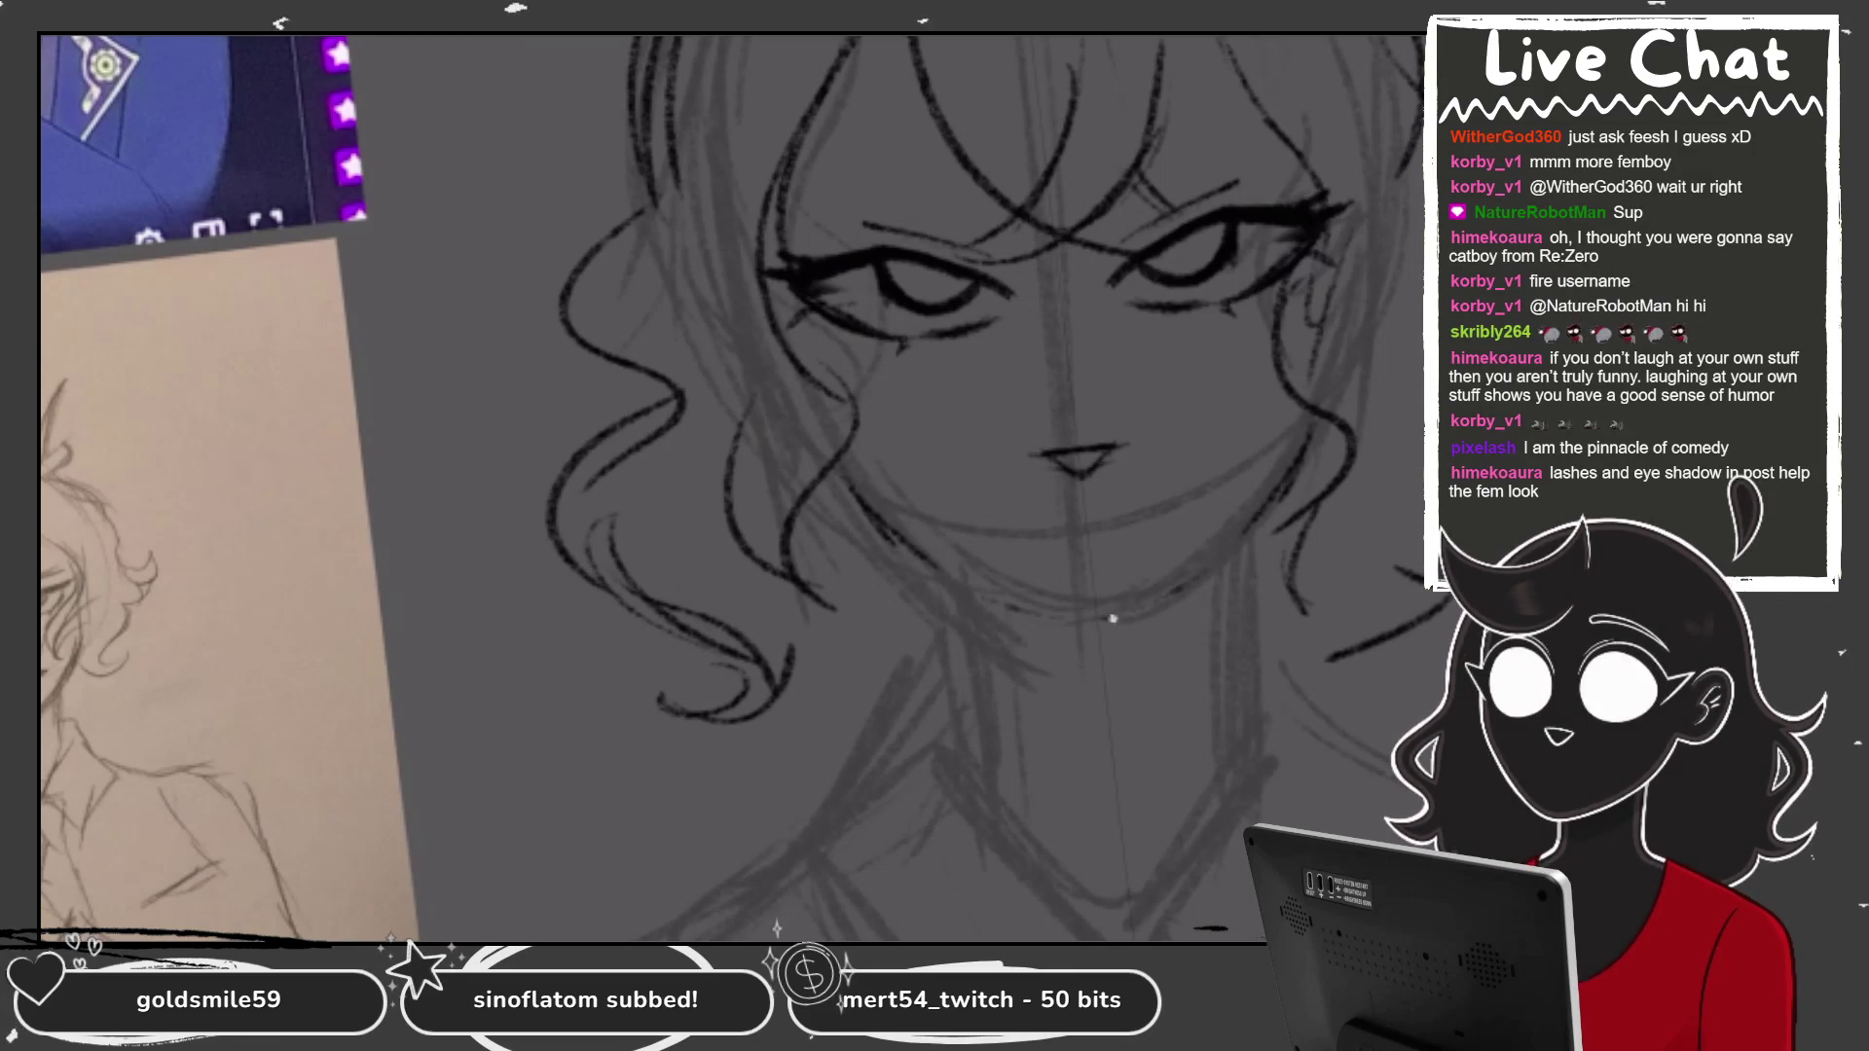
Redraw both jaw lines down so they close at the chin.
left_click_drag(1266, 506, 906, 584)
left_click_drag(847, 472, 1012, 594)
left_click_drag(1310, 419, 1168, 584)
left_click_drag(1013, 575, 1188, 584)
left_click_drag(871, 492, 1090, 613)
left_click_drag(1290, 443, 1168, 574)
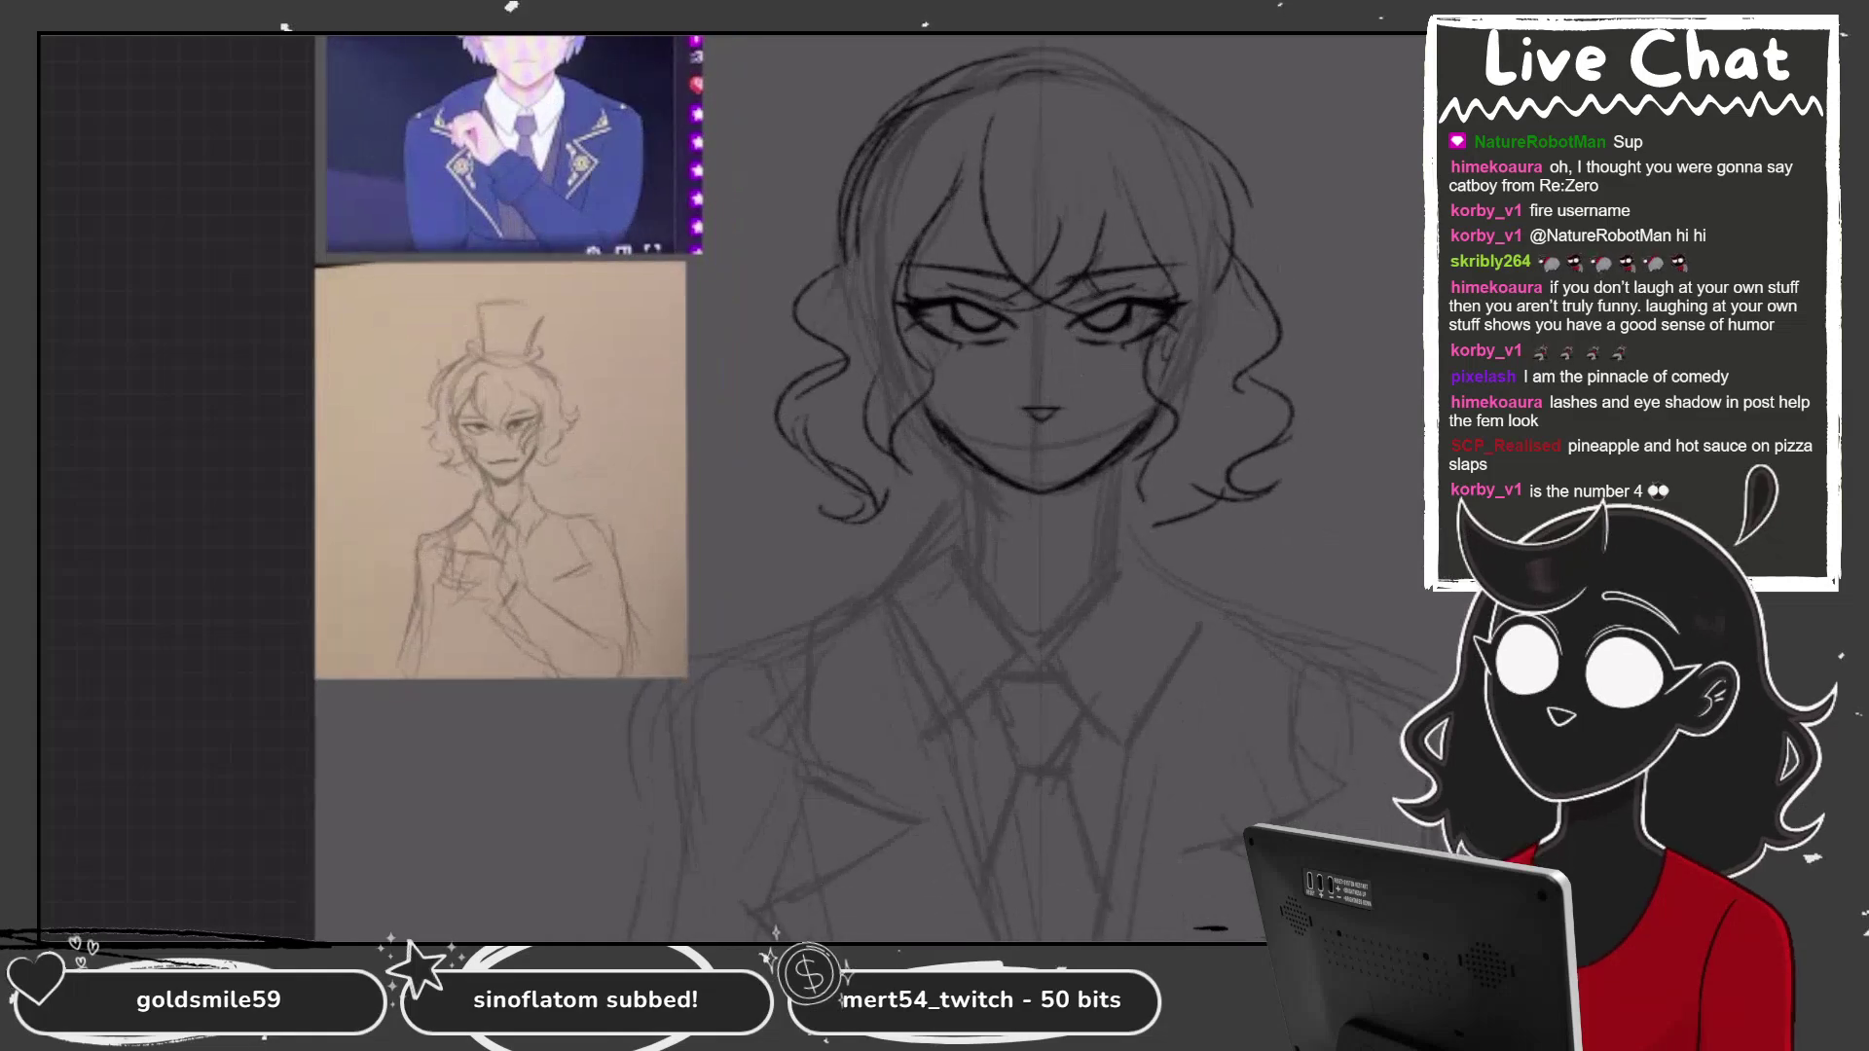
Darken the jaw lines on both sides and sharpen the chin into a V.
left_click_drag(934, 482, 945, 581)
key("ctrl+z")
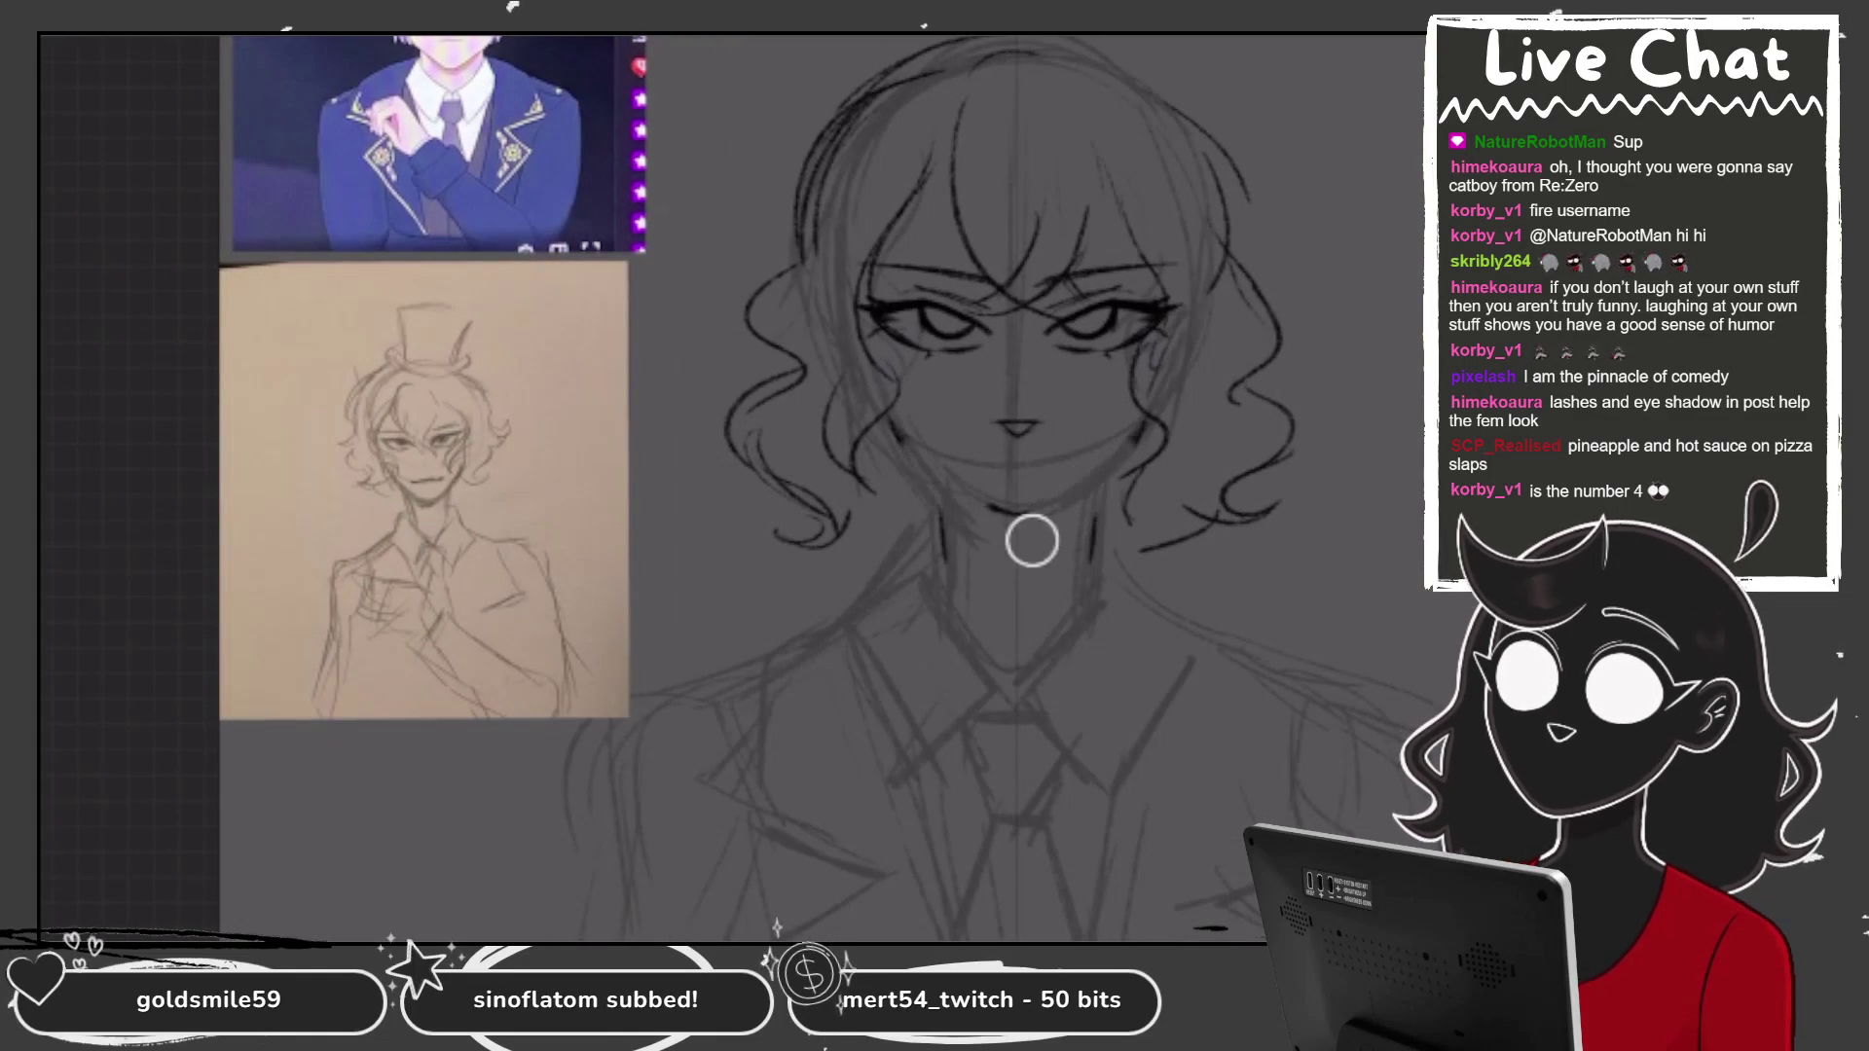
mouse_move(908, 443)
left_mouse_down()
mouse_move(910, 473)
mouse_move(991, 530)
left_mouse_up()
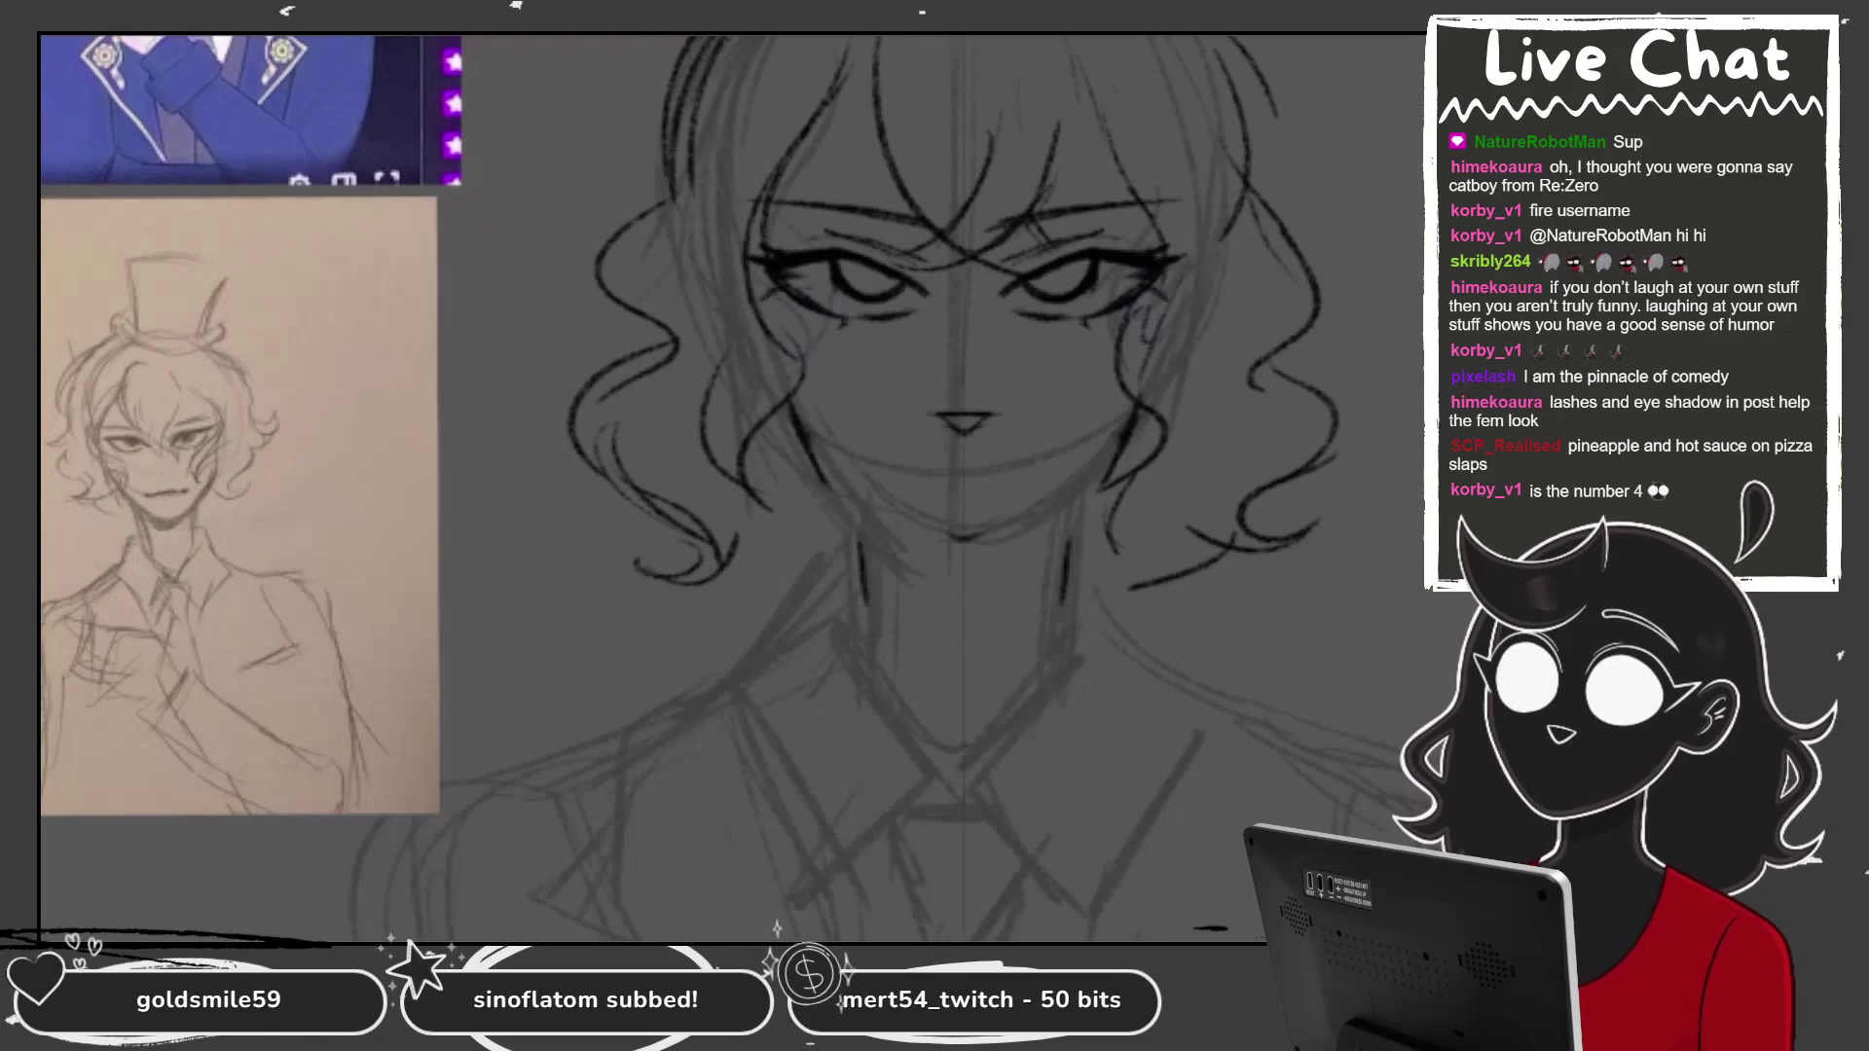
left_click_drag(793, 438, 915, 550)
left_click_drag(828, 477, 949, 569)
left_click_drag(800, 428, 964, 572)
mouse_move(891, 522)
left_mouse_down()
mouse_move(962, 565)
mouse_move(885, 607)
mouse_move(886, 652)
left_mouse_up()
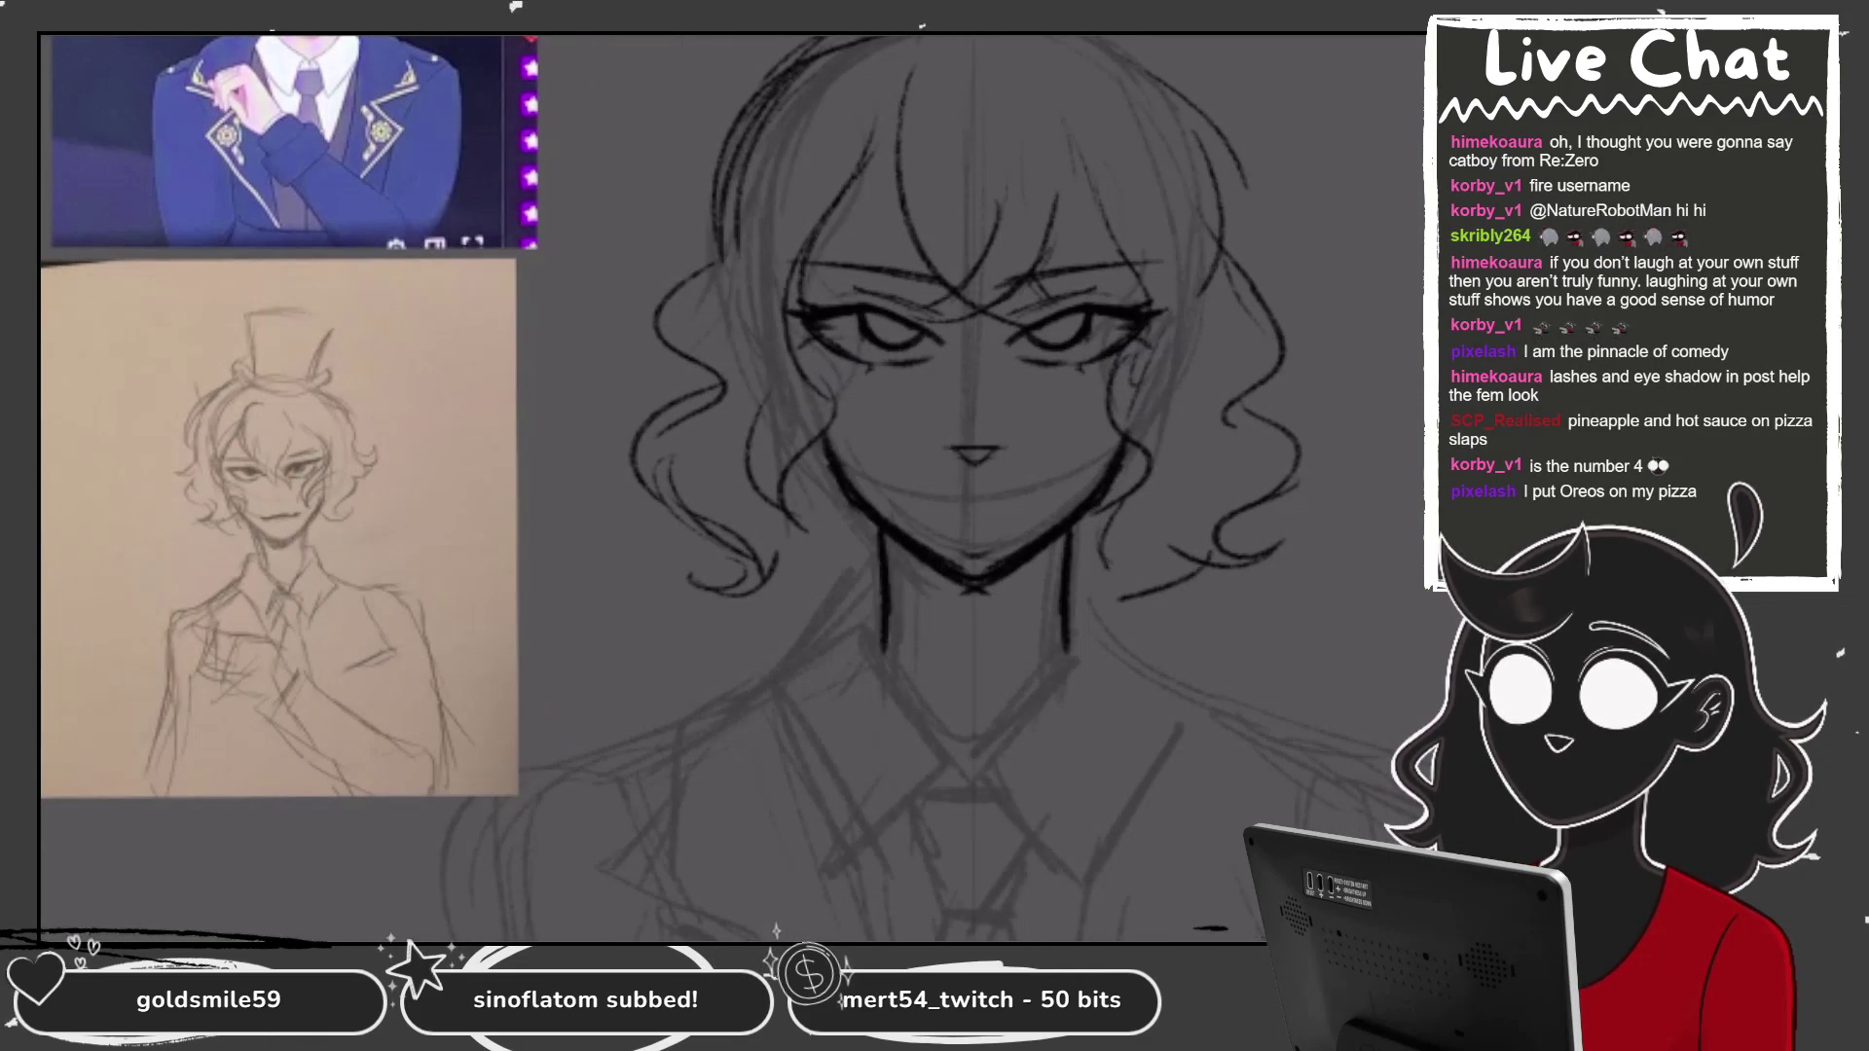
Re-ink both neck lines below the jaw and the collar V at the neck base.
left_click_drag(1060, 590, 1061, 654)
left_click_drag(891, 590, 892, 655)
left_click_drag(1059, 534, 1061, 625)
left_click_drag(889, 534, 890, 627)
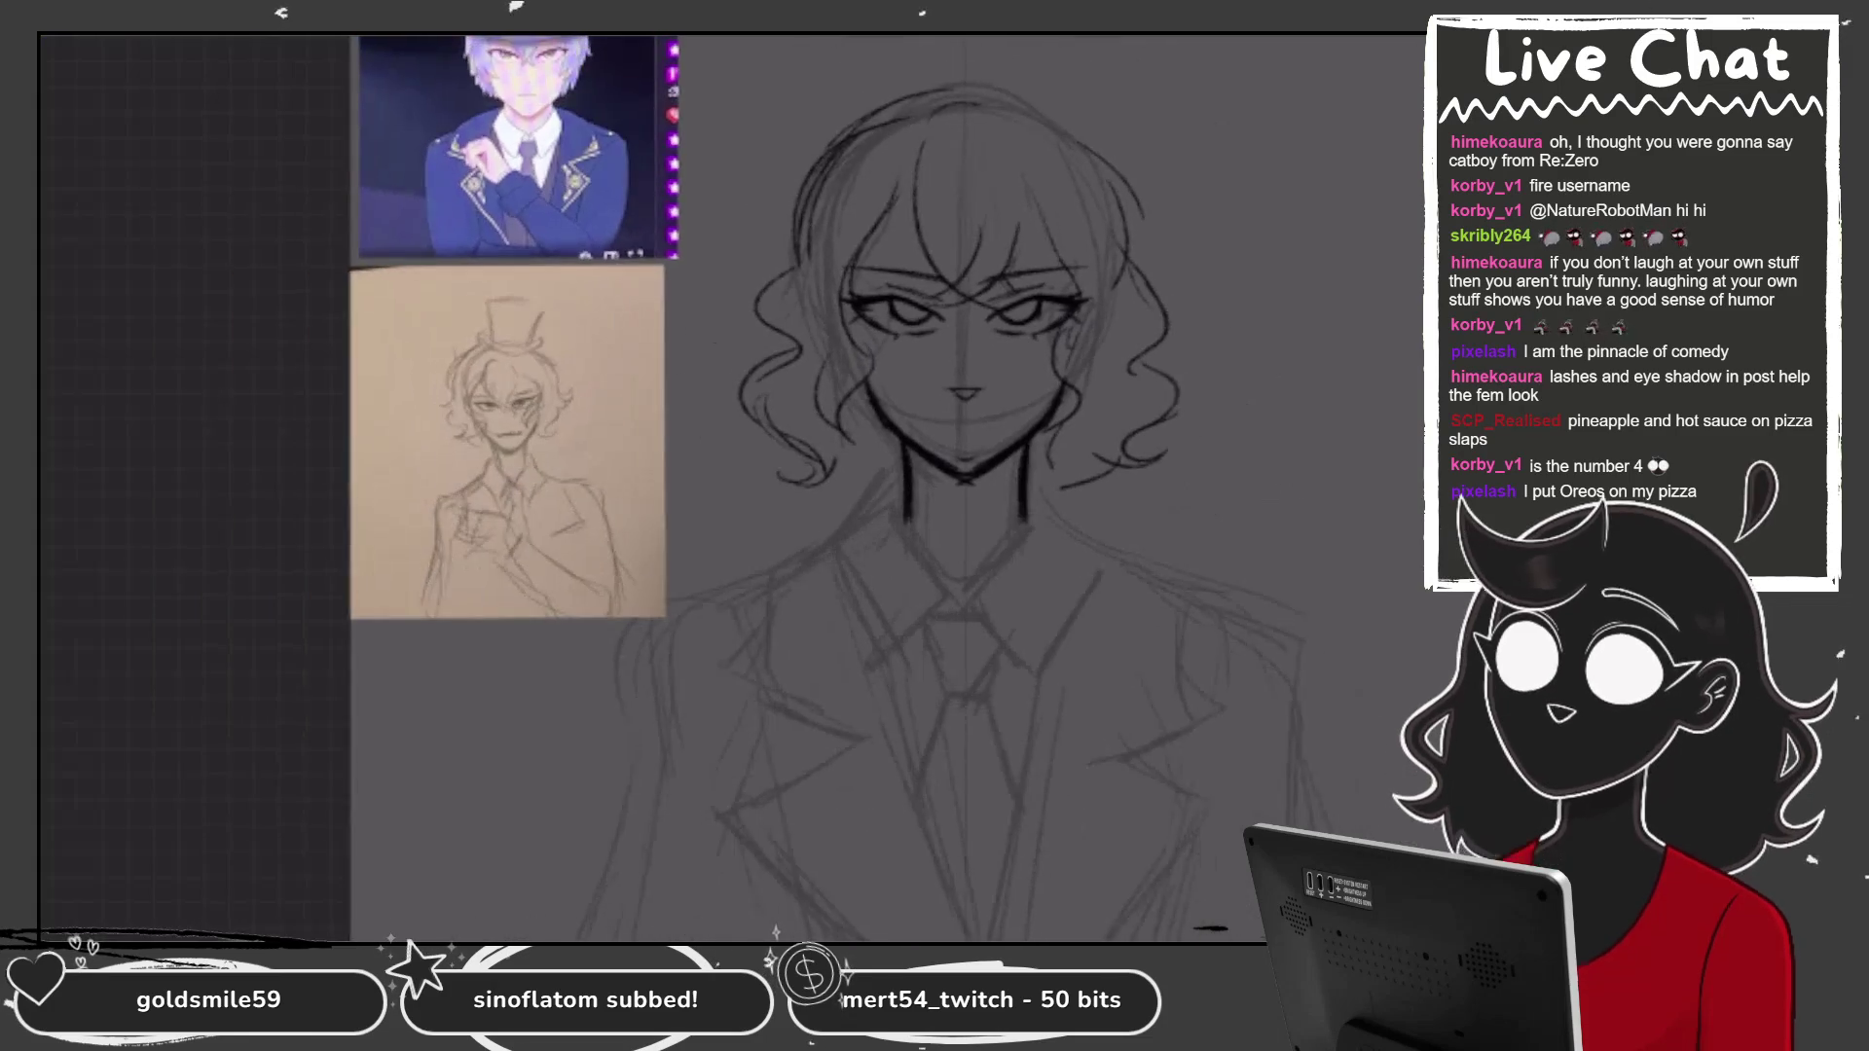
left_click_drag(879, 494, 929, 532)
left_click_drag(1019, 493, 970, 531)
left_click_drag(882, 485, 920, 526)
Ink the outer collar lines ending in pointed collar tips.
left_click_drag(1016, 484, 957, 534)
left_click_drag(882, 478, 938, 526)
mouse_move(1016, 482)
left_mouse_down()
mouse_move(960, 526)
mouse_move(1063, 499)
left_mouse_up()
left_click_drag(853, 479, 822, 550)
left_click_drag(1063, 500, 1086, 553)
mouse_move(830, 530)
left_mouse_down()
mouse_move(812, 557)
mouse_move(886, 642)
left_mouse_up()
left_click_drag(1086, 547, 1013, 645)
Redraw the collar as a V at the neck with inner collar edges.
left_click_drag(865, 610, 905, 672)
left_click_drag(905, 671, 944, 603)
left_click_drag(949, 604, 993, 666)
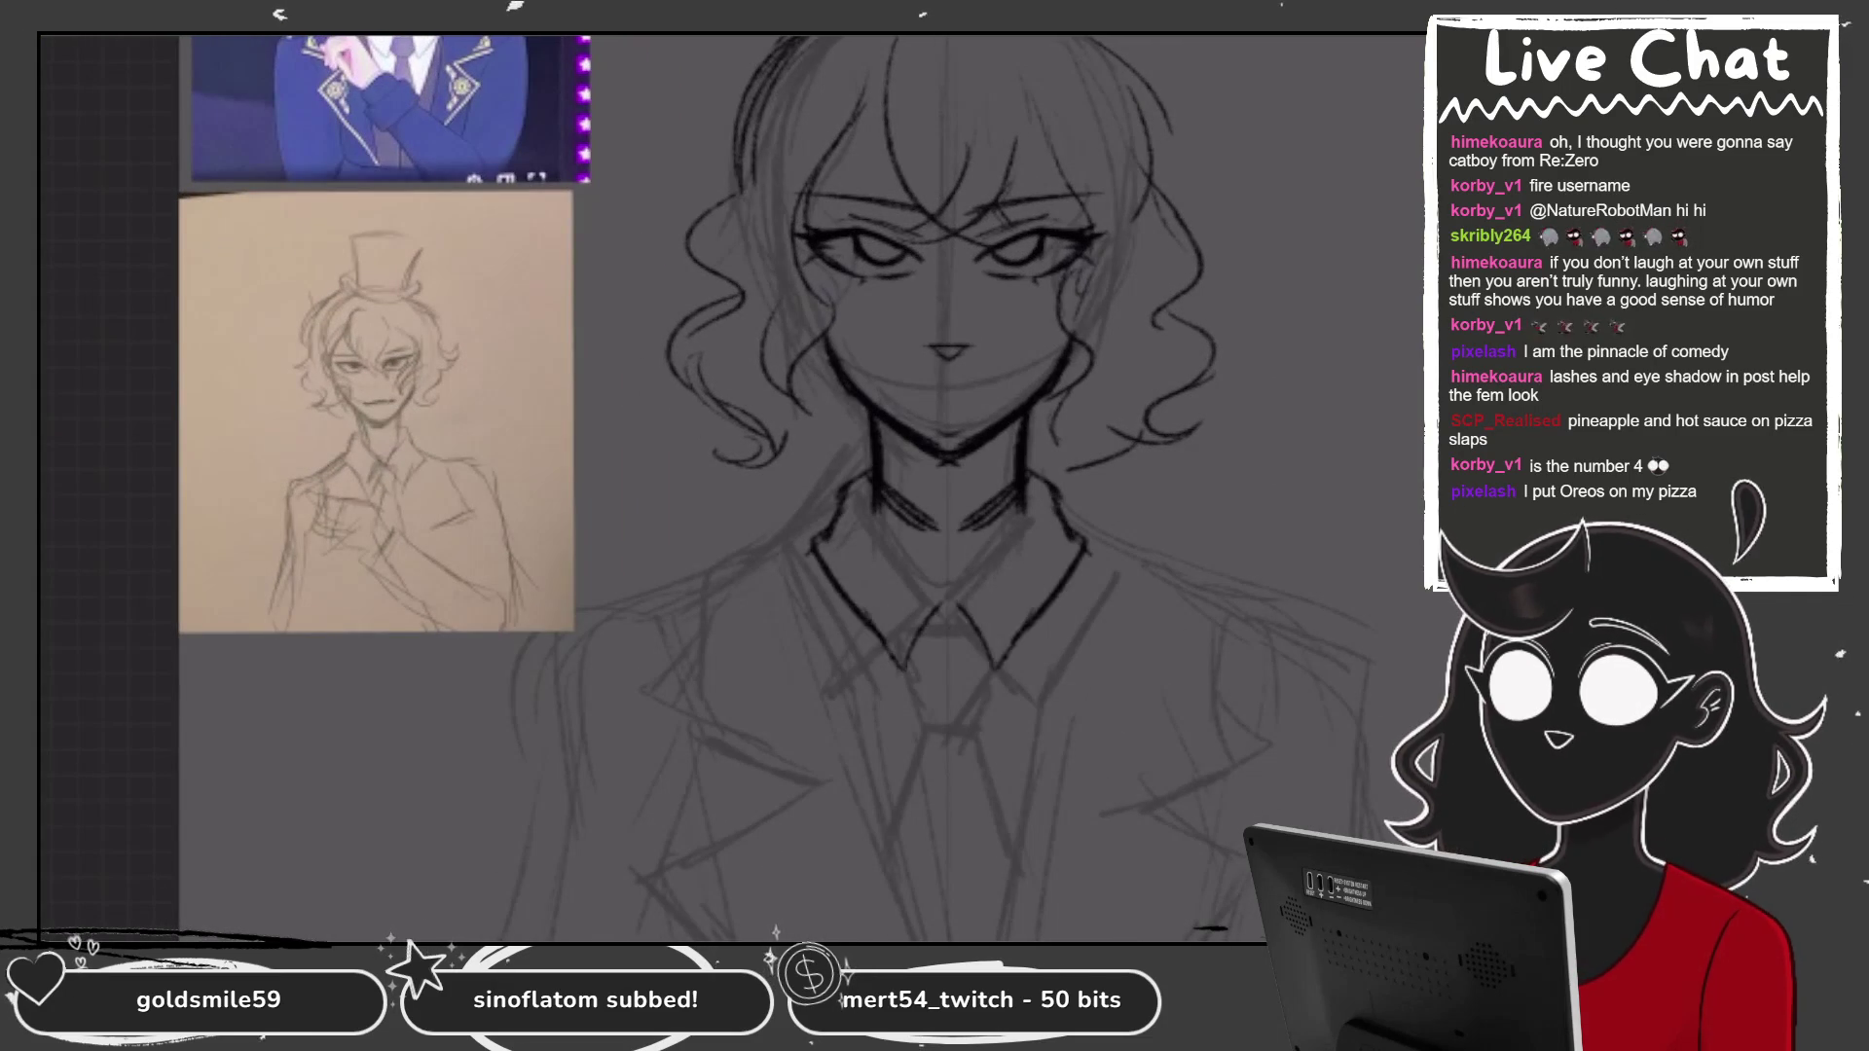
key("ctrl+z")
left_click_drag(888, 635, 940, 575)
left_click_drag(950, 574, 1013, 636)
mouse_move(941, 519)
left_mouse_down()
mouse_move(925, 545)
mouse_move(970, 553)
mouse_move(906, 589)
left_mouse_up()
left_click_drag(959, 547, 1012, 647)
left_click_drag(930, 562, 886, 646)
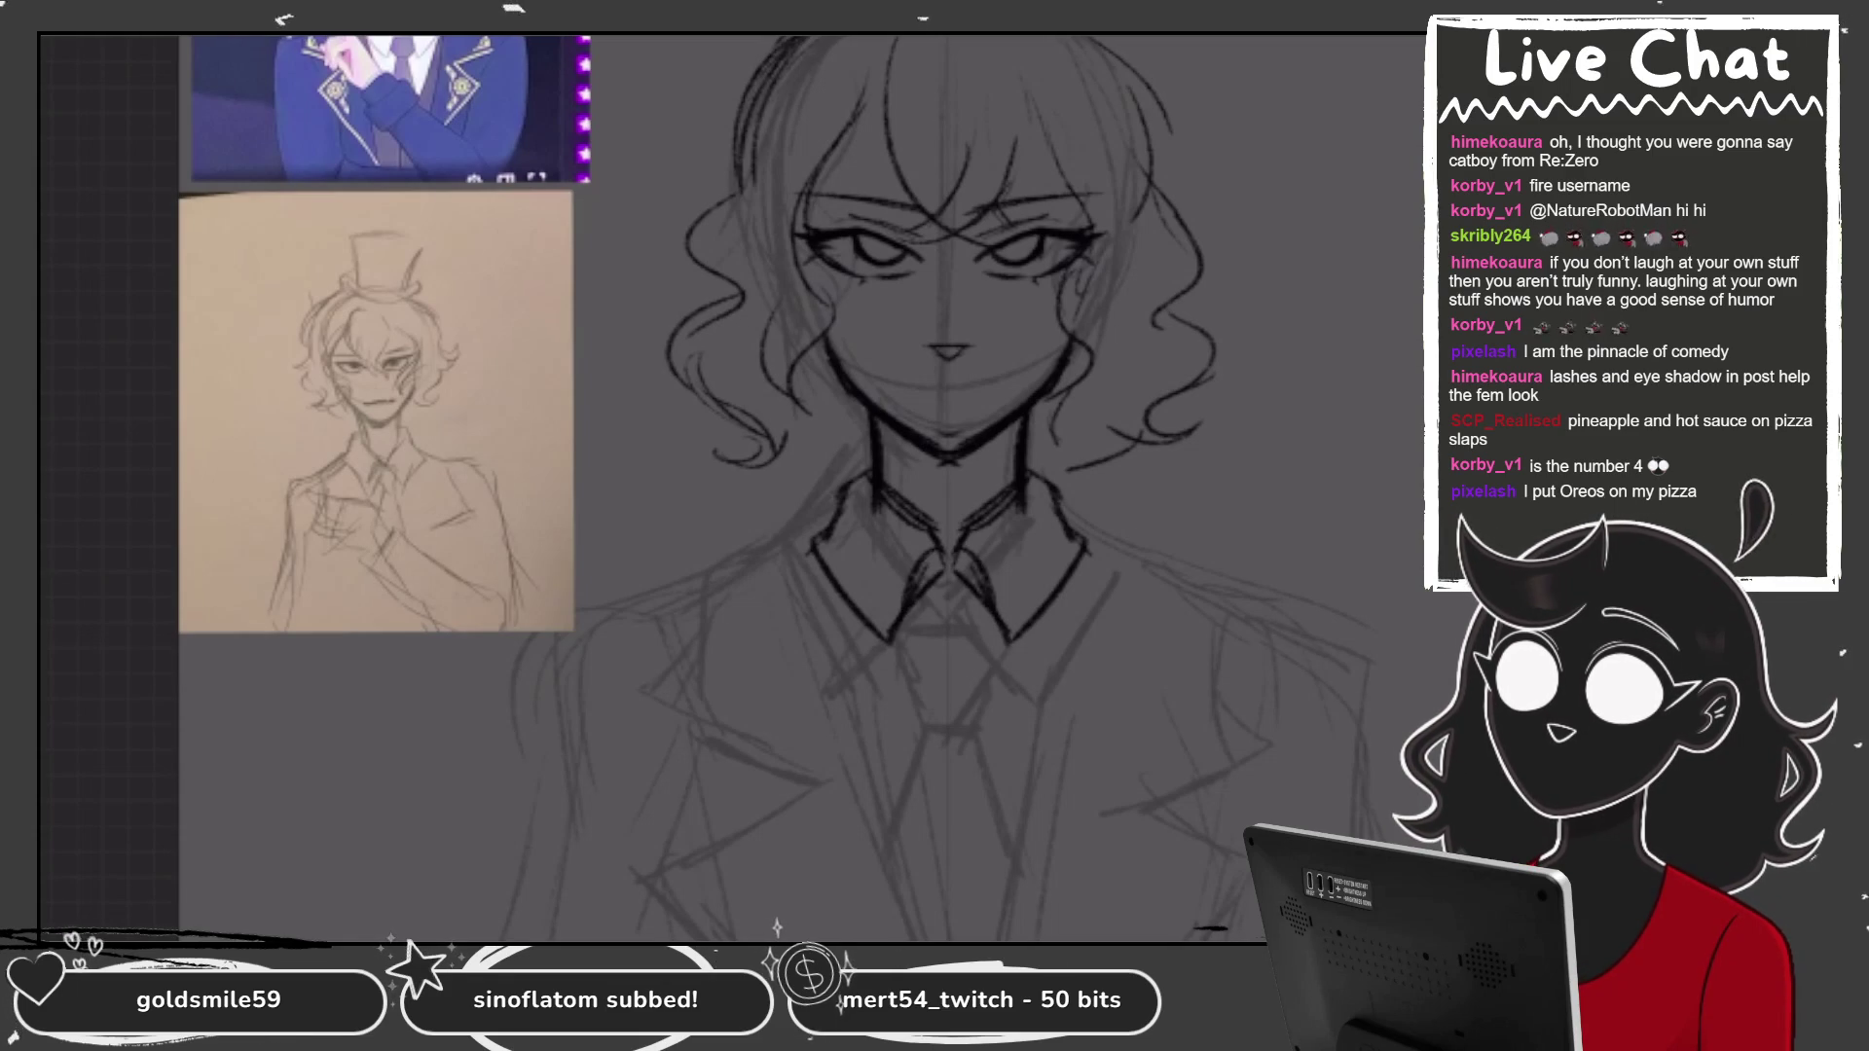
Ink the collar around the back of the neck, the shoulders and upper arms.
left_click_drag(878, 455, 828, 506)
left_click_drag(1027, 458, 1071, 506)
mouse_move(839, 498)
left_mouse_down()
mouse_move(810, 545)
mouse_move(747, 550)
left_mouse_up()
left_click_drag(1069, 511, 1151, 551)
left_click_drag(816, 518, 681, 592)
left_click_drag(1086, 521, 1219, 596)
left_click_drag(693, 580, 675, 742)
left_click_drag(1199, 580, 1220, 742)
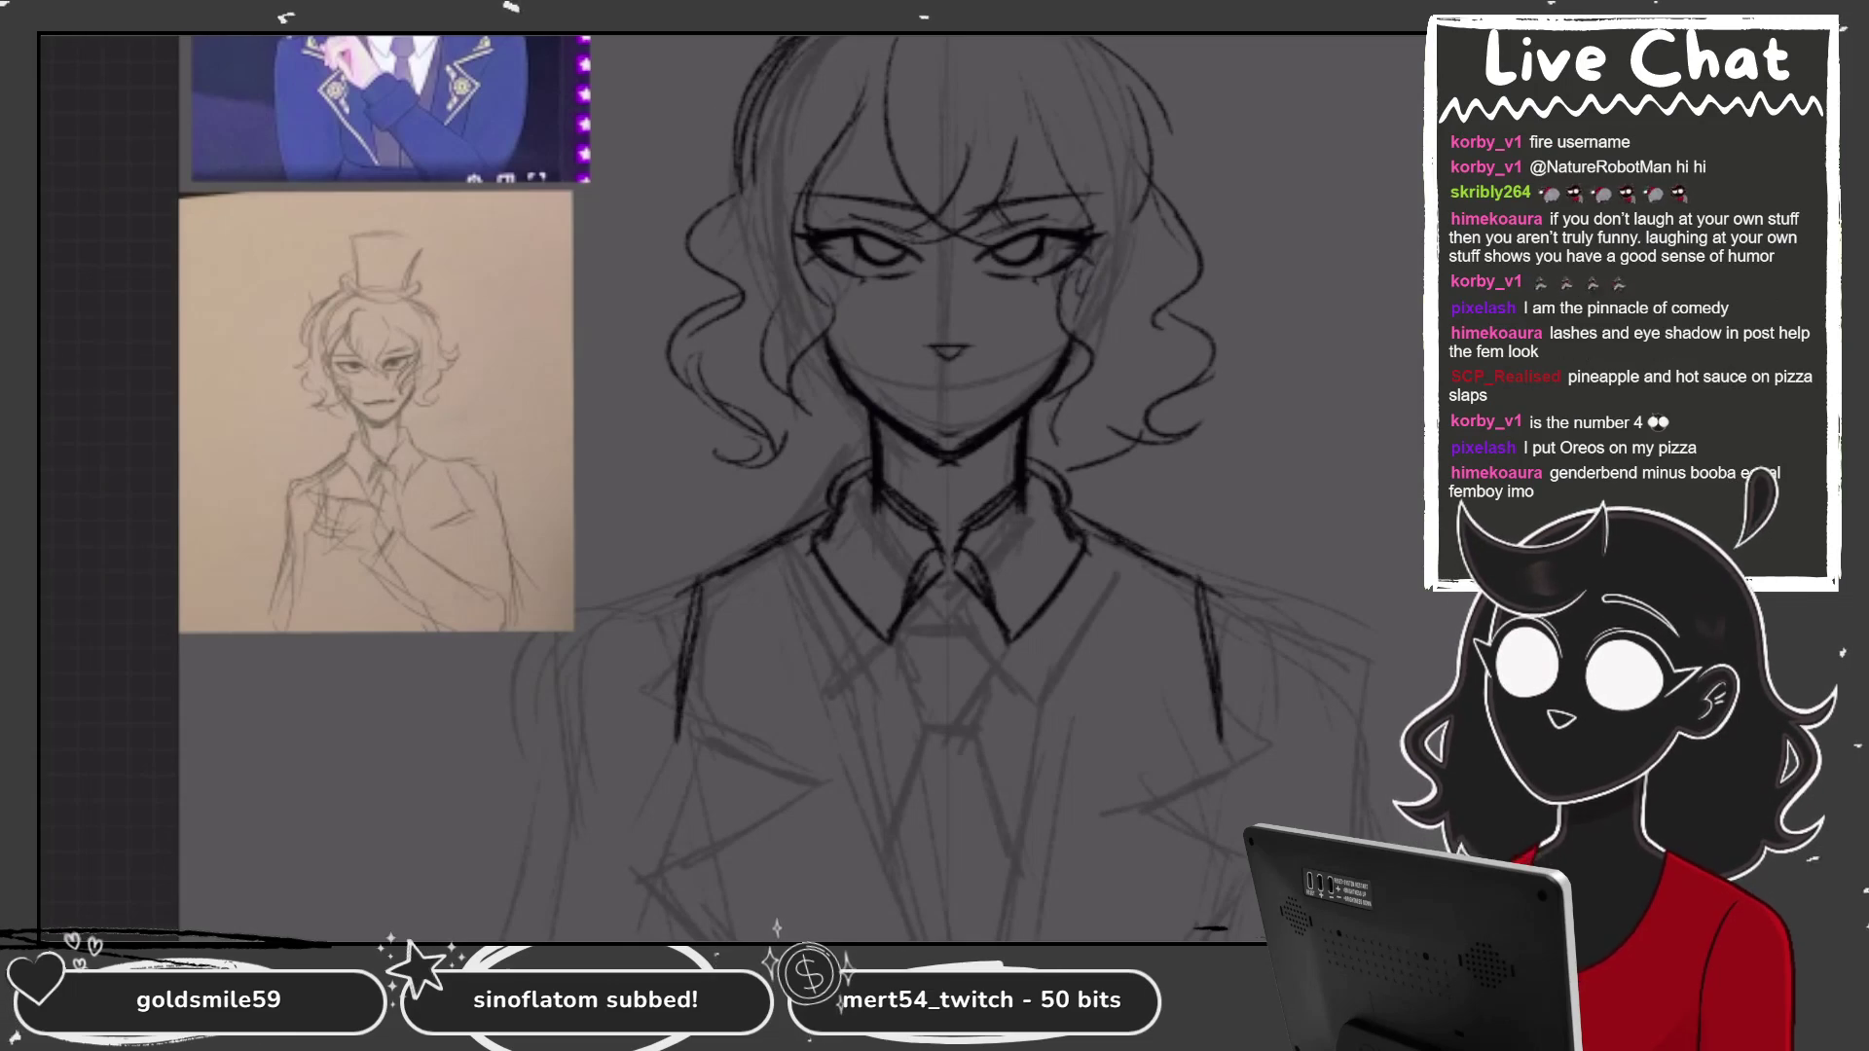
Draw the jacket shoulder lines and steeper outer jacket sides on the zoomed-out torso.
key("ctrl+minus")
mouse_move(732, 456)
left_mouse_down()
mouse_move(654, 491)
mouse_move(702, 567)
mouse_move(697, 595)
mouse_move(789, 611)
mouse_move(703, 701)
left_mouse_up()
mouse_move(654, 486)
left_mouse_down()
mouse_move(589, 516)
mouse_move(582, 726)
mouse_move(540, 886)
left_mouse_up()
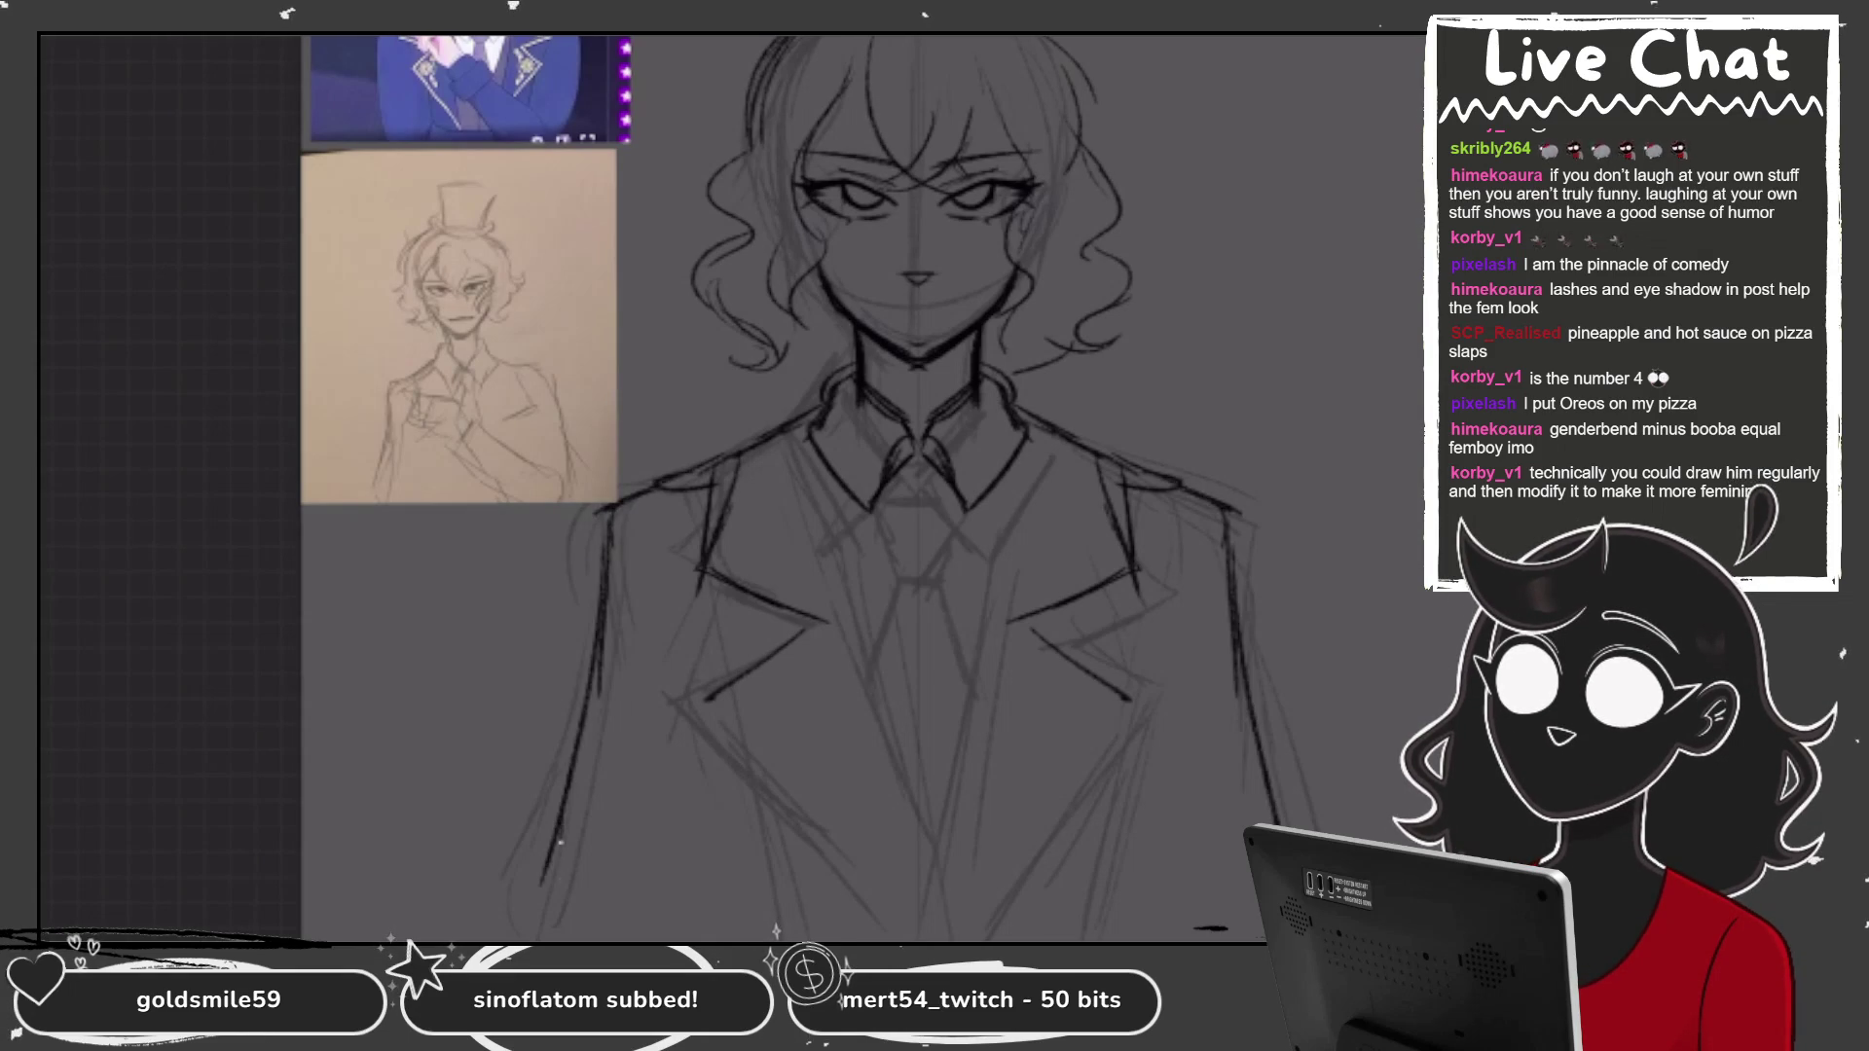
key("ctrl+z")
left_click_drag(605, 668, 589, 906)
left_click_drag(600, 828, 571, 899)
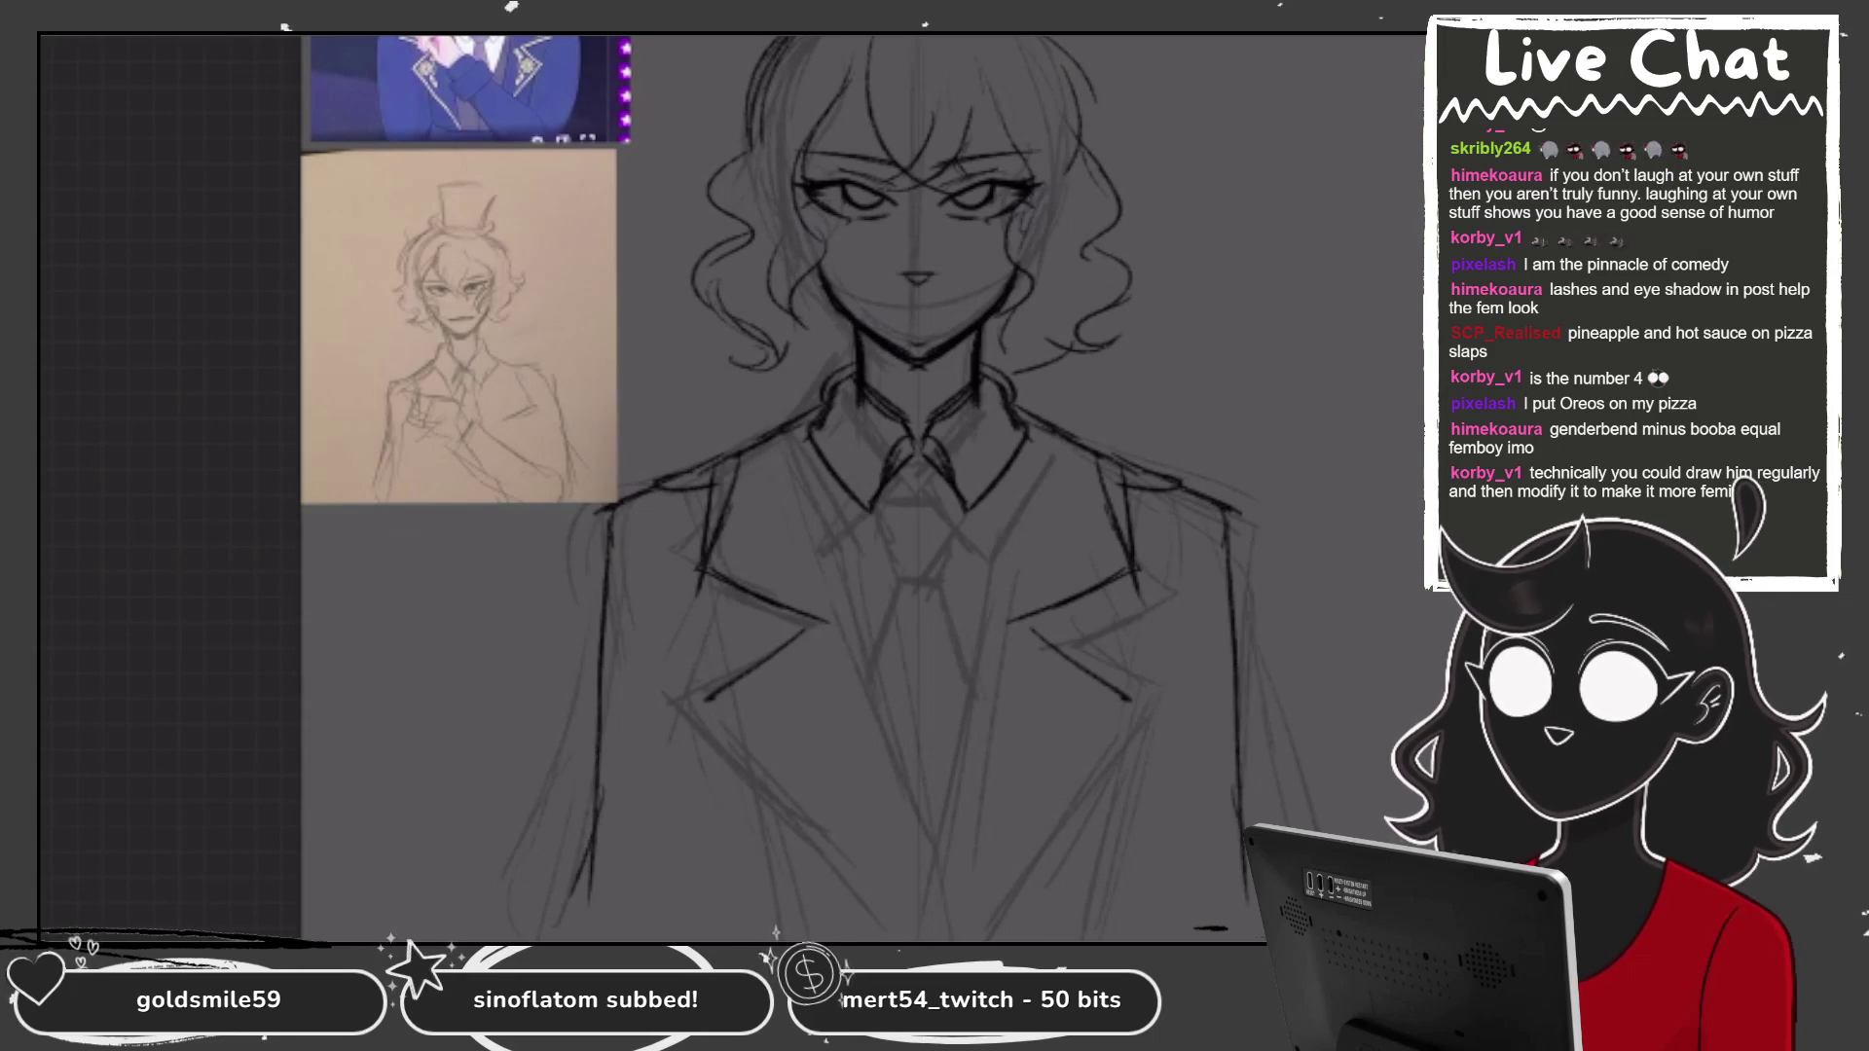
Draw the lapel edges, a V-shaped shirt front and a knotted tie ending in a point.
left_click_drag(707, 703, 856, 888)
mouse_move(813, 433)
left_mouse_down()
mouse_move(838, 623)
mouse_move(917, 856)
left_mouse_up()
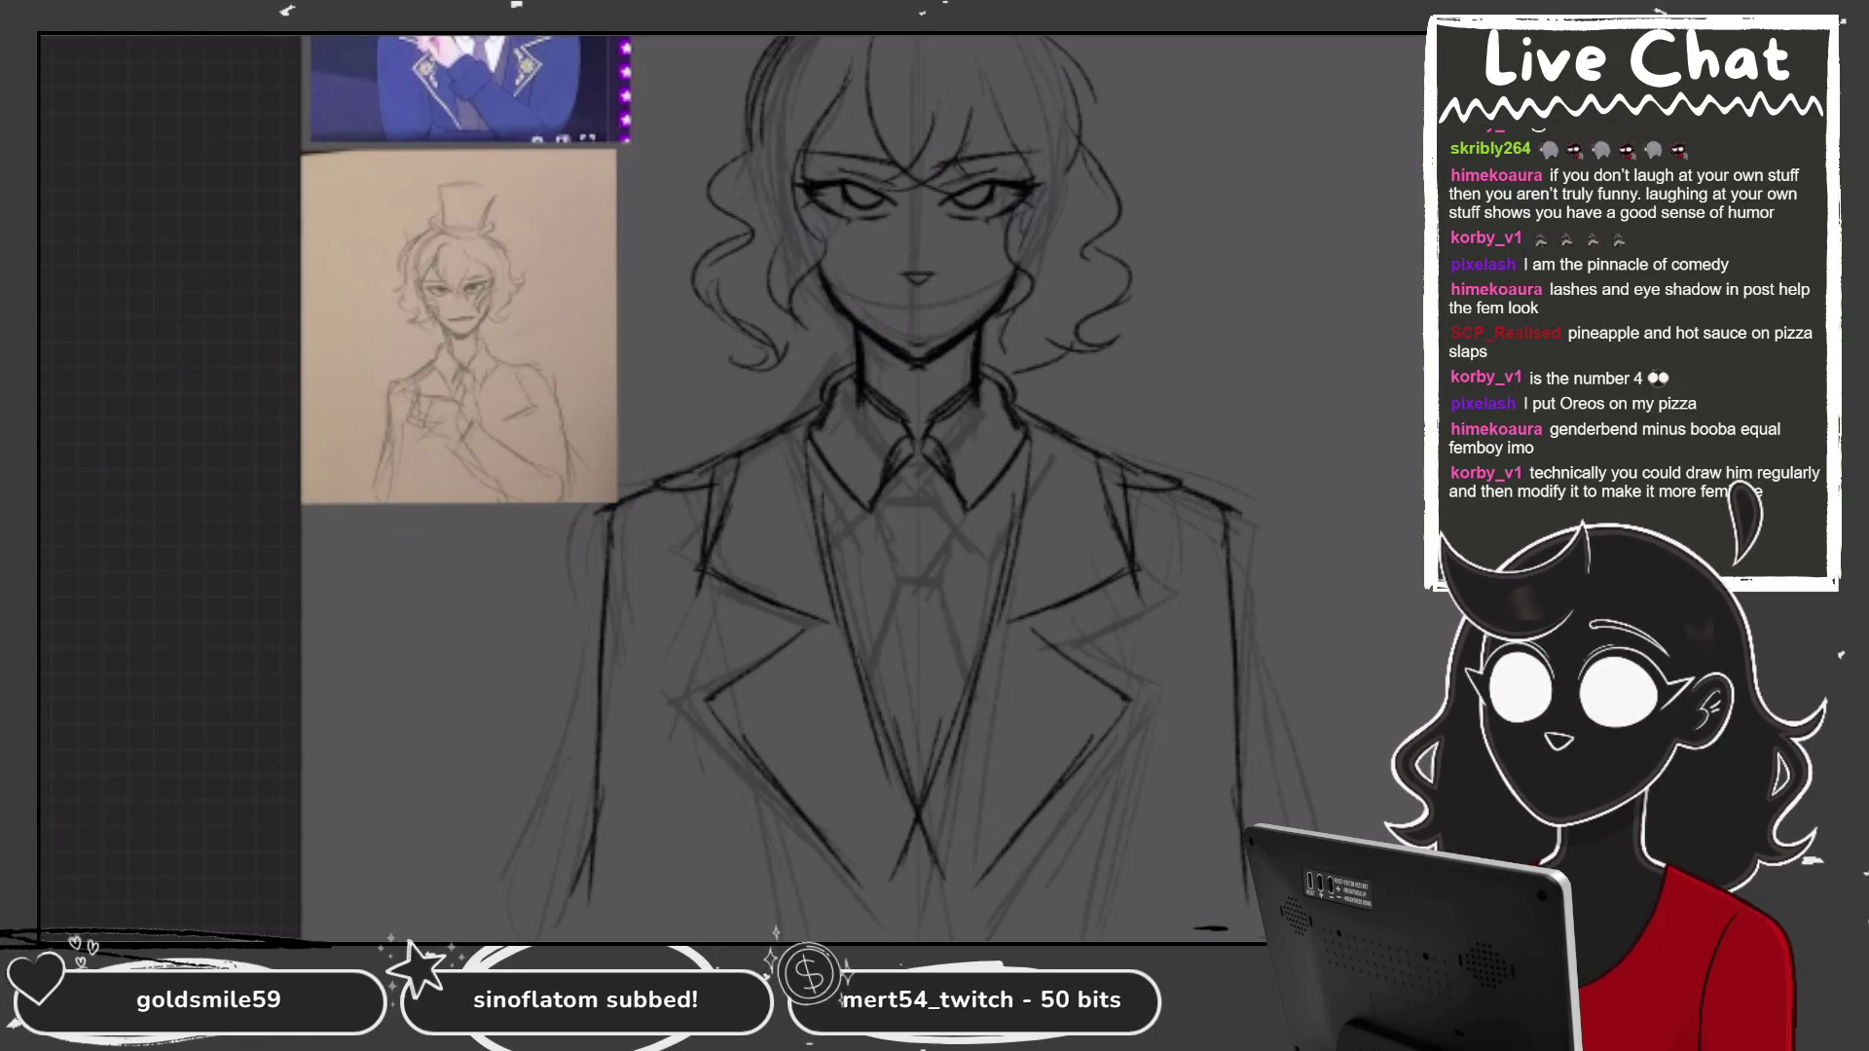
mouse_move(887, 484)
left_mouse_down()
mouse_move(894, 541)
mouse_move(932, 541)
mouse_move(864, 676)
left_mouse_up()
mouse_move(935, 548)
left_mouse_down()
mouse_move(971, 677)
mouse_move(861, 667)
left_mouse_up()
mouse_move(932, 550)
left_mouse_down()
mouse_move(971, 664)
mouse_move(884, 614)
left_mouse_up()
left_click_drag(935, 548, 954, 617)
left_click_drag(871, 670, 909, 779)
left_click_drag(962, 666, 926, 771)
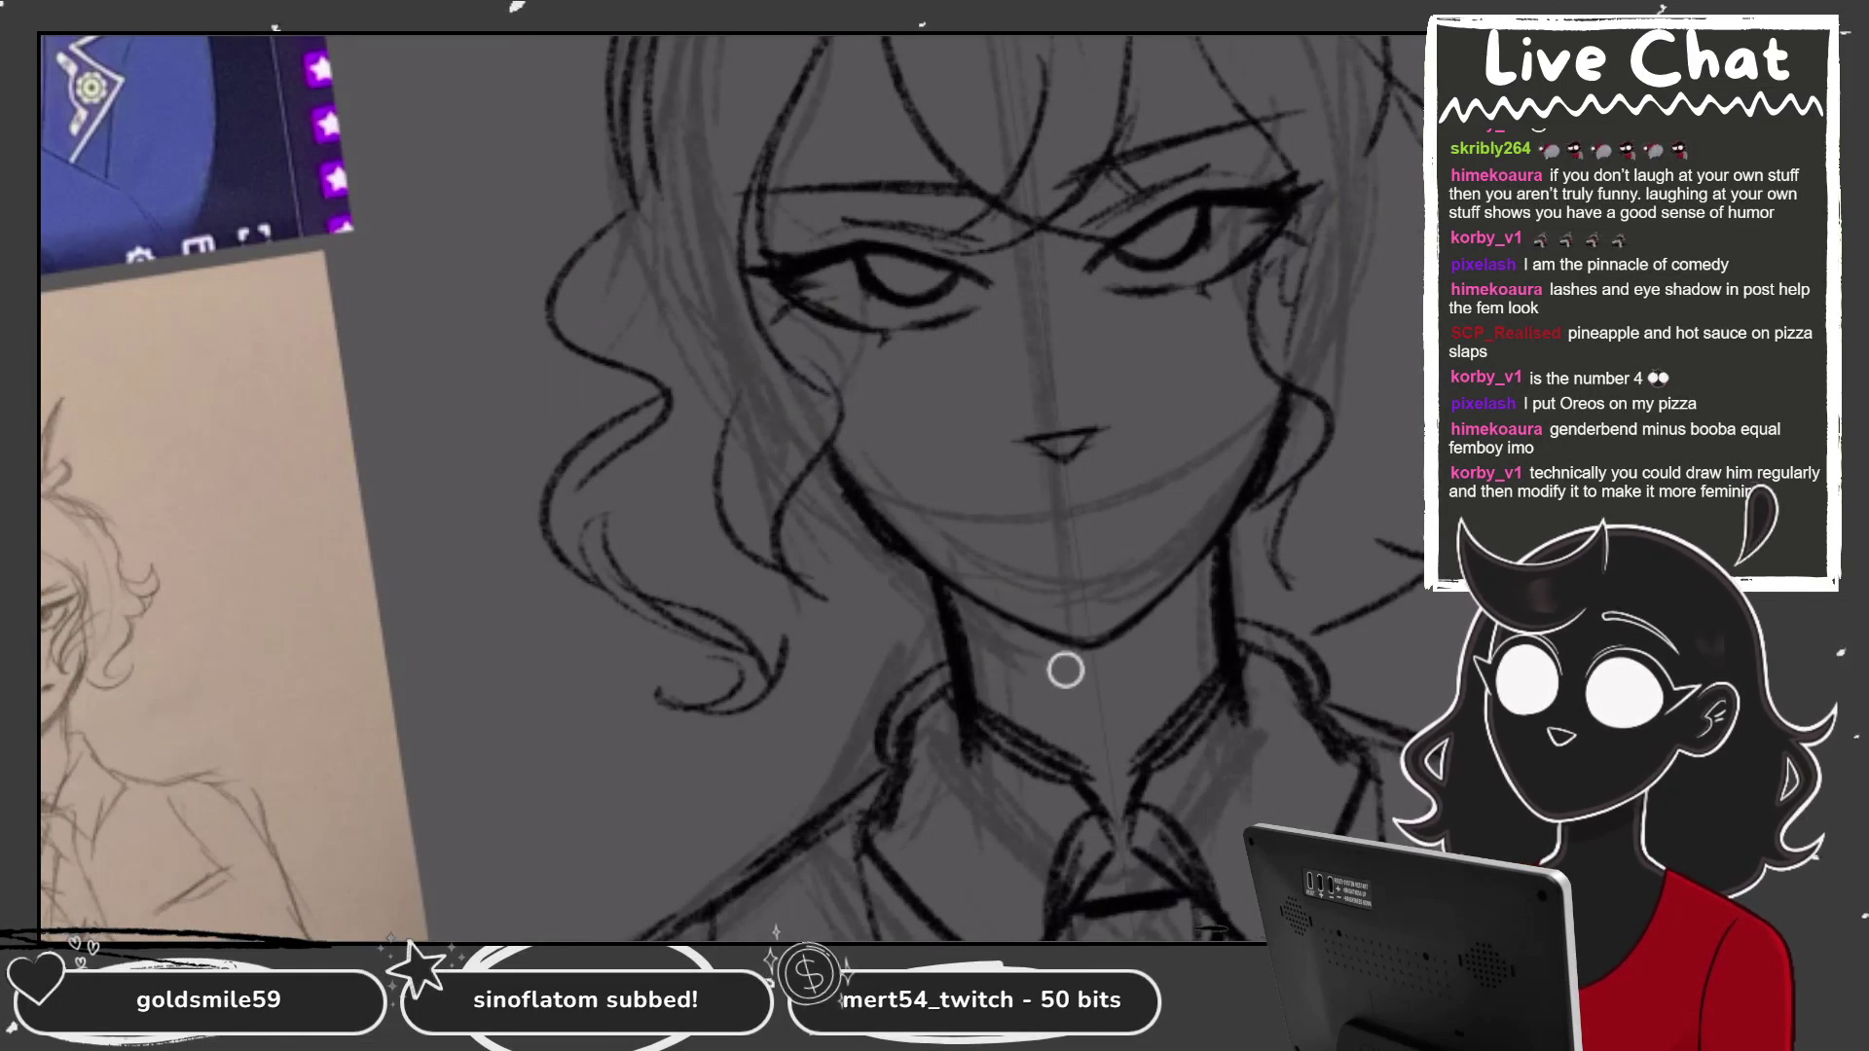
Re-ink the mouth as a darker diagonal downturned stroke, undoing extra strokes, then view the whole figure.
mouse_move(1038, 538)
left_mouse_down()
mouse_move(1110, 526)
mouse_move(1137, 453)
left_mouse_up()
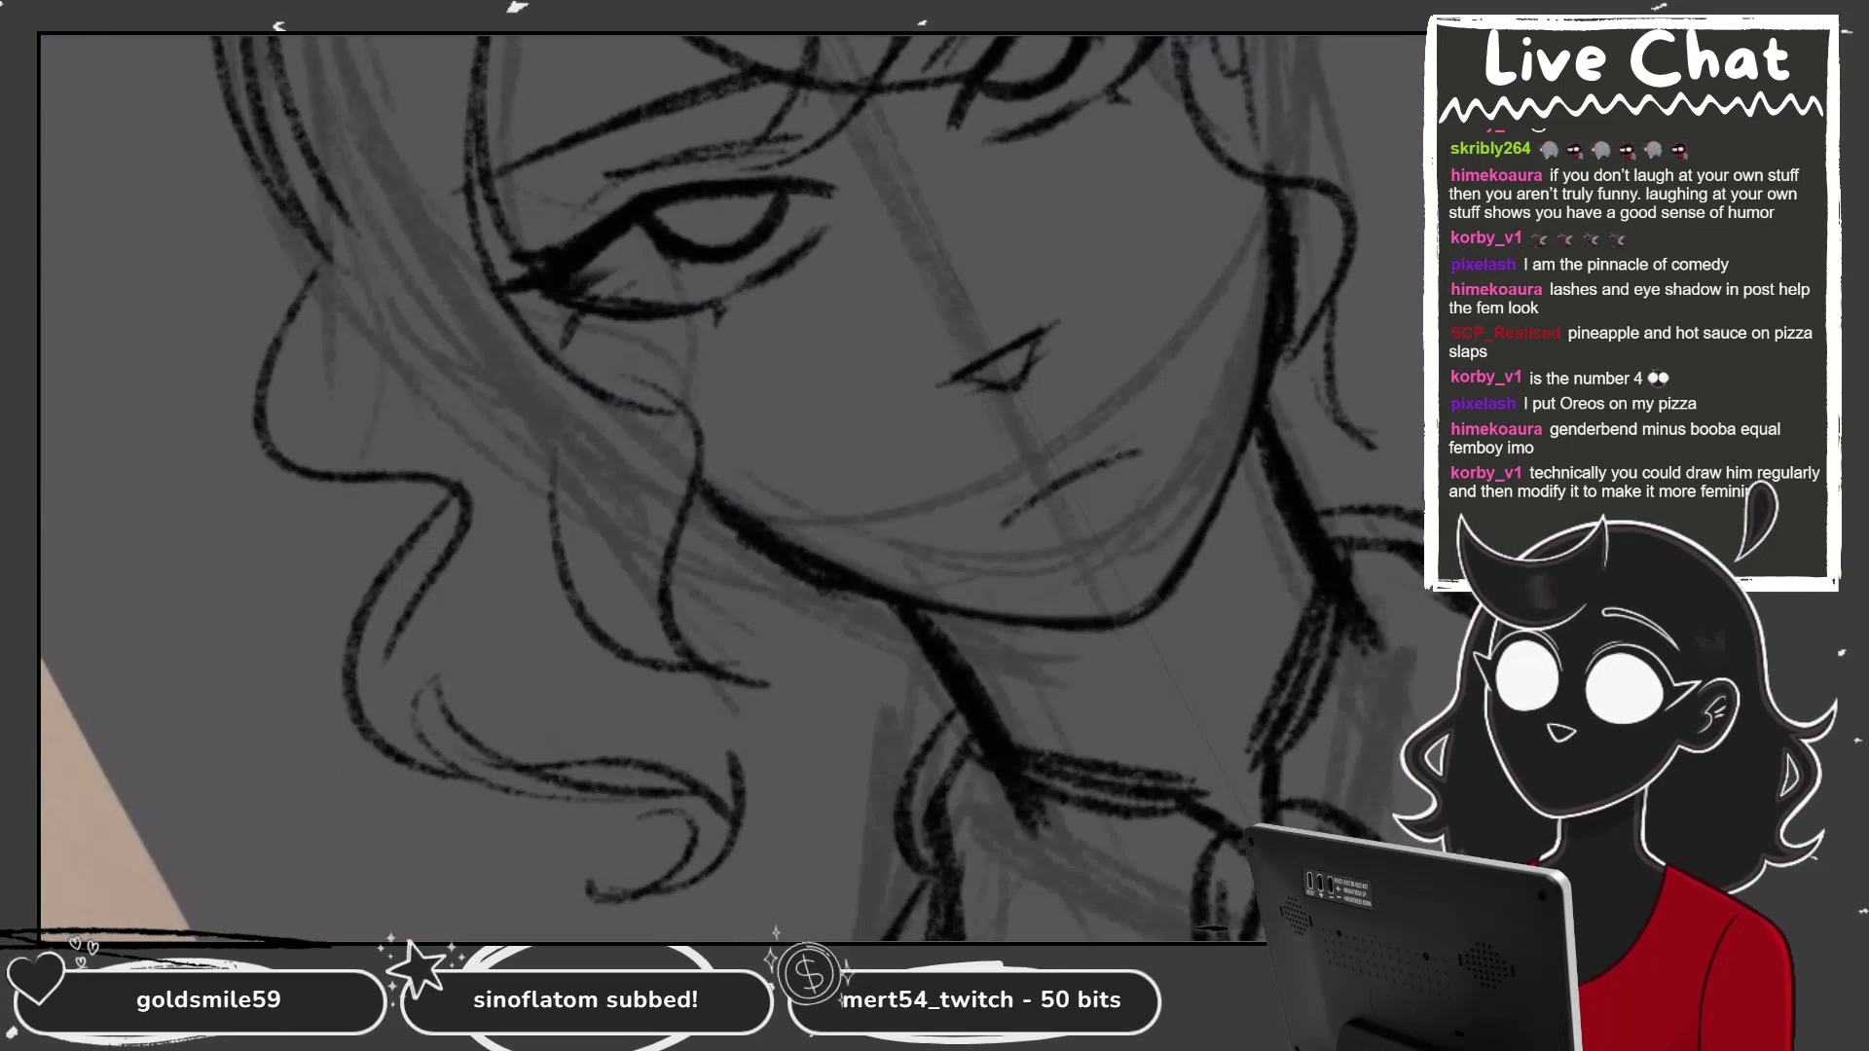
key("ctrl+z")
left_click_drag(1035, 478, 1121, 429)
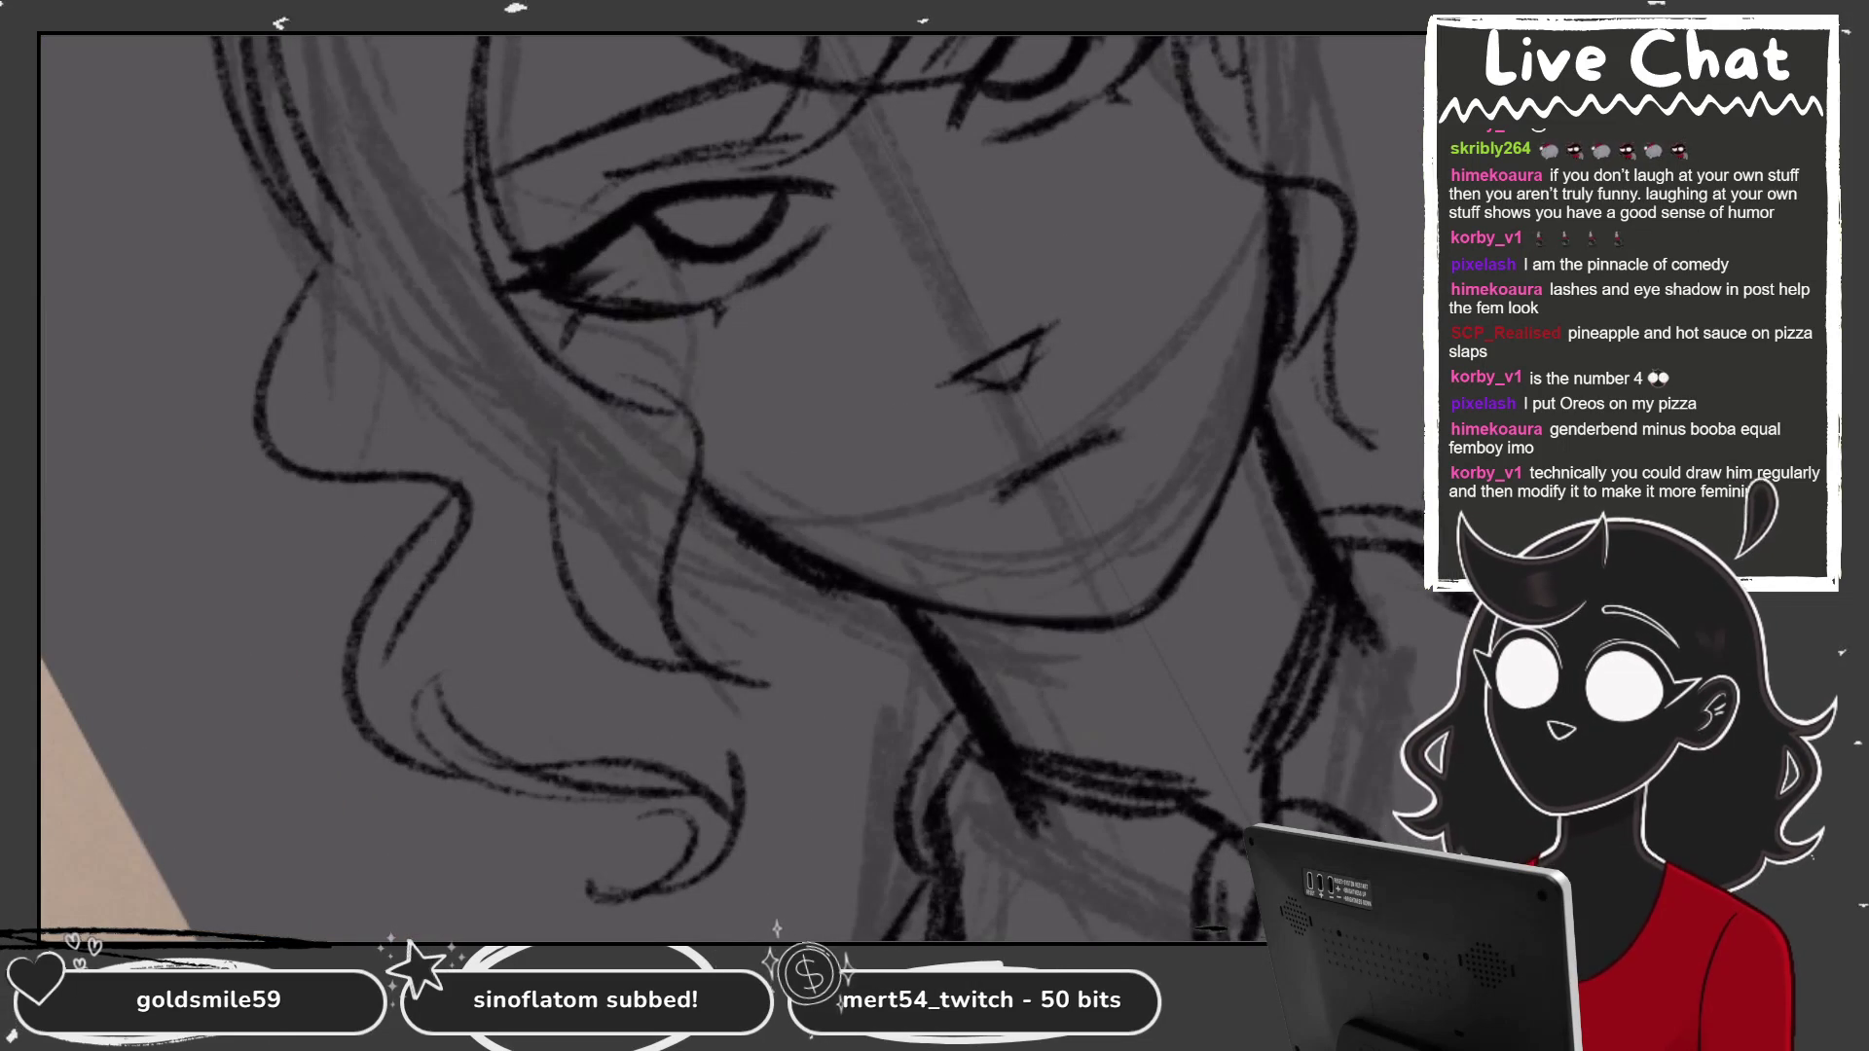
mouse_move(983, 518)
left_mouse_down()
mouse_move(1032, 462)
mouse_move(1143, 429)
left_mouse_up()
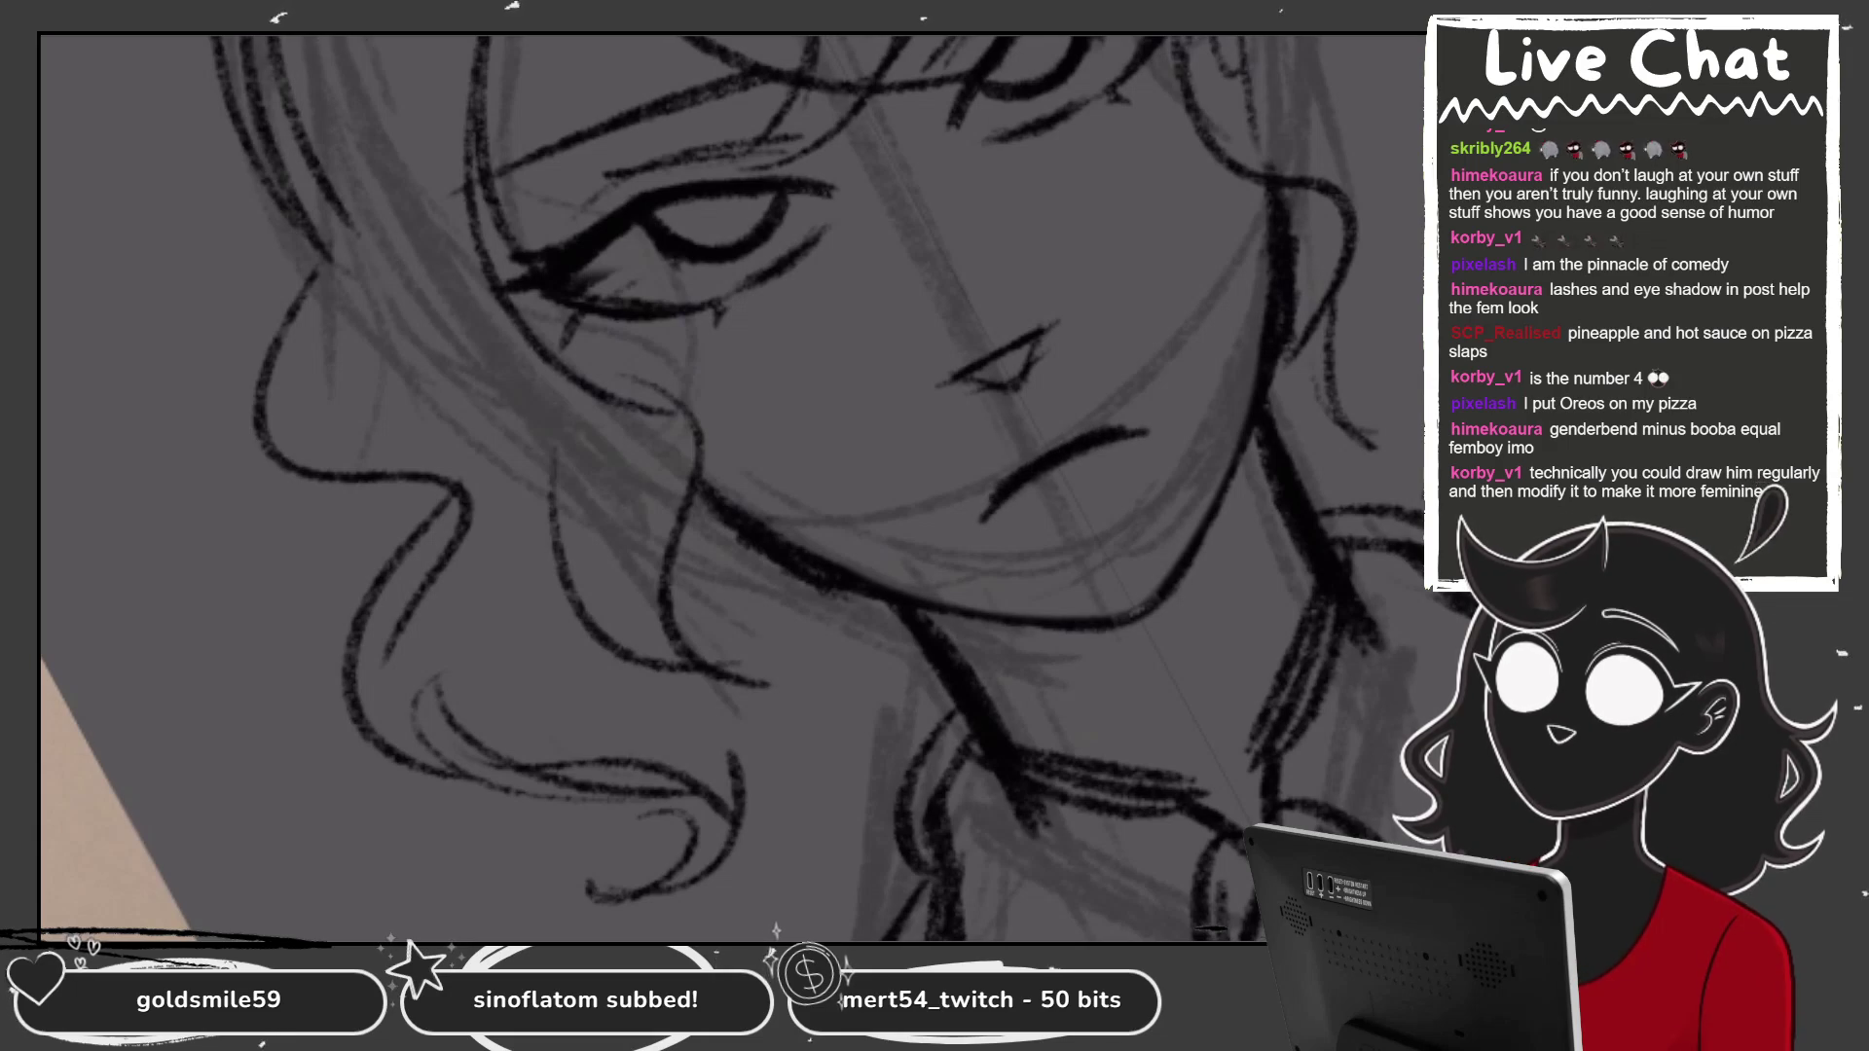
left_click_drag(1008, 477, 1095, 428)
mouse_move(979, 521)
left_mouse_down()
mouse_move(1168, 428)
mouse_move(967, 535)
left_mouse_up()
key("ctrl+z")
key("ctrl+z")
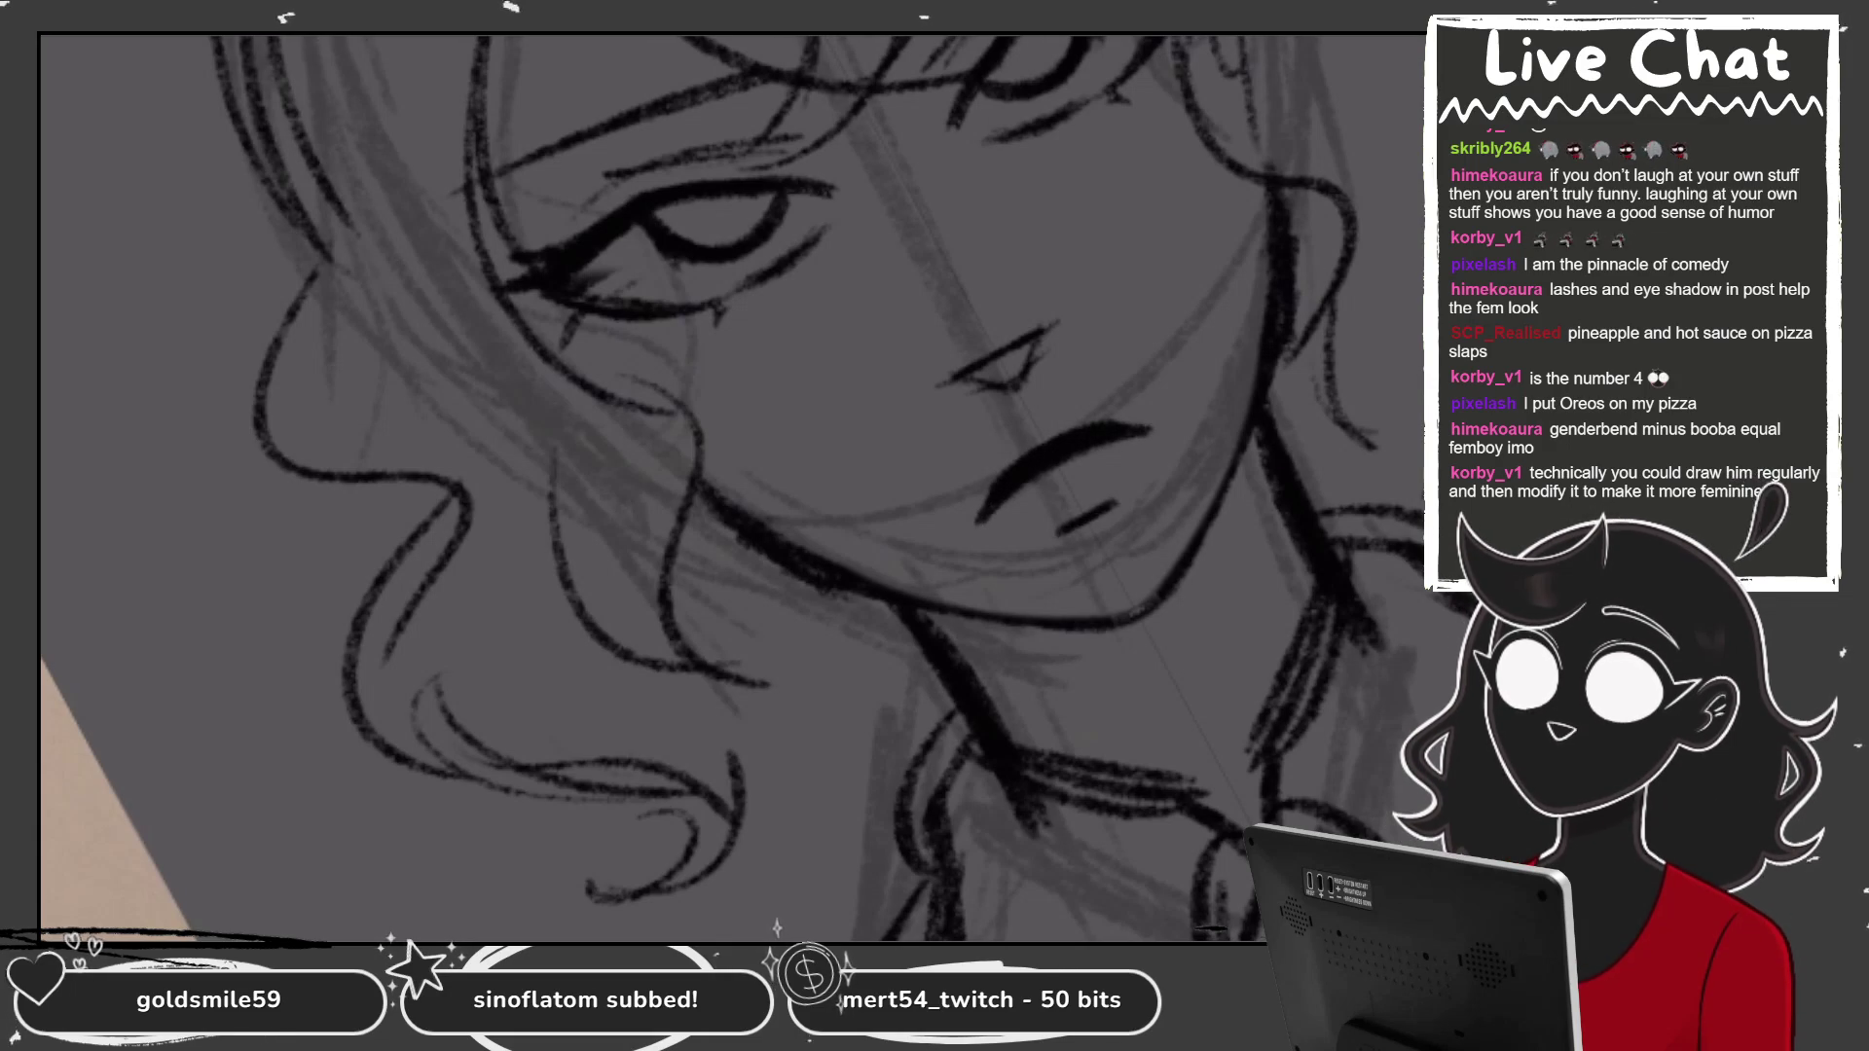
key("ctrl+0")
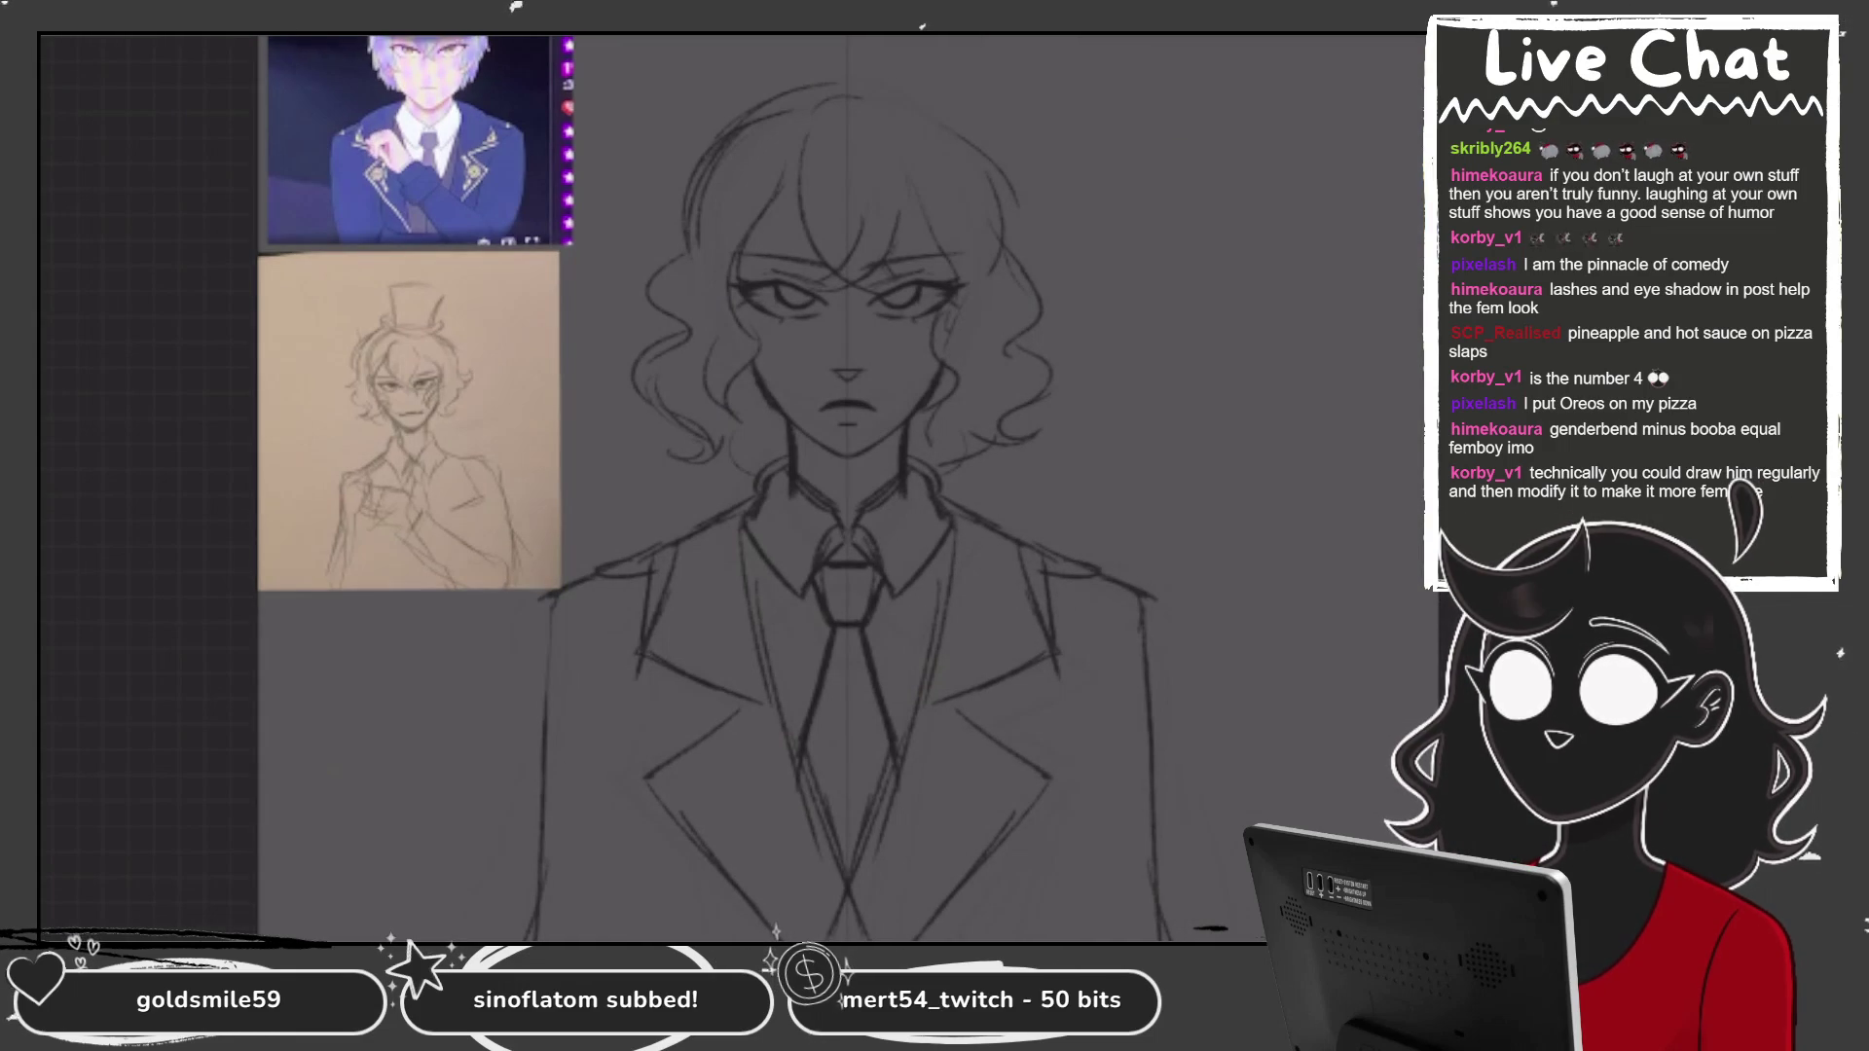
Rework the jacket's left and right side edges and darken the right shoulder line.
left_click_drag(1151, 574, 1164, 924)
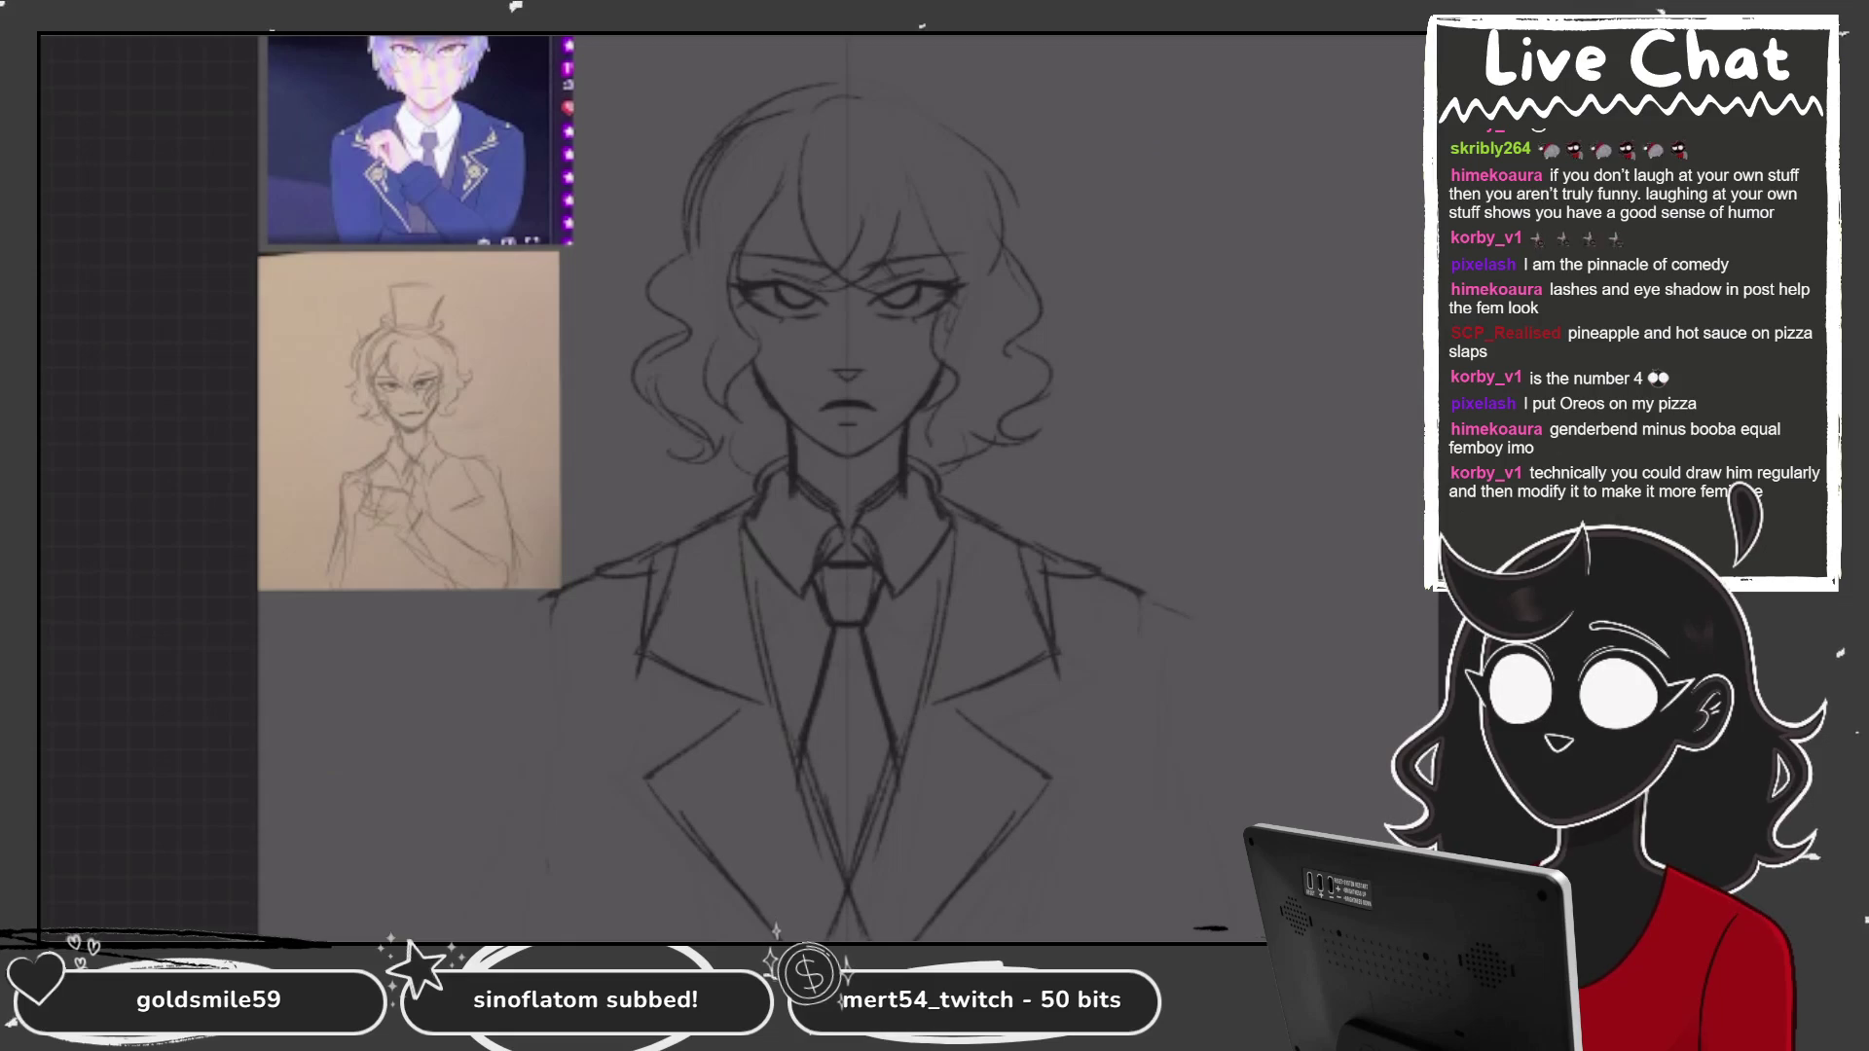
left_click_drag(1127, 593, 1182, 614)
mouse_move(526, 619)
left_mouse_down()
mouse_move(541, 809)
mouse_move(574, 890)
left_mouse_up()
left_click_drag(538, 660, 566, 935)
left_click_drag(552, 803, 572, 940)
left_click_drag(1188, 720, 1168, 812)
key("ctrl+z")
key("ctrl+z")
left_click_drag(1179, 660, 1136, 914)
left_click_drag(1147, 768, 1116, 941)
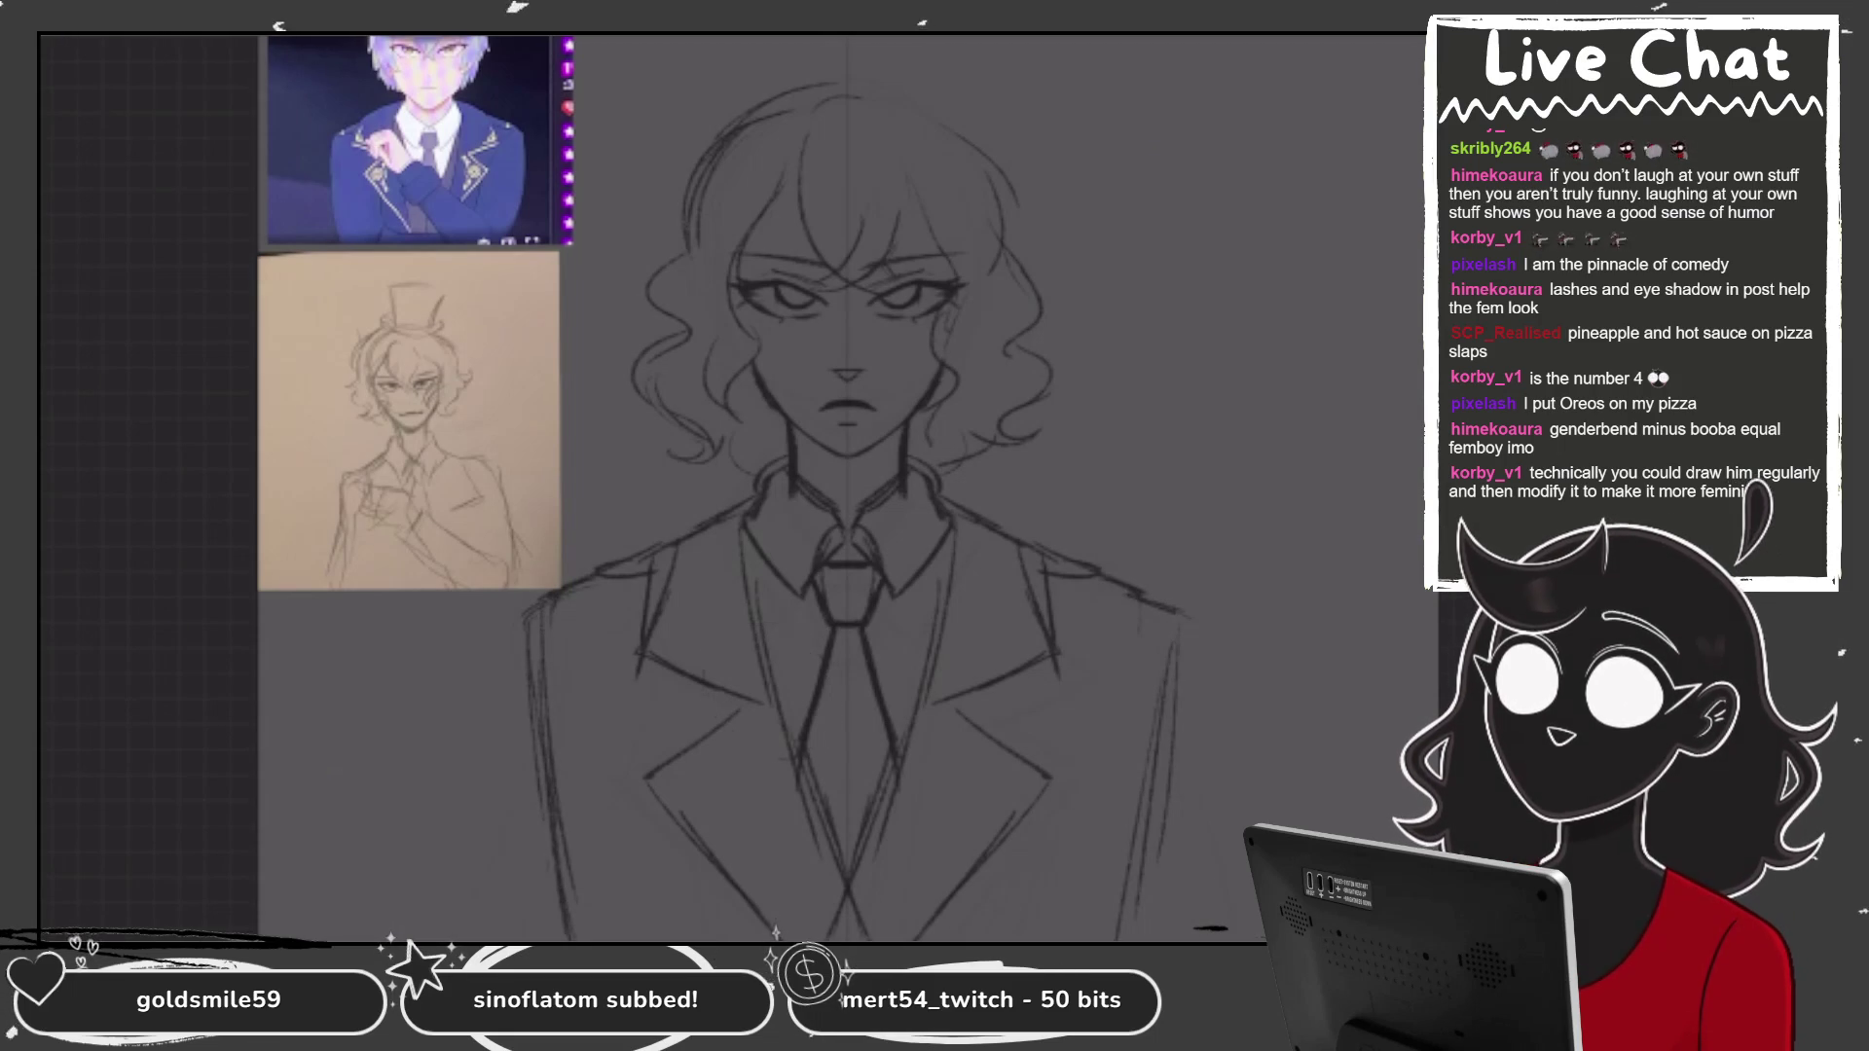
Sketch the left lapel with the crossing arm curve and the jacket's right side.
mouse_move(669, 657)
left_mouse_down()
mouse_move(711, 585)
mouse_move(934, 749)
left_mouse_up()
left_click_drag(793, 785, 940, 848)
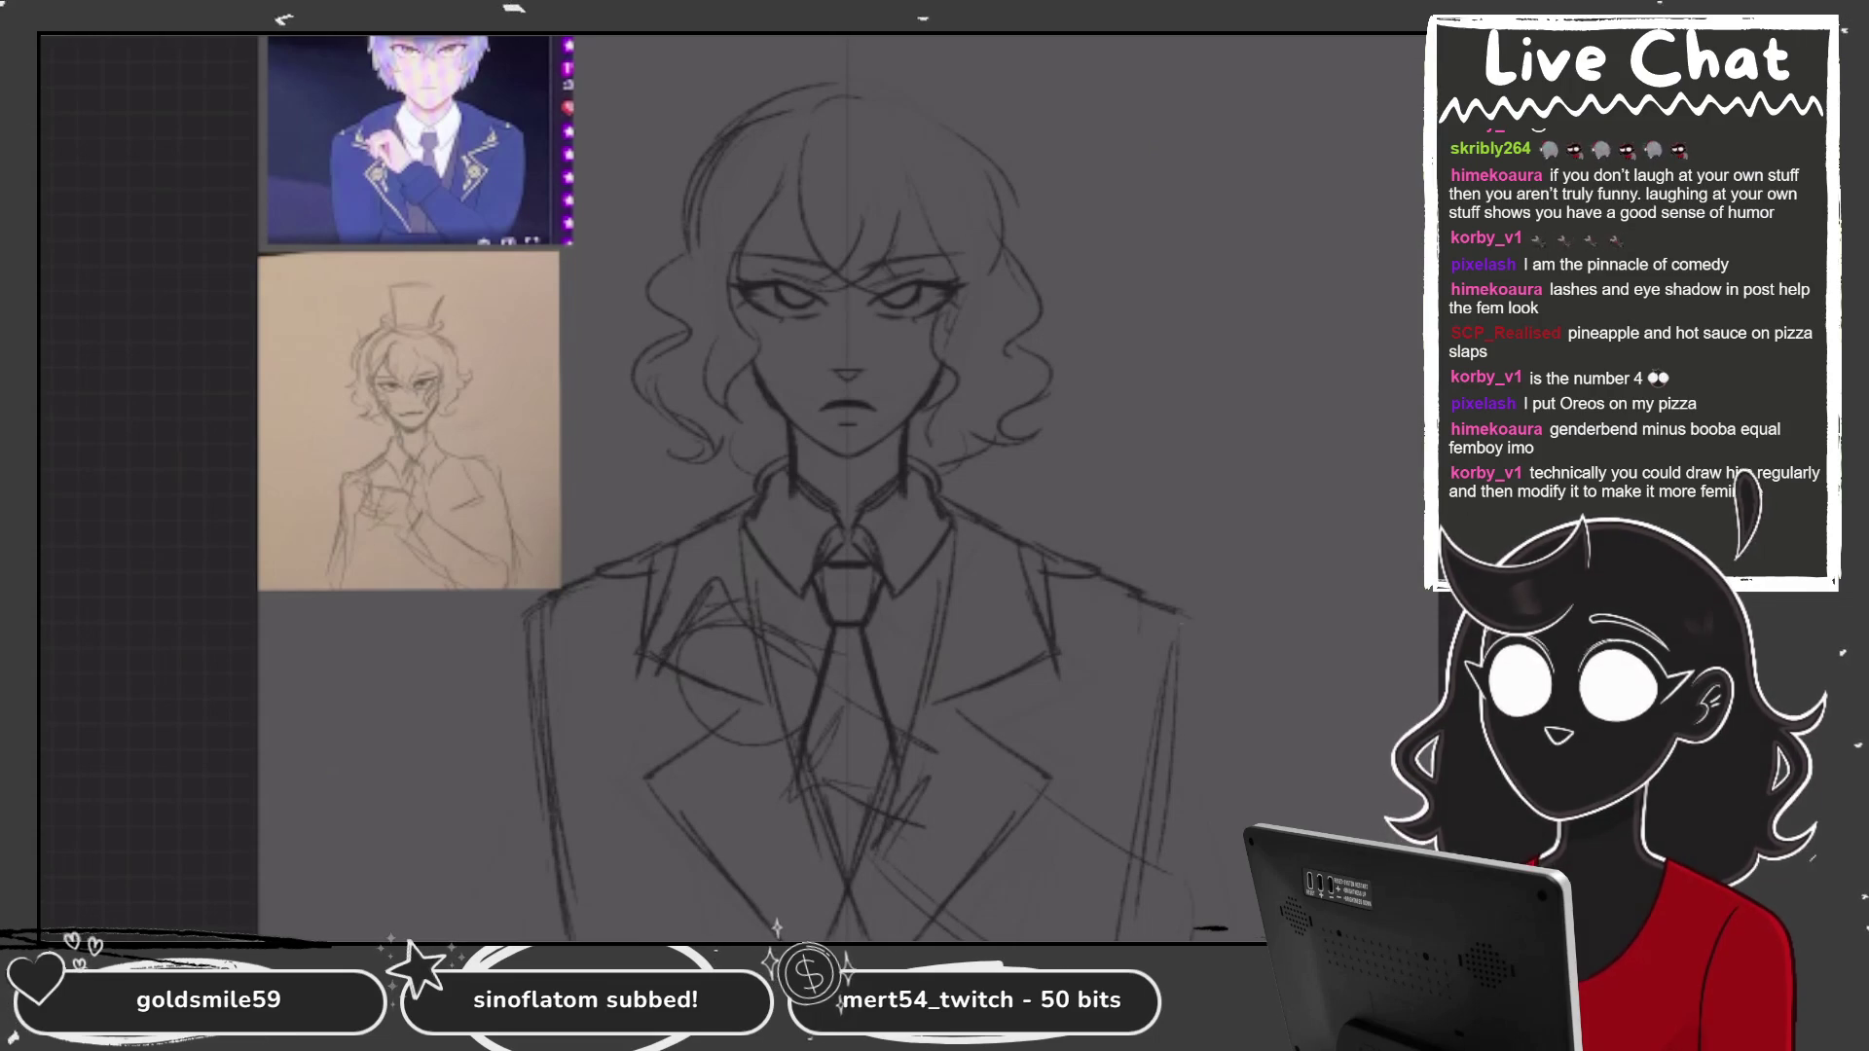
key("ctrl+z")
key("ctrl+z")
key("ctrl+z")
key("ctrl+z")
key("ctrl+z")
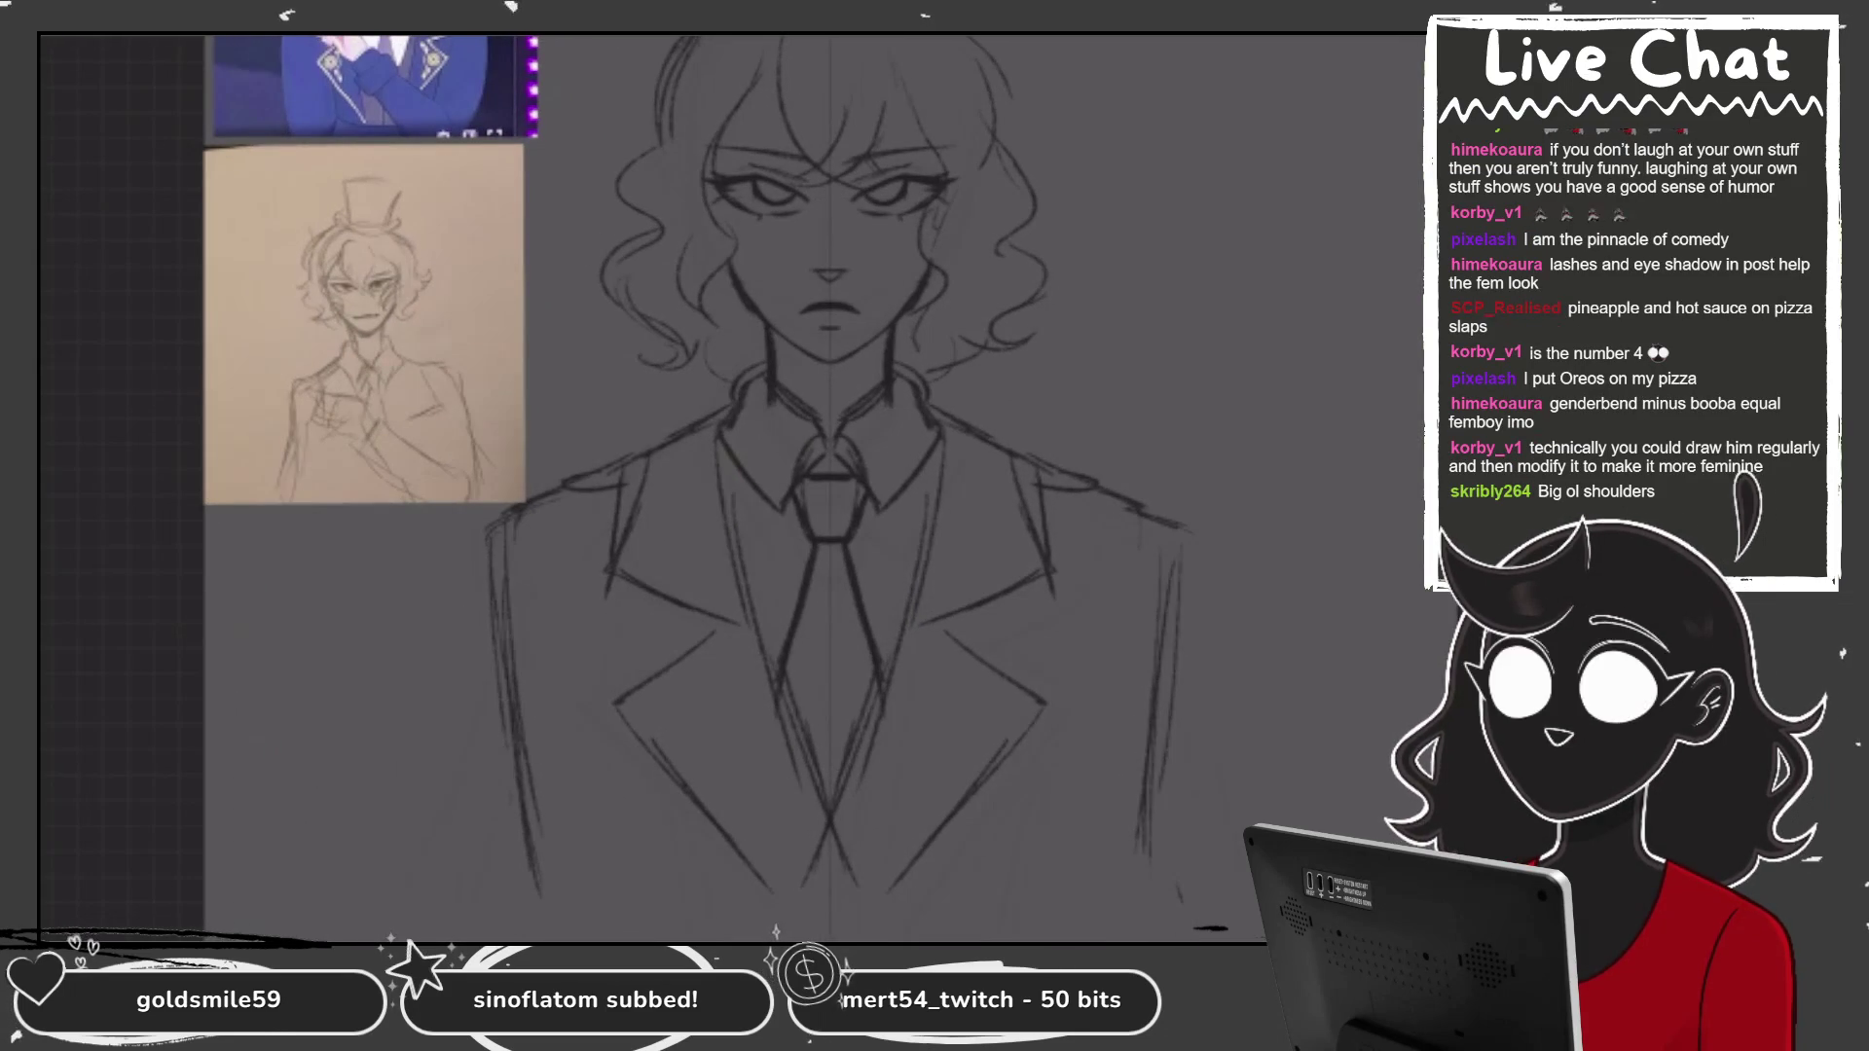
mouse_move(751, 428)
left_mouse_down()
mouse_move(653, 589)
mouse_move(1012, 847)
mouse_move(1090, 875)
left_mouse_up()
left_click_drag(1127, 599, 1119, 854)
mouse_move(1145, 487)
left_mouse_down()
mouse_move(1075, 614)
mouse_move(1051, 810)
left_mouse_up()
left_click_drag(1074, 623, 1059, 851)
left_click_drag(1148, 662, 1144, 808)
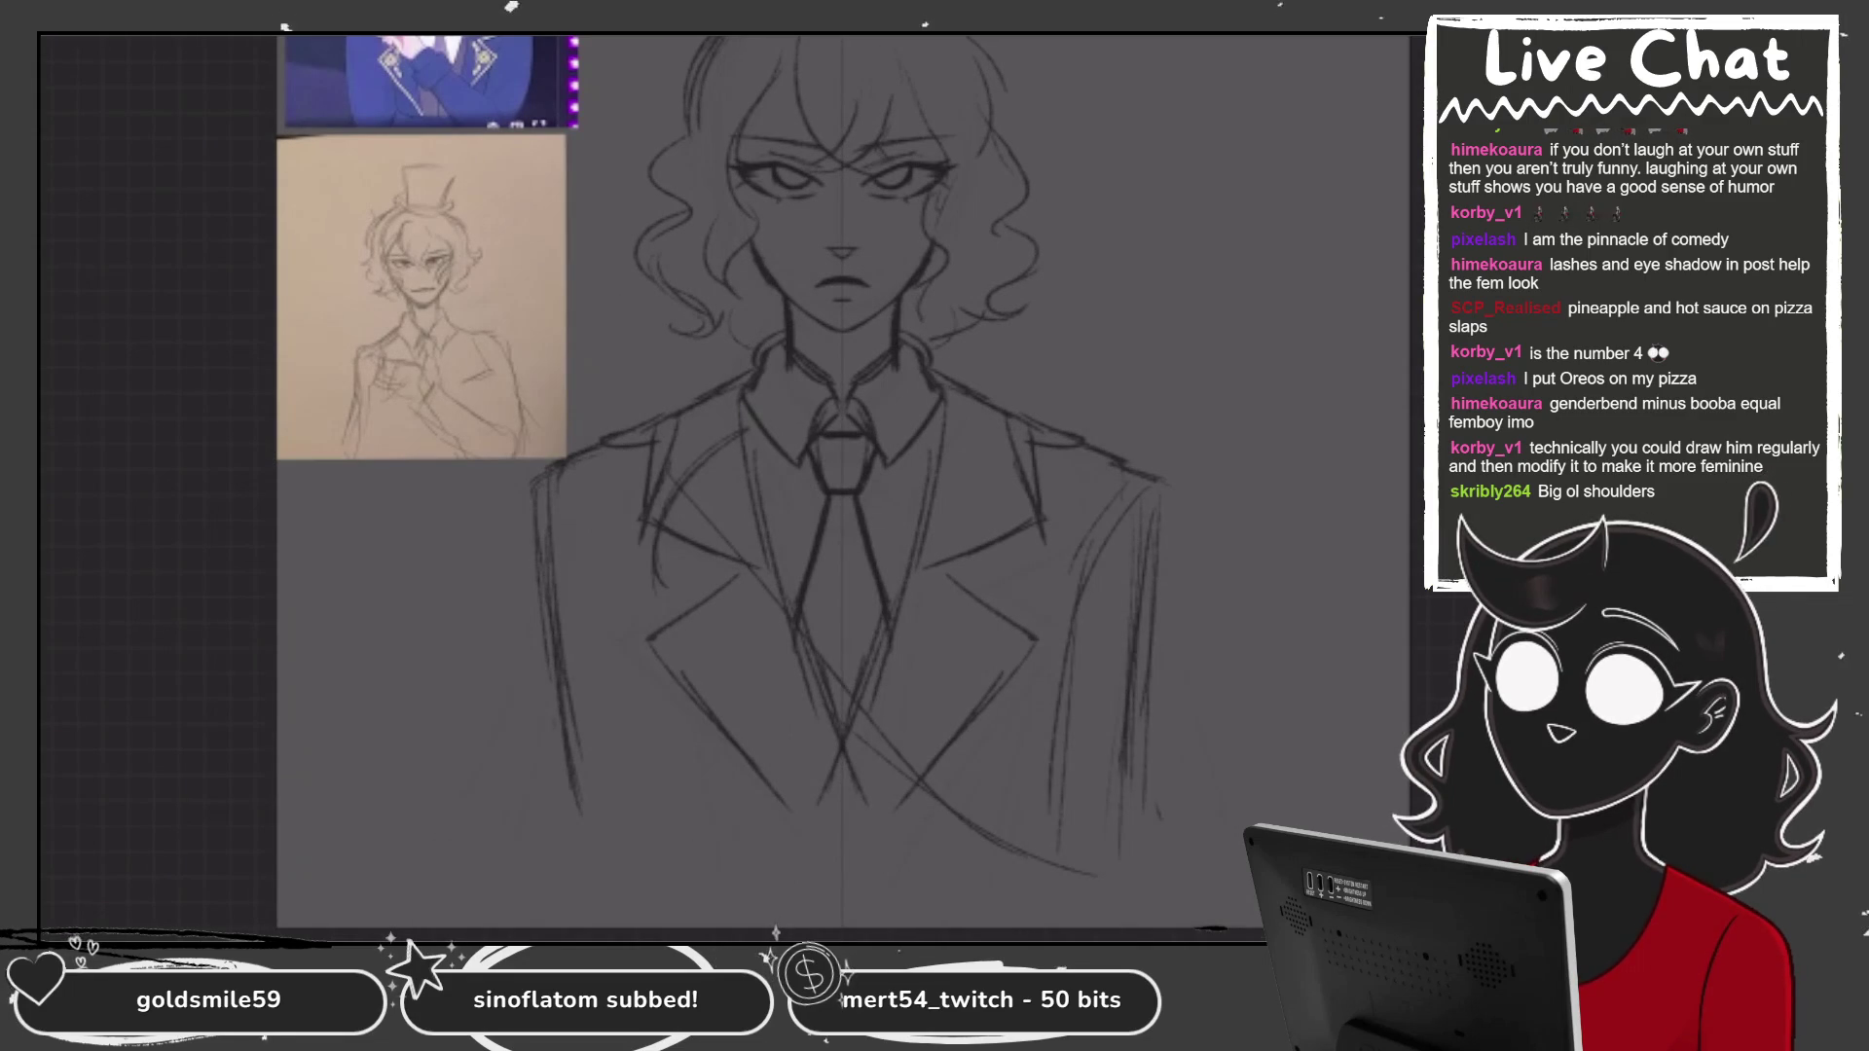
Rough in the left arm, forearm and a hand scribble, then erase the crossed-arm scribbles.
left_click_drag(658, 634, 682, 839)
left_click_drag(544, 804, 560, 901)
left_click_drag(639, 787, 744, 760)
mouse_move(1051, 679)
left_mouse_down()
mouse_move(962, 759)
mouse_move(1080, 730)
mouse_move(1124, 822)
mouse_move(1108, 759)
mouse_move(1006, 681)
left_mouse_up()
mouse_move(765, 720)
left_mouse_down()
mouse_move(651, 779)
mouse_move(606, 922)
left_mouse_up()
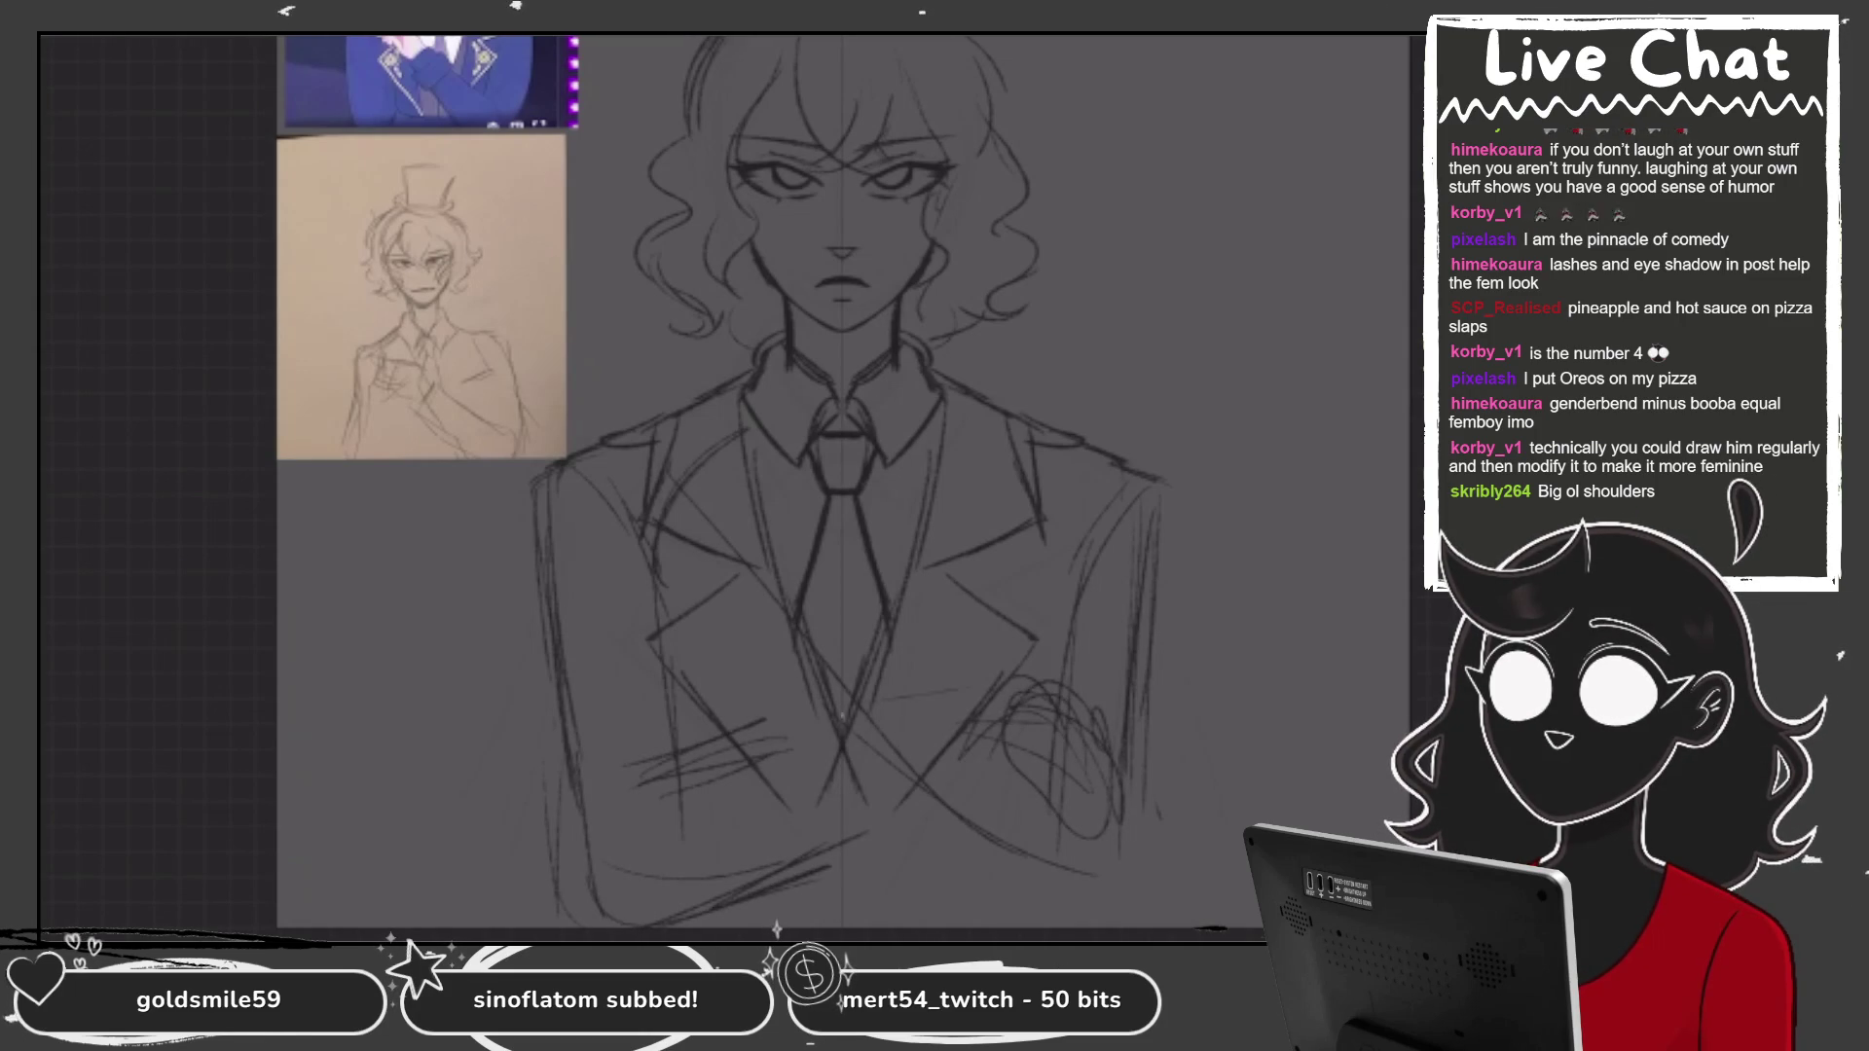
left_click_drag(1046, 679, 1019, 752)
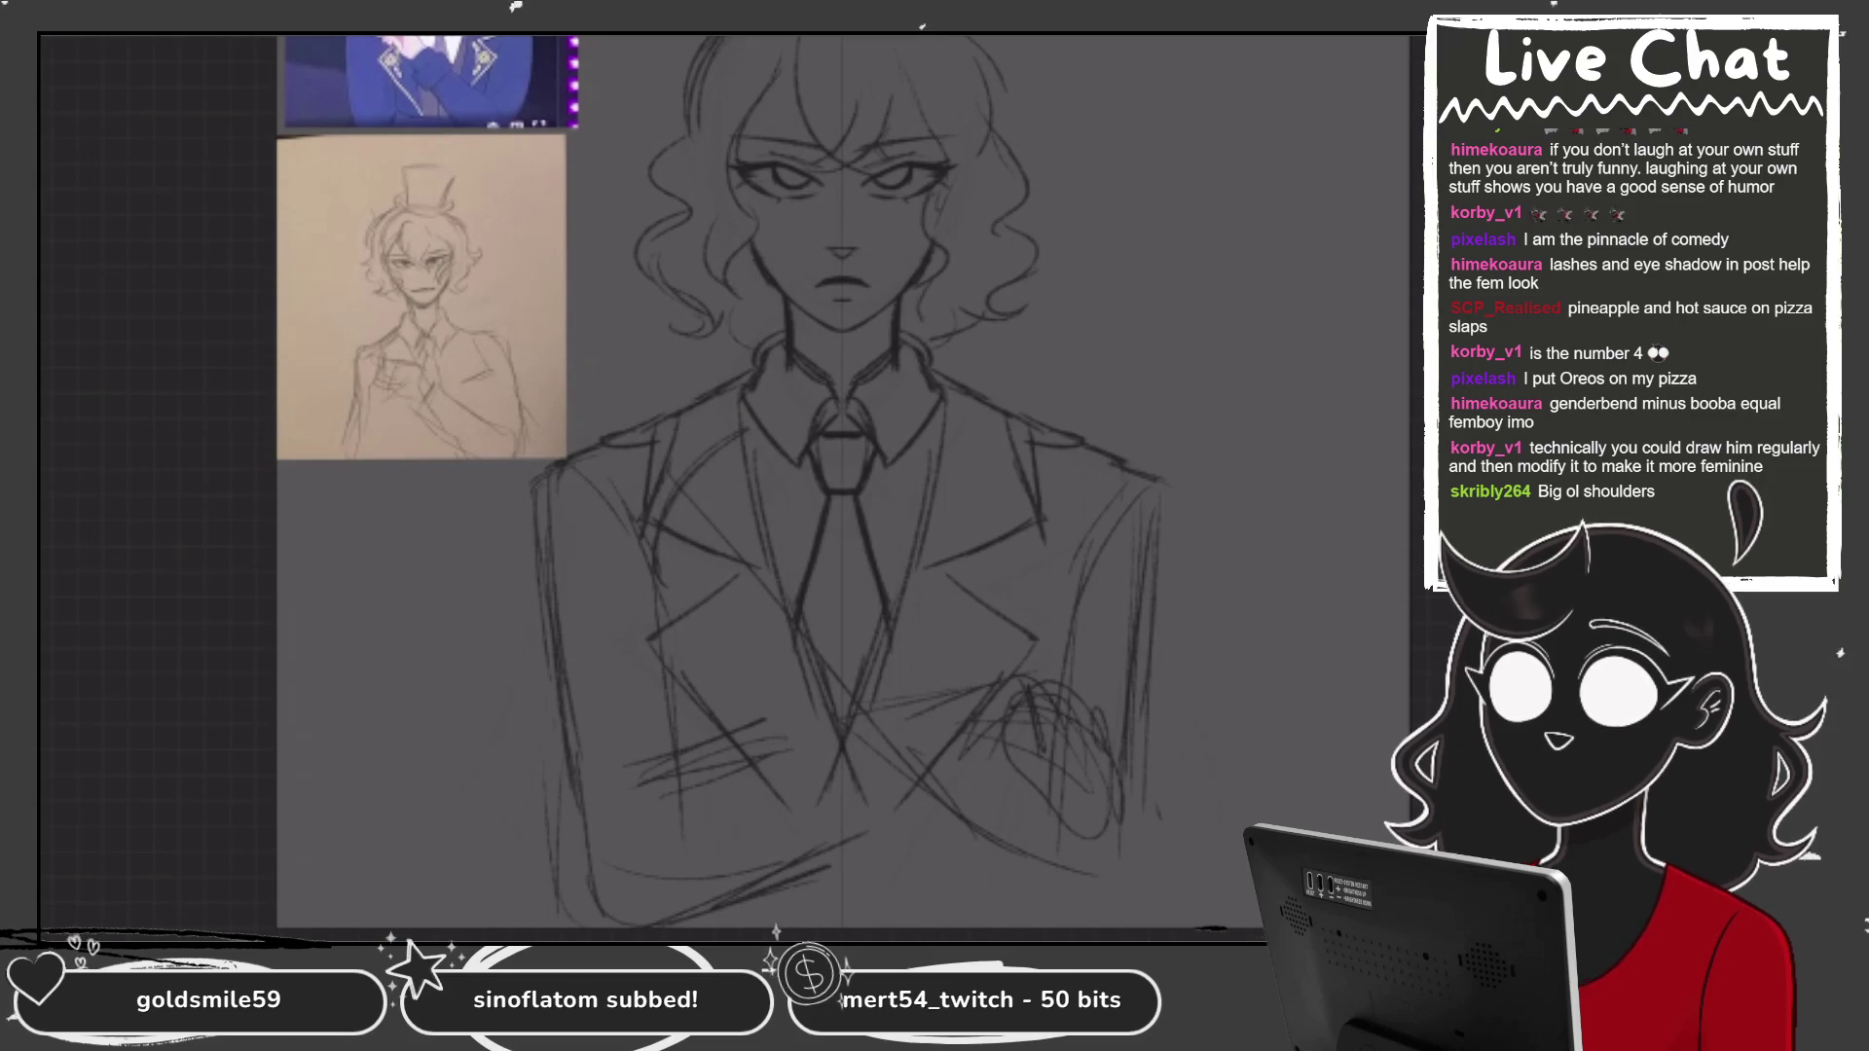
mouse_move(720, 681)
left_mouse_down()
mouse_move(750, 734)
mouse_move(1051, 798)
left_mouse_up()
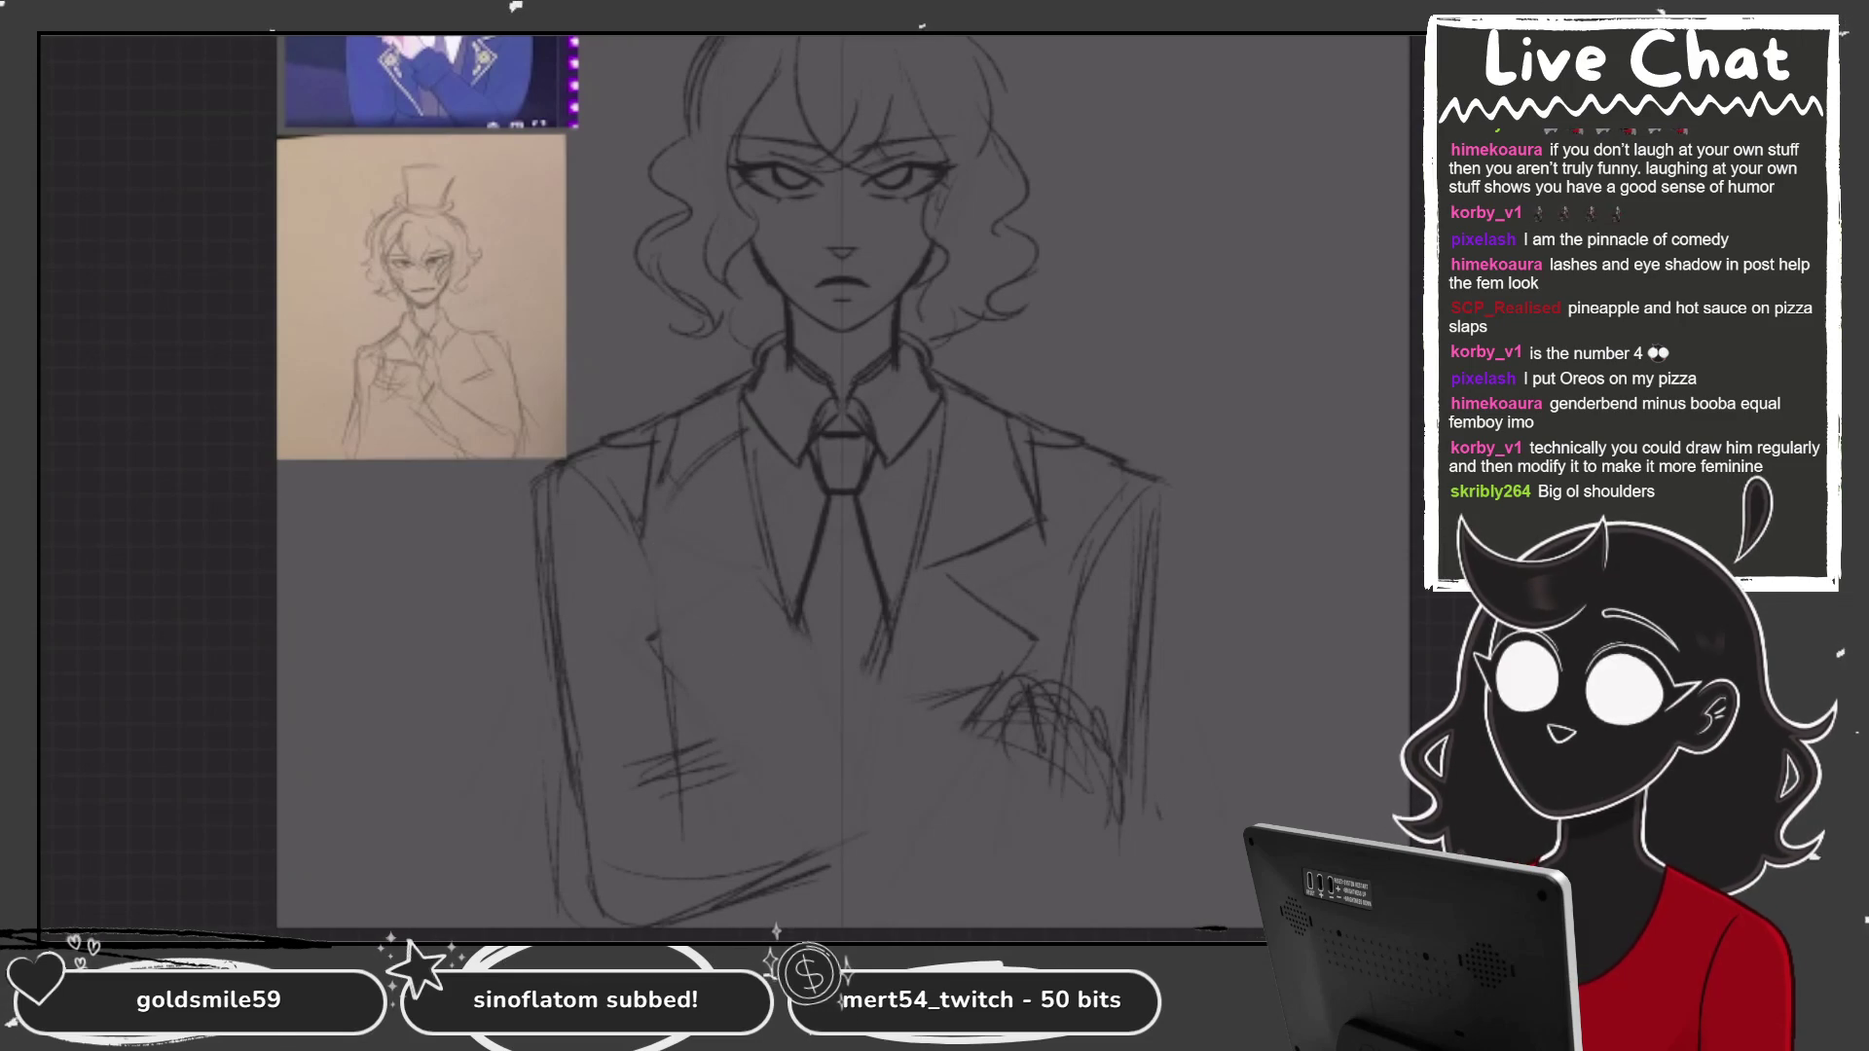
Resketch the crossed arms with a sleeve cuff and the forearm beneath it.
left_click_drag(885, 666, 949, 692)
mouse_move(733, 552)
left_mouse_down()
mouse_move(777, 576)
mouse_move(701, 657)
left_mouse_up()
left_click_drag(695, 682, 955, 828)
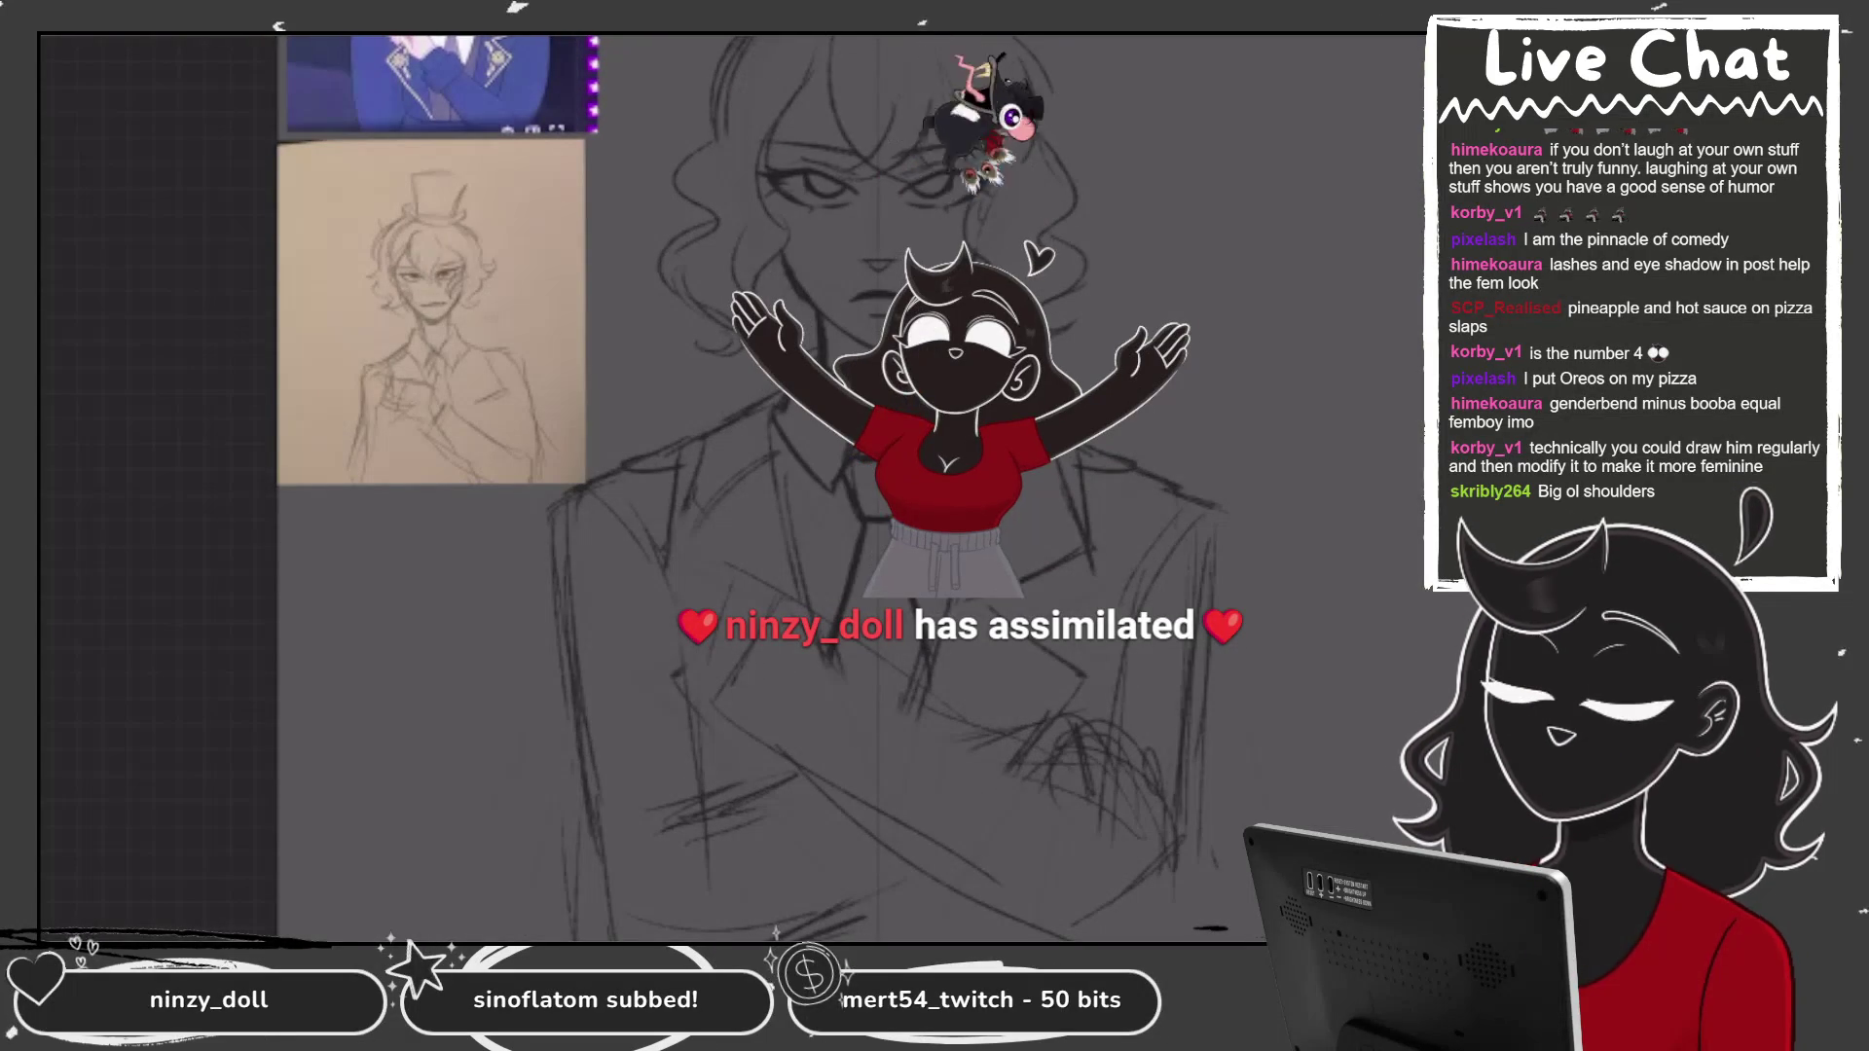
mouse_move(812, 644)
left_mouse_down()
mouse_move(738, 754)
mouse_move(896, 664)
left_mouse_up()
left_click_drag(898, 662, 814, 778)
left_click_drag(747, 701, 866, 774)
left_click_drag(742, 740, 777, 769)
left_click_drag(783, 621, 806, 641)
Darken the left lapel, chest and forearm sleeve lines.
left_click_drag(732, 487, 781, 574)
mouse_move(758, 475)
left_mouse_down()
mouse_move(744, 506)
mouse_move(649, 545)
mouse_move(625, 623)
left_mouse_up()
mouse_move(662, 614)
left_mouse_down()
mouse_move(720, 574)
mouse_move(684, 613)
mouse_move(697, 688)
left_mouse_up()
left_click_drag(732, 647, 726, 679)
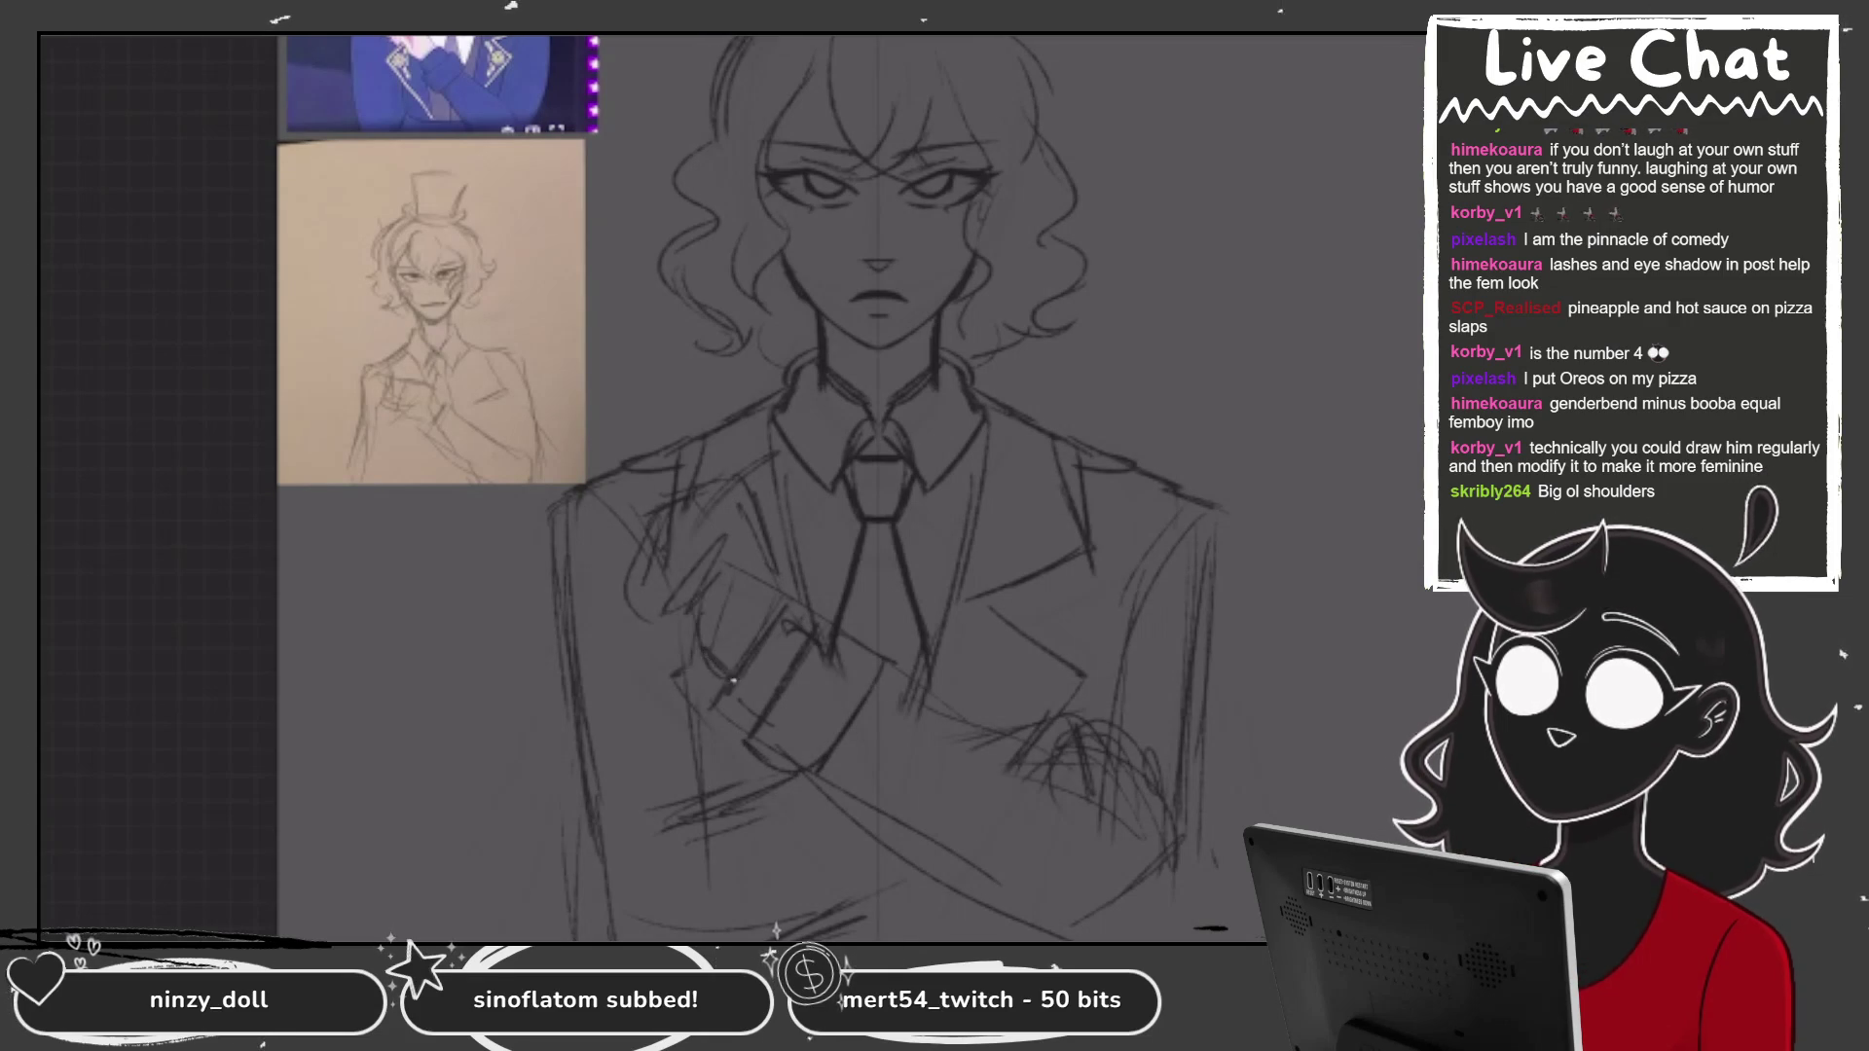
left_click_drag(662, 589, 643, 654)
left_click_drag(614, 525, 650, 566)
mouse_move(647, 498)
left_mouse_down()
mouse_move(613, 565)
mouse_move(633, 645)
left_mouse_up()
Add a stroke along the right sleeve and darken the jacket's left edge.
key("ctrl+minus")
left_click_drag(1129, 575, 1100, 794)
left_click_drag(684, 567, 681, 747)
left_click_drag(684, 727, 707, 828)
Erase the right-side curls and redraw the hair curls on both sides.
left_click_drag(1100, 787, 1090, 855)
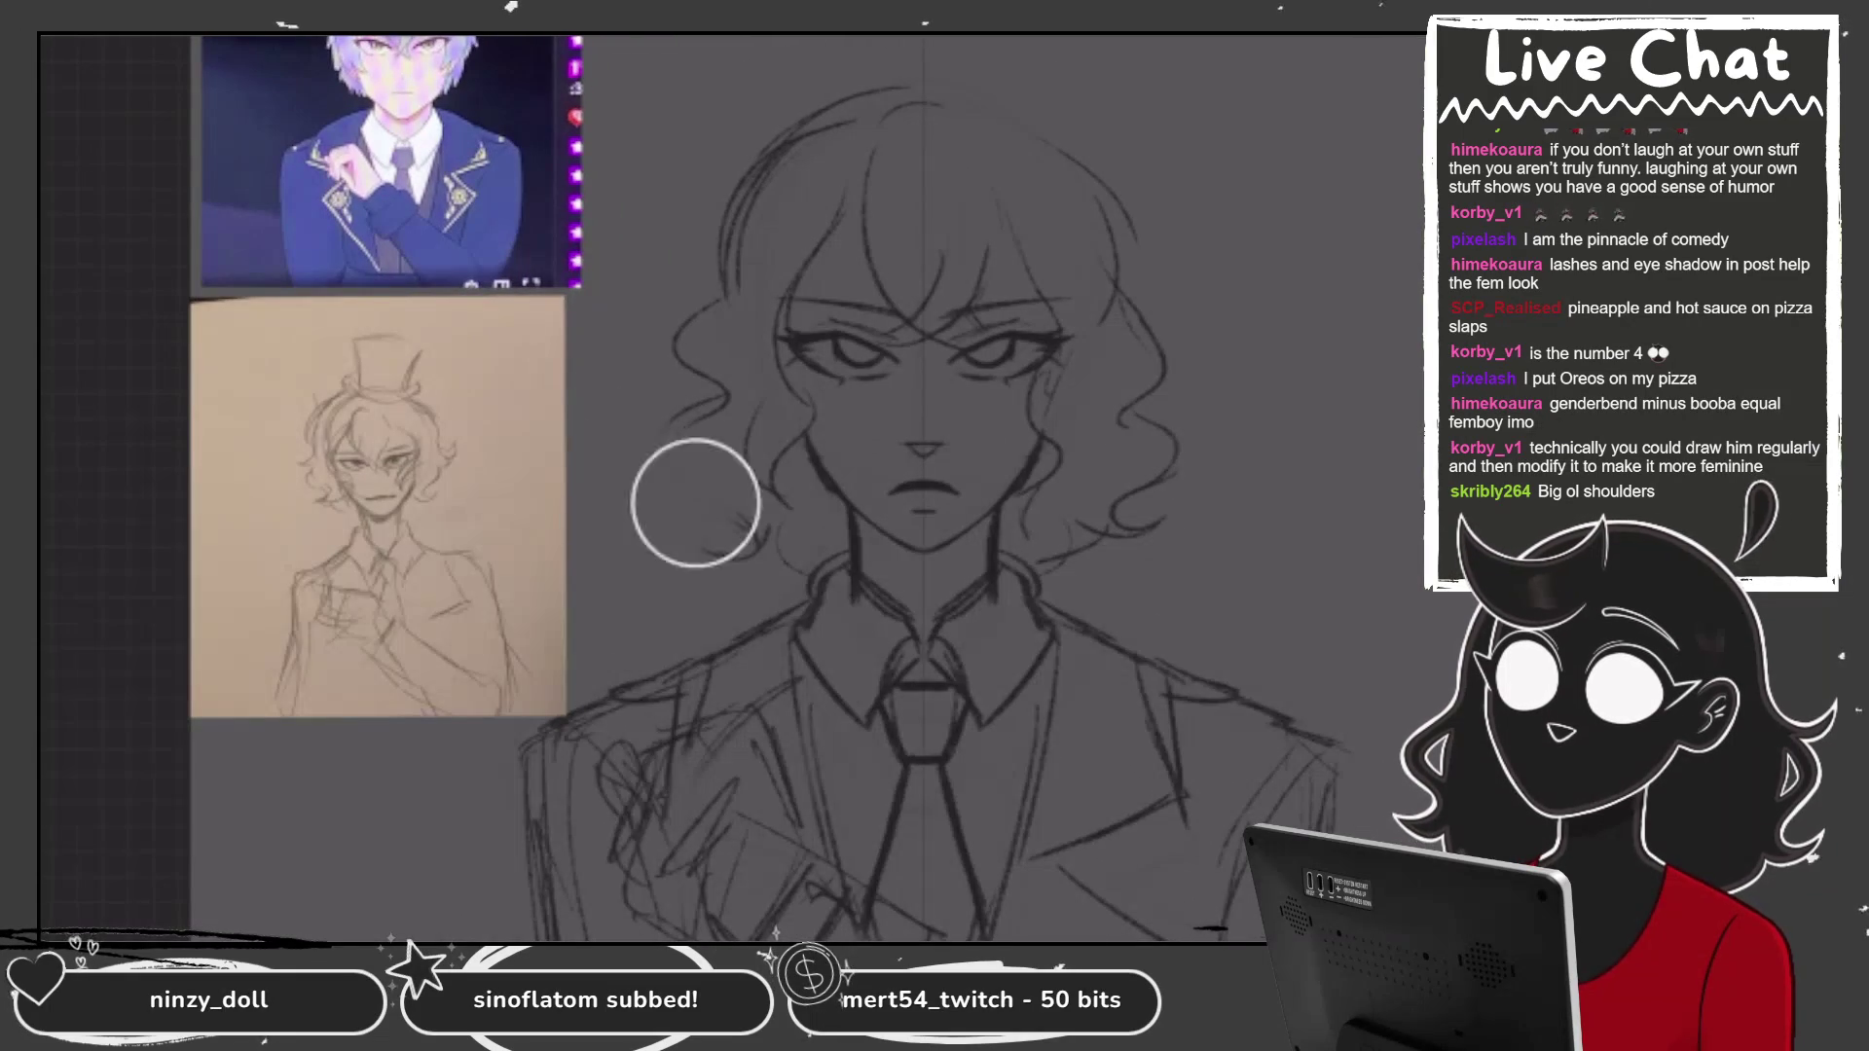
left_click_drag(1110, 598, 1164, 438)
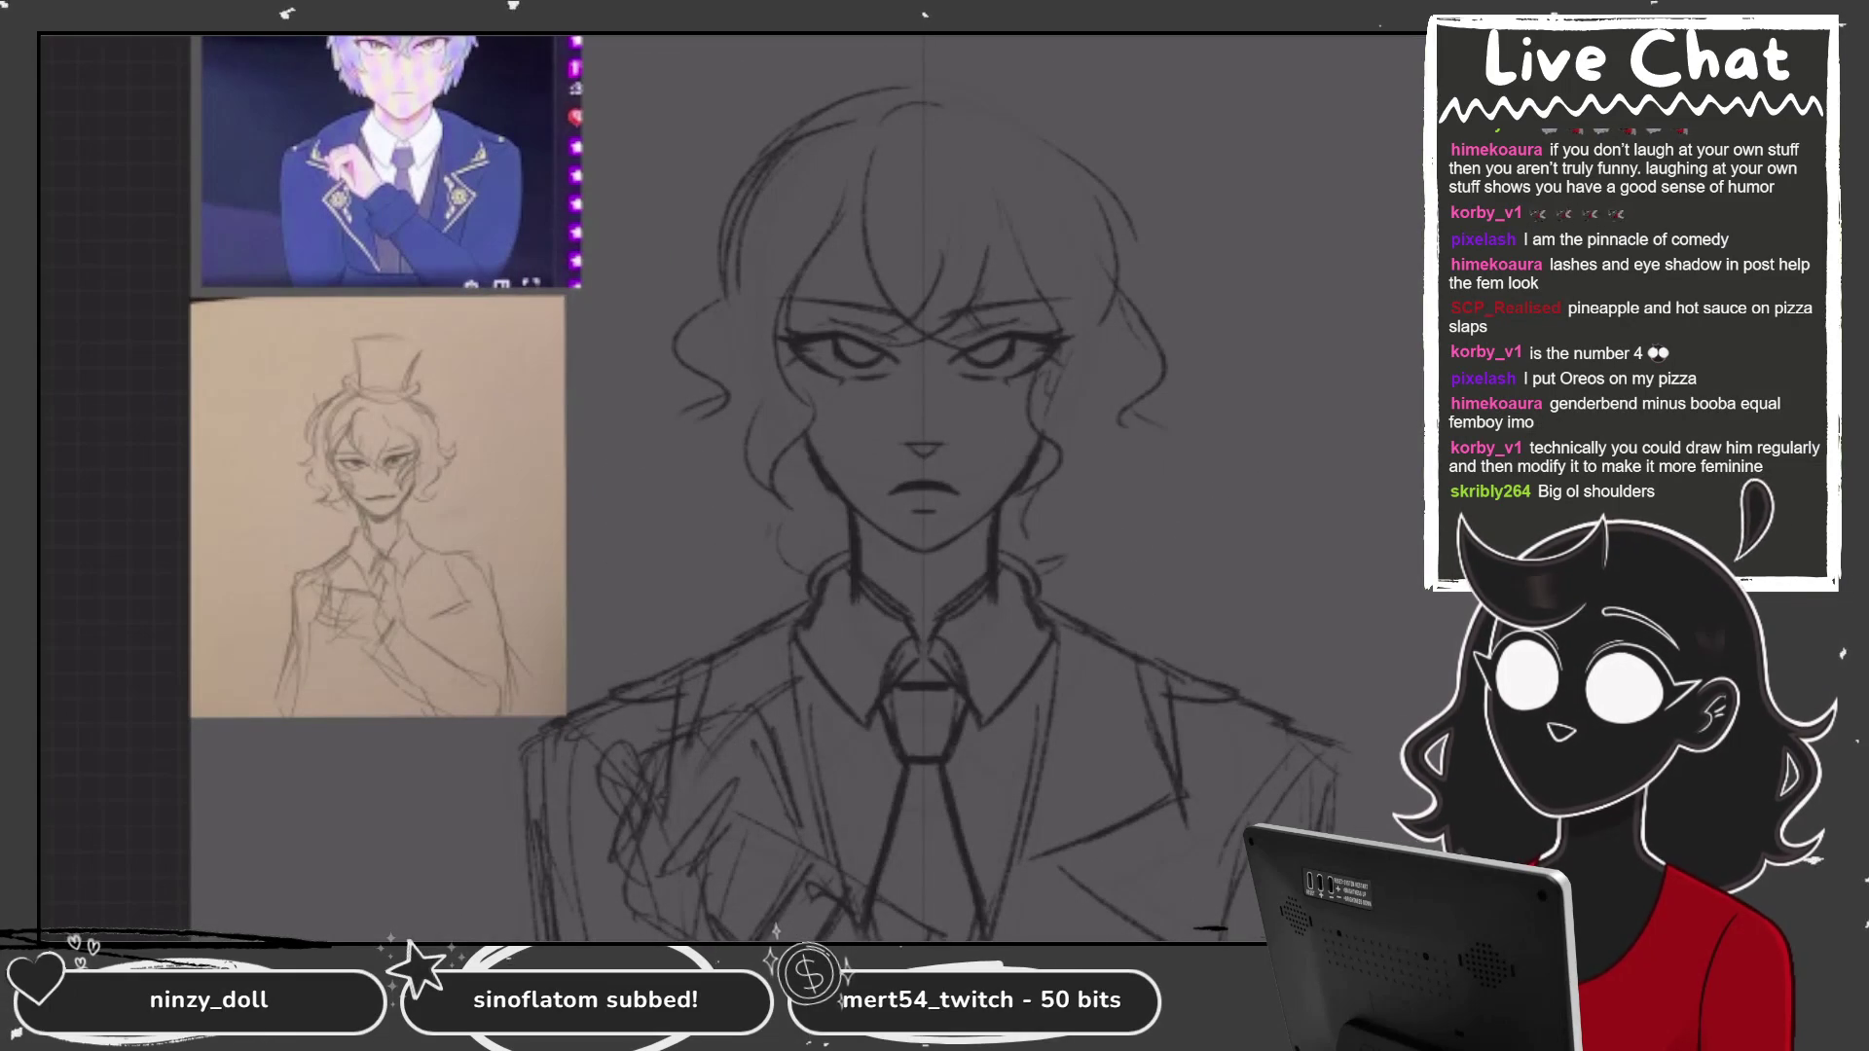
mouse_move(734, 397)
left_mouse_down()
mouse_move(713, 458)
mouse_move(832, 505)
left_mouse_up()
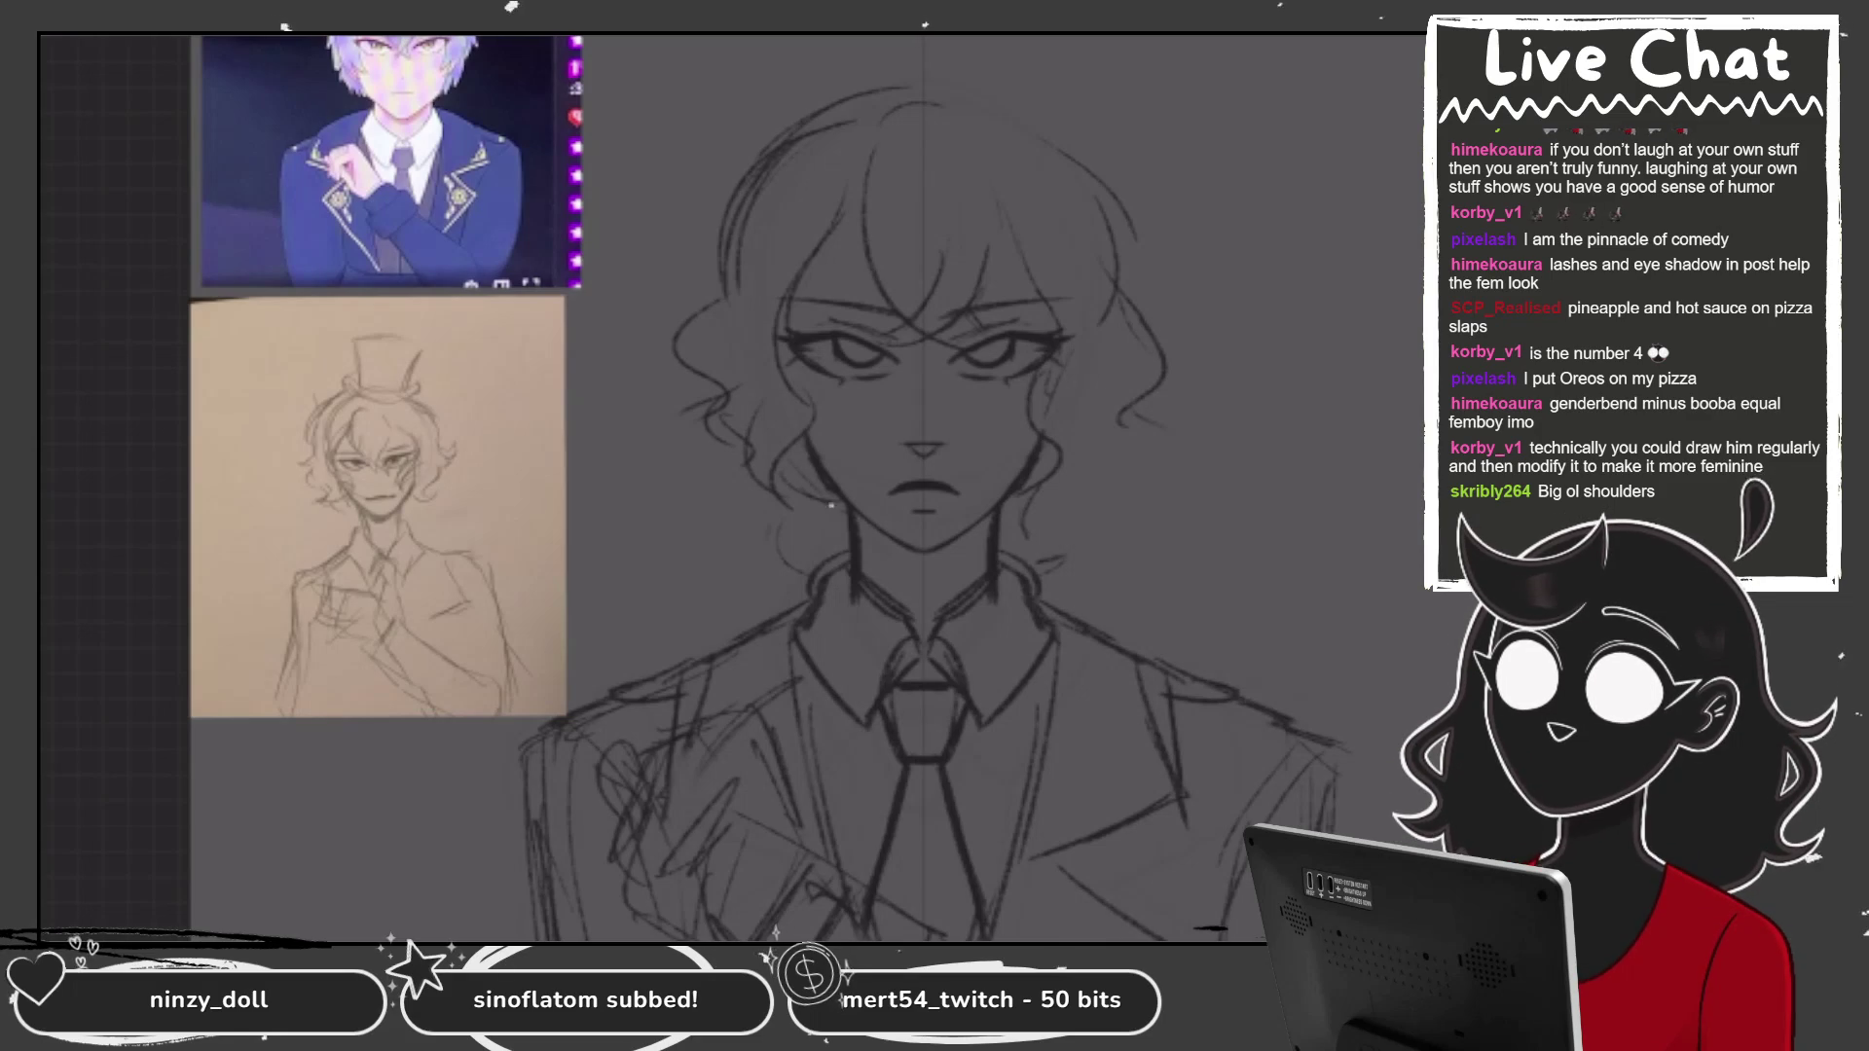
mouse_move(1037, 502)
left_mouse_down()
mouse_move(1160, 389)
mouse_move(1055, 495)
left_mouse_up()
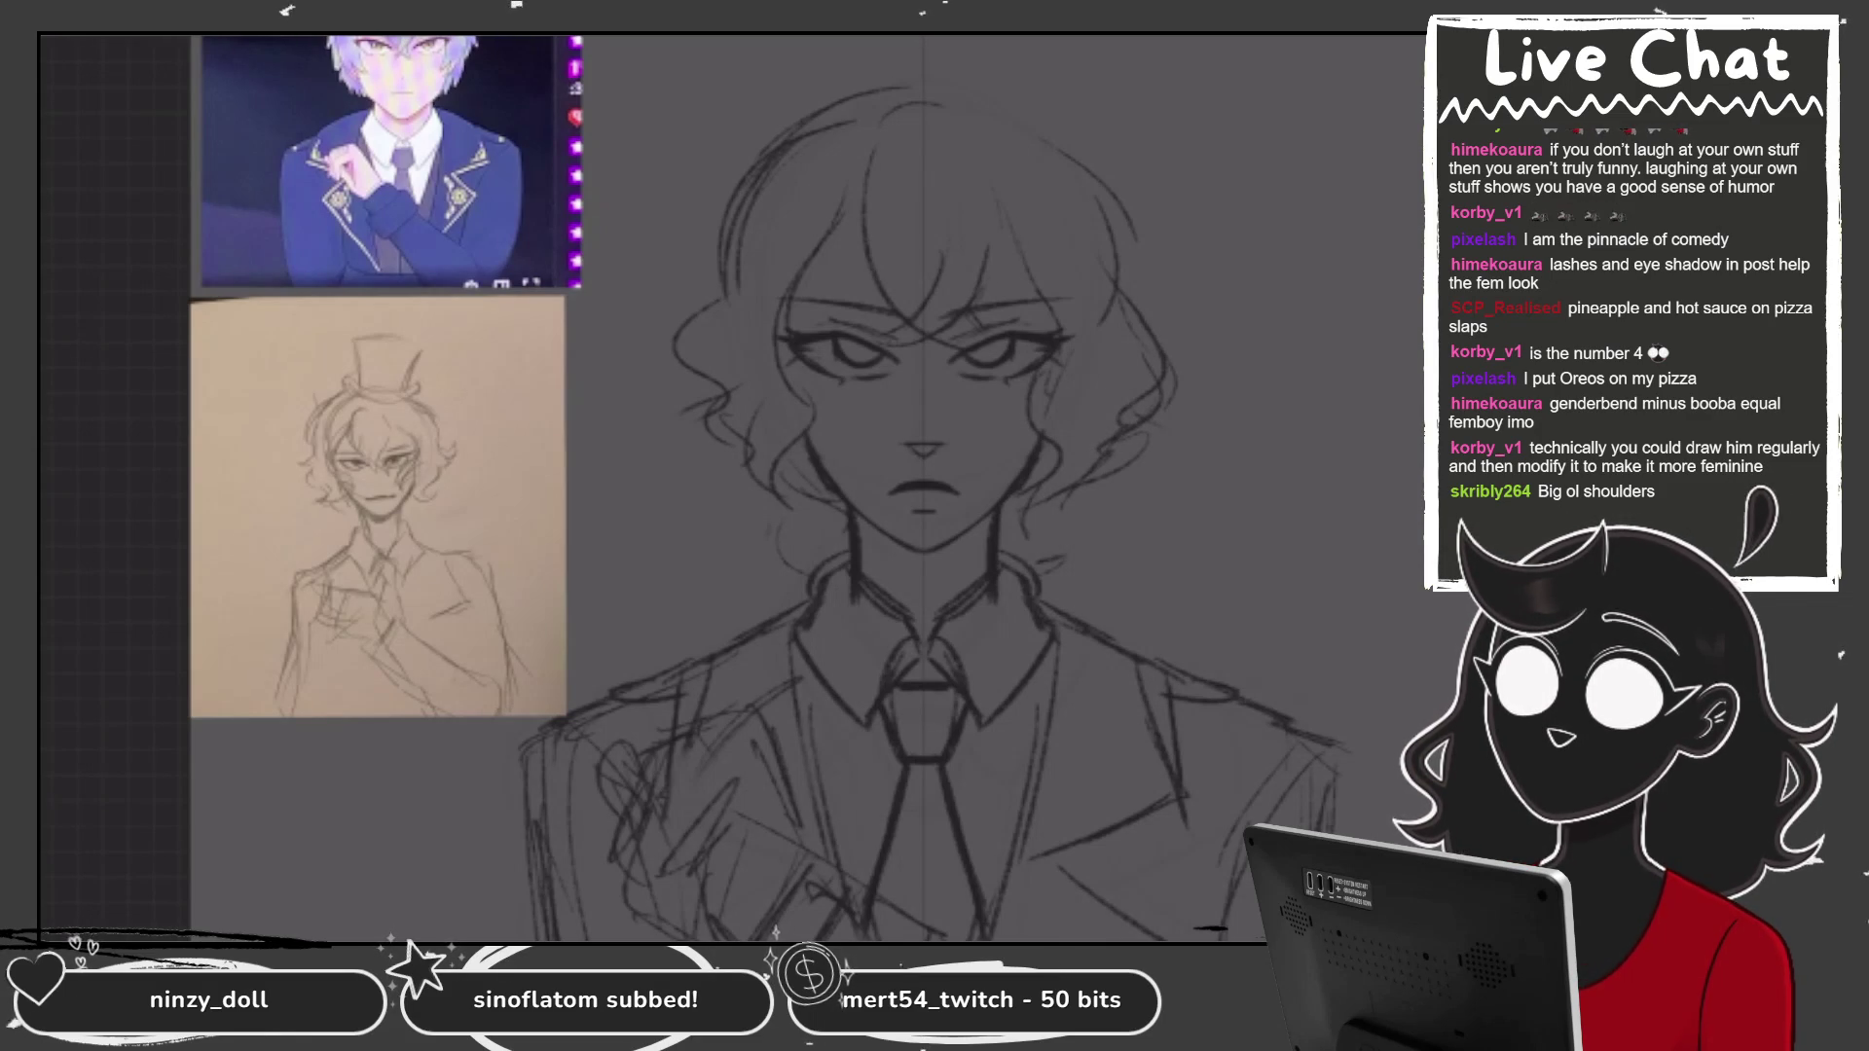
Round out the top of the head, erase stray strokes, and rough in a wide hat brim.
mouse_move(851, 98)
left_mouse_down()
mouse_move(1105, 180)
mouse_move(1136, 307)
left_mouse_up()
left_click_drag(940, 83, 1081, 136)
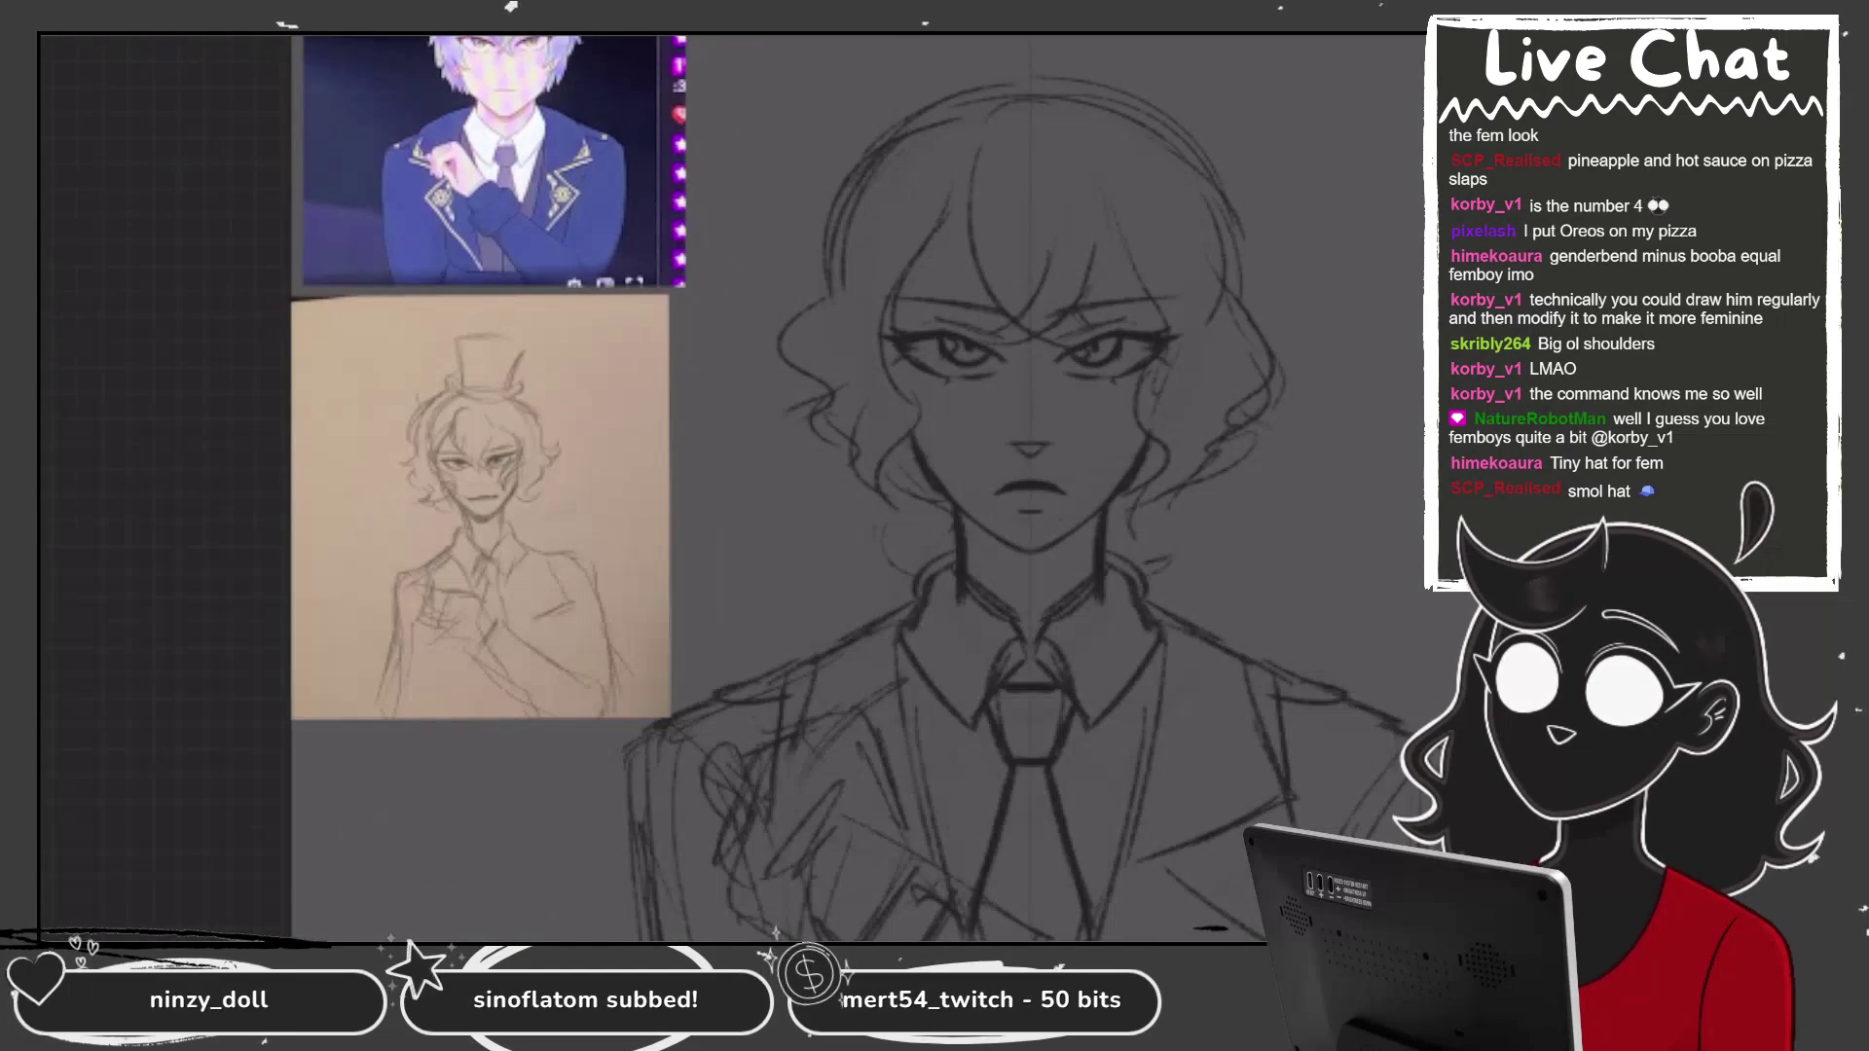
mouse_move(1076, 132)
left_mouse_down()
mouse_move(973, 77)
mouse_move(923, 109)
mouse_move(1090, 133)
left_mouse_up()
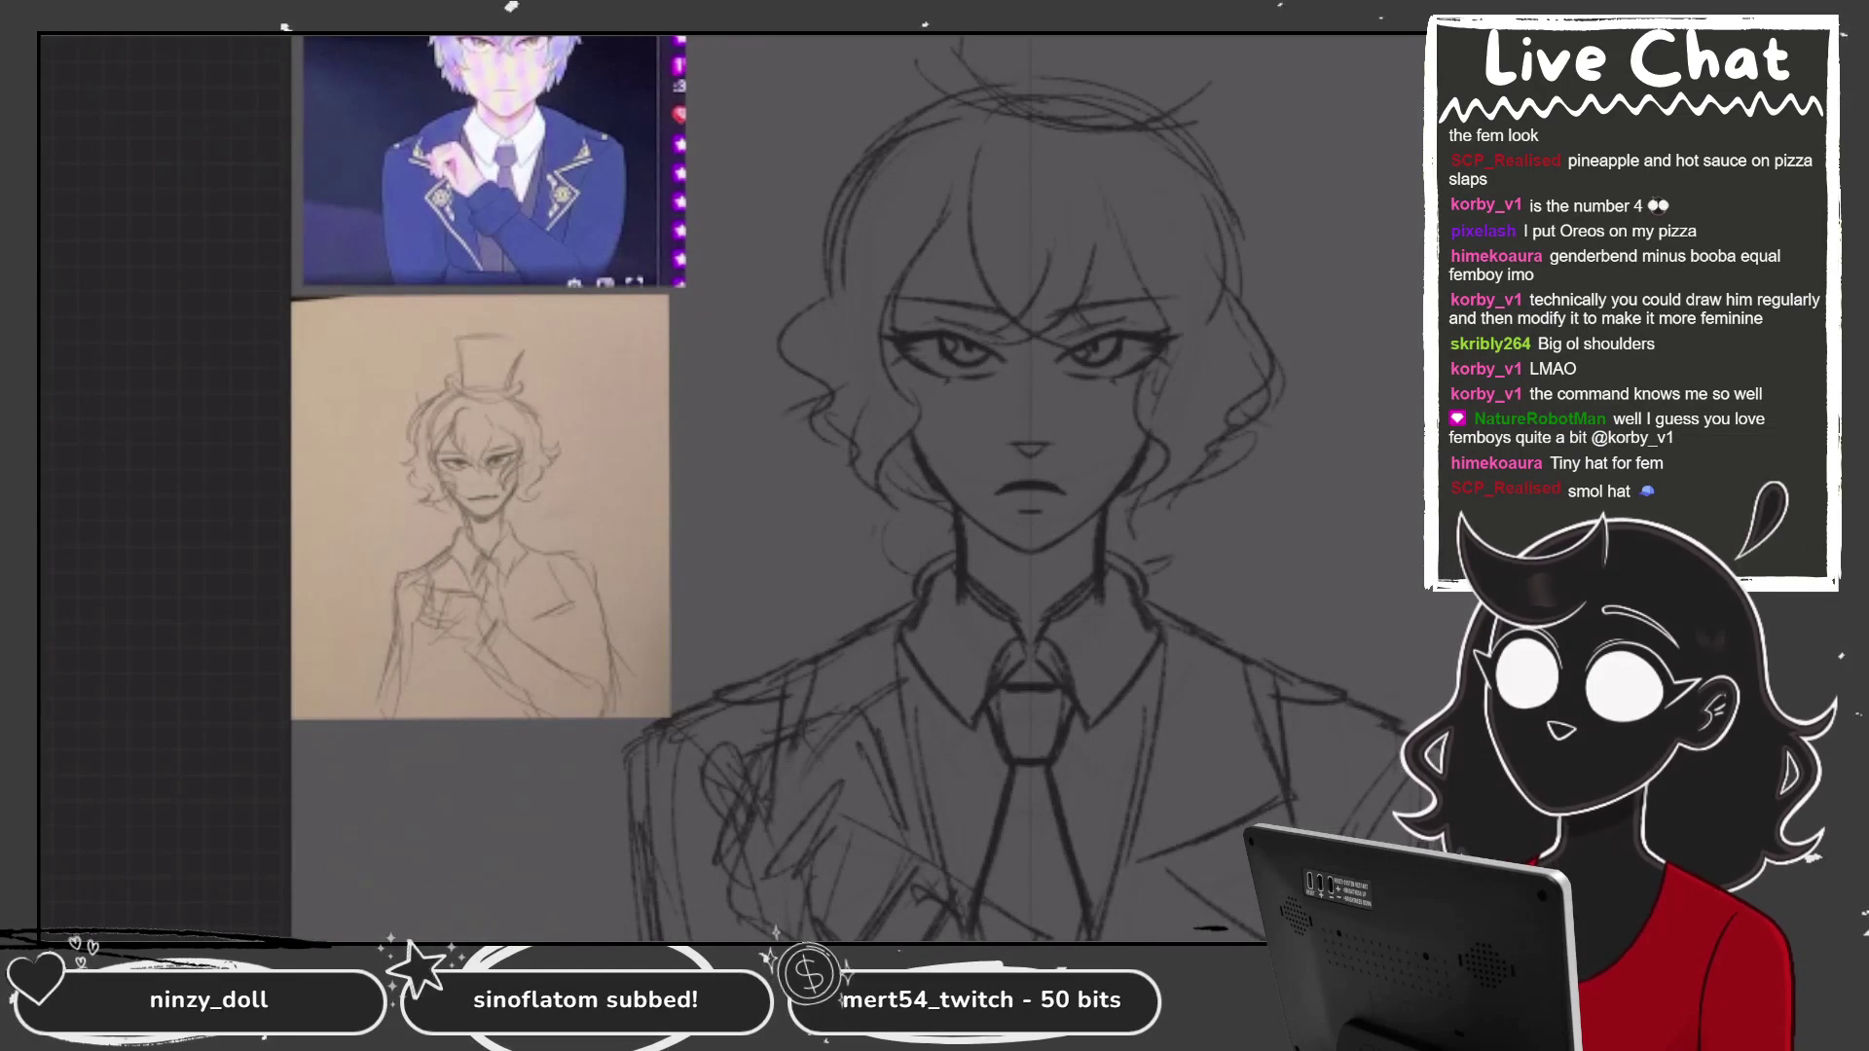
mouse_move(1003, 43)
left_mouse_down()
mouse_move(1120, 83)
mouse_move(1236, 69)
mouse_move(1183, 167)
left_mouse_up()
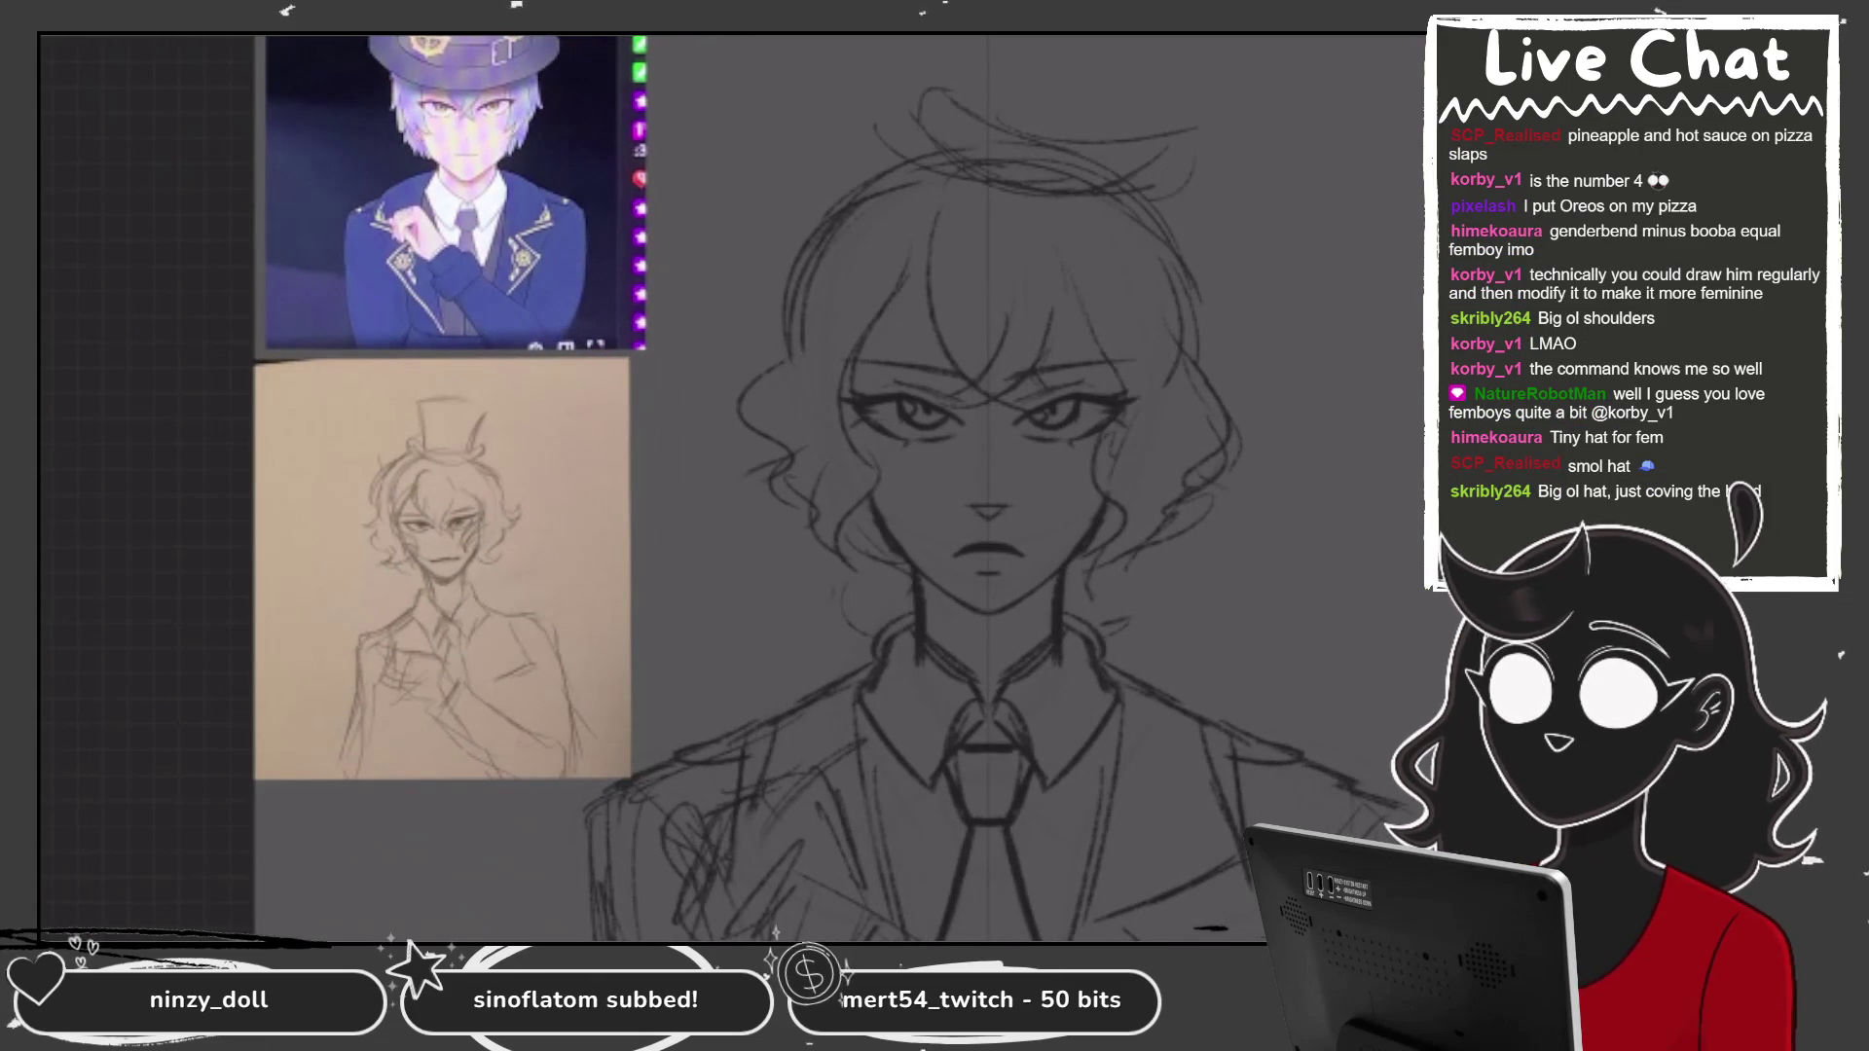
left_click_drag(1197, 131, 924, 97)
mouse_move(1068, 195)
left_mouse_down()
mouse_move(1156, 187)
mouse_move(911, 180)
left_mouse_up()
left_click_drag(690, 300, 1373, 280)
mouse_move(667, 287)
left_mouse_down()
mouse_move(1237, 367)
mouse_move(1363, 258)
left_mouse_up()
left_click_drag(747, 47, 783, 243)
mouse_move(1224, 175)
left_mouse_down()
mouse_move(1212, 269)
mouse_move(1194, 274)
left_mouse_up()
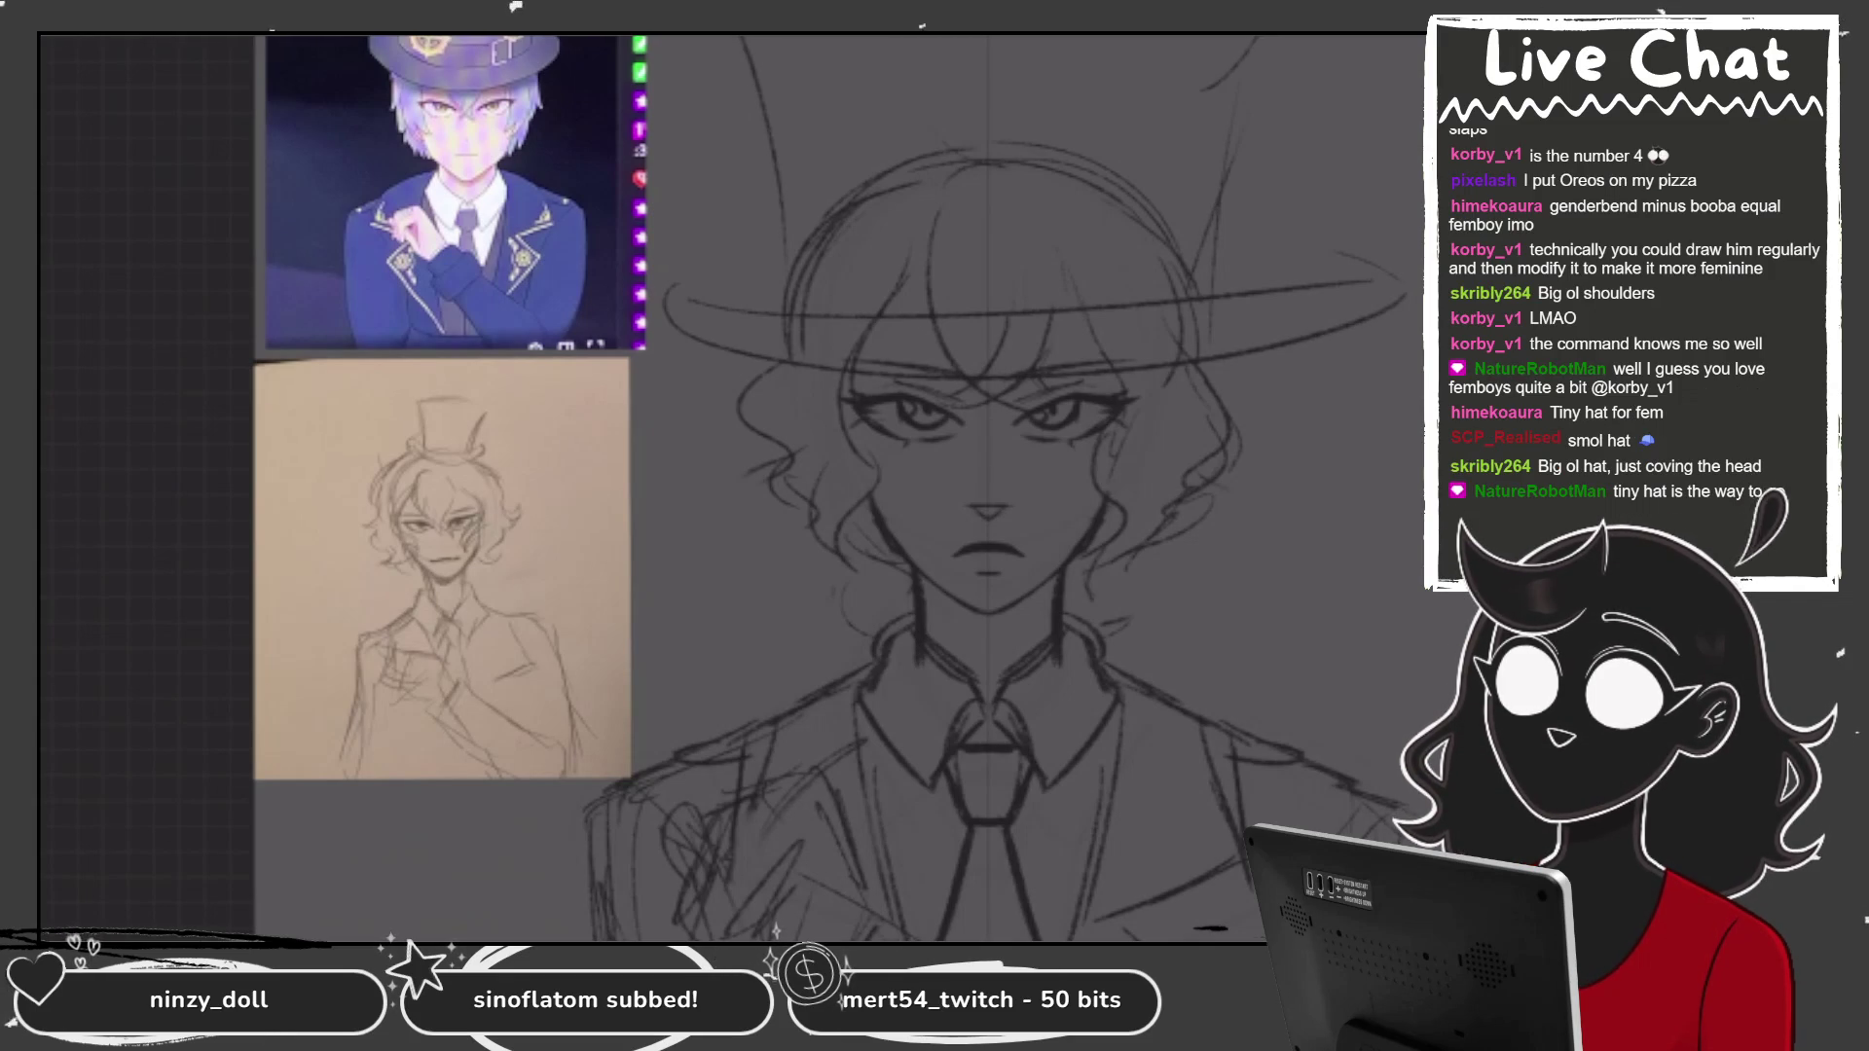
left_click_drag(1238, 39, 1203, 282)
left_click_drag(1234, 93, 1185, 260)
left_click_drag(786, 123, 767, 295)
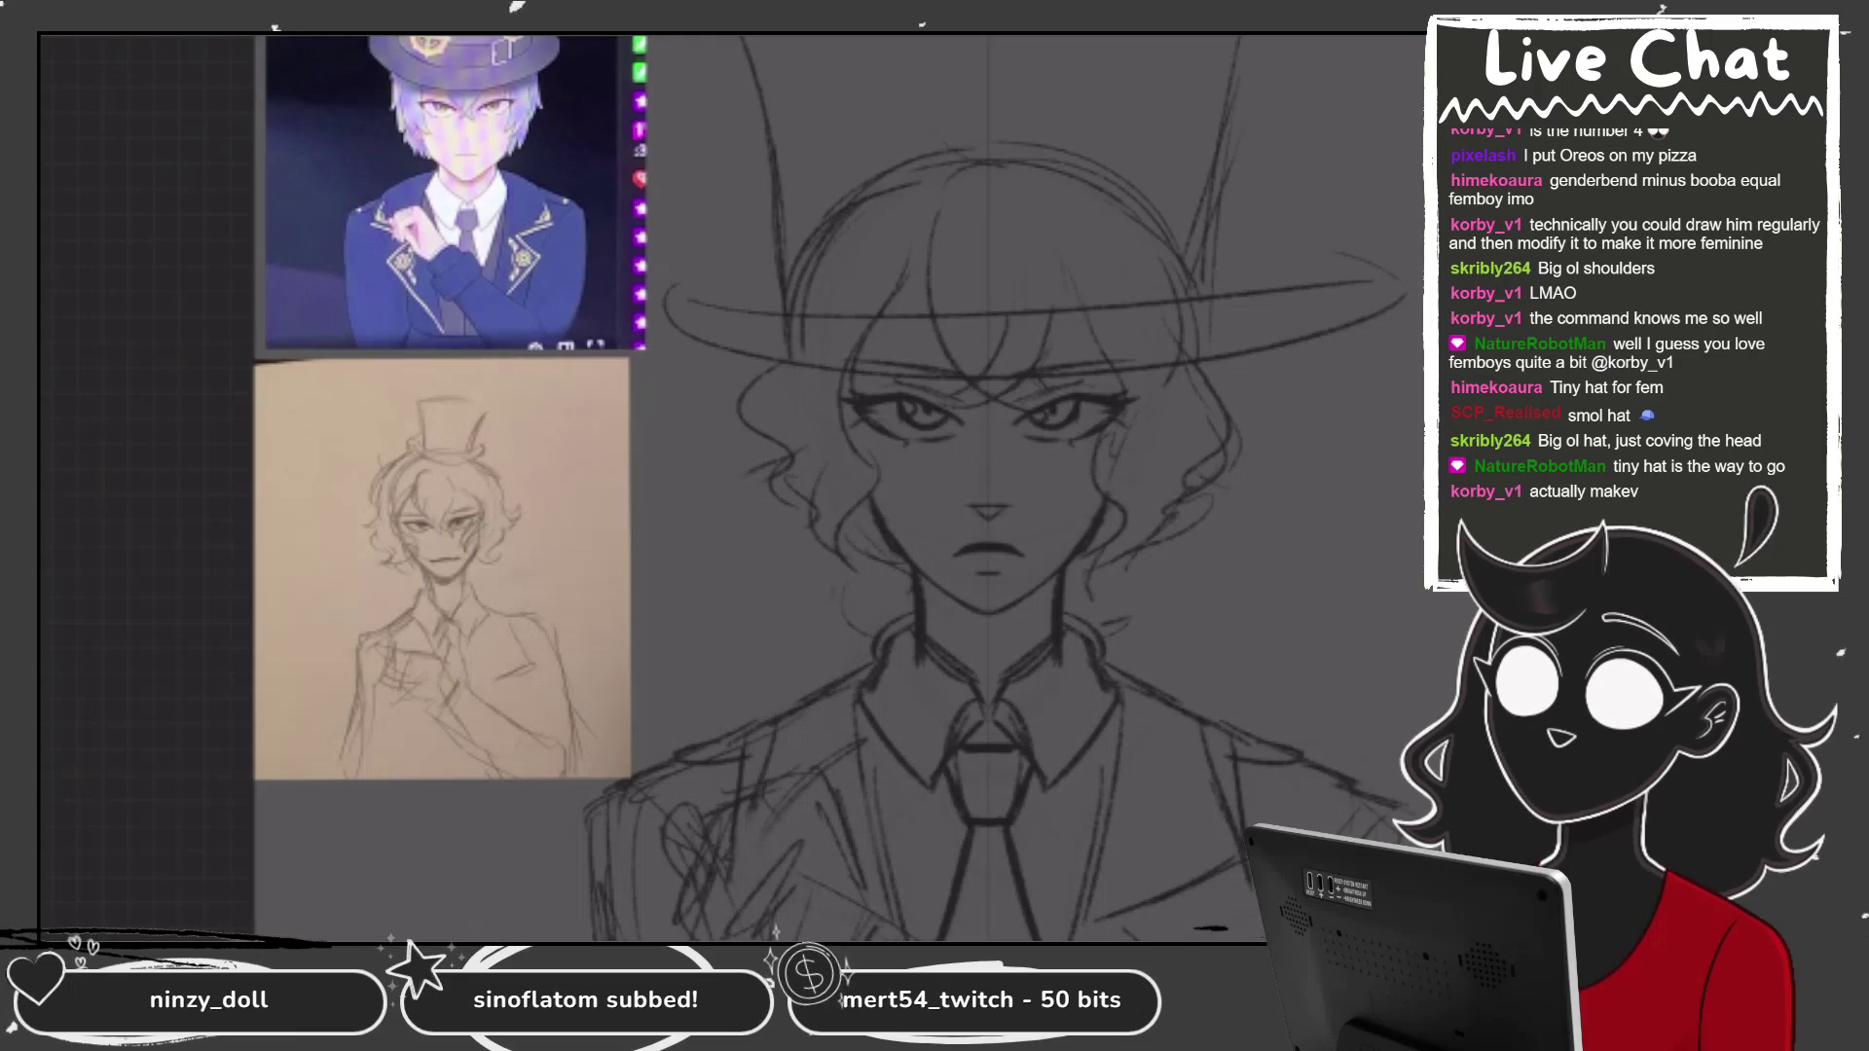
key("ctrl+minus")
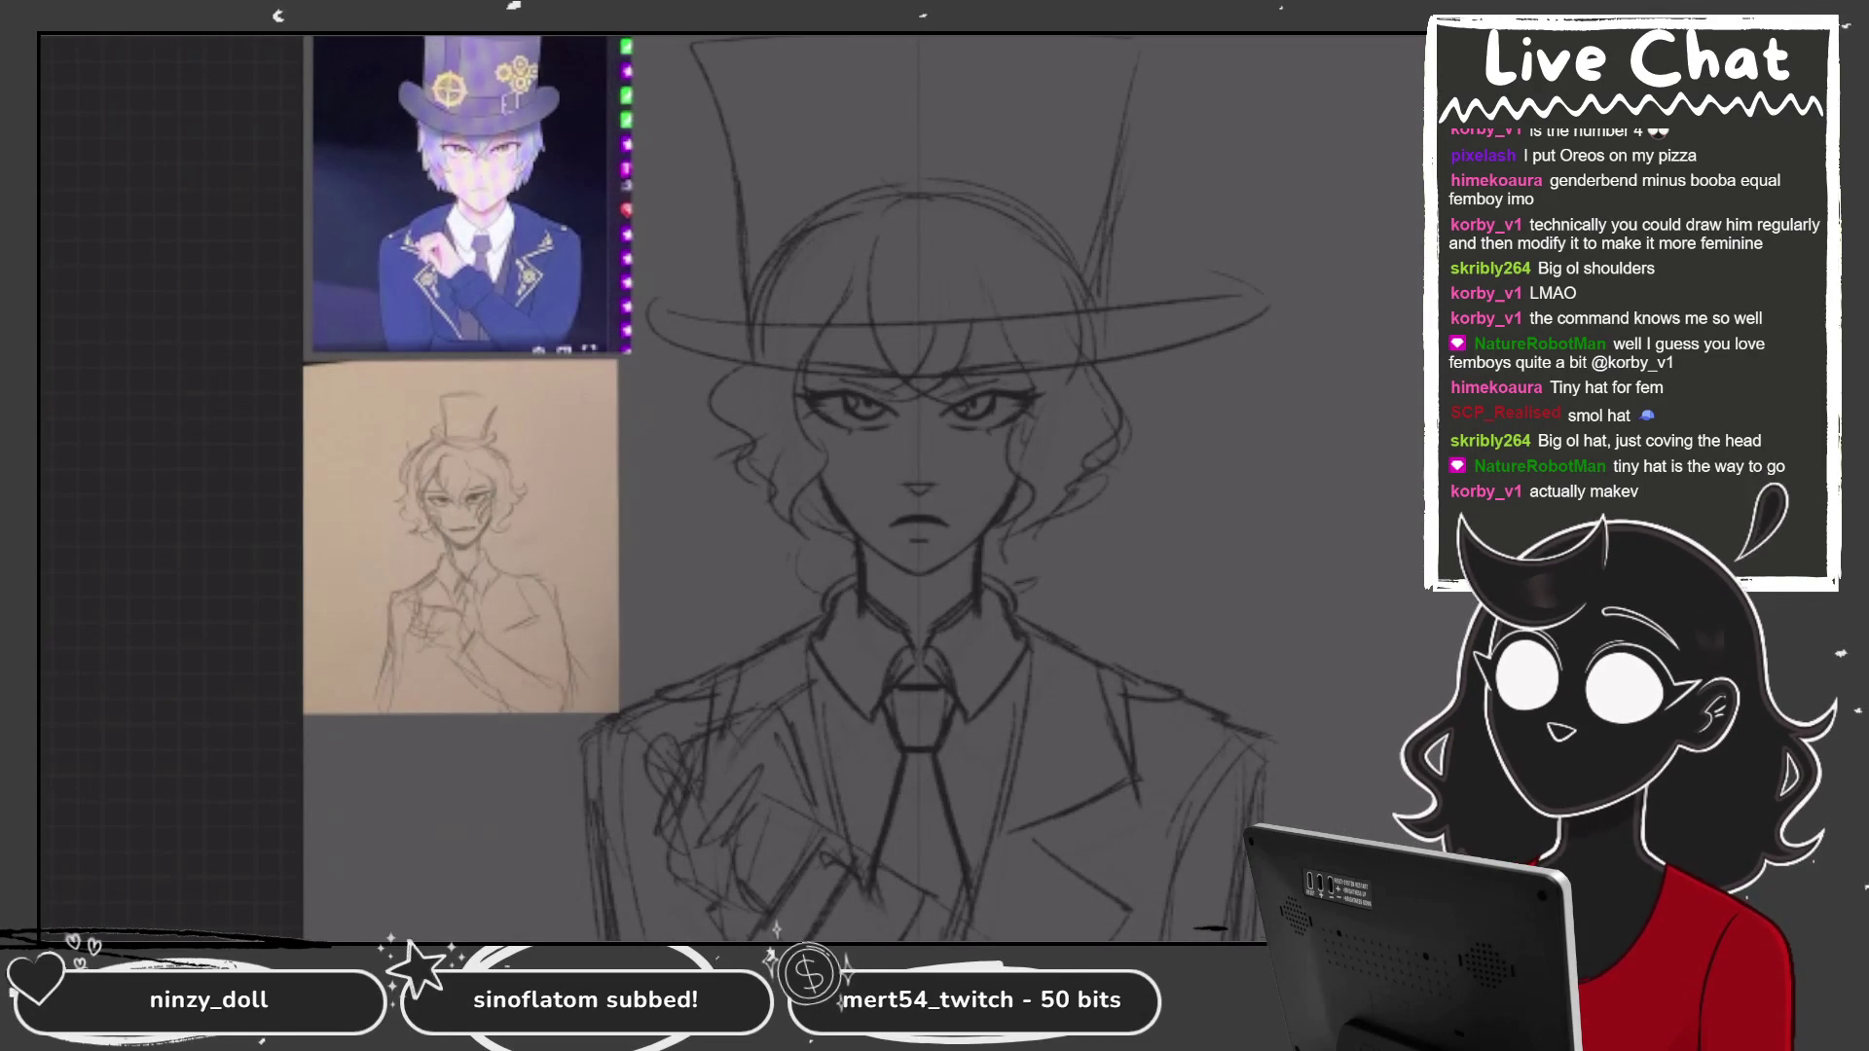
scroll(934, 487, "up", 1)
left_click_drag(761, 126, 749, 274)
left_click_drag(1134, 44, 1110, 258)
mouse_move(1137, 155)
left_mouse_down()
mouse_move(1110, 248)
mouse_move(1127, 243)
left_mouse_up()
mouse_move(757, 39)
left_mouse_down()
mouse_move(725, 224)
mouse_move(1275, 272)
left_mouse_up()
scroll(1079, 156, "up", 1)
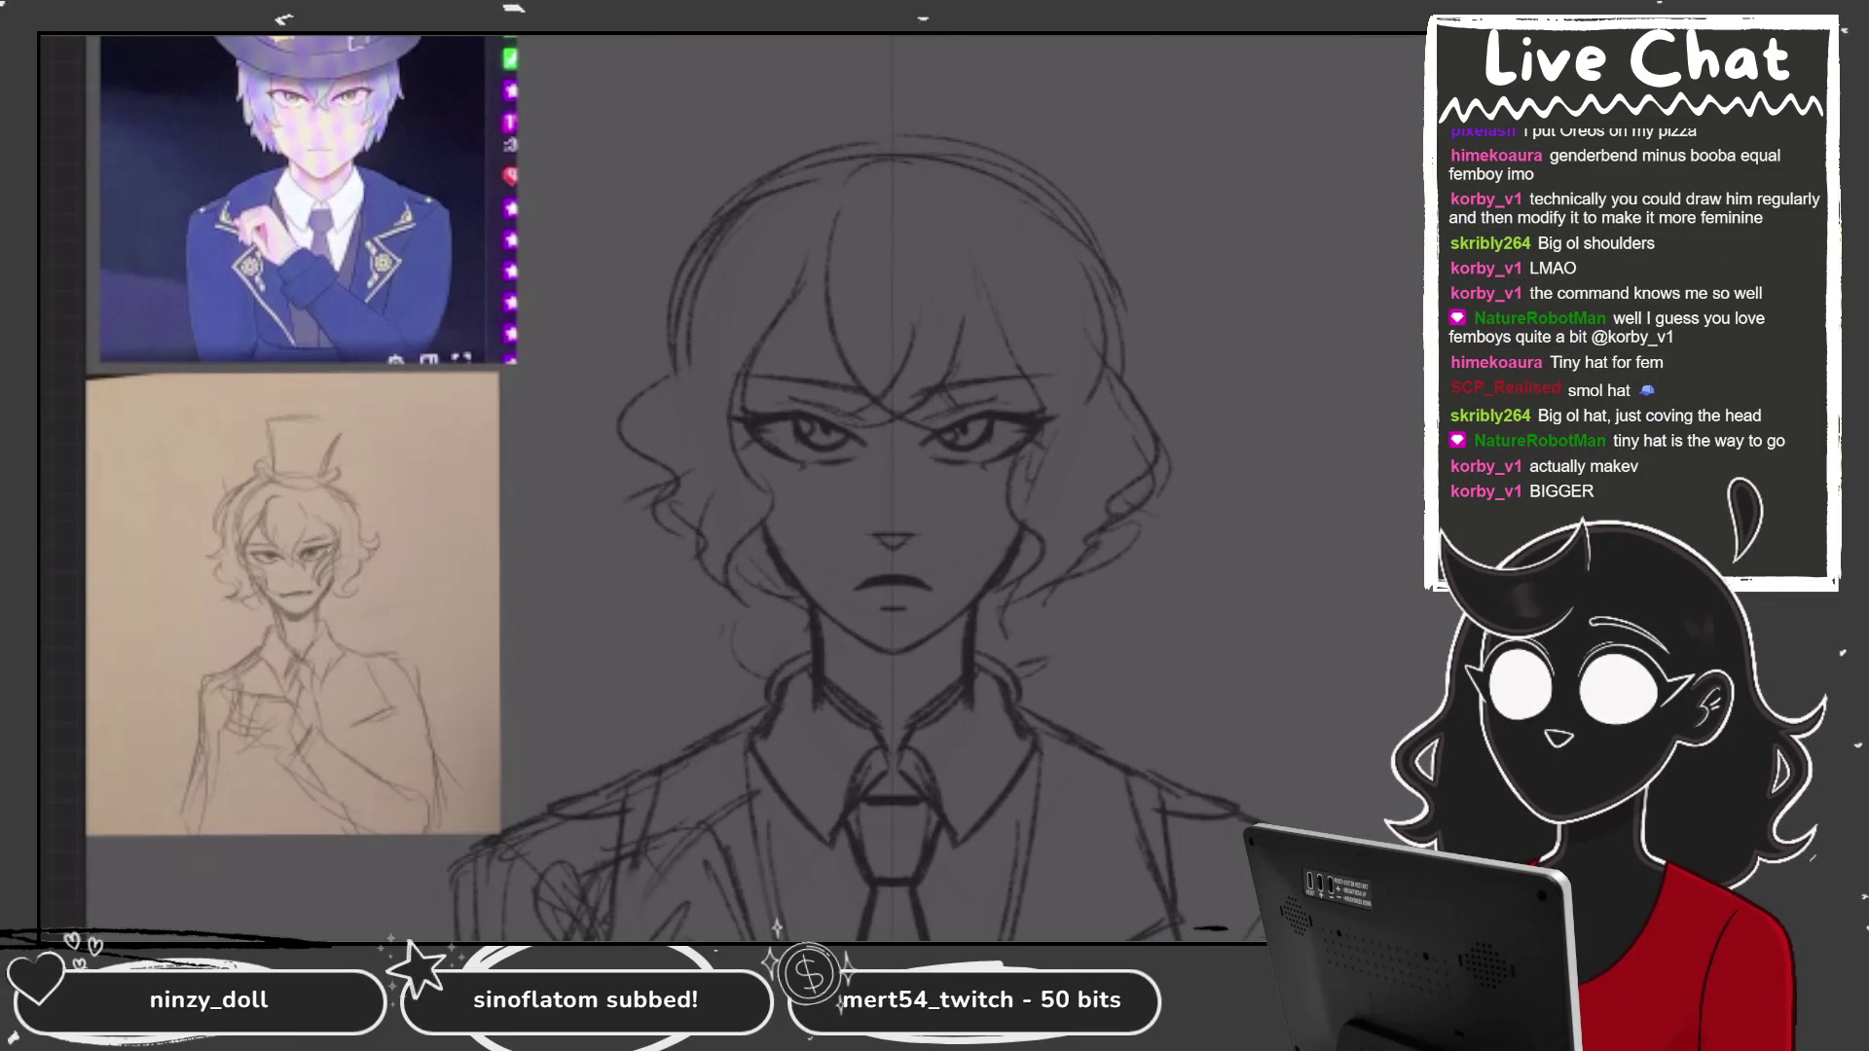
scroll(818, 97, "down", 2)
mouse_move(623, 321)
left_mouse_down()
mouse_move(940, 358)
mouse_move(1076, 39)
left_mouse_up()
mouse_move(616, 428)
left_mouse_down()
mouse_move(1232, 475)
mouse_move(1173, 327)
mouse_move(1223, 409)
left_mouse_up()
key("ctrl+z")
key("ctrl+z")
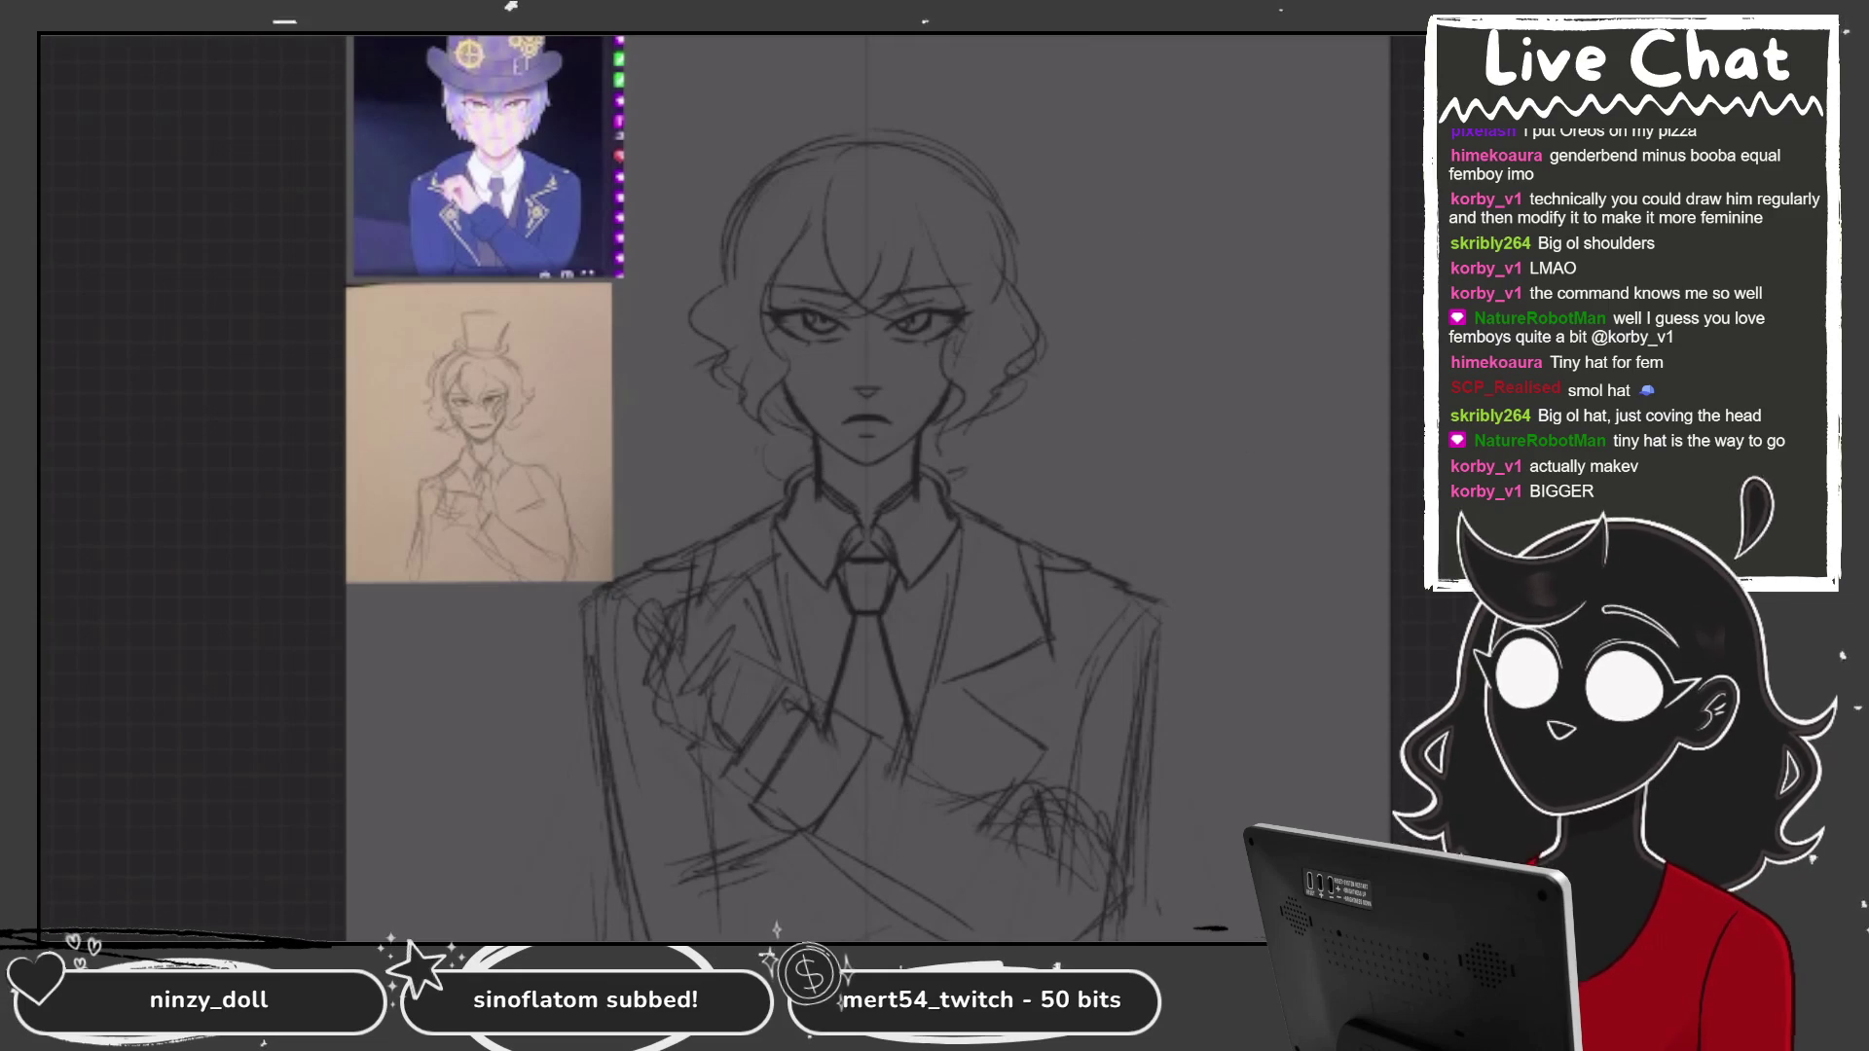
mouse_move(1075, 107)
left_mouse_down()
mouse_move(672, 107)
mouse_move(779, 467)
mouse_move(1088, 109)
left_mouse_up()
left_click_drag(693, 568, 1100, 459)
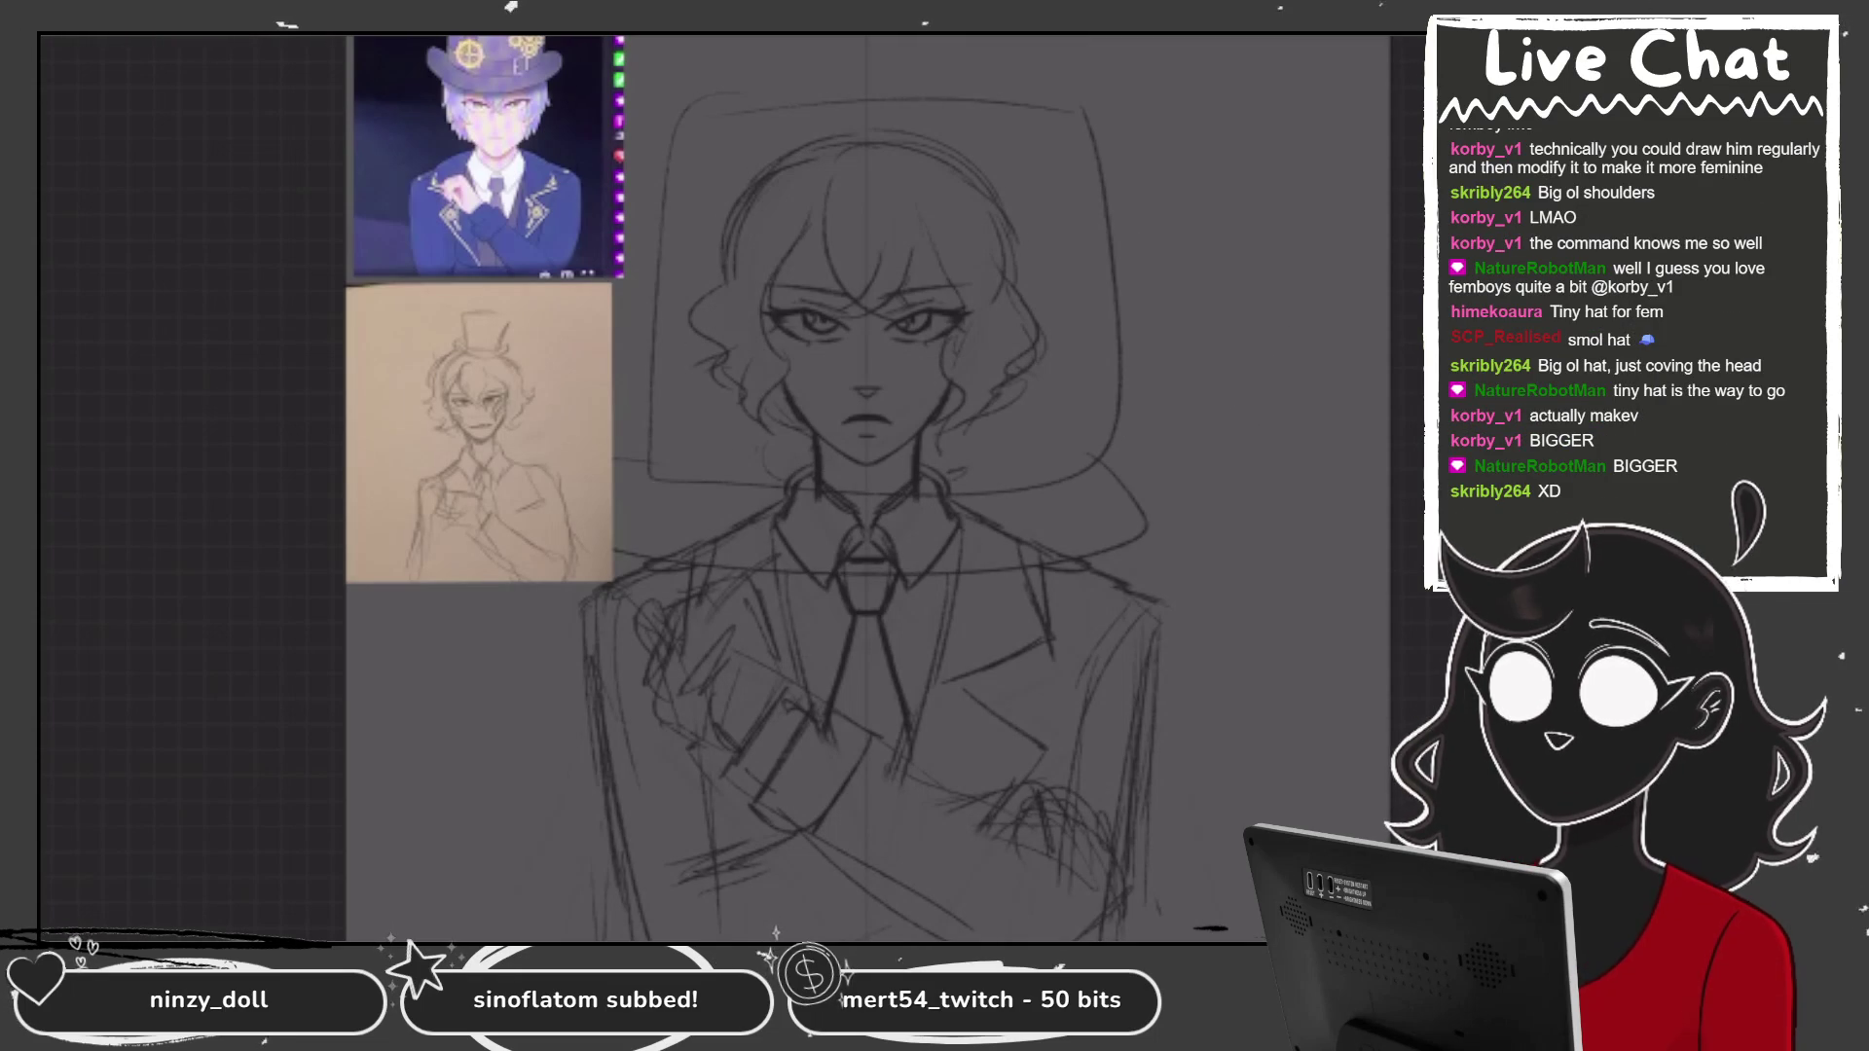
key("ctrl+z")
key("ctrl+z")
key("ctrl+z")
key("plus")
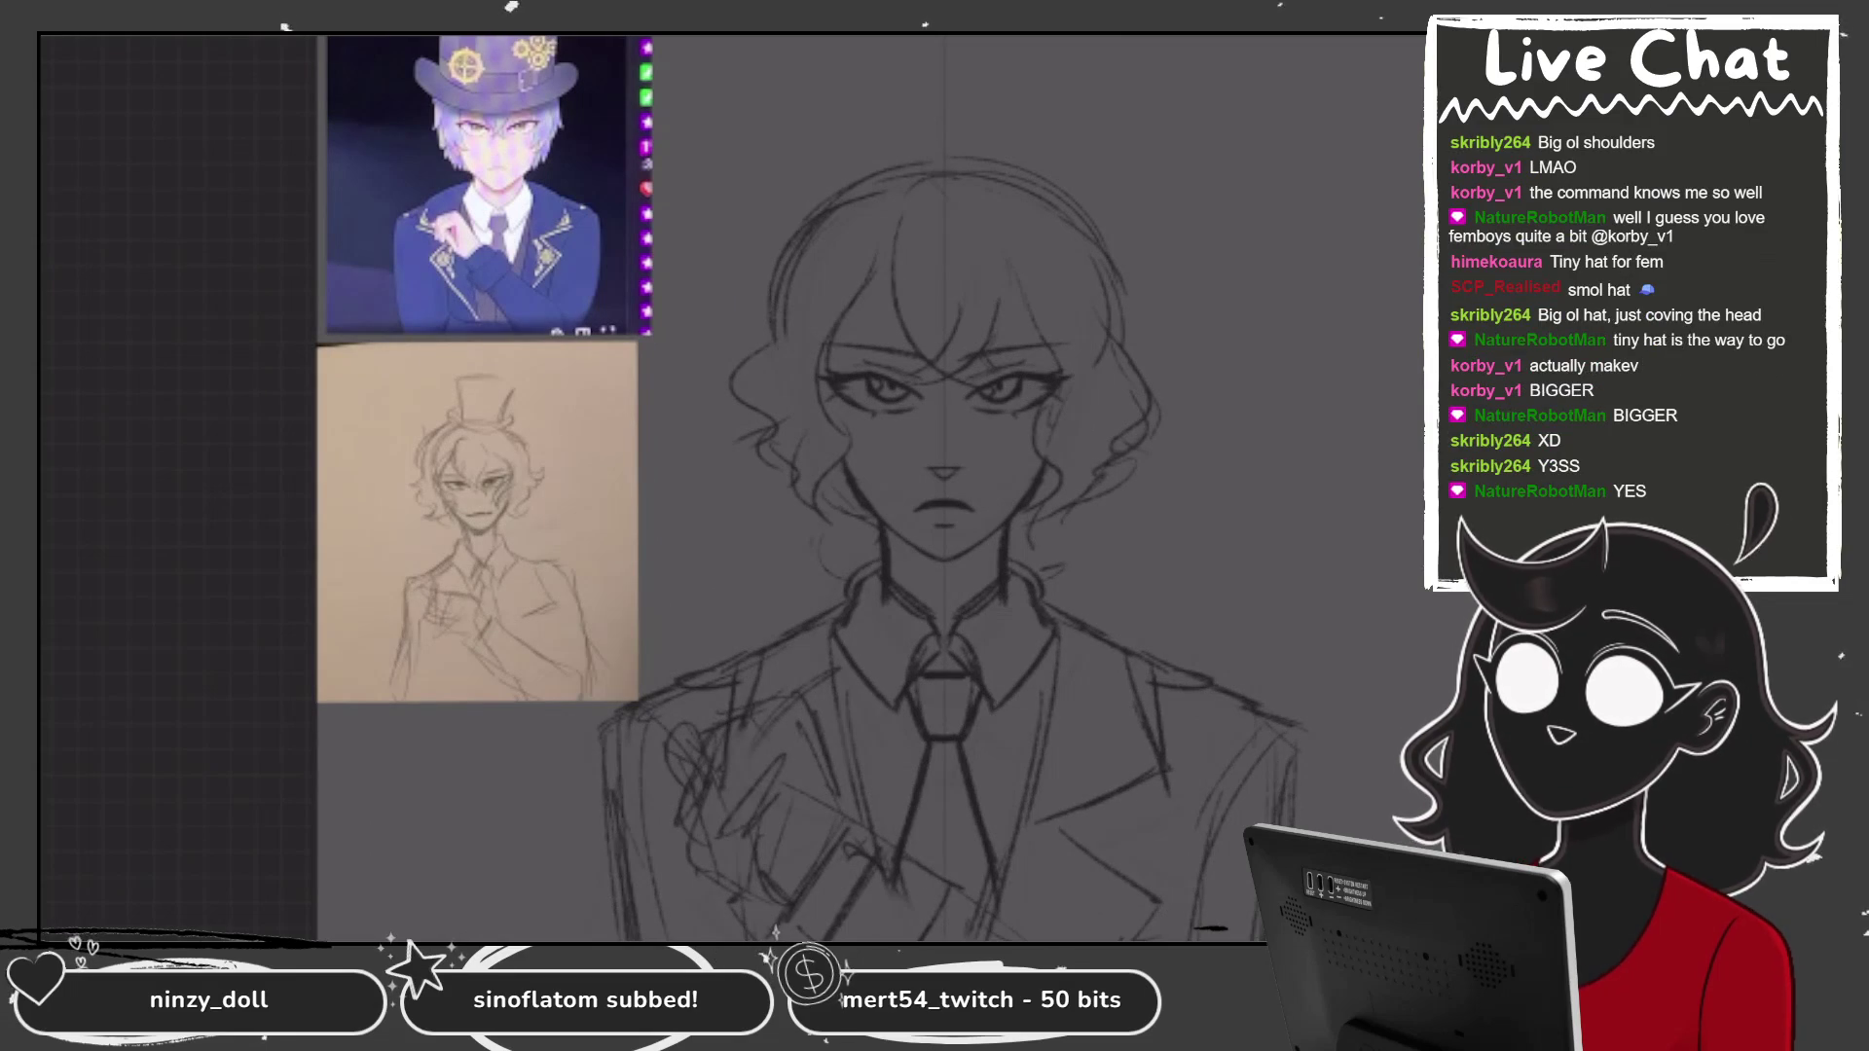
Sketch a curl of hair sticking up and a small top hat above the head.
left_click_drag(959, 102, 967, 185)
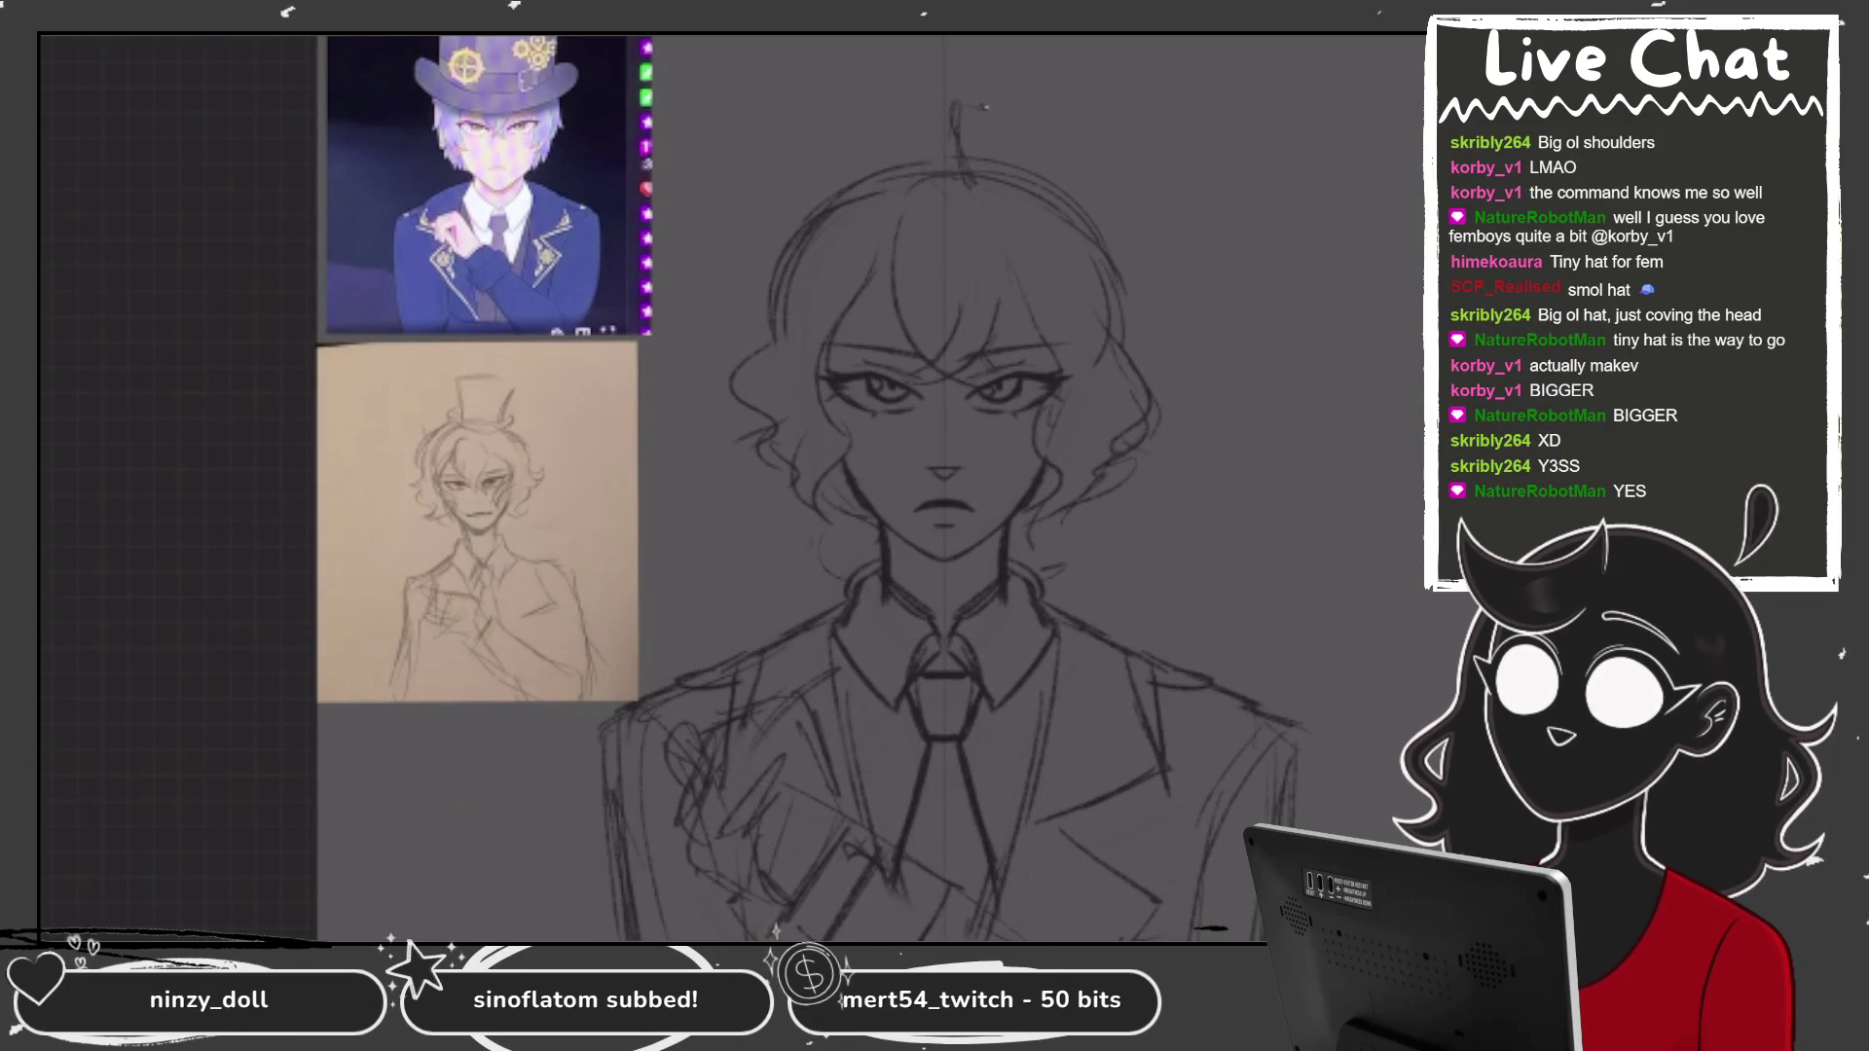
left_click_drag(978, 105, 997, 146)
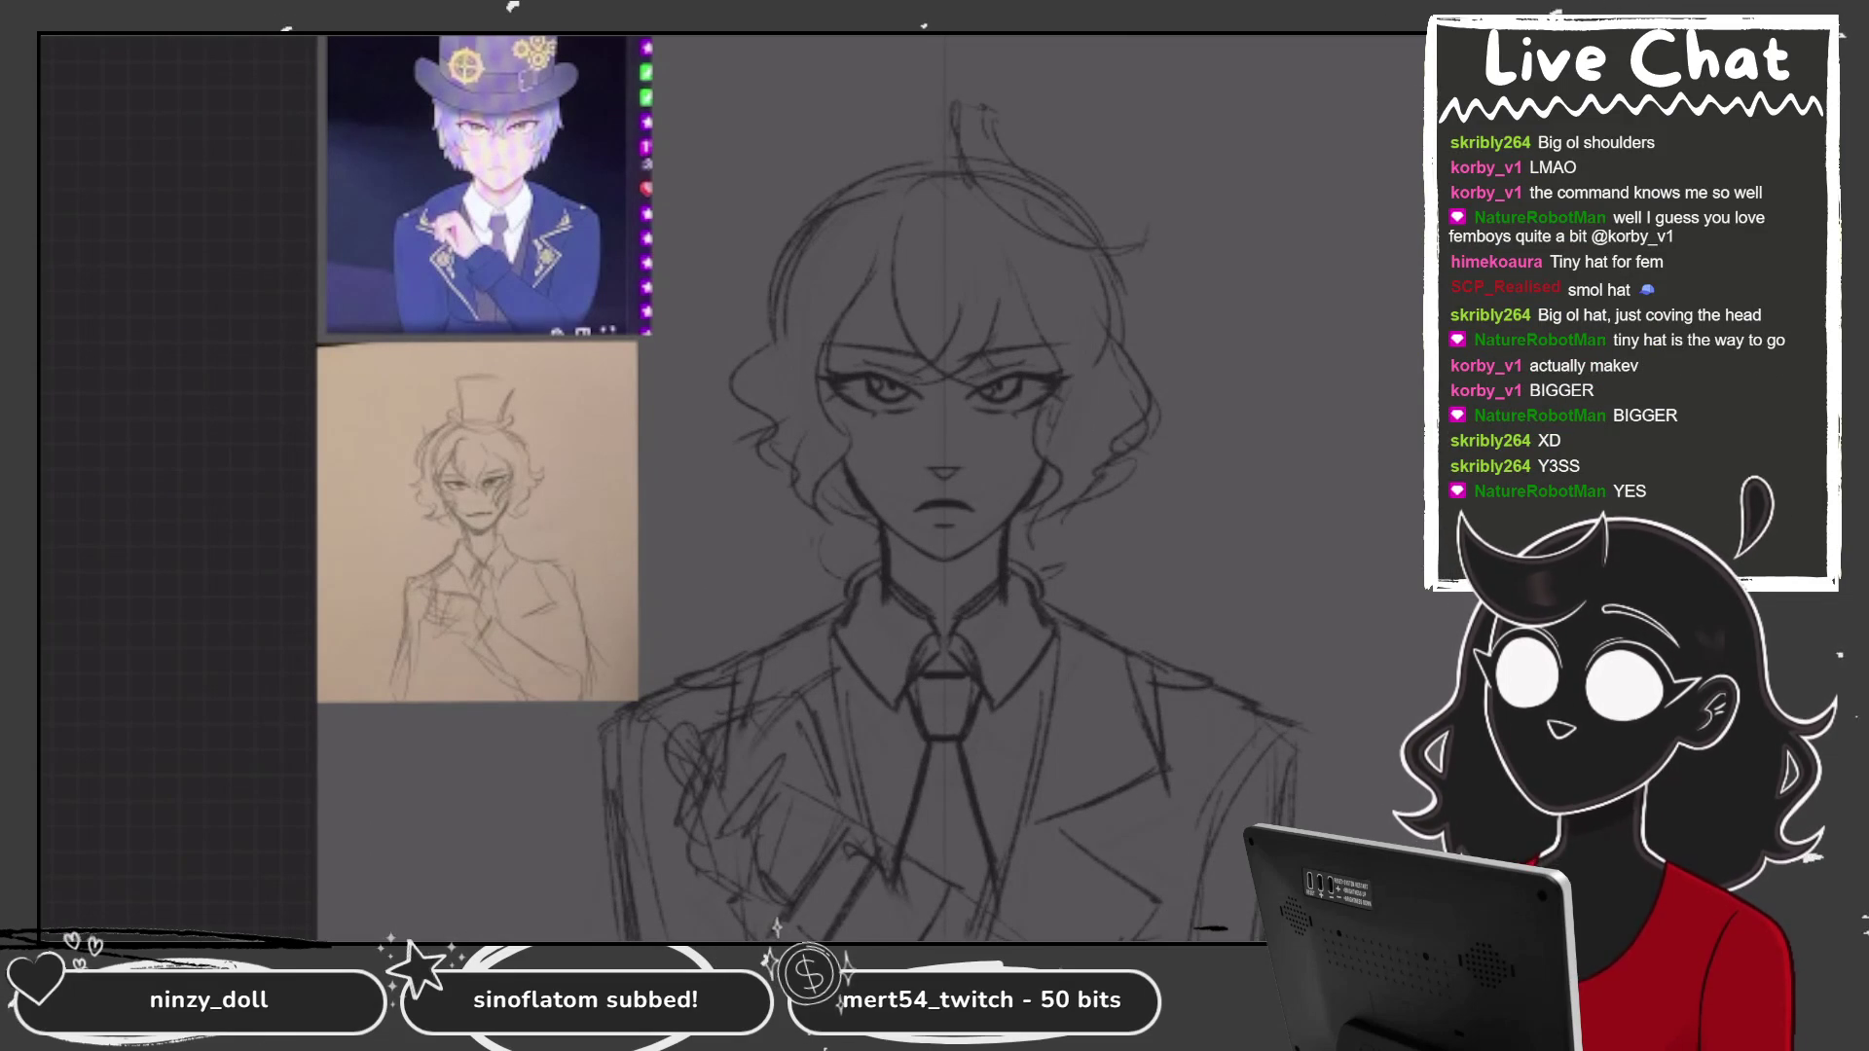
left_click_drag(1033, 60, 1000, 151)
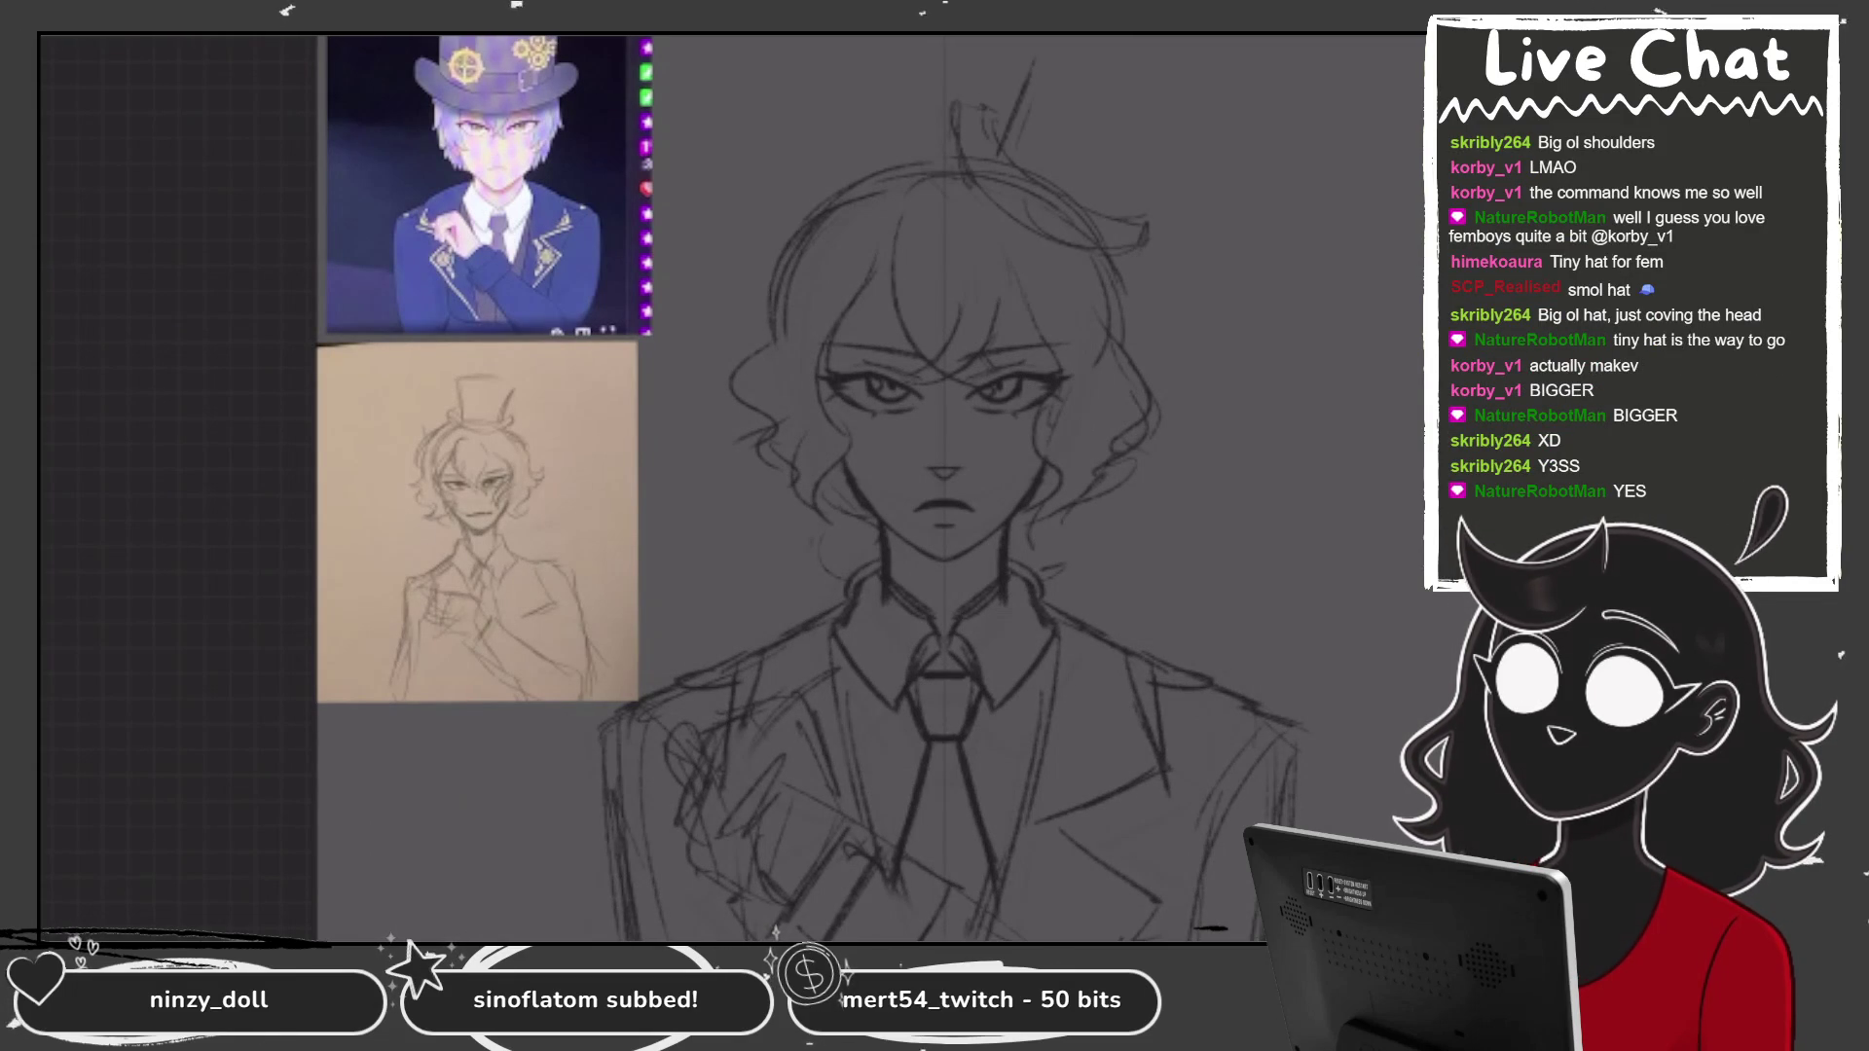
mouse_move(1038, 39)
left_mouse_down()
mouse_move(1166, 96)
mouse_move(1129, 194)
mouse_move(1189, 124)
left_mouse_up()
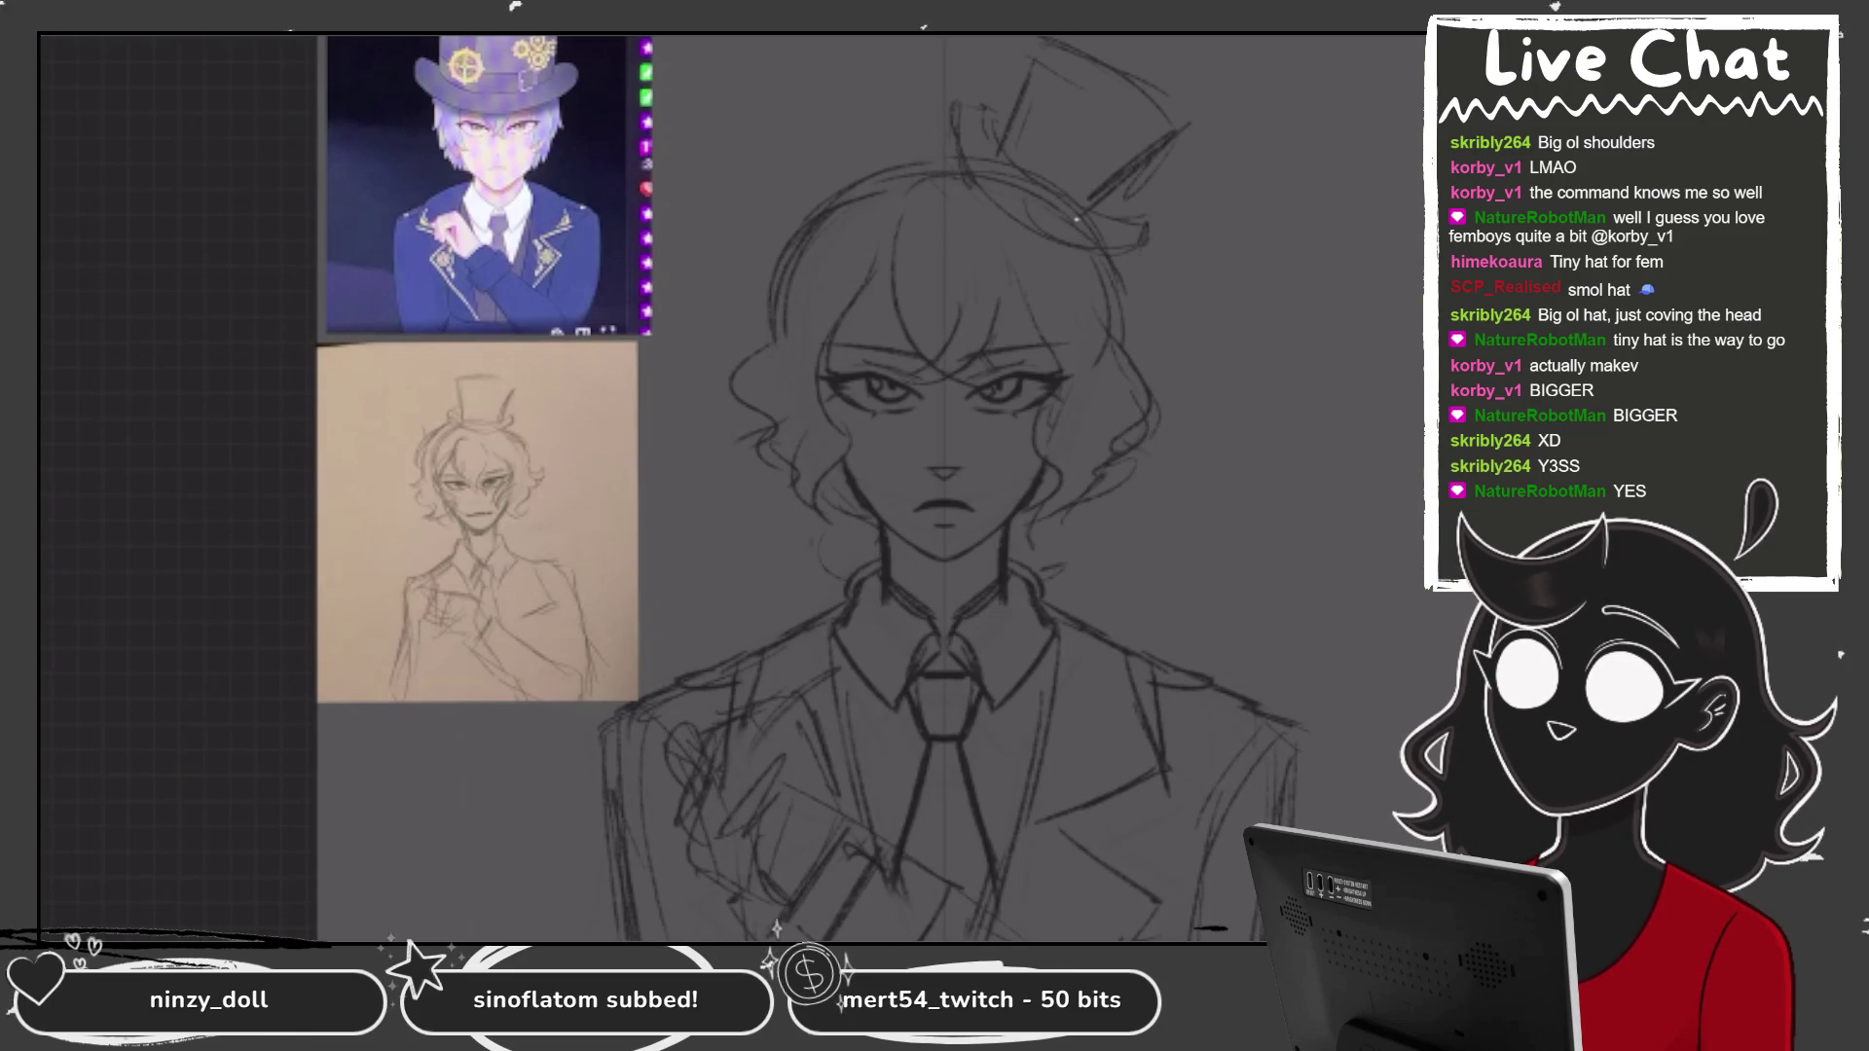
mouse_move(1045, 37)
left_mouse_down()
mouse_move(1003, 137)
mouse_move(1175, 101)
mouse_move(1193, 126)
mouse_move(1137, 202)
left_mouse_up()
left_click_drag(1179, 141, 1095, 232)
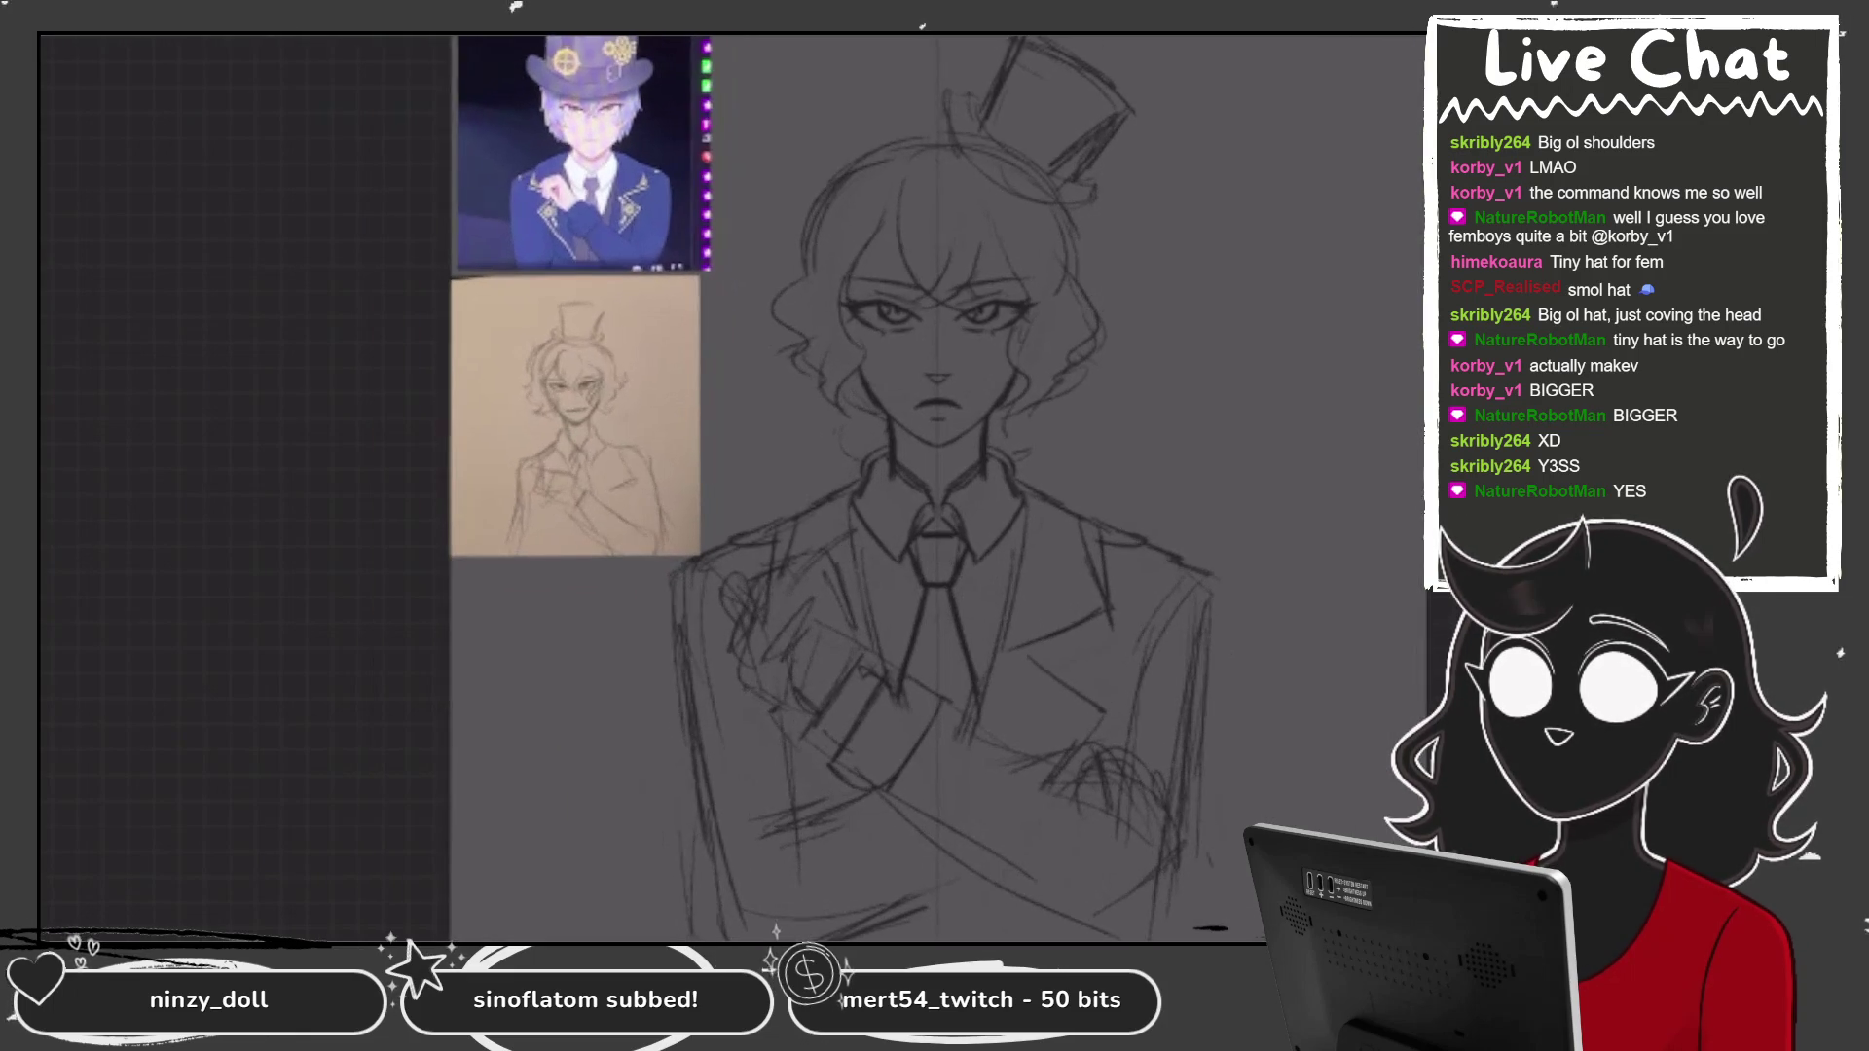
Try construction lines through the torso and crossed arms, then undo them.
left_click_drag(752, 650, 691, 835)
left_click_drag(748, 584, 686, 840)
left_click_drag(1109, 44, 767, 608)
left_click_drag(736, 672, 1083, 926)
key("ctrl+z")
mouse_move(1048, 97)
left_mouse_down()
mouse_move(701, 552)
mouse_move(1145, 917)
left_mouse_up()
left_click_drag(1083, 359, 1113, 751)
key("ctrl+z")
key("ctrl+z")
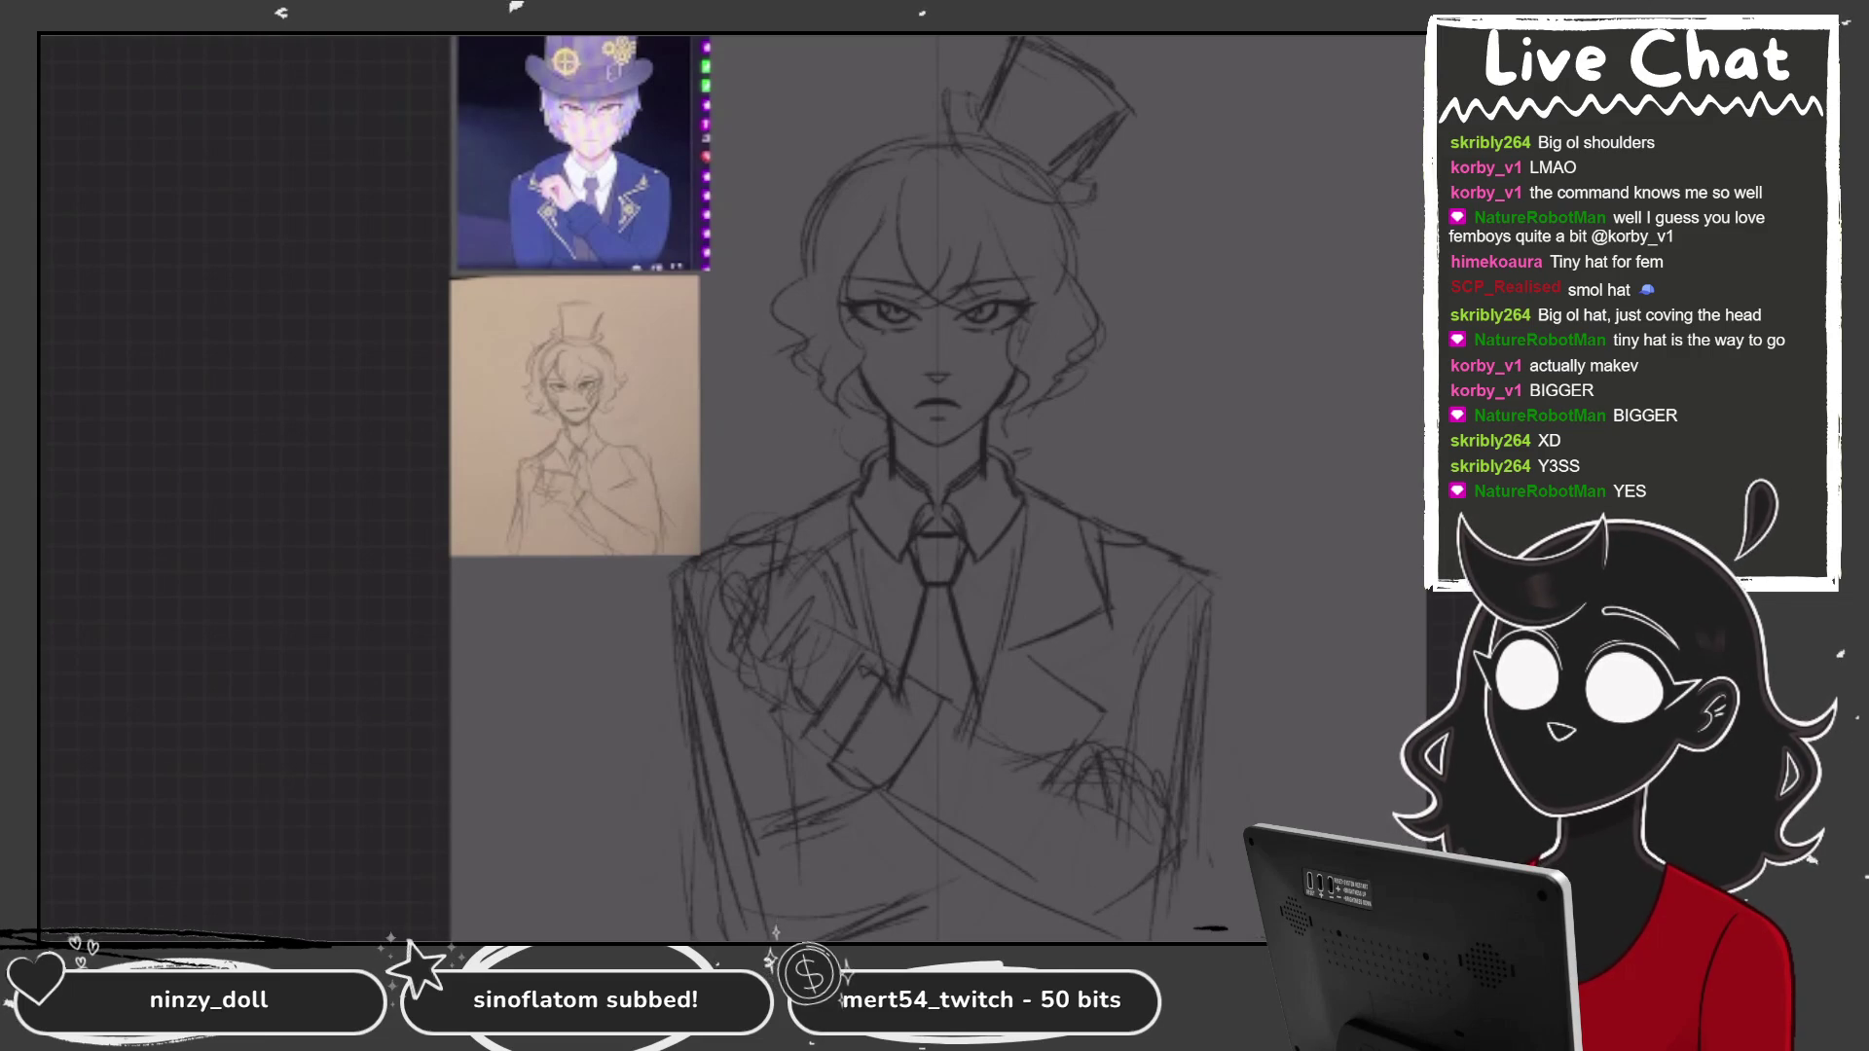
mouse_move(750, 711)
left_mouse_down()
mouse_move(726, 774)
mouse_move(794, 750)
mouse_move(720, 794)
left_mouse_up()
key("ctrl+z")
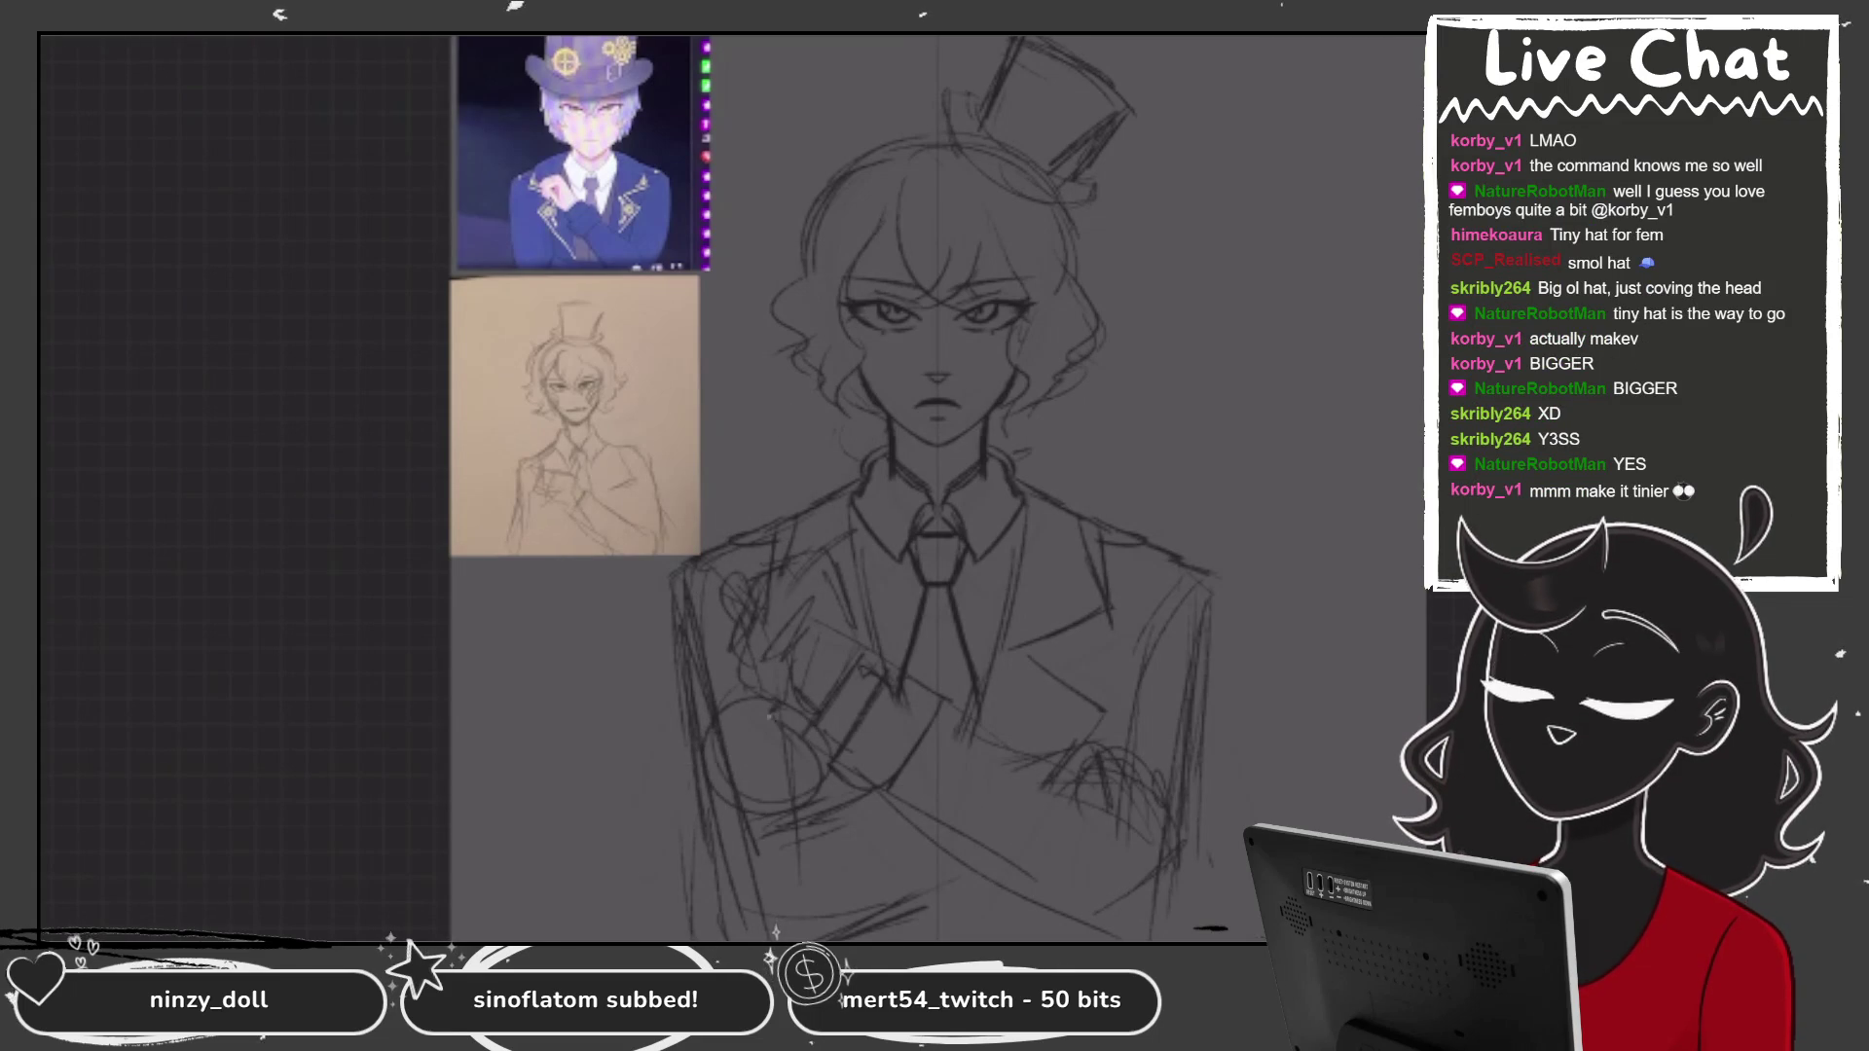
Shrink and tilt the freehand-selected top hat onto the head, adding faint strokes near its brim.
scroll(929, 389, "up", 1)
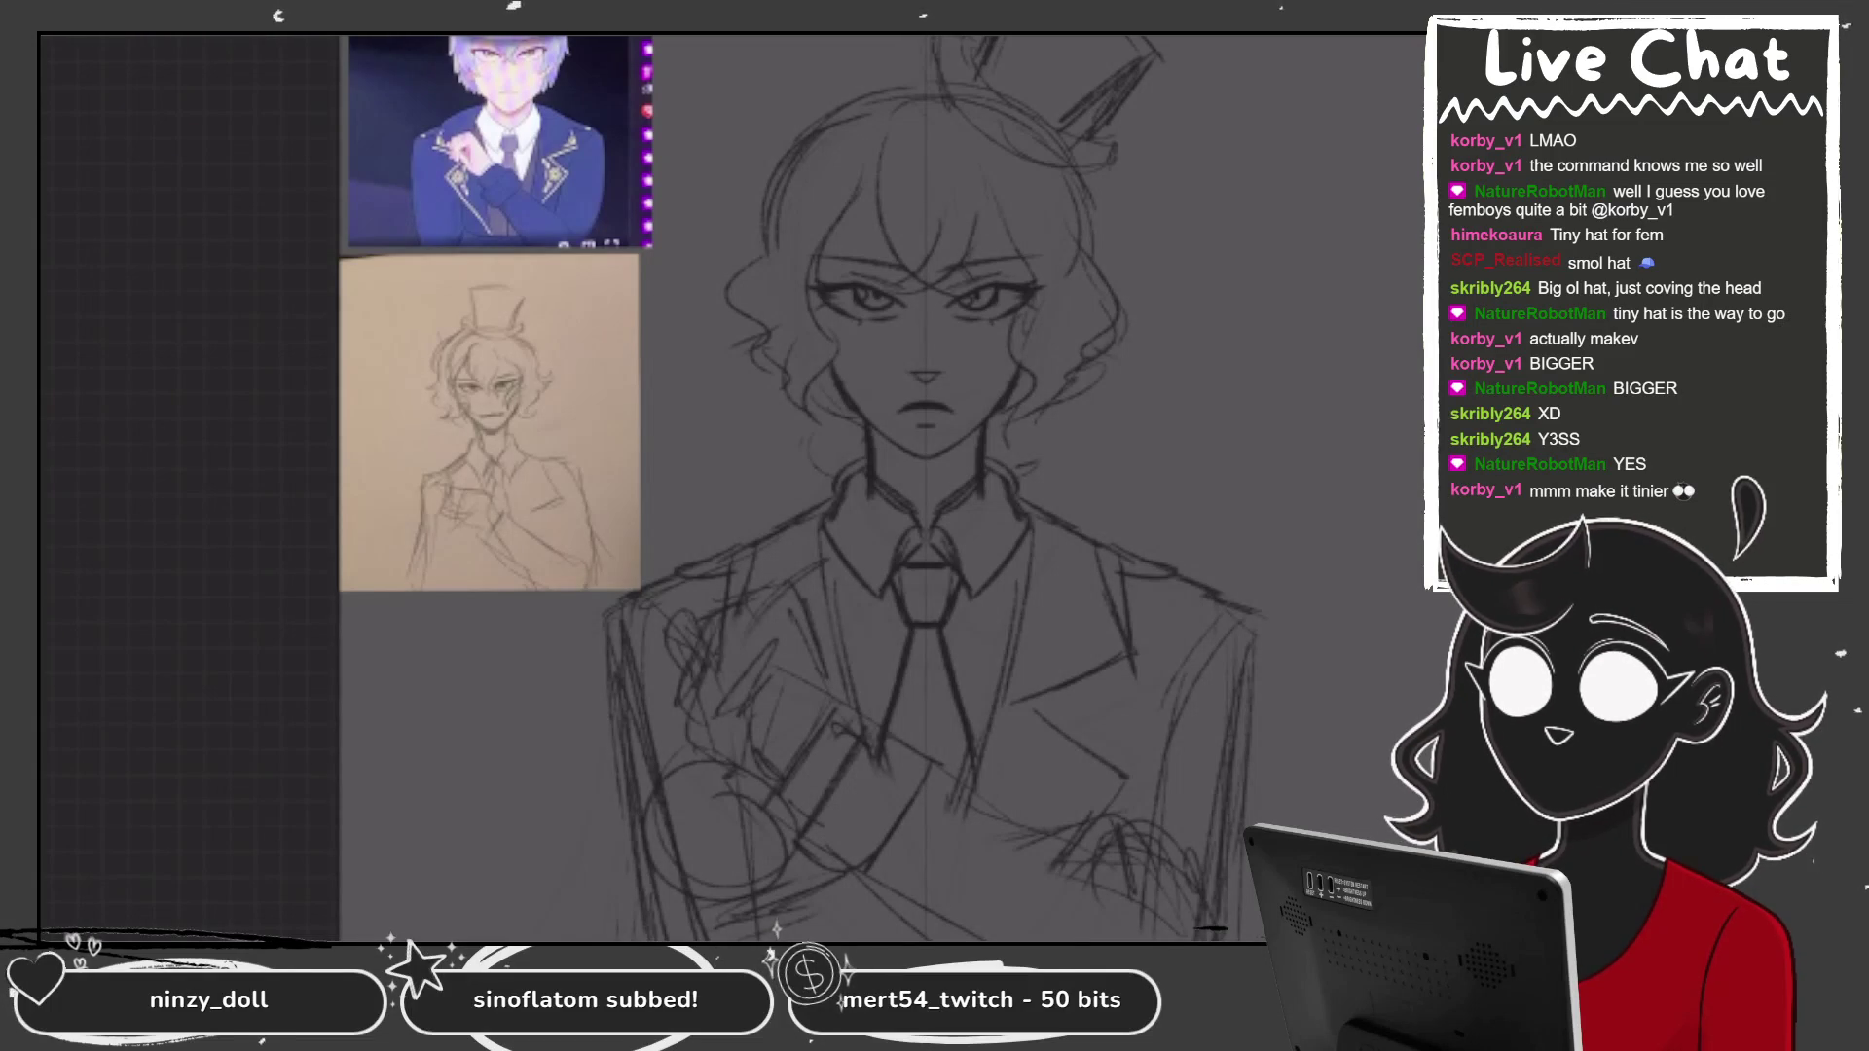
scroll(934, 487, "up", 3)
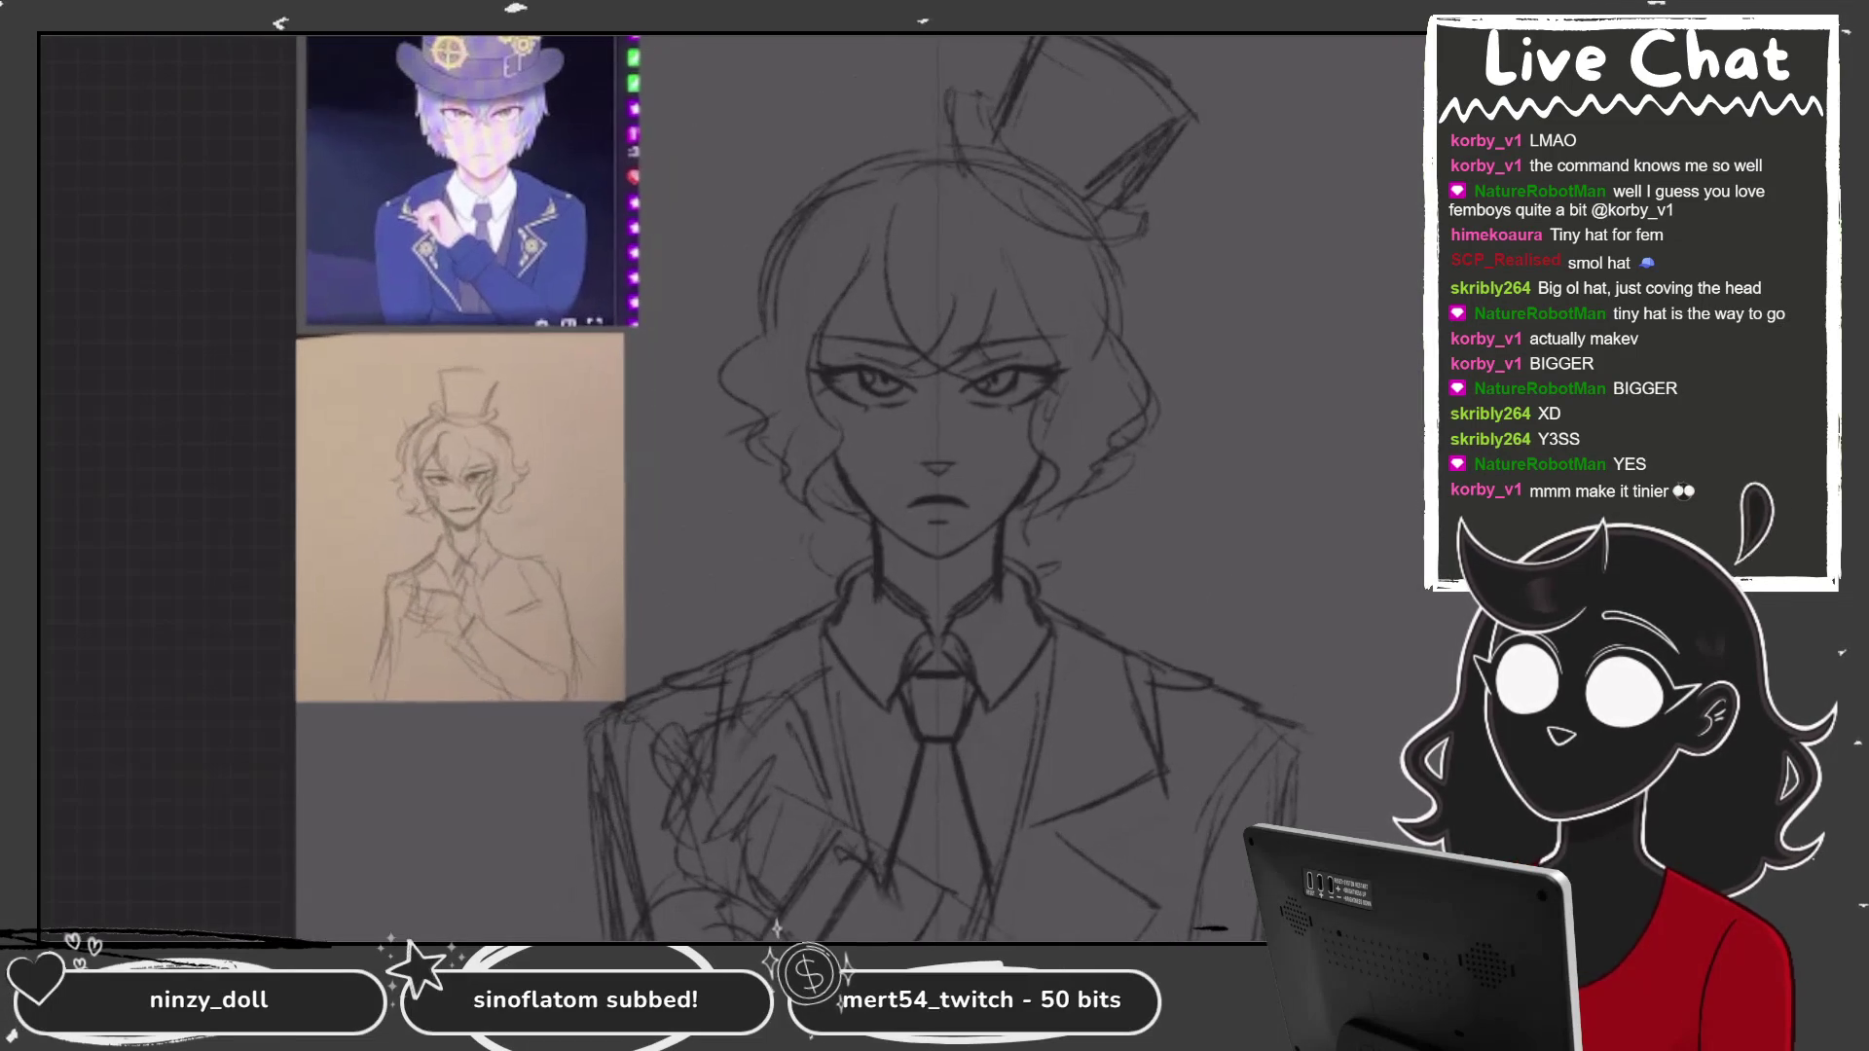
mouse_move(968, 39)
left_mouse_down()
mouse_move(950, 131)
mouse_move(1032, 232)
mouse_move(1193, 48)
left_mouse_up()
key("ctrl+t")
mouse_move(1072, 300)
left_mouse_down()
mouse_move(1110, 301)
mouse_move(1089, 288)
left_mouse_up()
left_click_drag(1061, 173, 1054, 176)
key("Return")
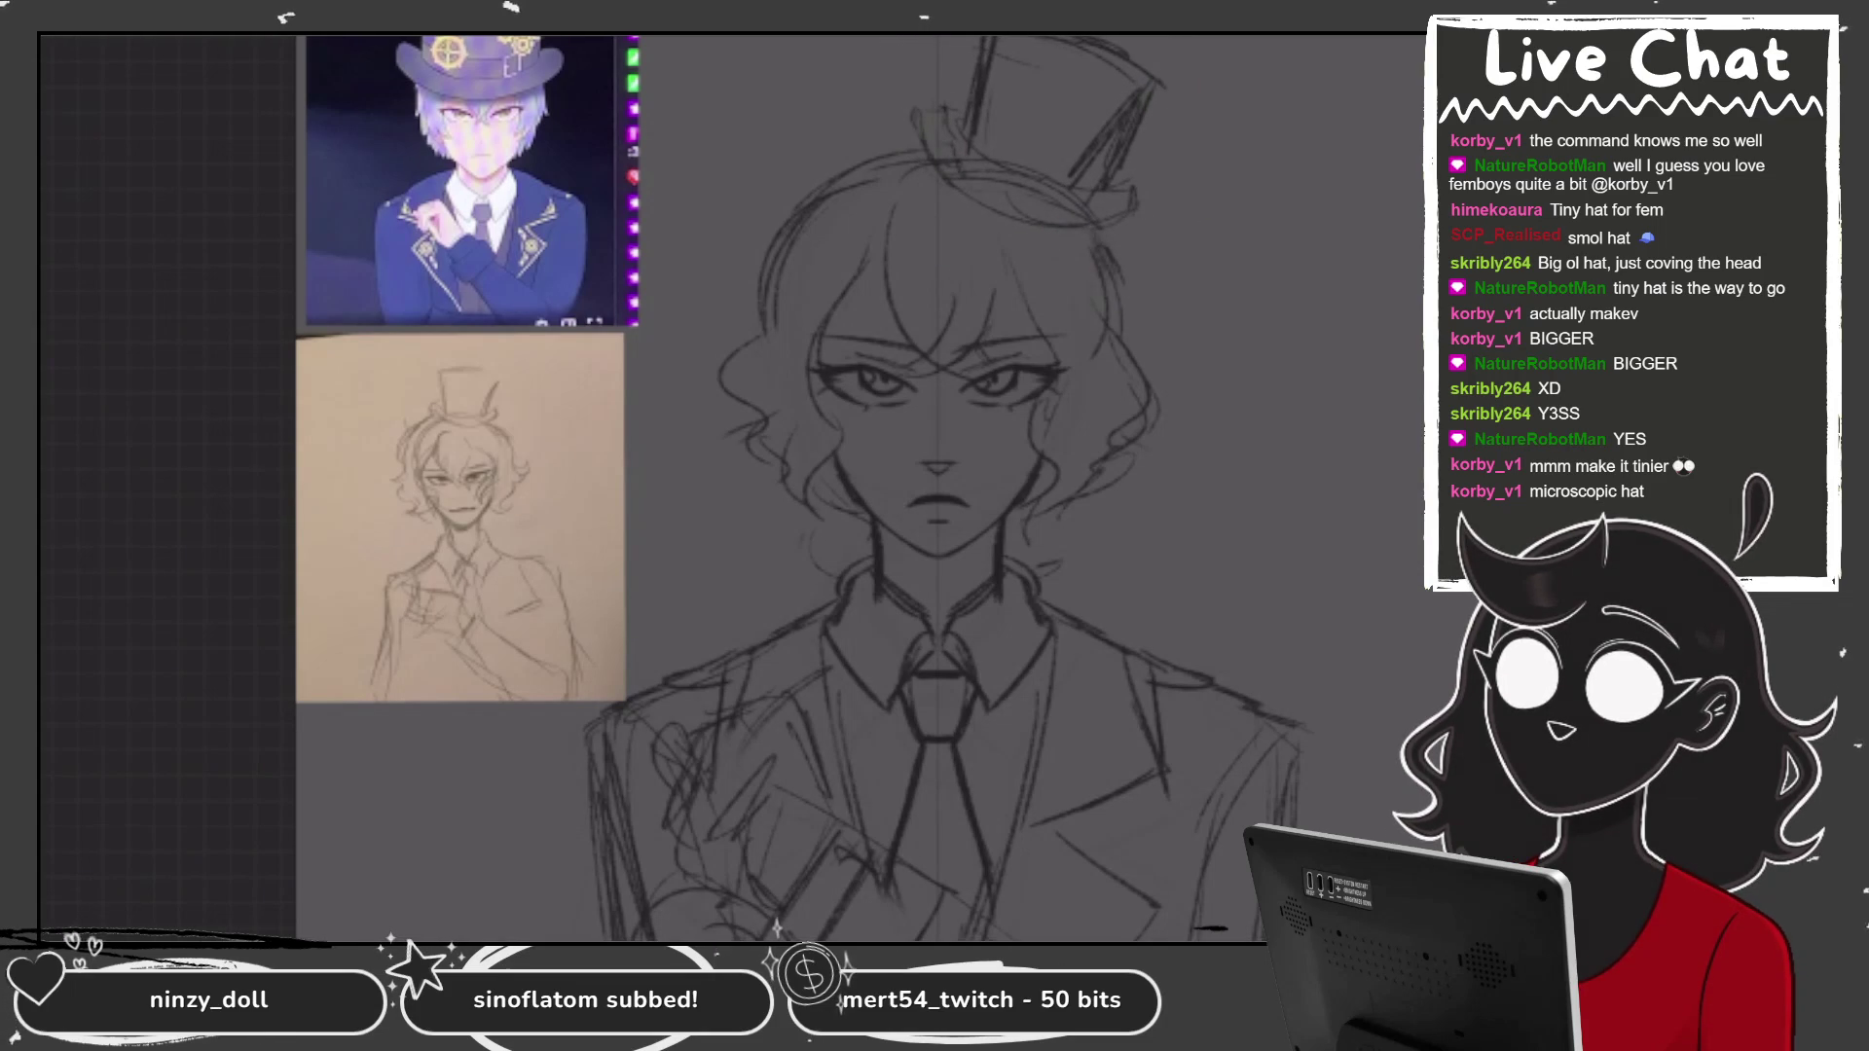
left_click_drag(833, 183, 950, 146)
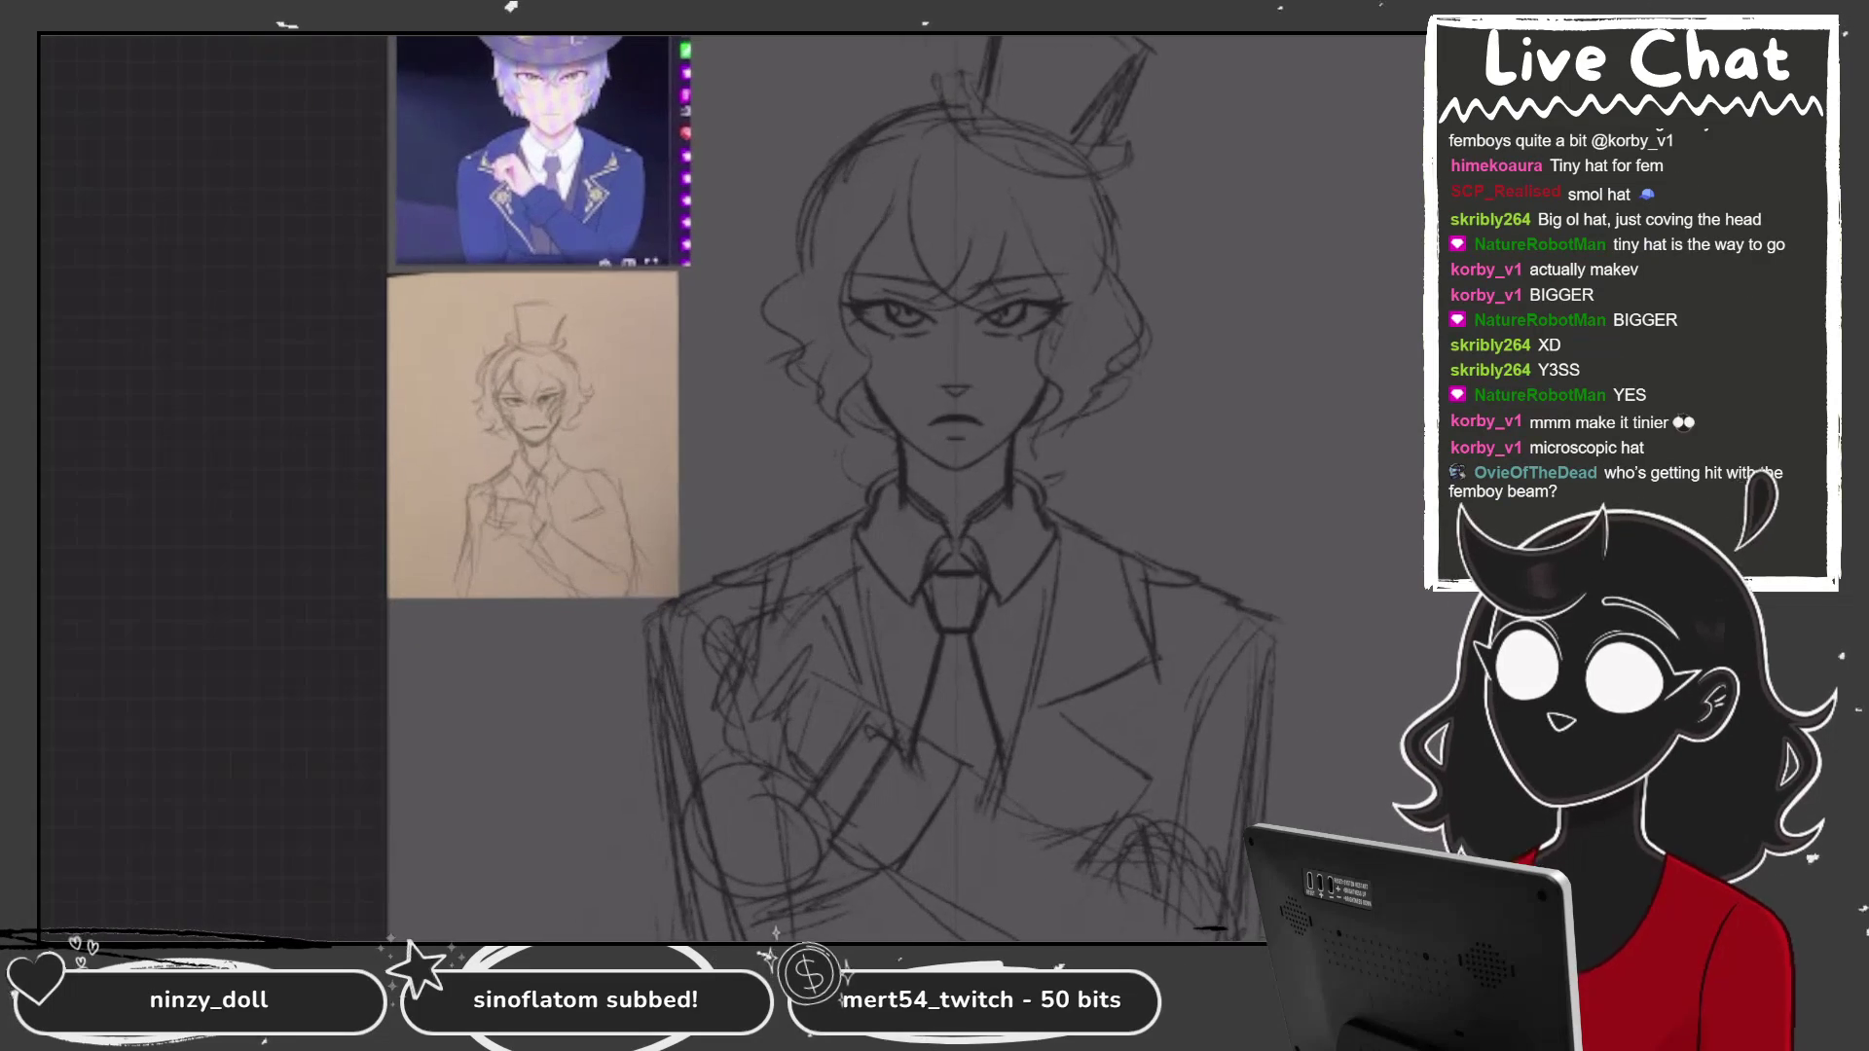
left_click(1088, 318)
Lower the sketch layer's opacity so it fades beneath the ink layer.
left_click_drag(1398, 340, 1162, 340)
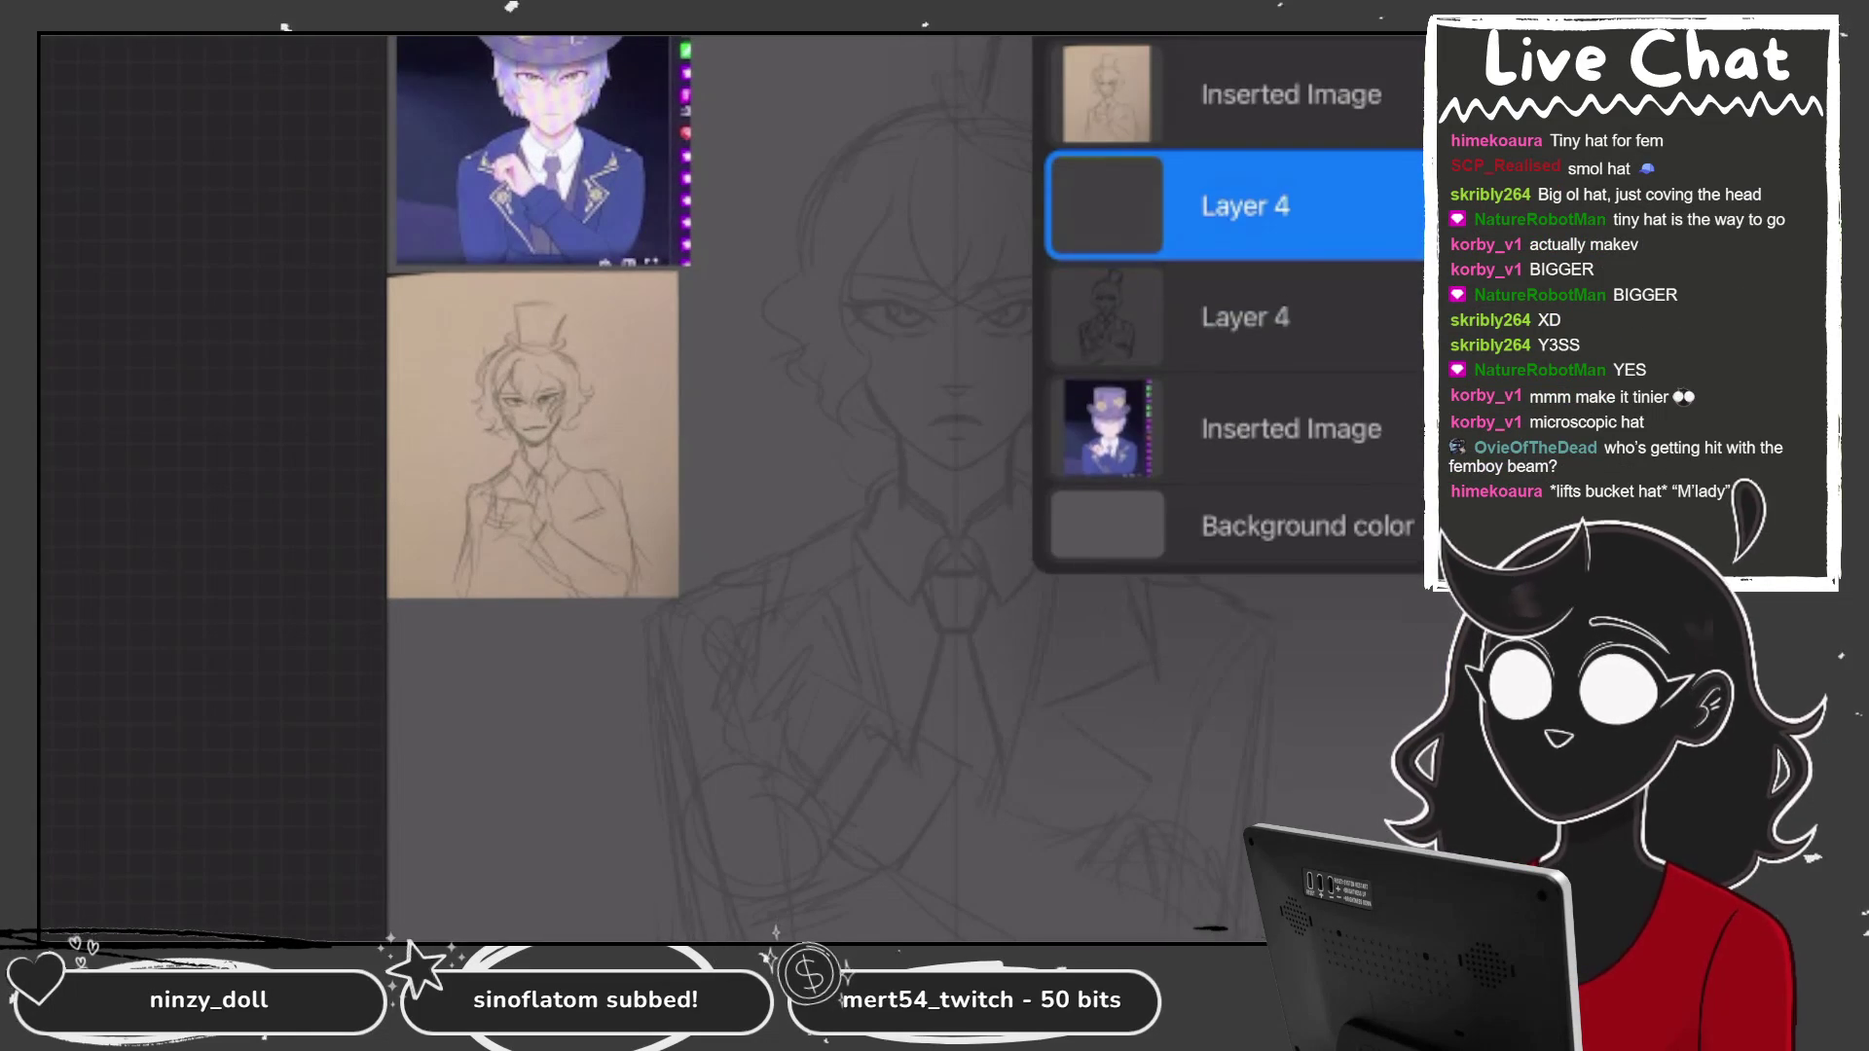
left_click_drag(889, 396, 1001, 259)
key("ctrl+z")
left_click(1105, 206)
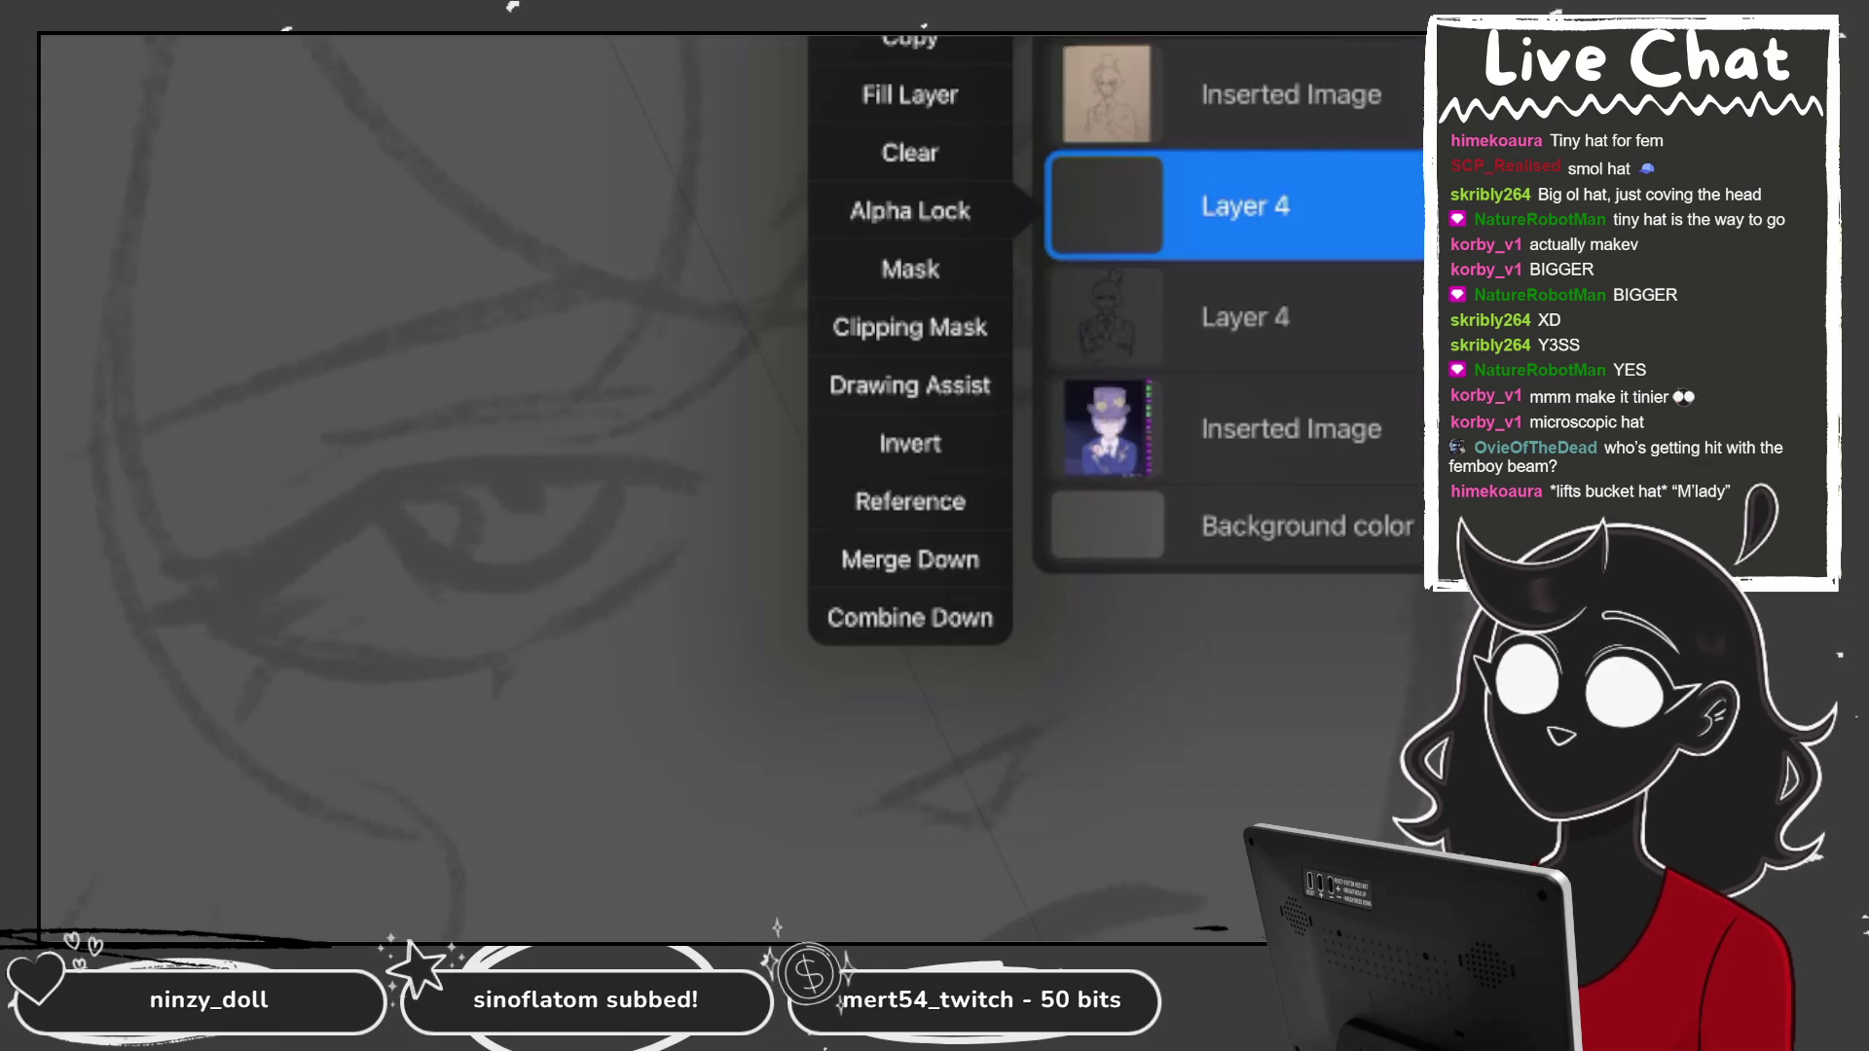
Ink bold upper eyelid lines over both sketched eyes.
left_click_drag(839, 428, 1053, 173)
left_click_drag(160, 599, 497, 591)
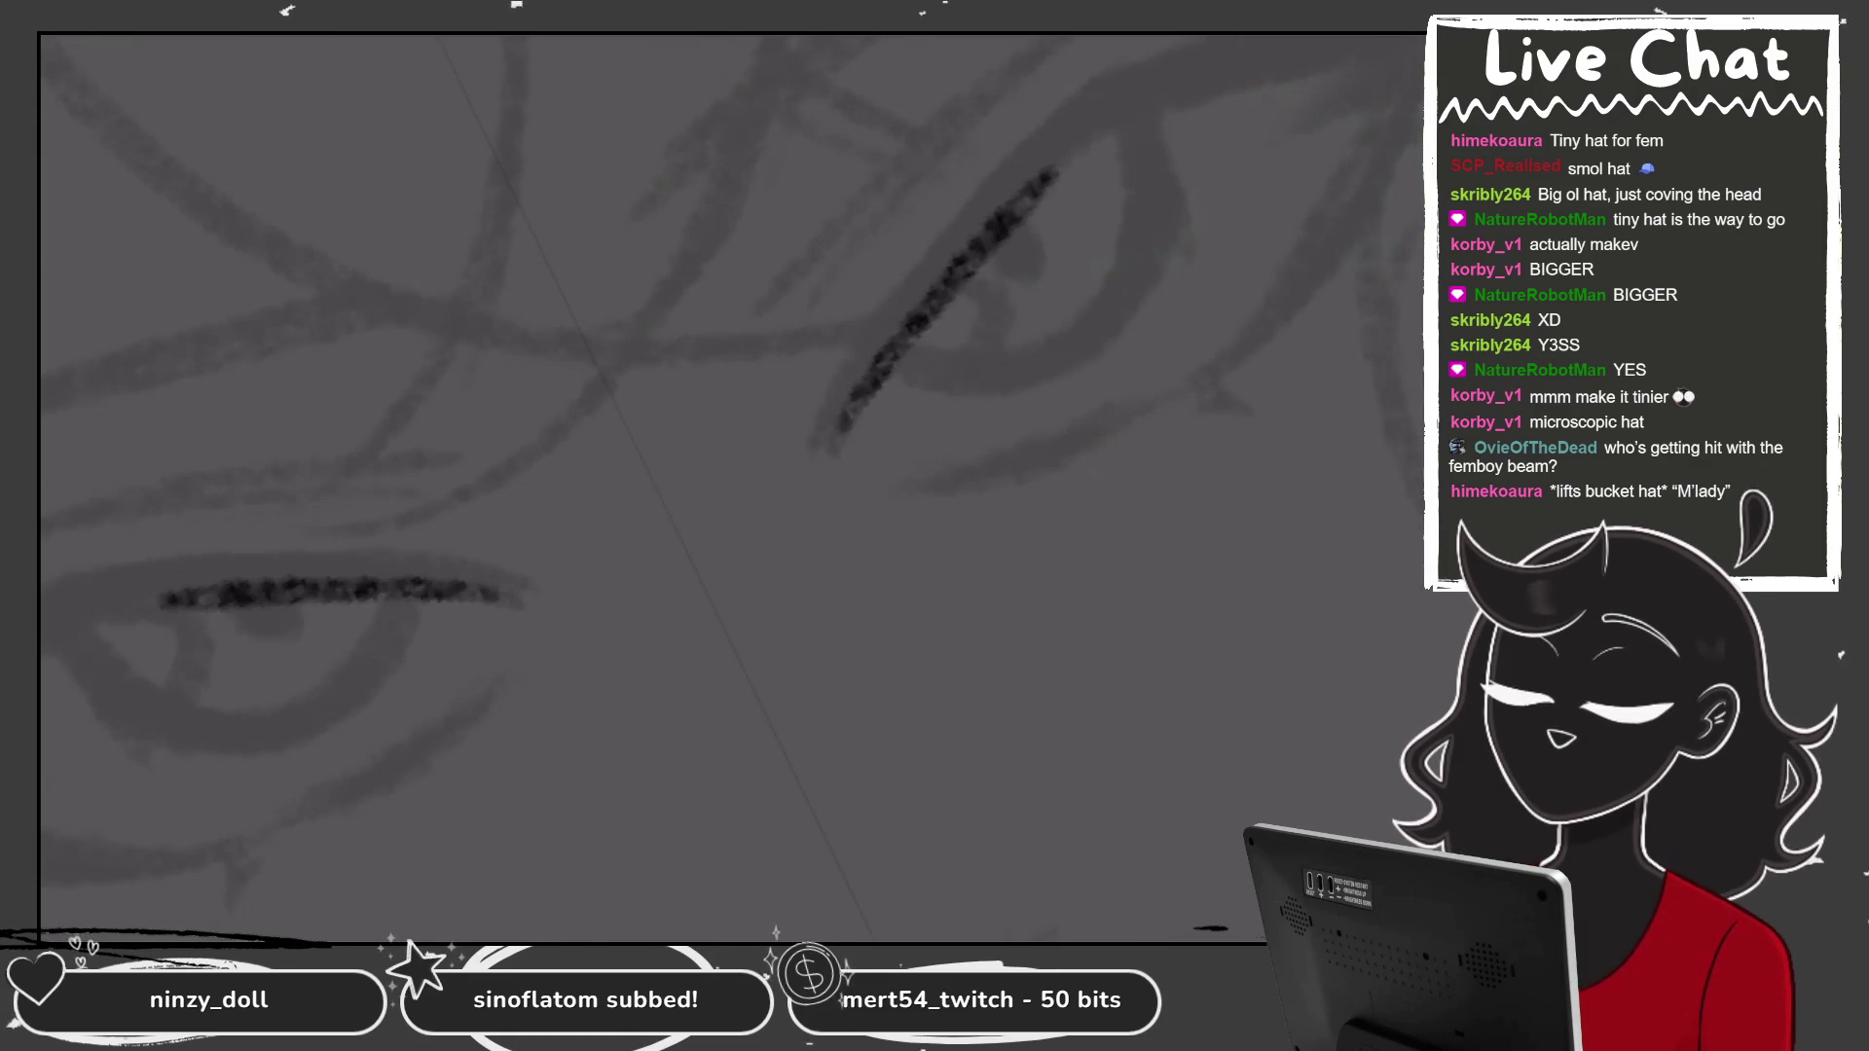
mouse_move(847, 421)
left_mouse_down()
mouse_move(1045, 166)
mouse_move(1239, 67)
mouse_move(1217, 71)
mouse_move(1402, 39)
left_mouse_up()
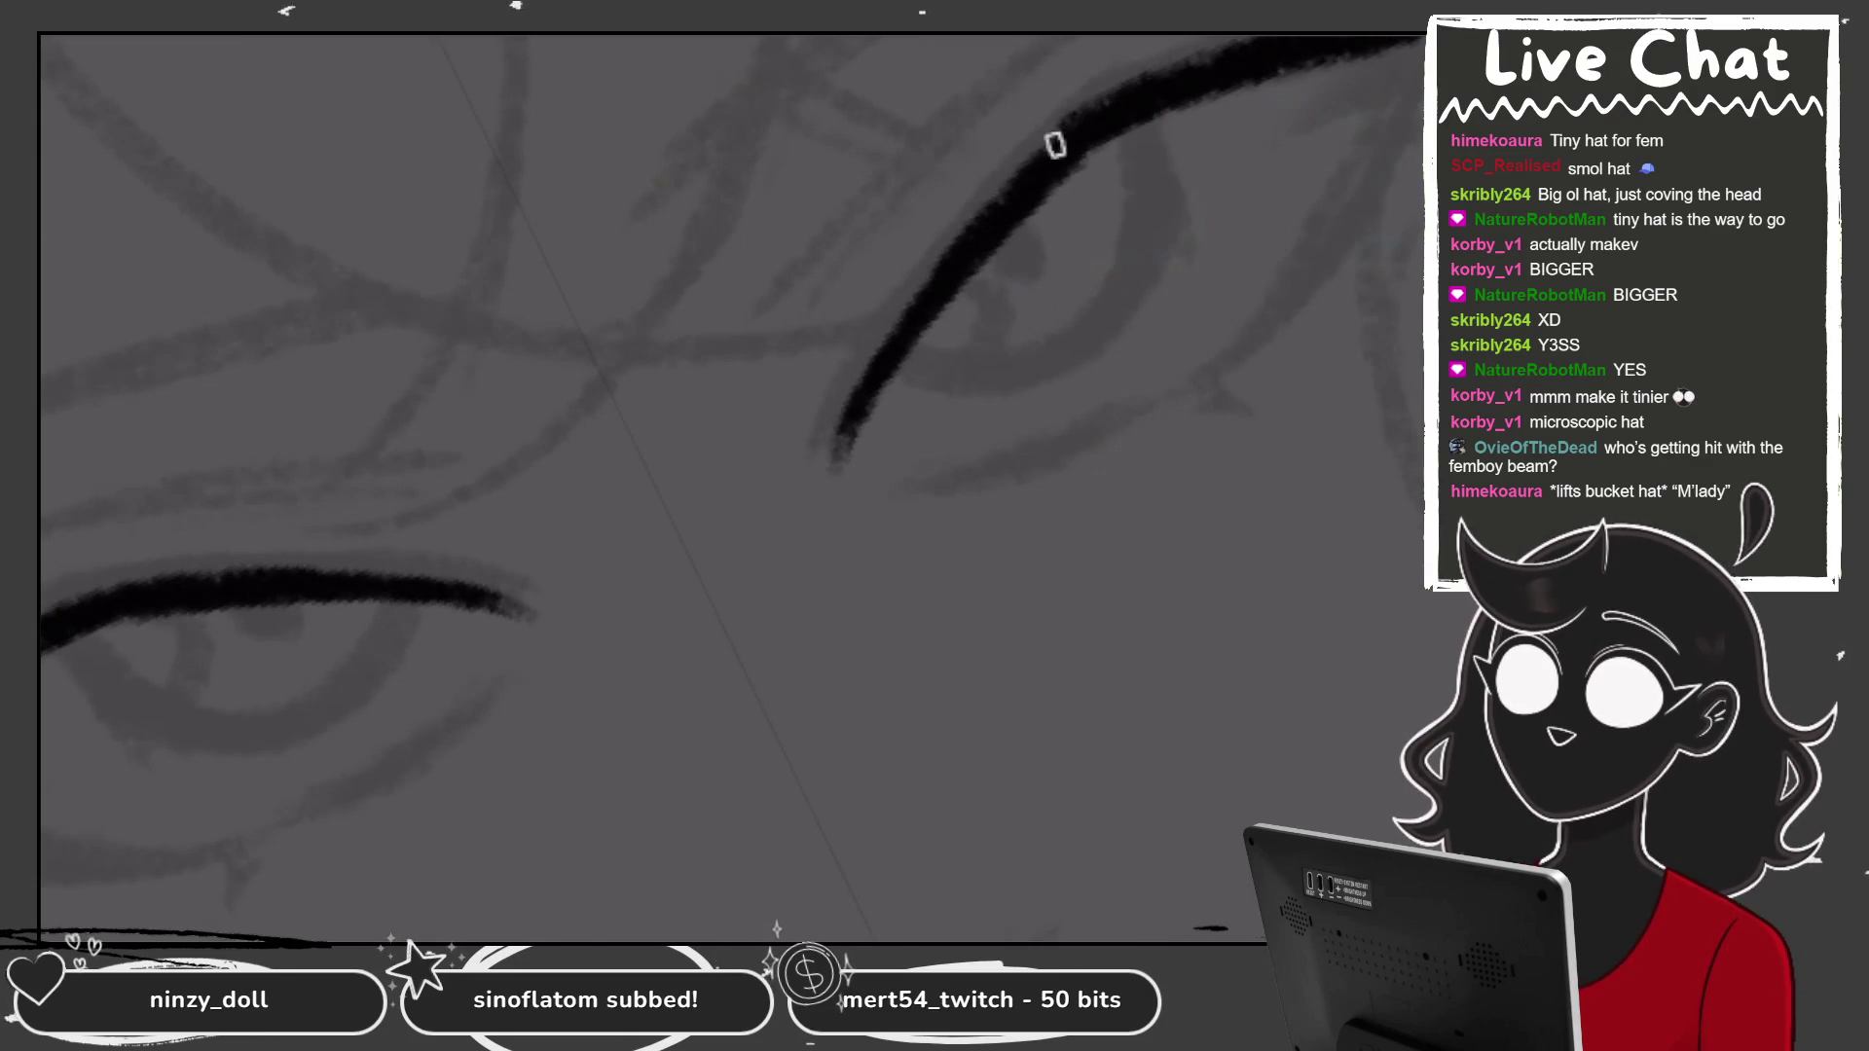
key("ctrl+minus")
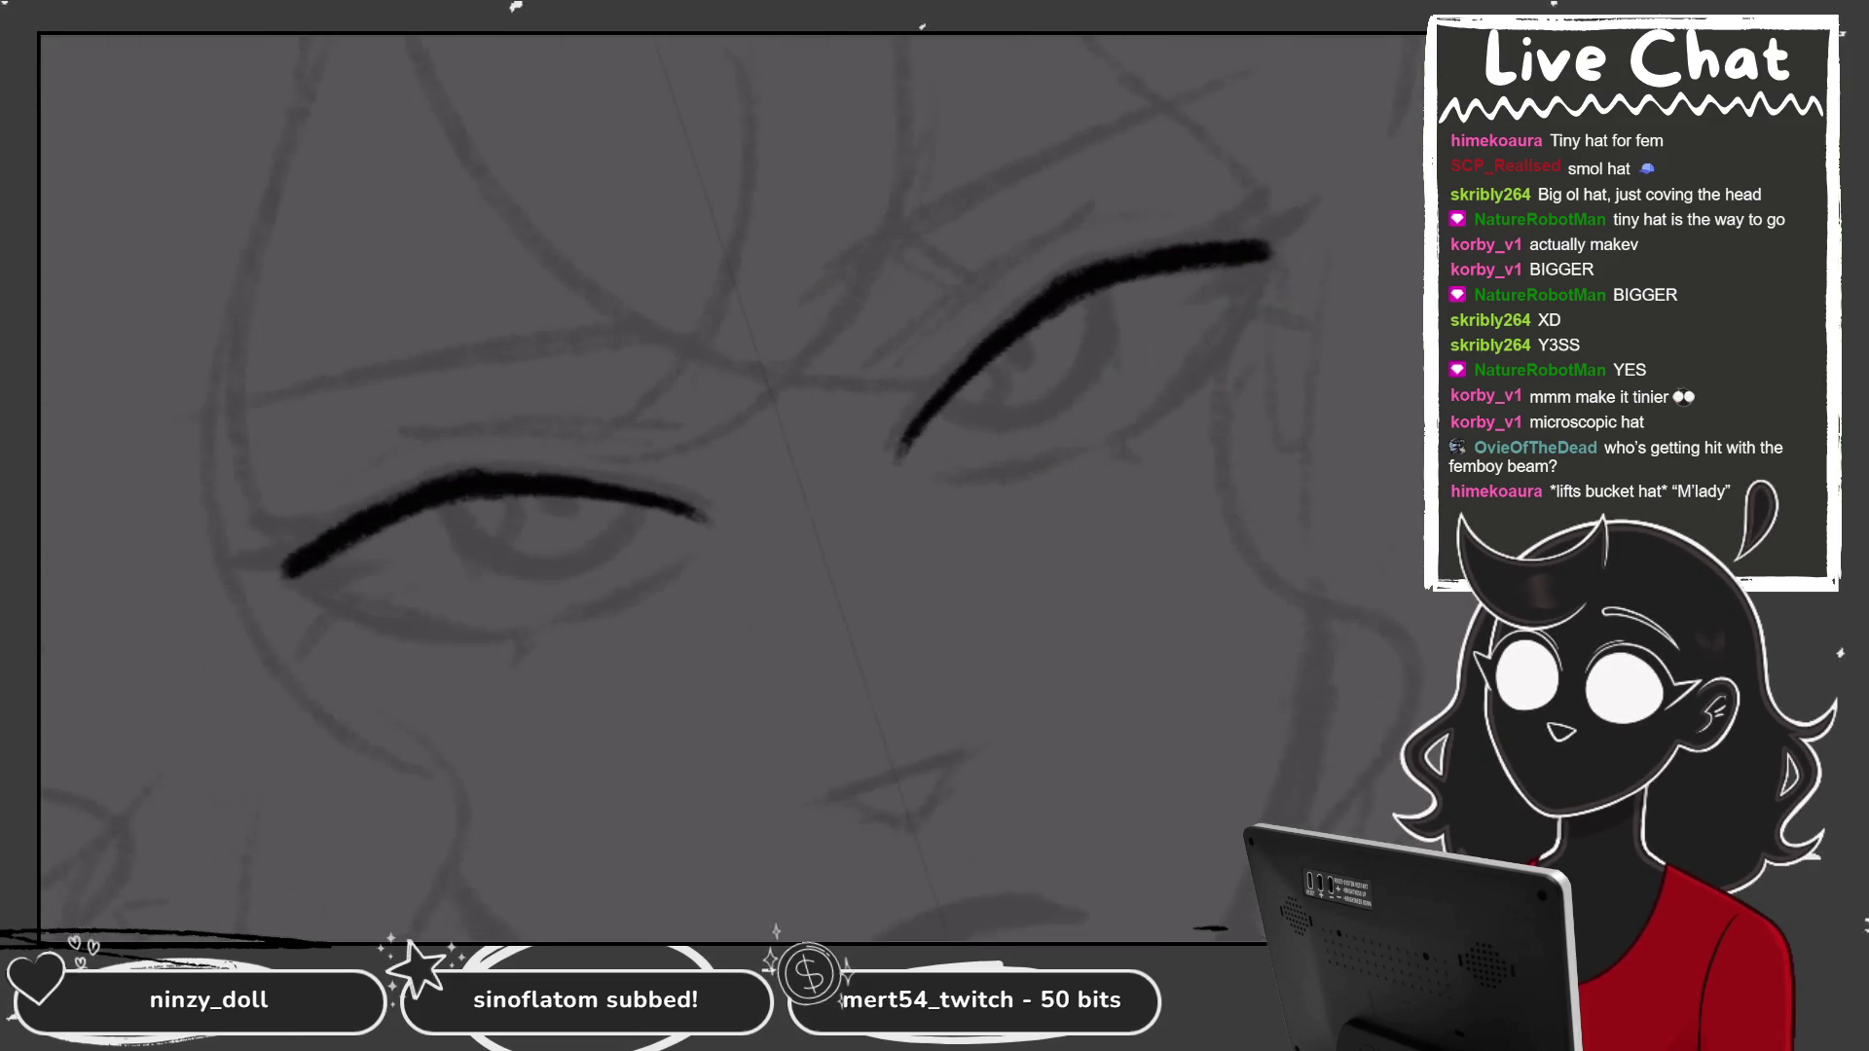
key("ctrl+plus")
Add sharp upward eyeliner wings and a spiked lash at the eyes' outer ends.
left_click_drag(1260, 273, 1358, 174)
left_click_drag(1266, 282, 1367, 154)
key("ctrl+z")
key("ctrl+z")
left_click_drag(1266, 283, 1361, 148)
key("ctrl+z")
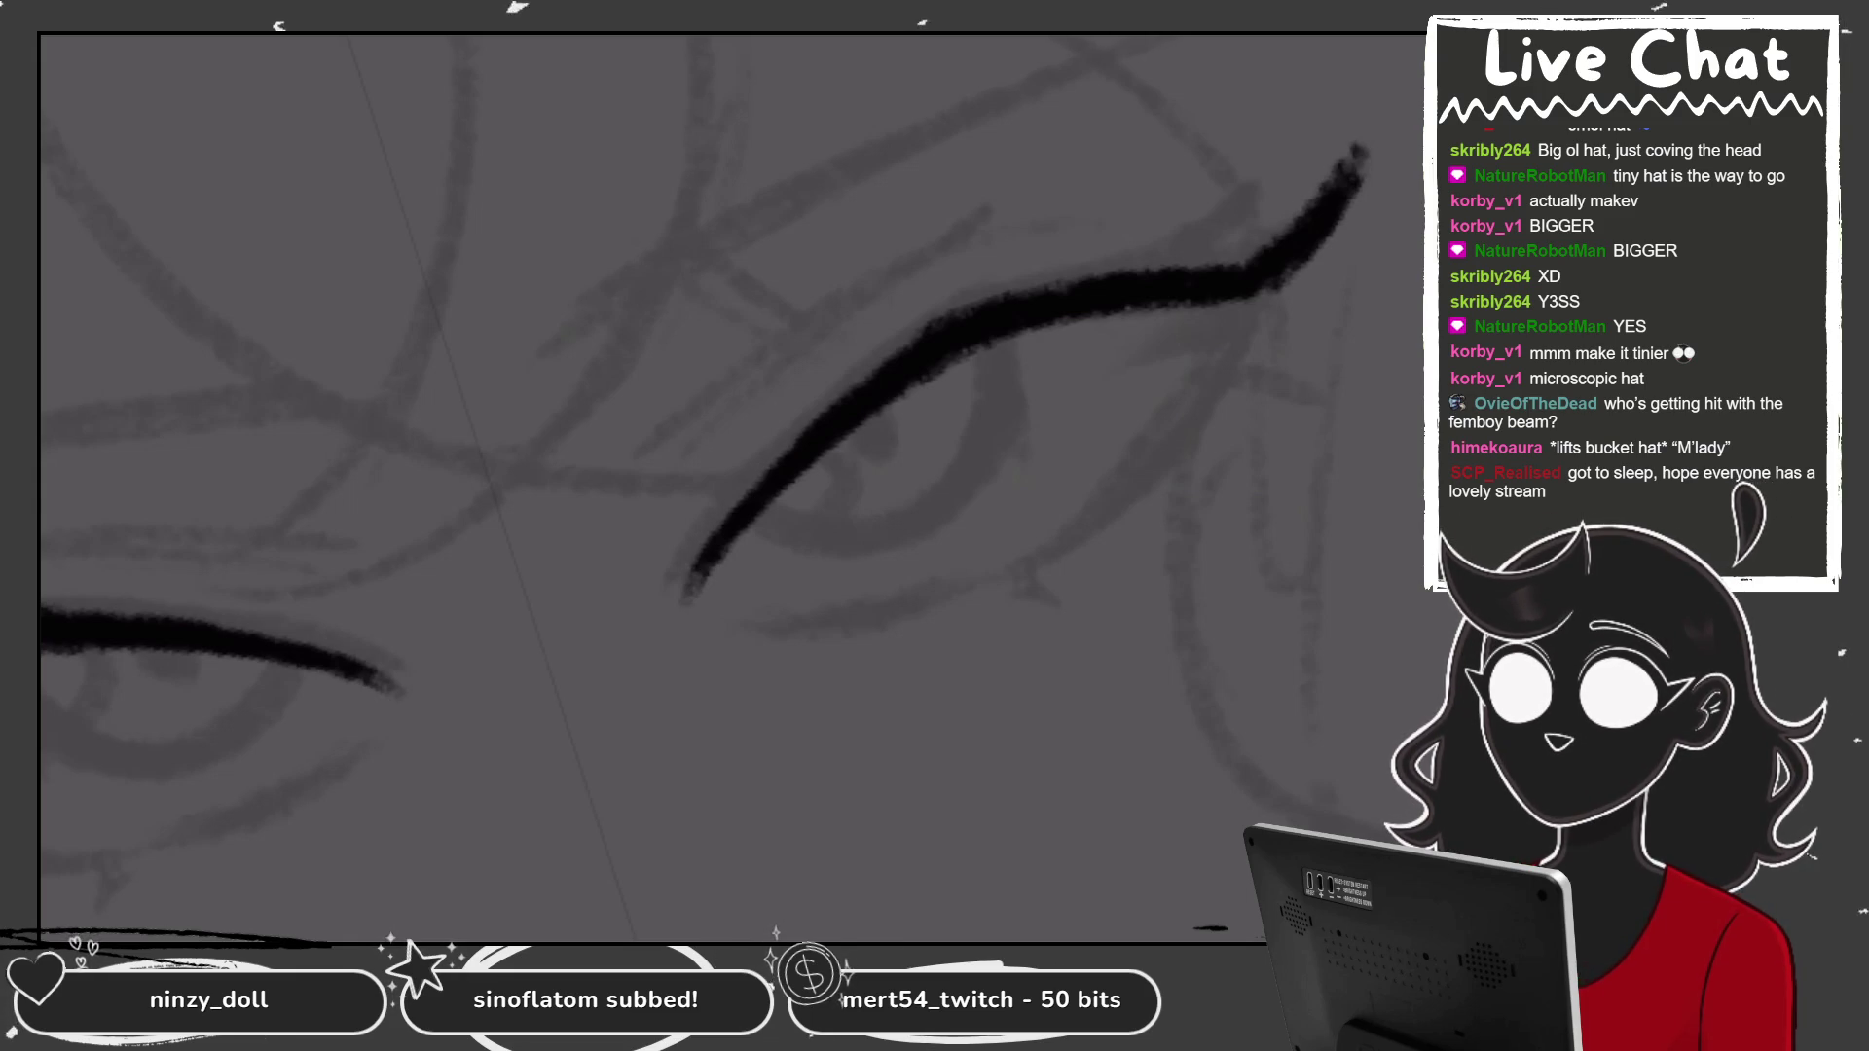
left_click_drag(1251, 187, 1180, 265)
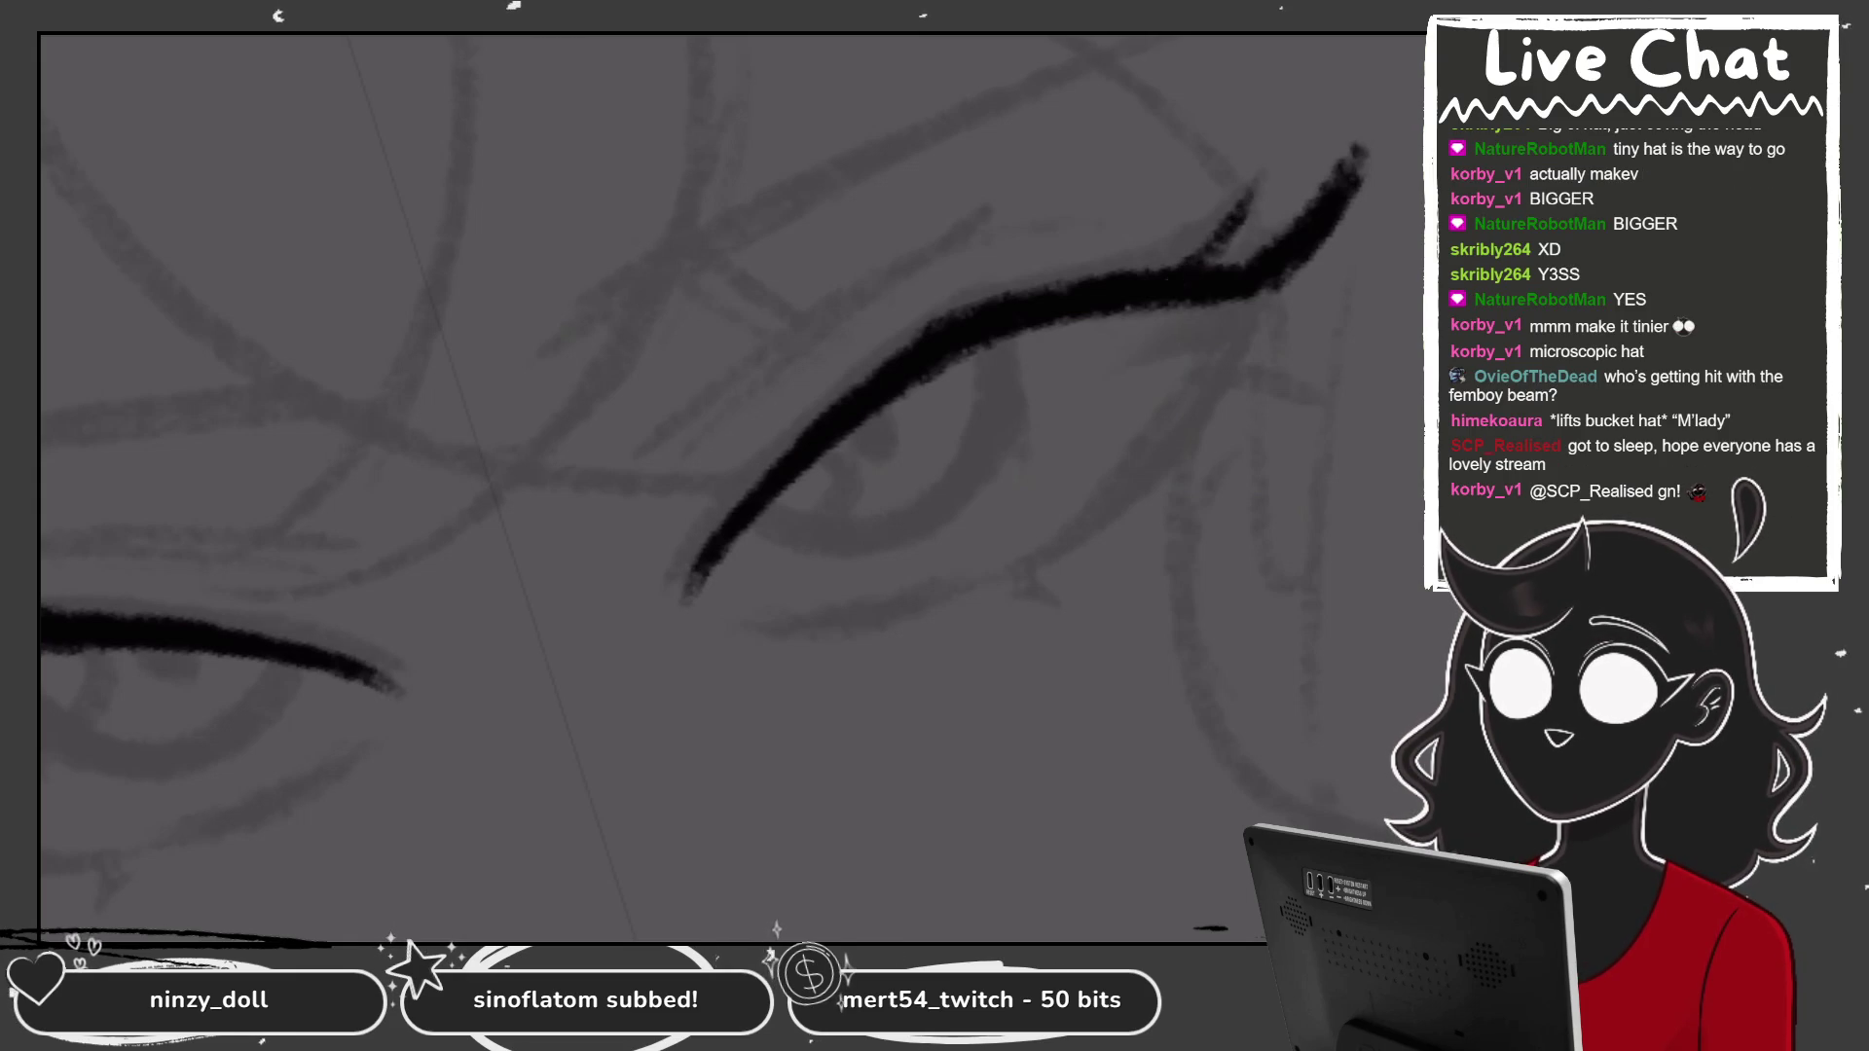
left_click_drag(1375, 136, 1323, 219)
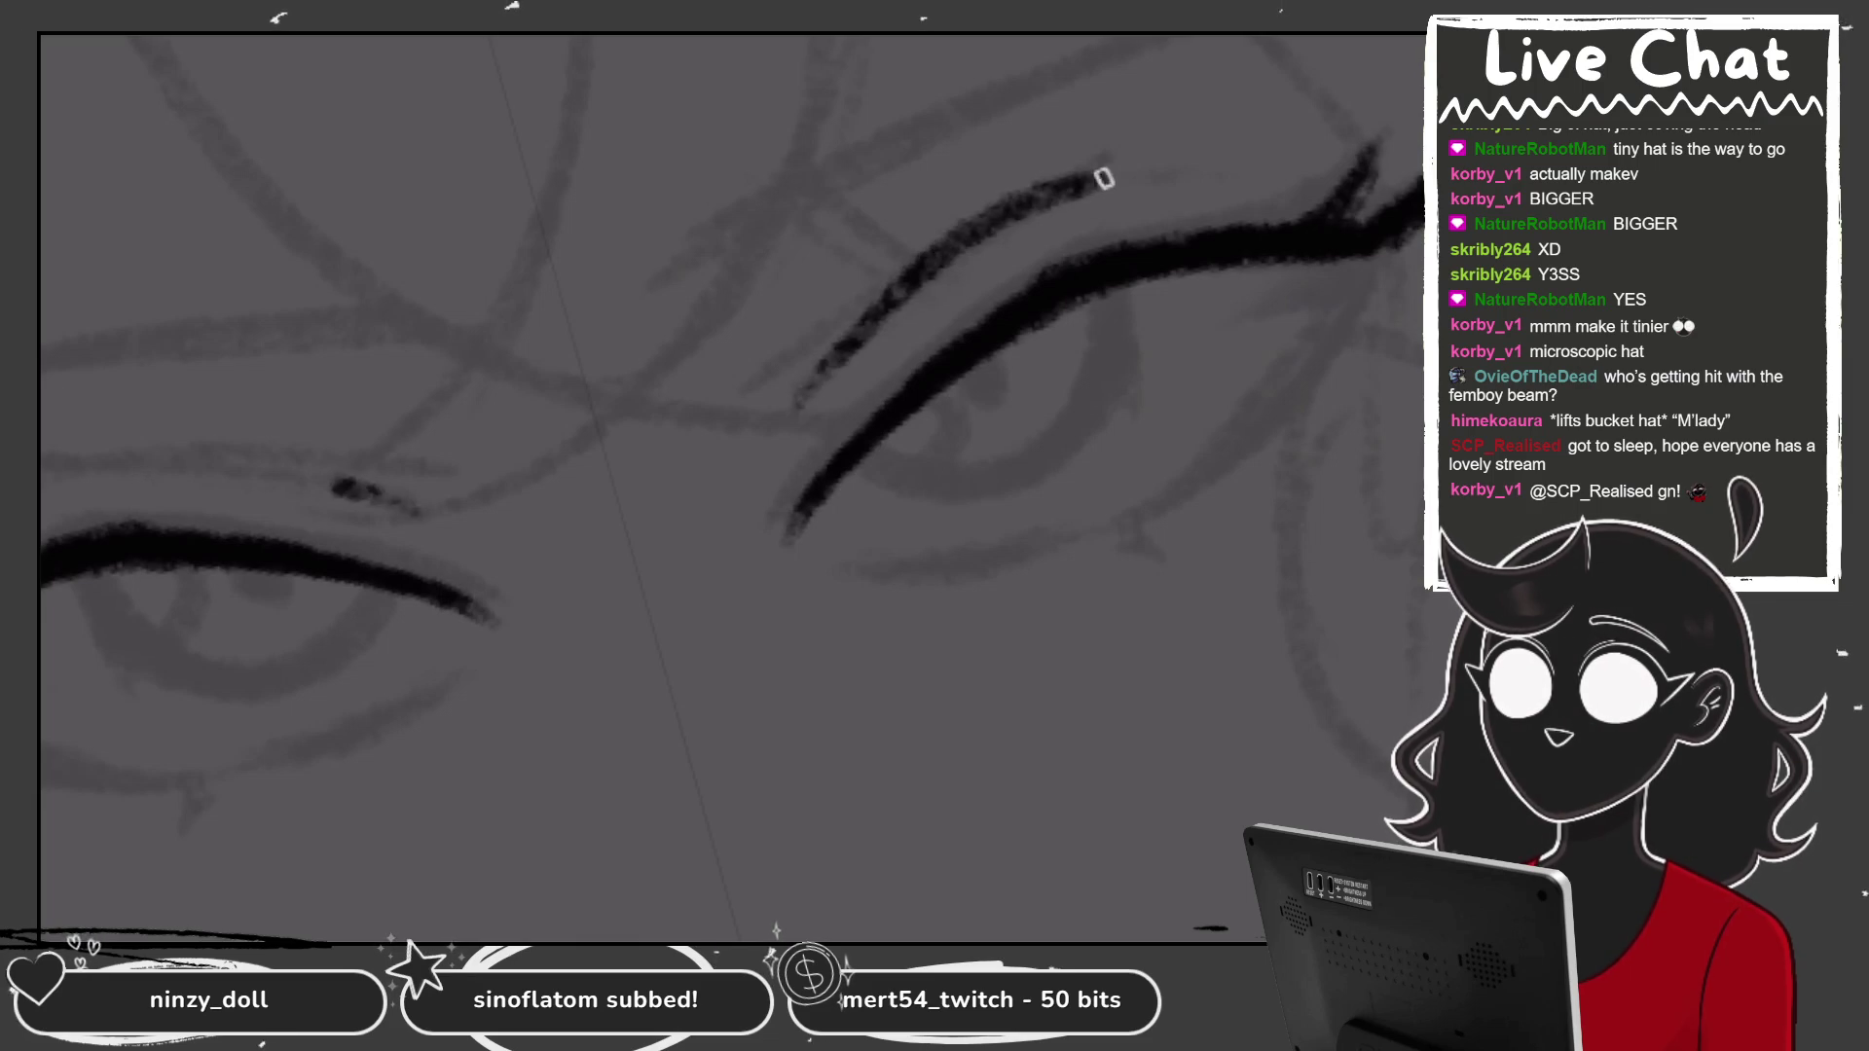
scroll(730, 409, "down", 2)
scroll(730, 486, "down", 5)
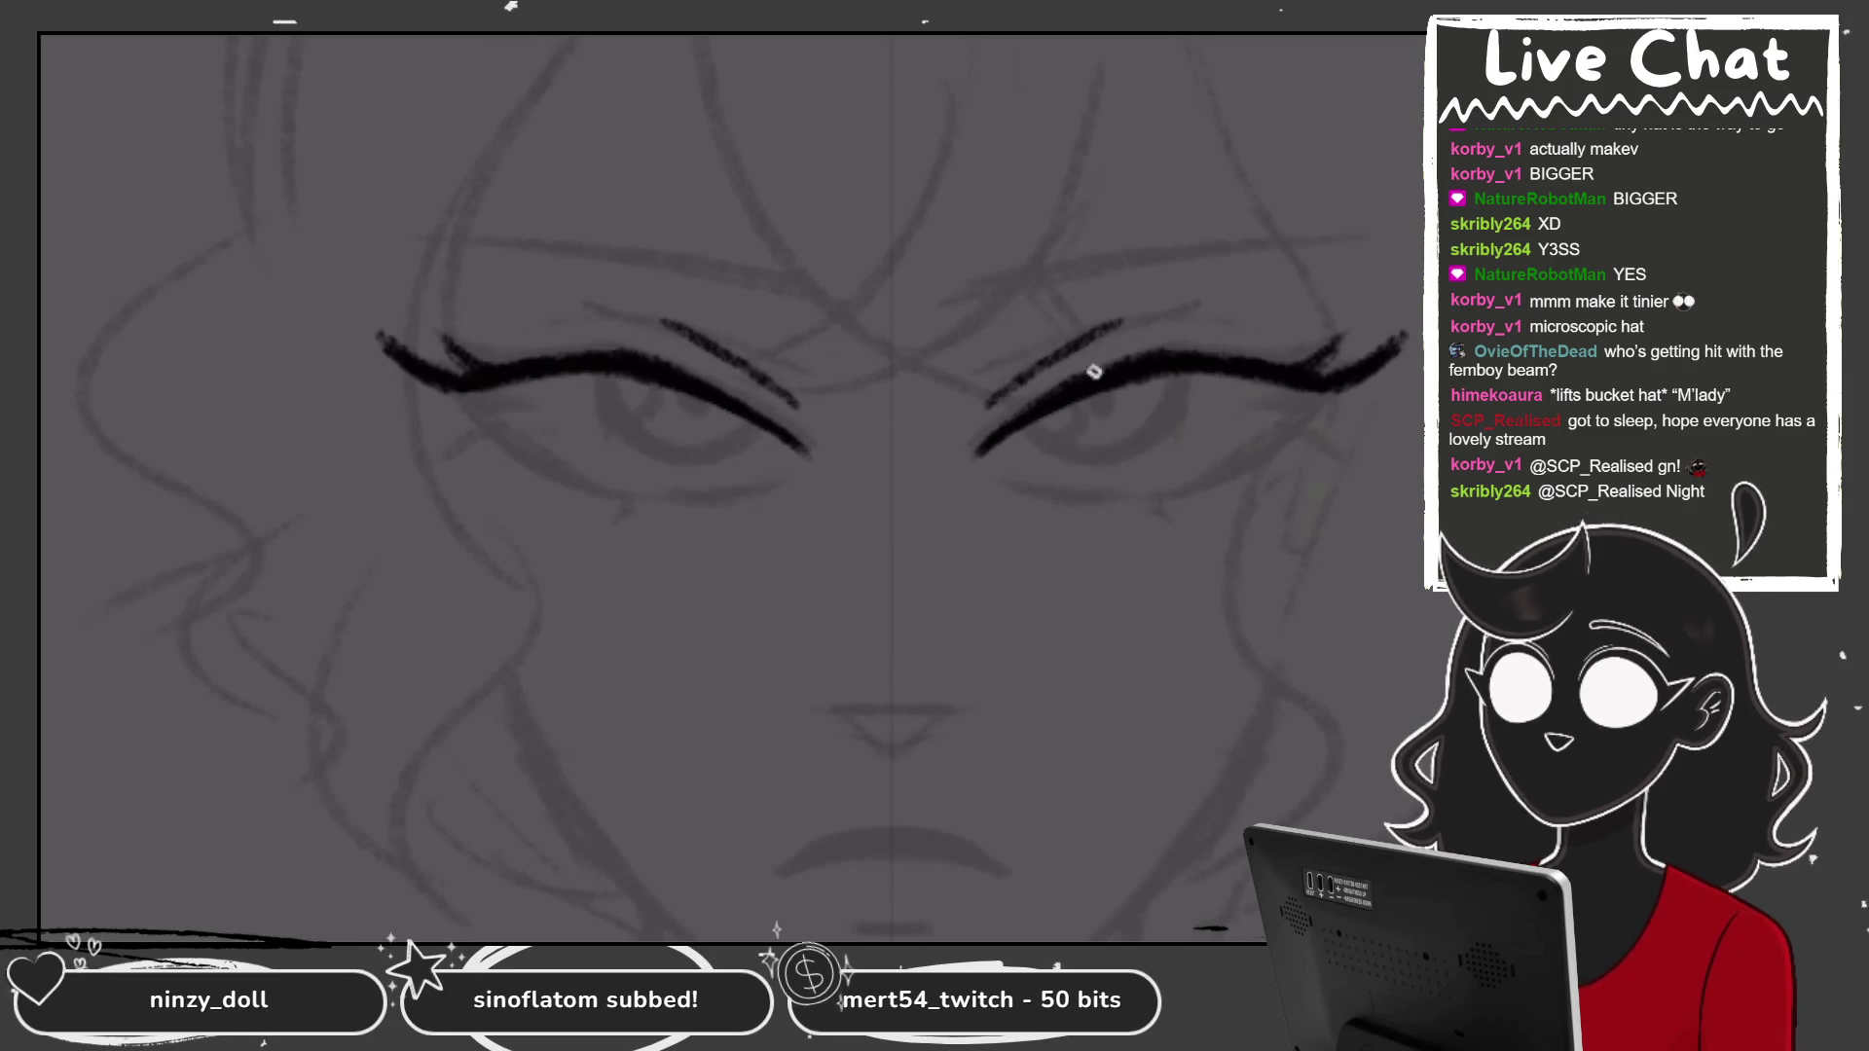
Thicken the upper lash lines and ink lower lashes with corner dashes under both eyes.
left_click_drag(1182, 239, 1363, 207)
left_click_drag(1241, 232, 1423, 177)
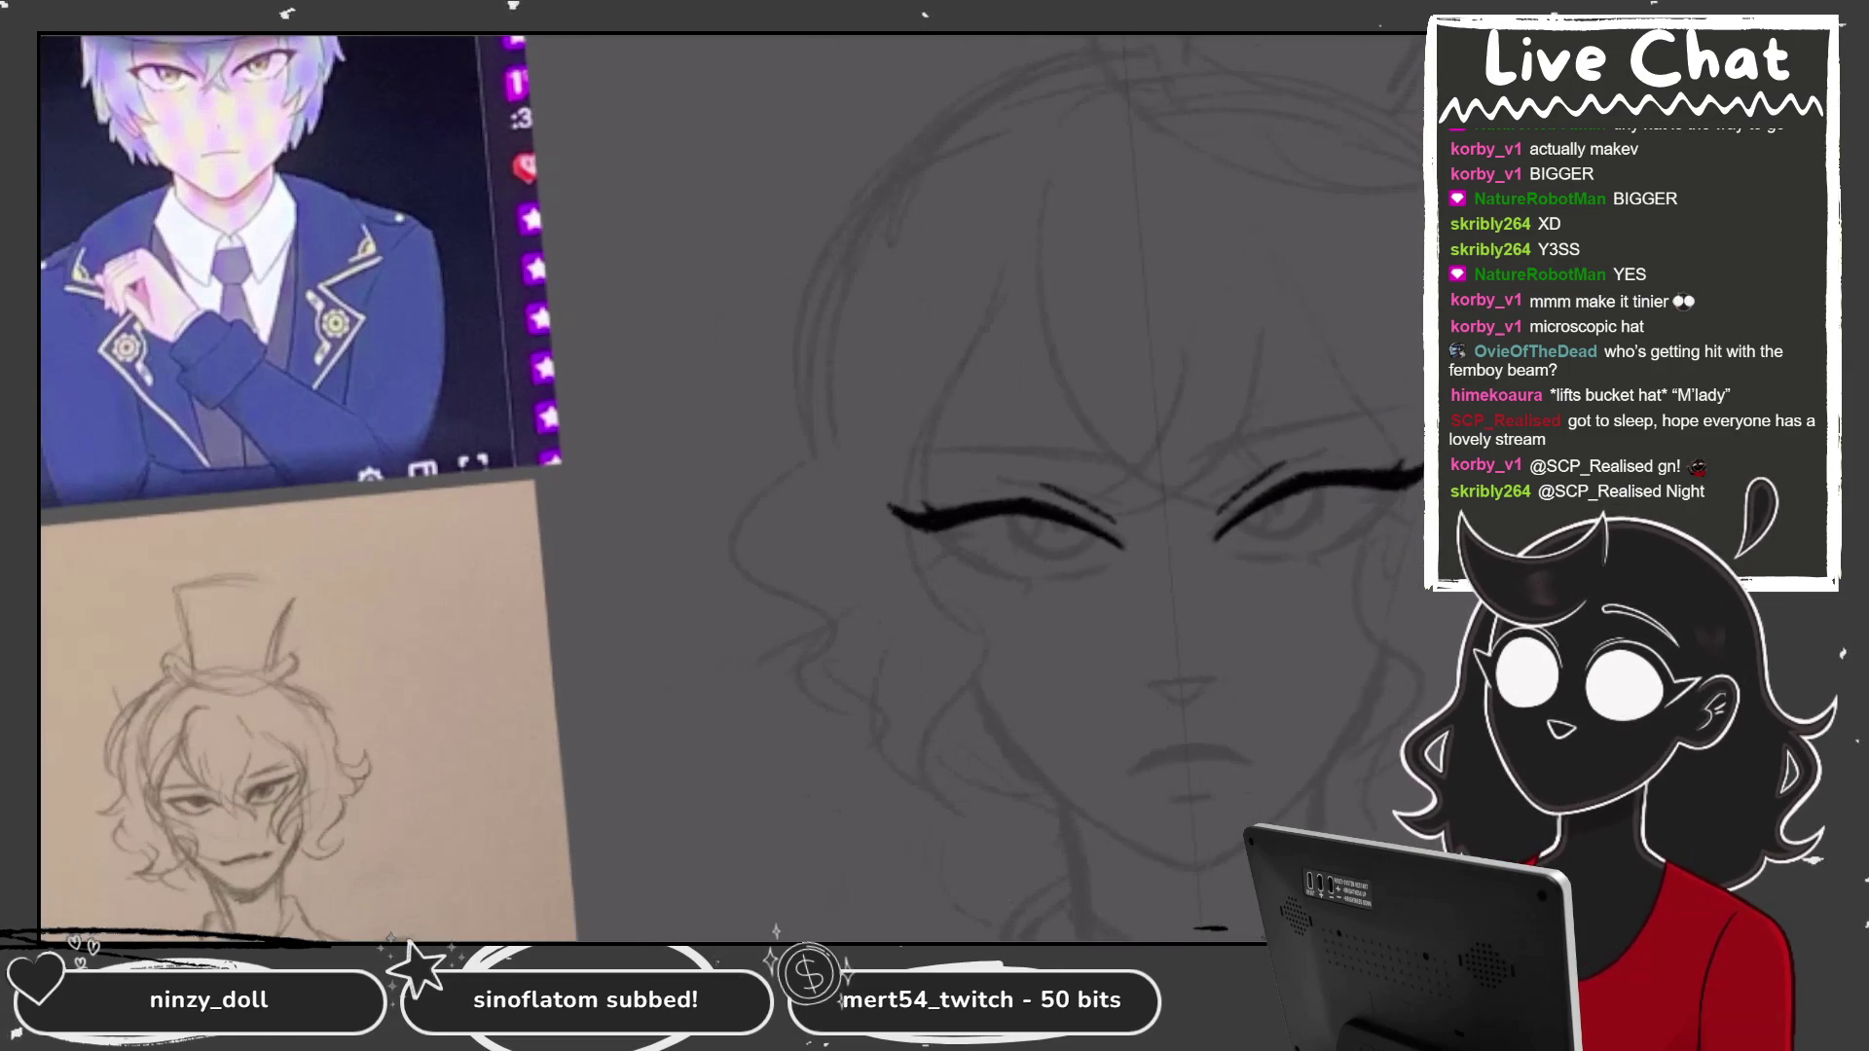
mouse_move(1333, 449)
left_mouse_down()
mouse_move(1244, 512)
mouse_move(1275, 485)
left_mouse_up()
mouse_move(1389, 423)
left_mouse_down()
mouse_move(1362, 427)
mouse_move(1386, 426)
left_mouse_up()
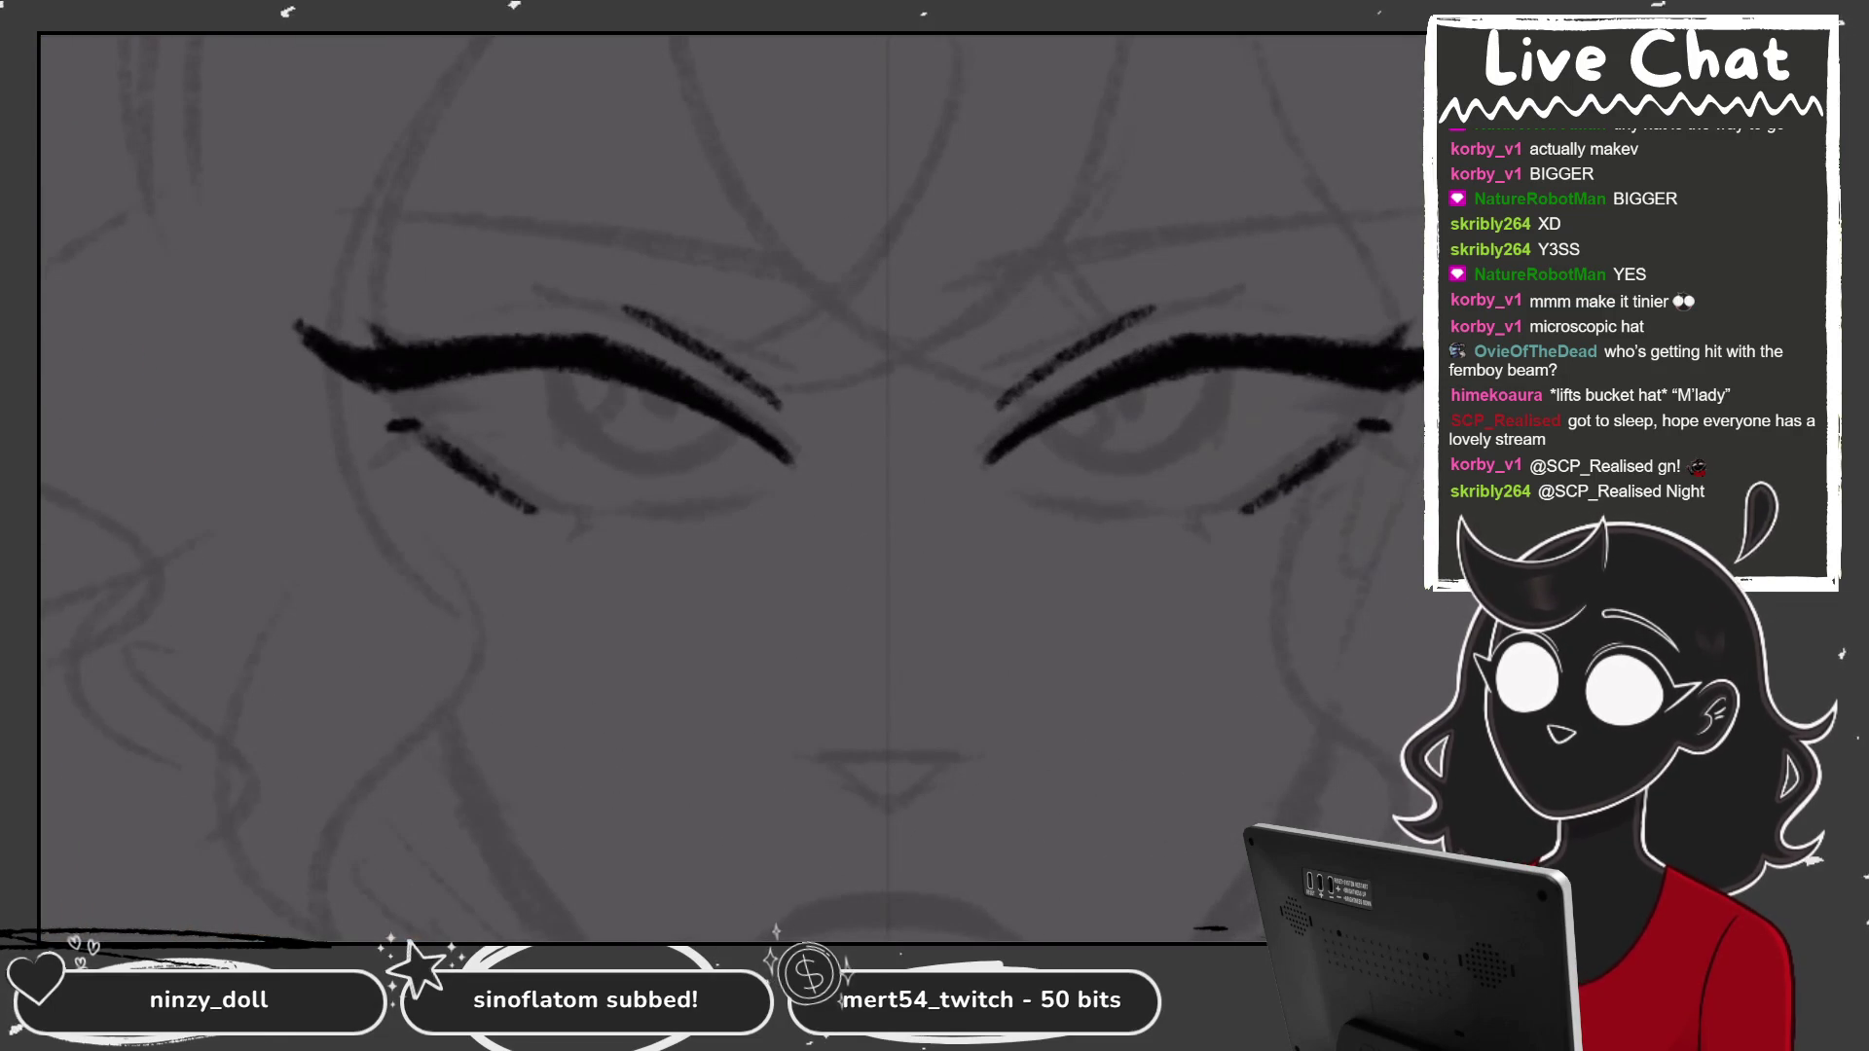
left_click_drag(1235, 512, 1242, 526)
left_click(1197, 513)
left_click_drag(964, 525, 1180, 416)
Add a new Layer 5 above the sketch layer, Layer 4, for trying irises.
key("ctrl+0")
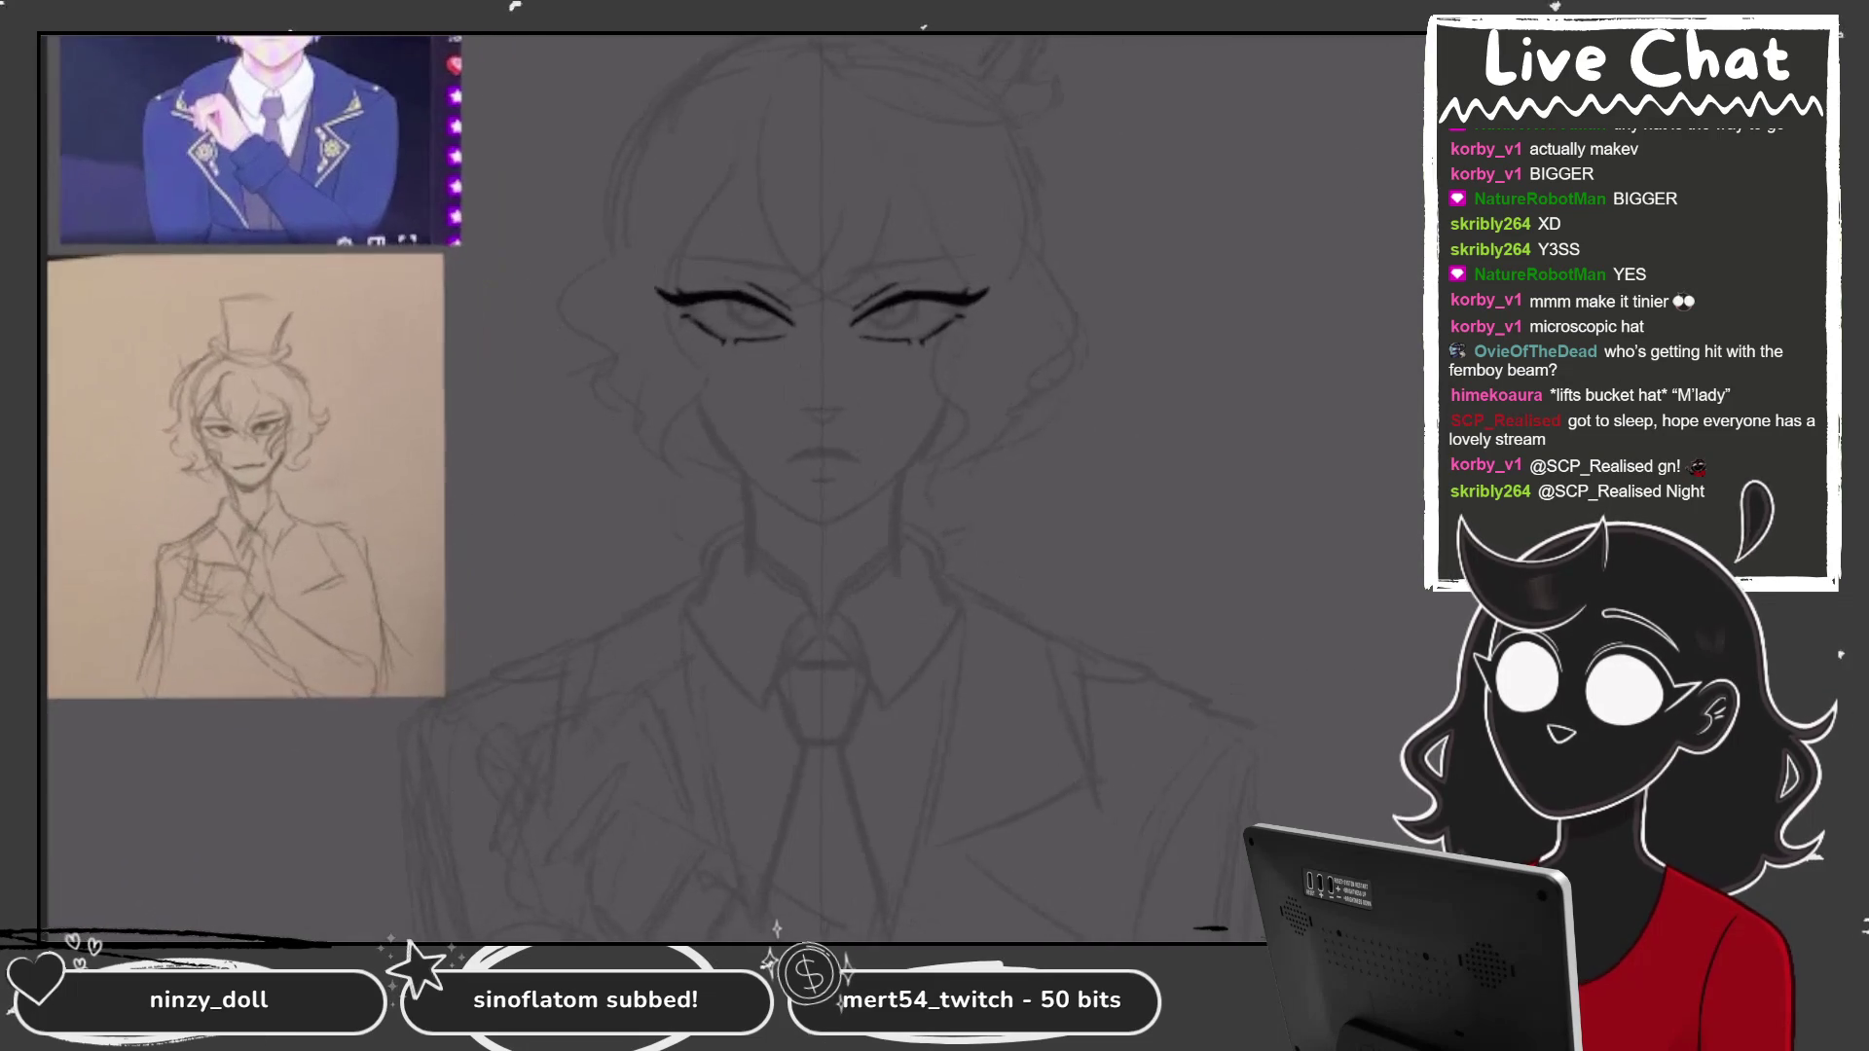
scroll(827, 487, "up", 3)
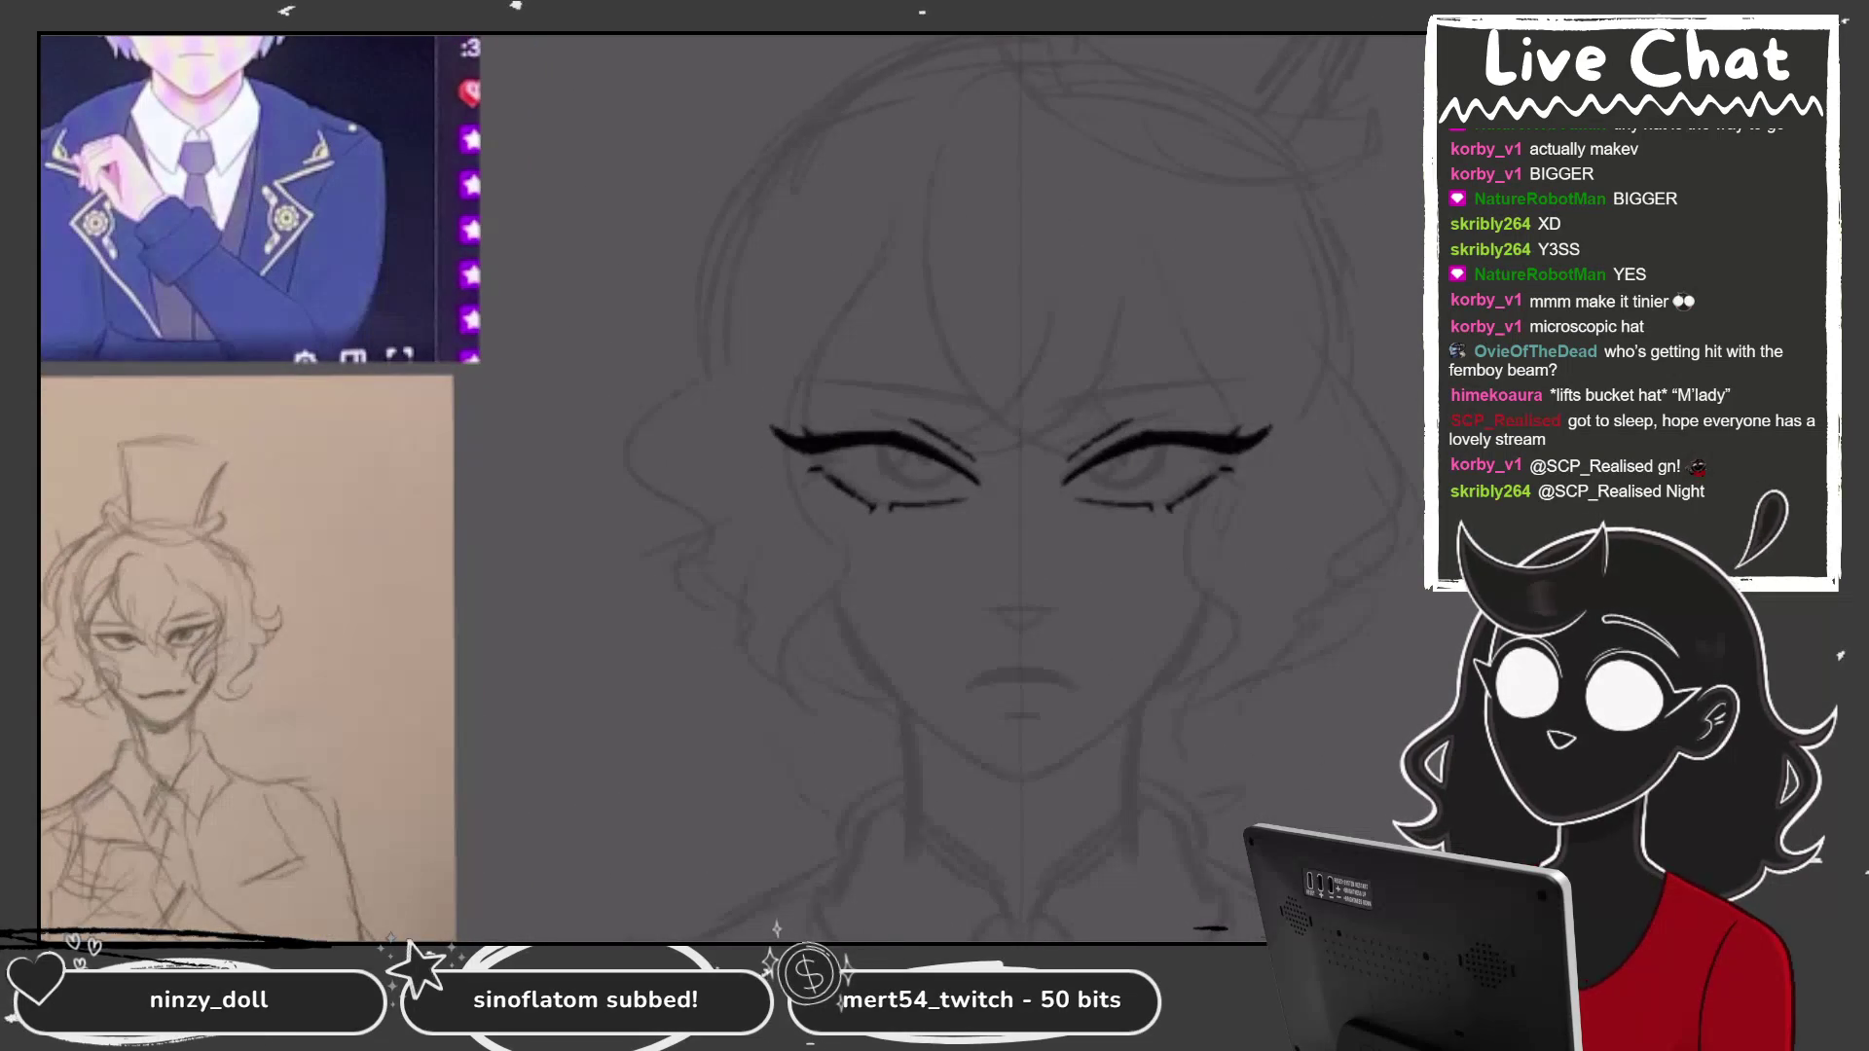
scroll(974, 486, "down", 2)
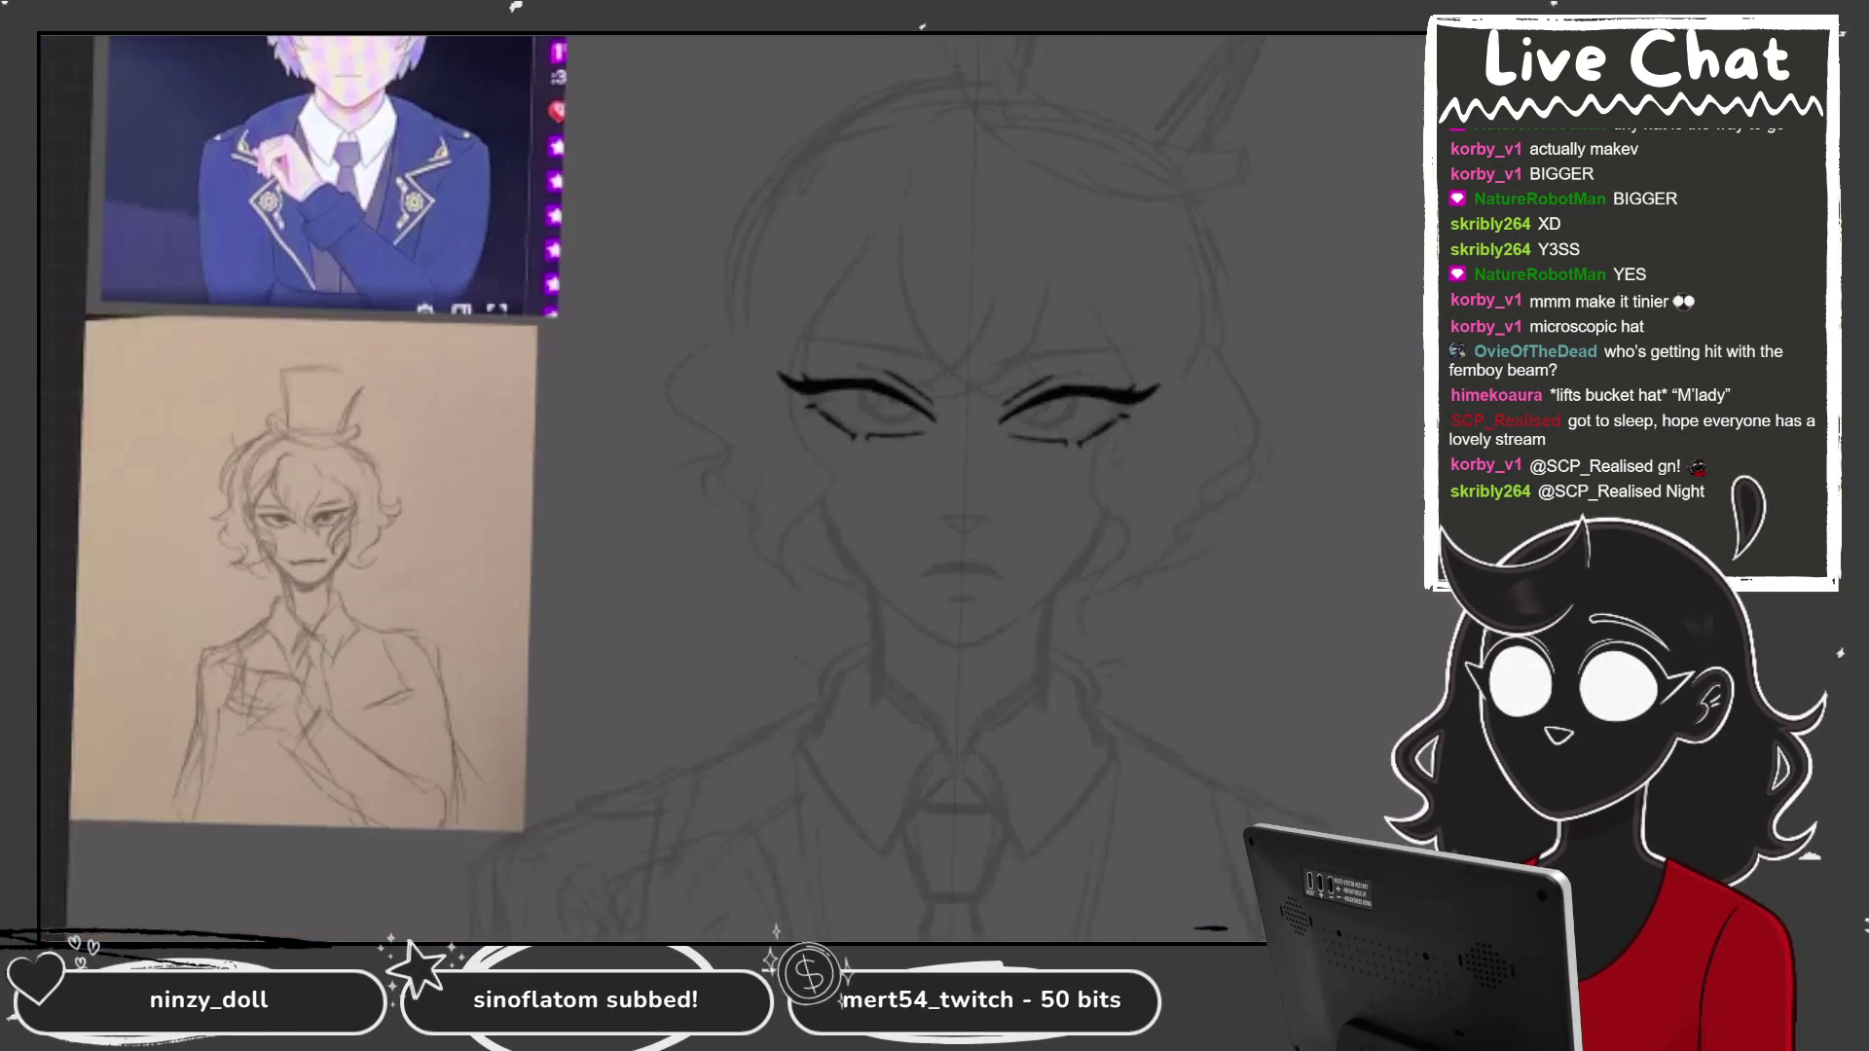
scroll(945, 438, "up", 3)
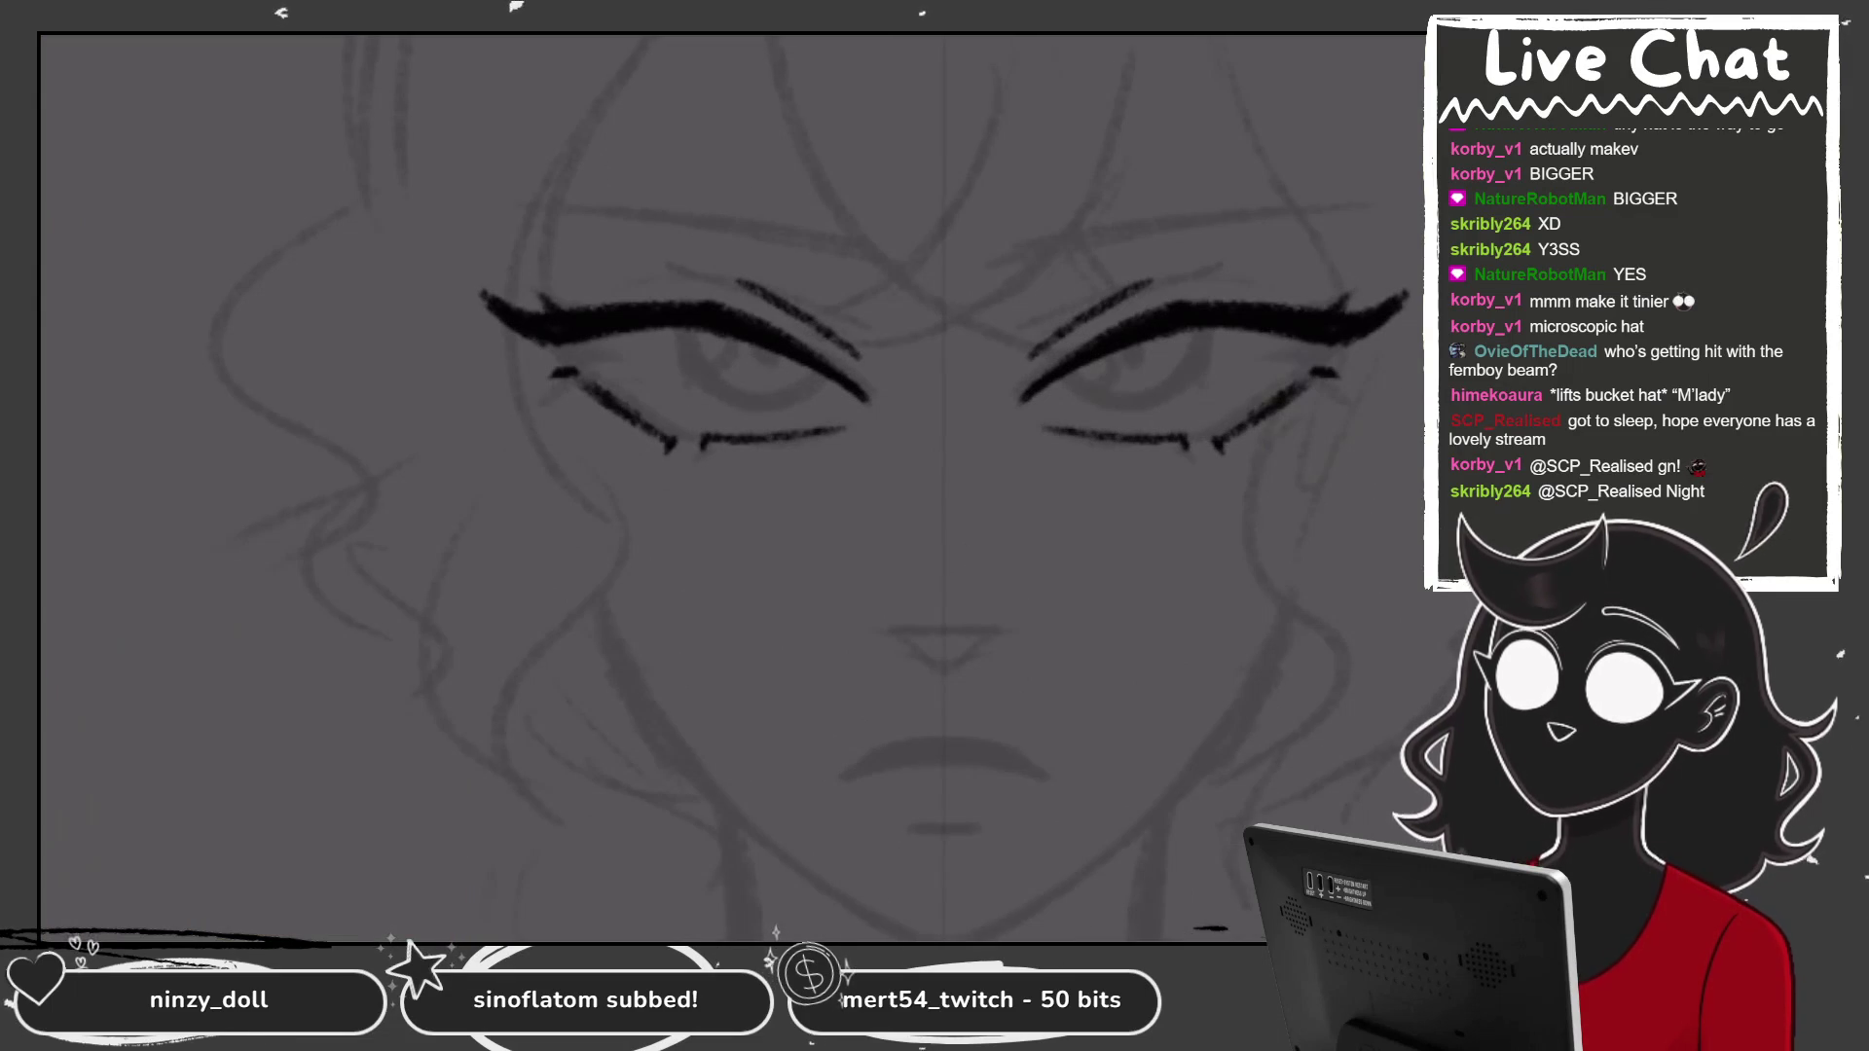
scroll(726, 486, "up", 1)
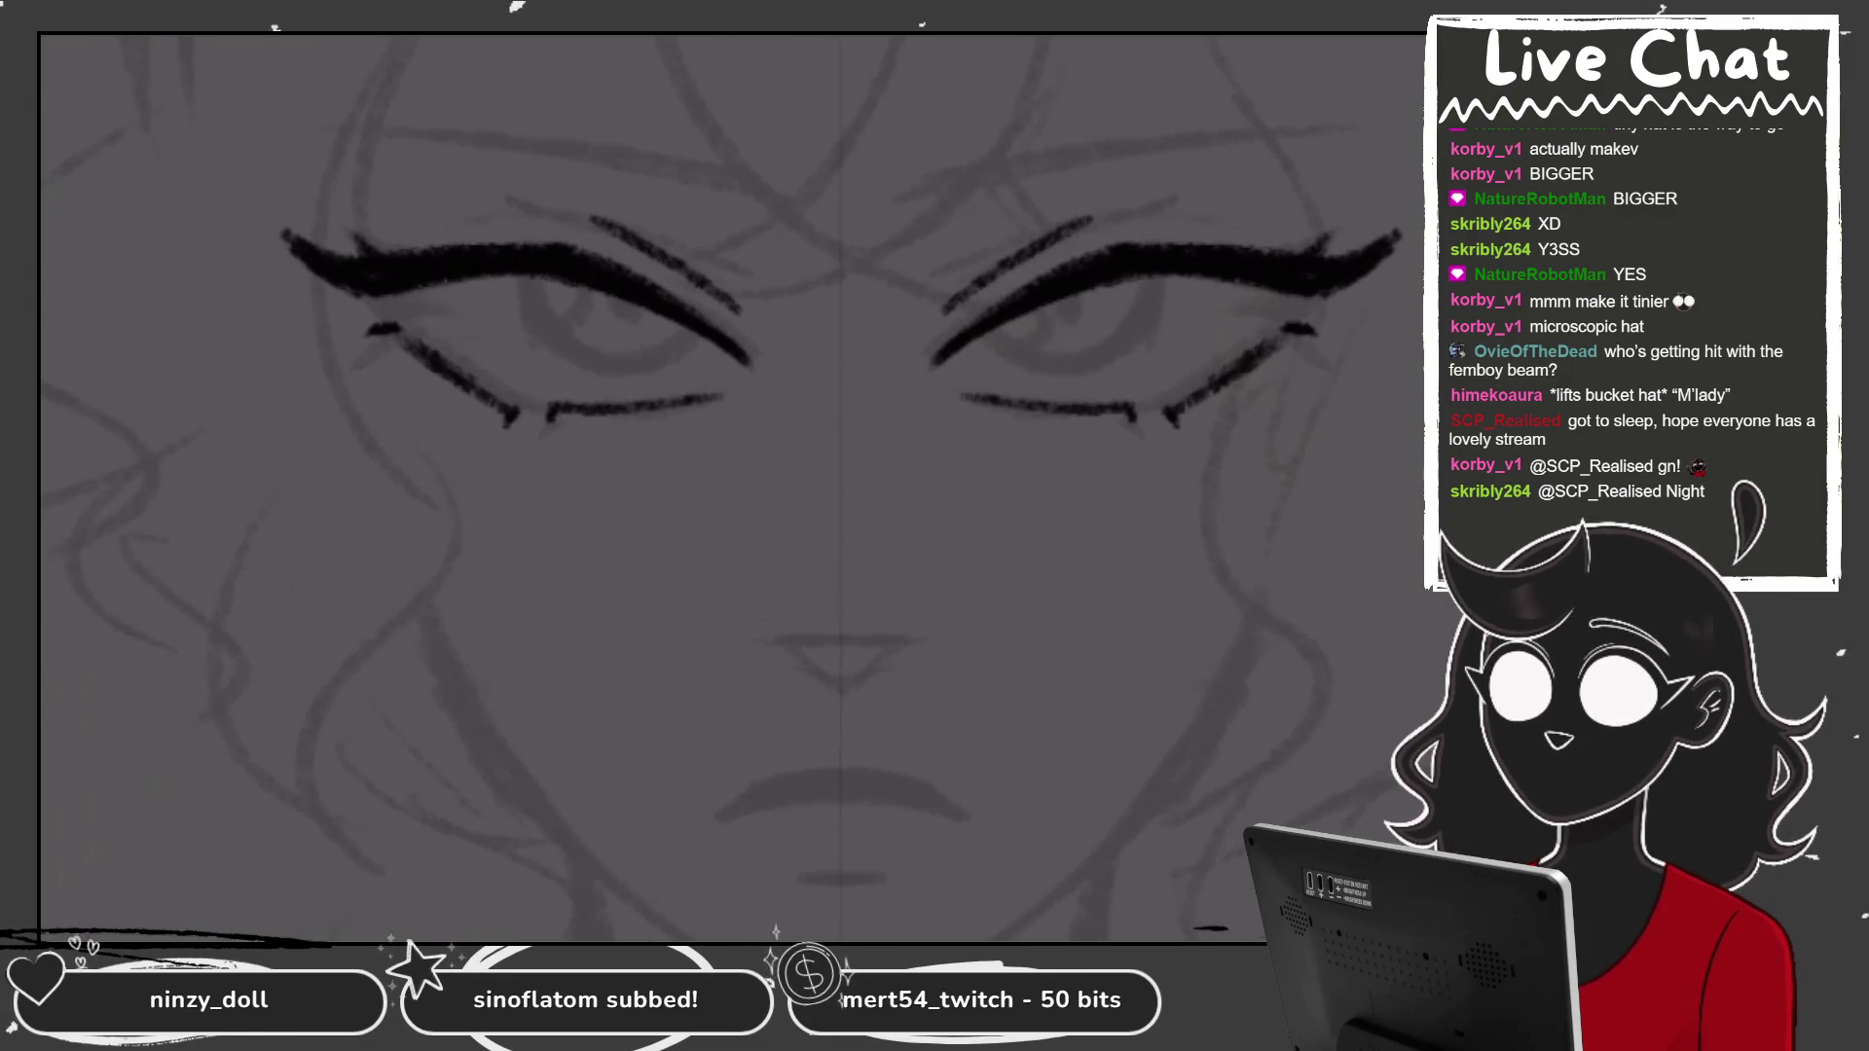
key("l")
left_click(1246, 317)
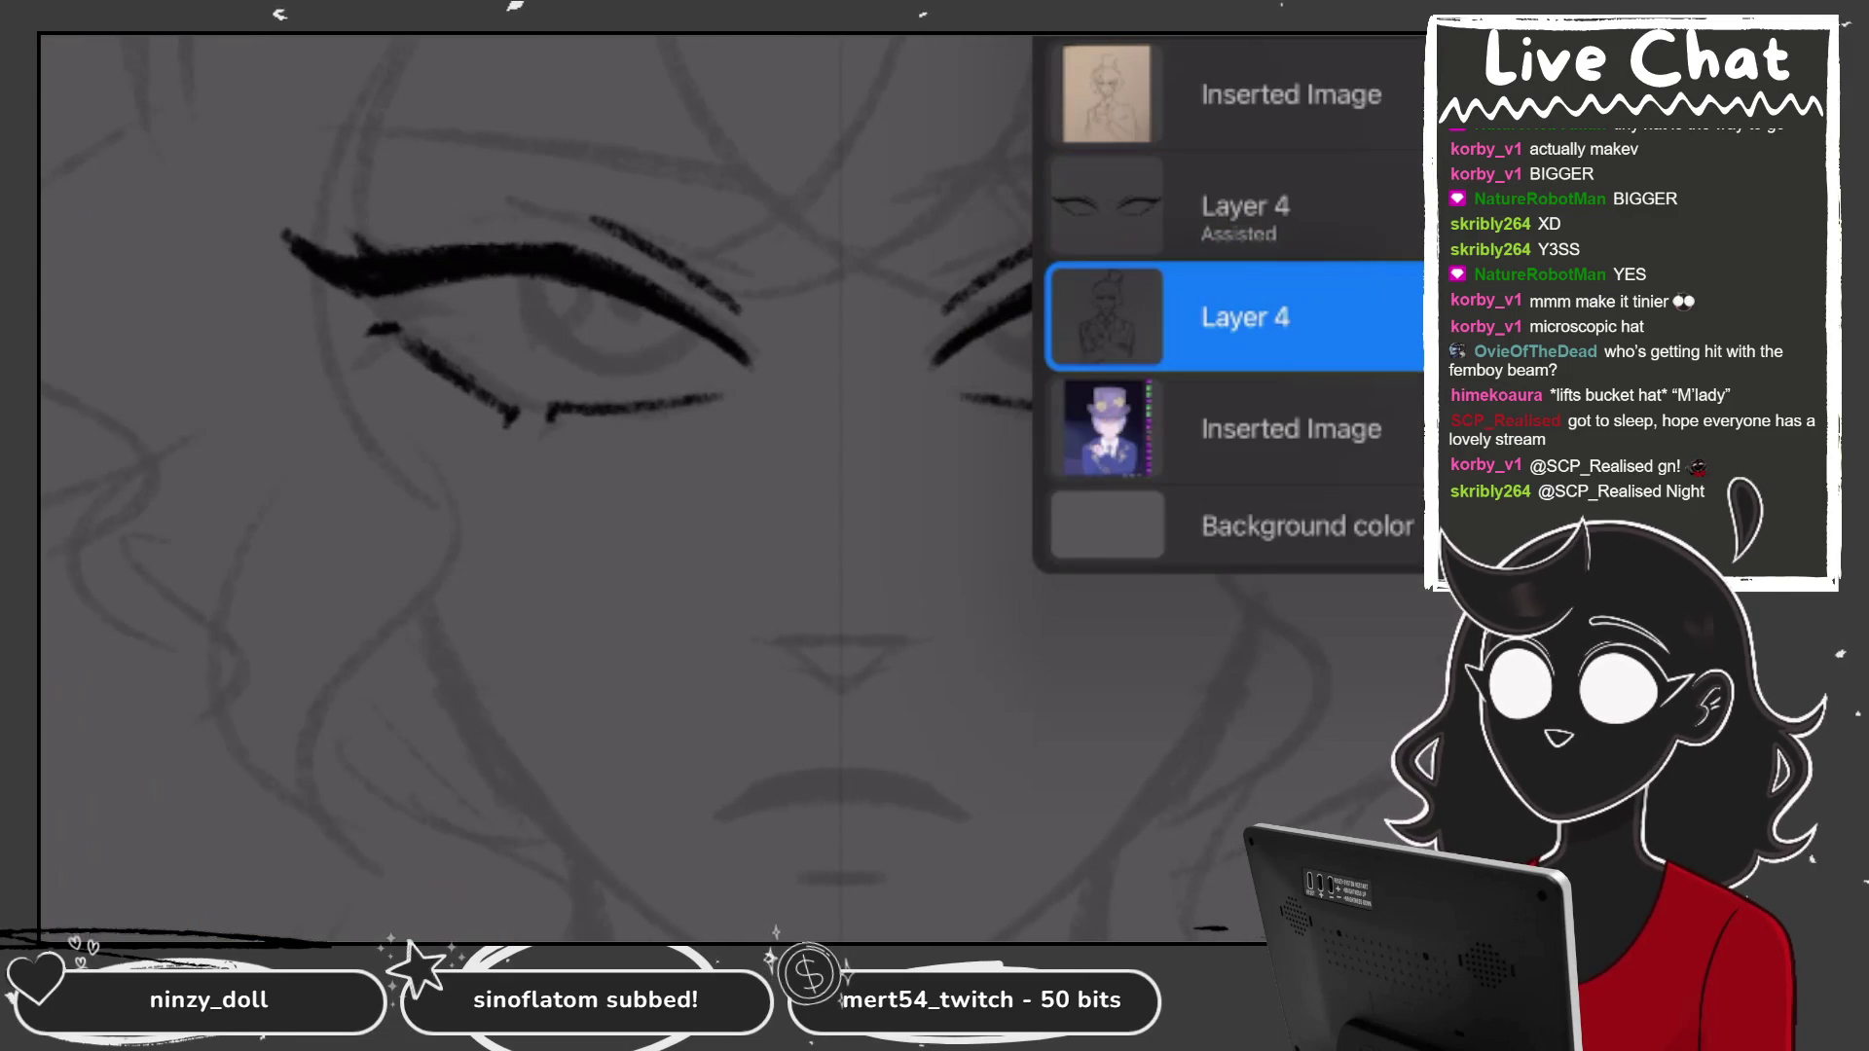
left_click(1402, 39)
left_click(682, 584)
Try iris circles on Layer 5, then delete it and return to the ink layer.
mouse_move(583, 205)
left_mouse_down()
mouse_move(696, 360)
mouse_move(711, 282)
left_mouse_up()
key("ctrl+z")
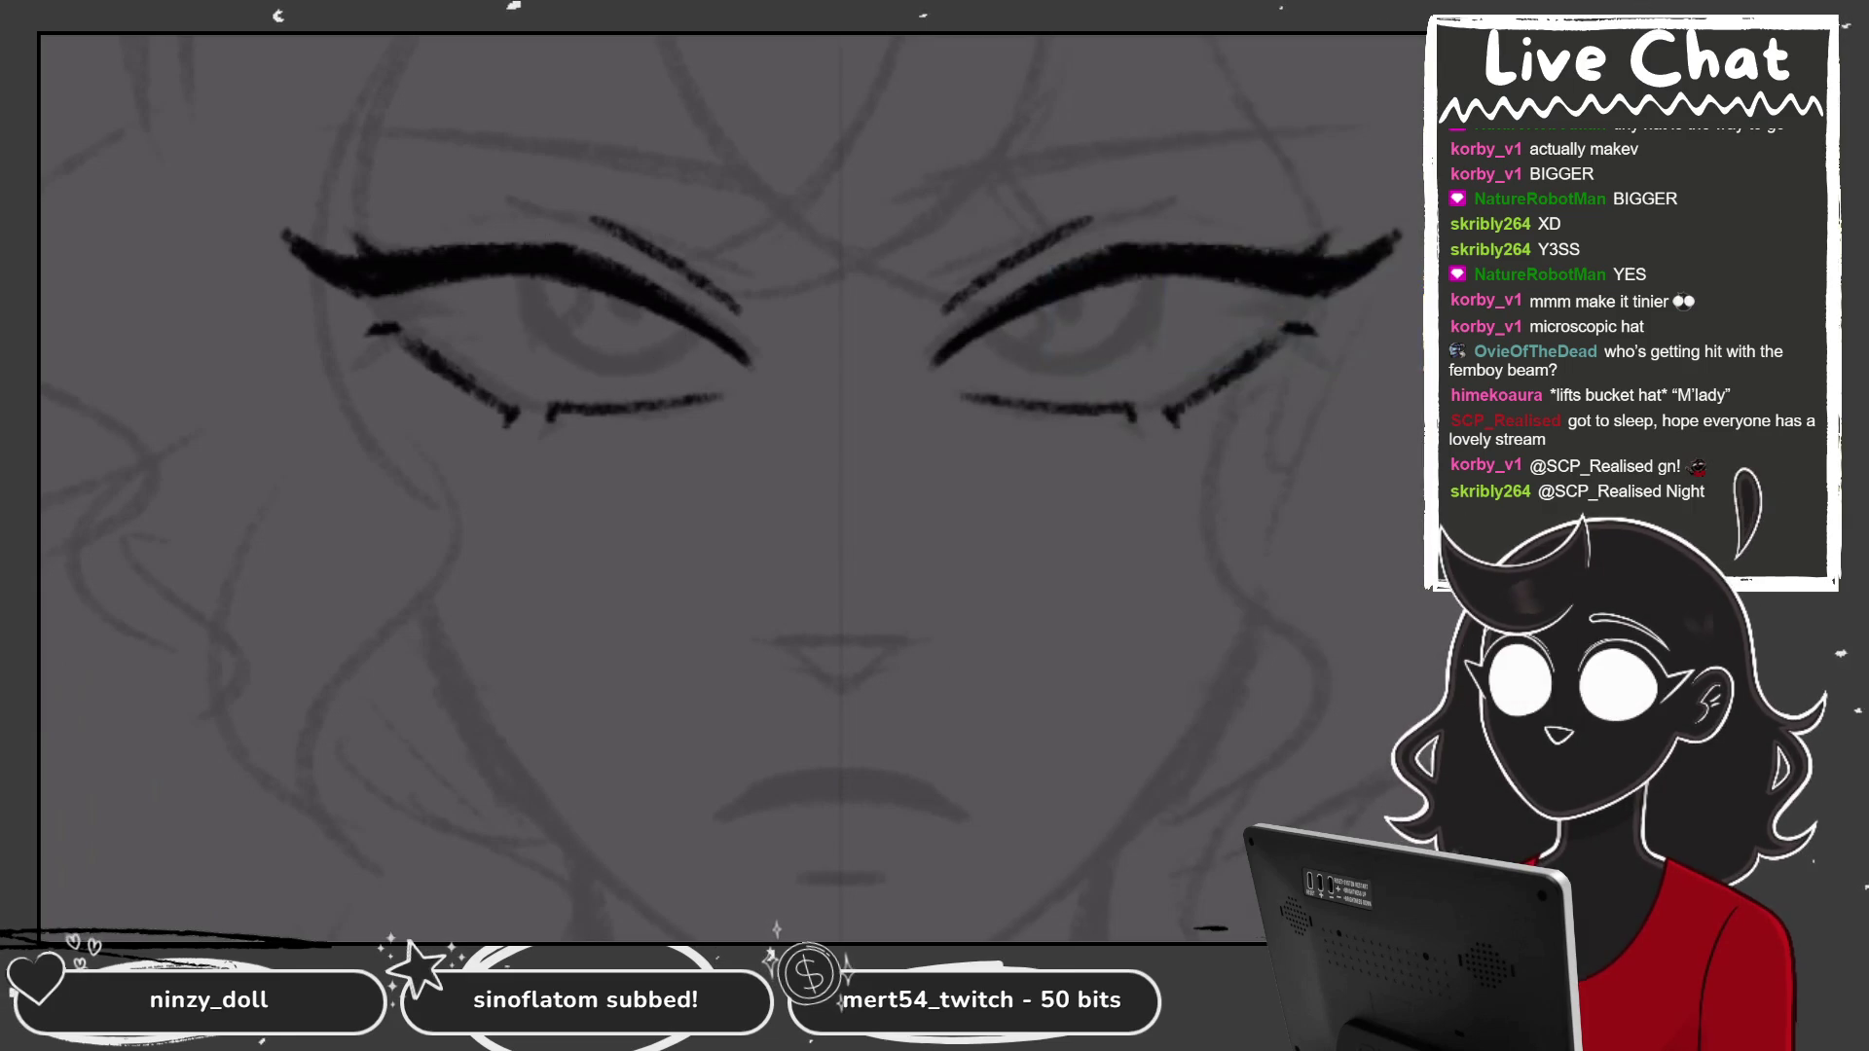
left_click(1402, 39)
left_click(1168, 312)
left_click(626, 191)
mouse_move(626, 192)
left_mouse_down()
mouse_move(681, 304)
mouse_move(628, 195)
left_mouse_up()
key("ctrl+z")
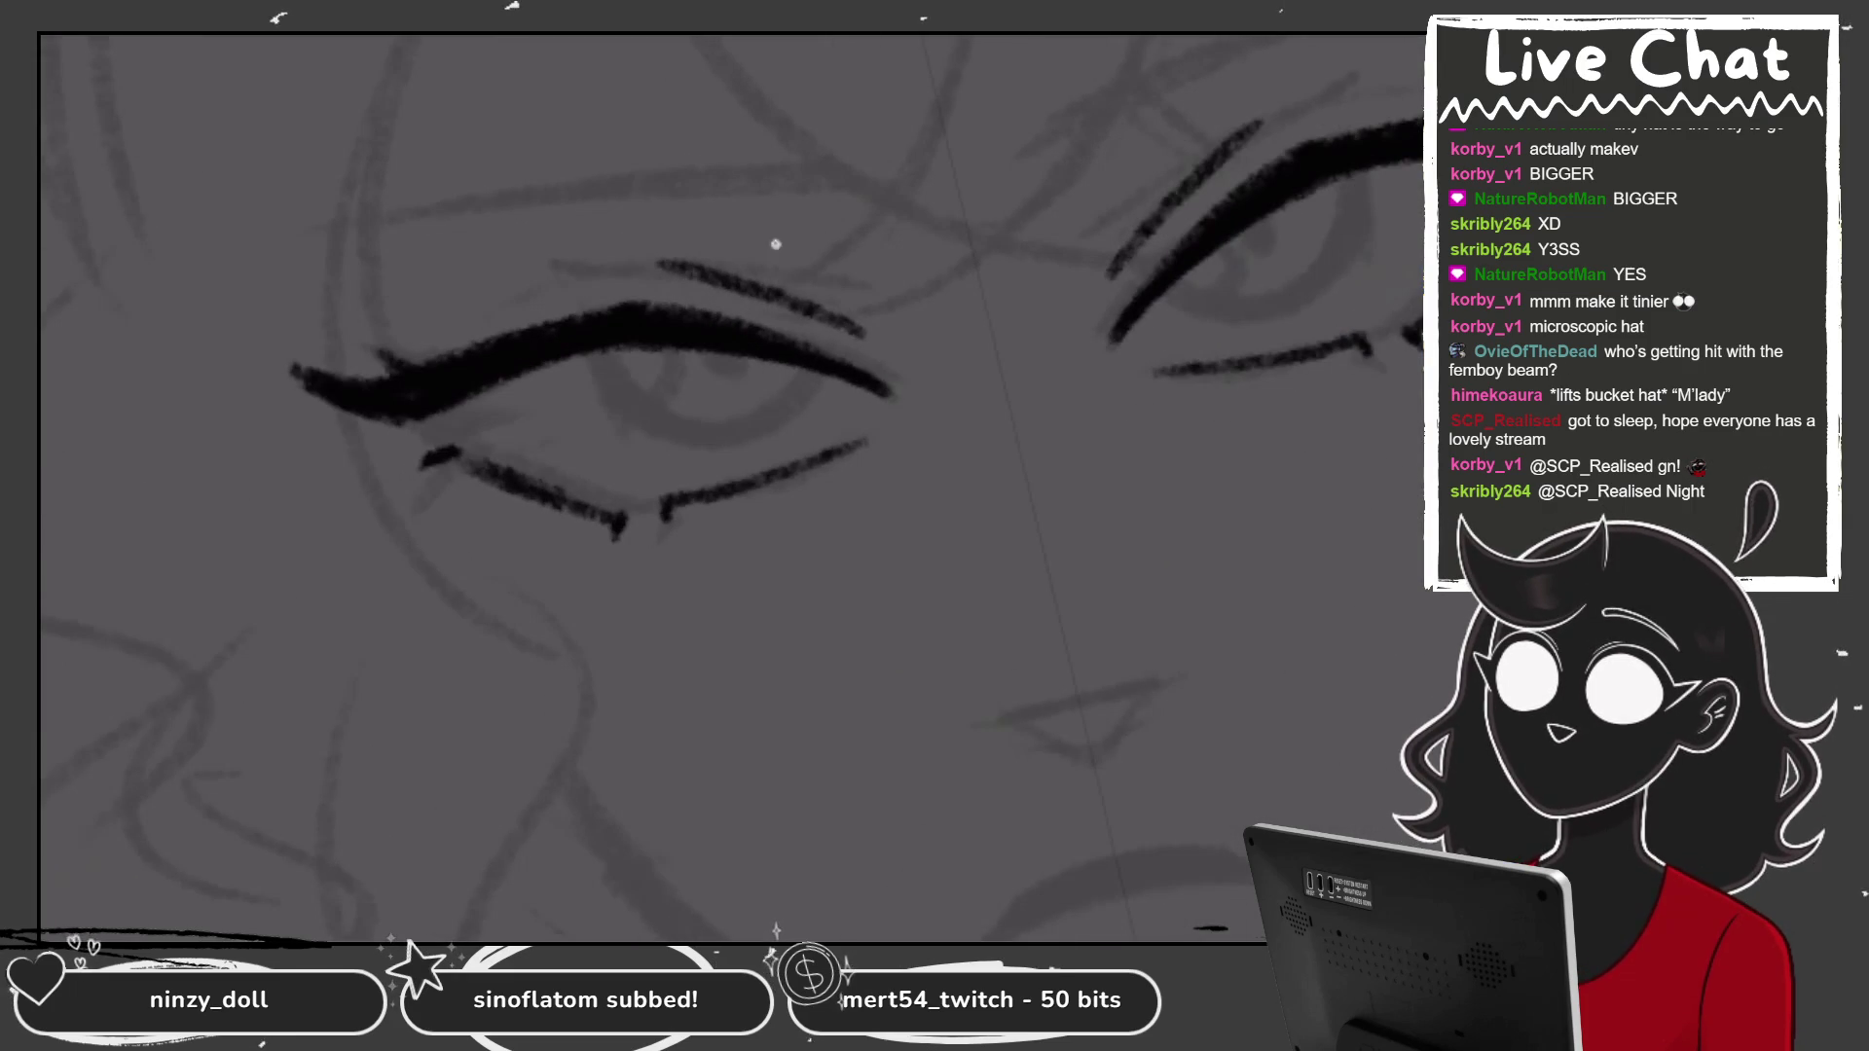
left_click_drag(596, 326, 623, 428)
left_click_drag(1146, 102, 1134, 272)
scroll(934, 487, "down", 5)
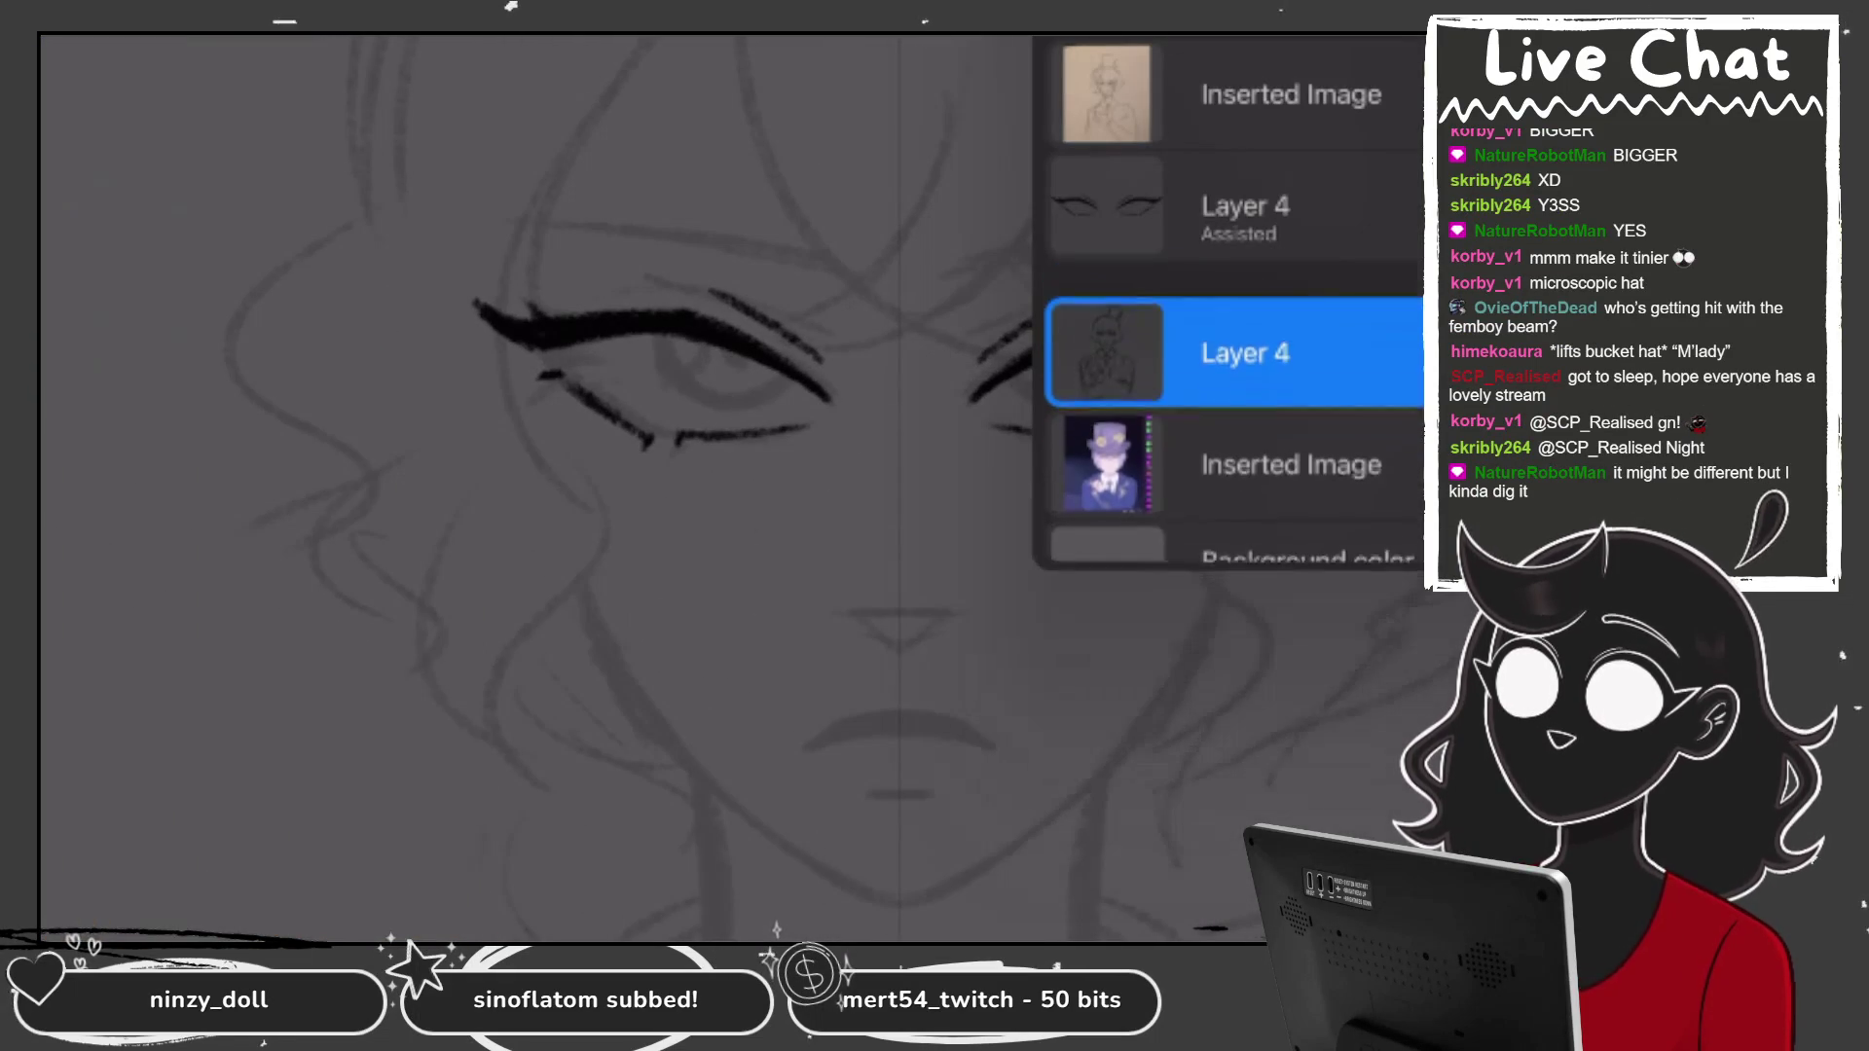
left_click(1246, 216)
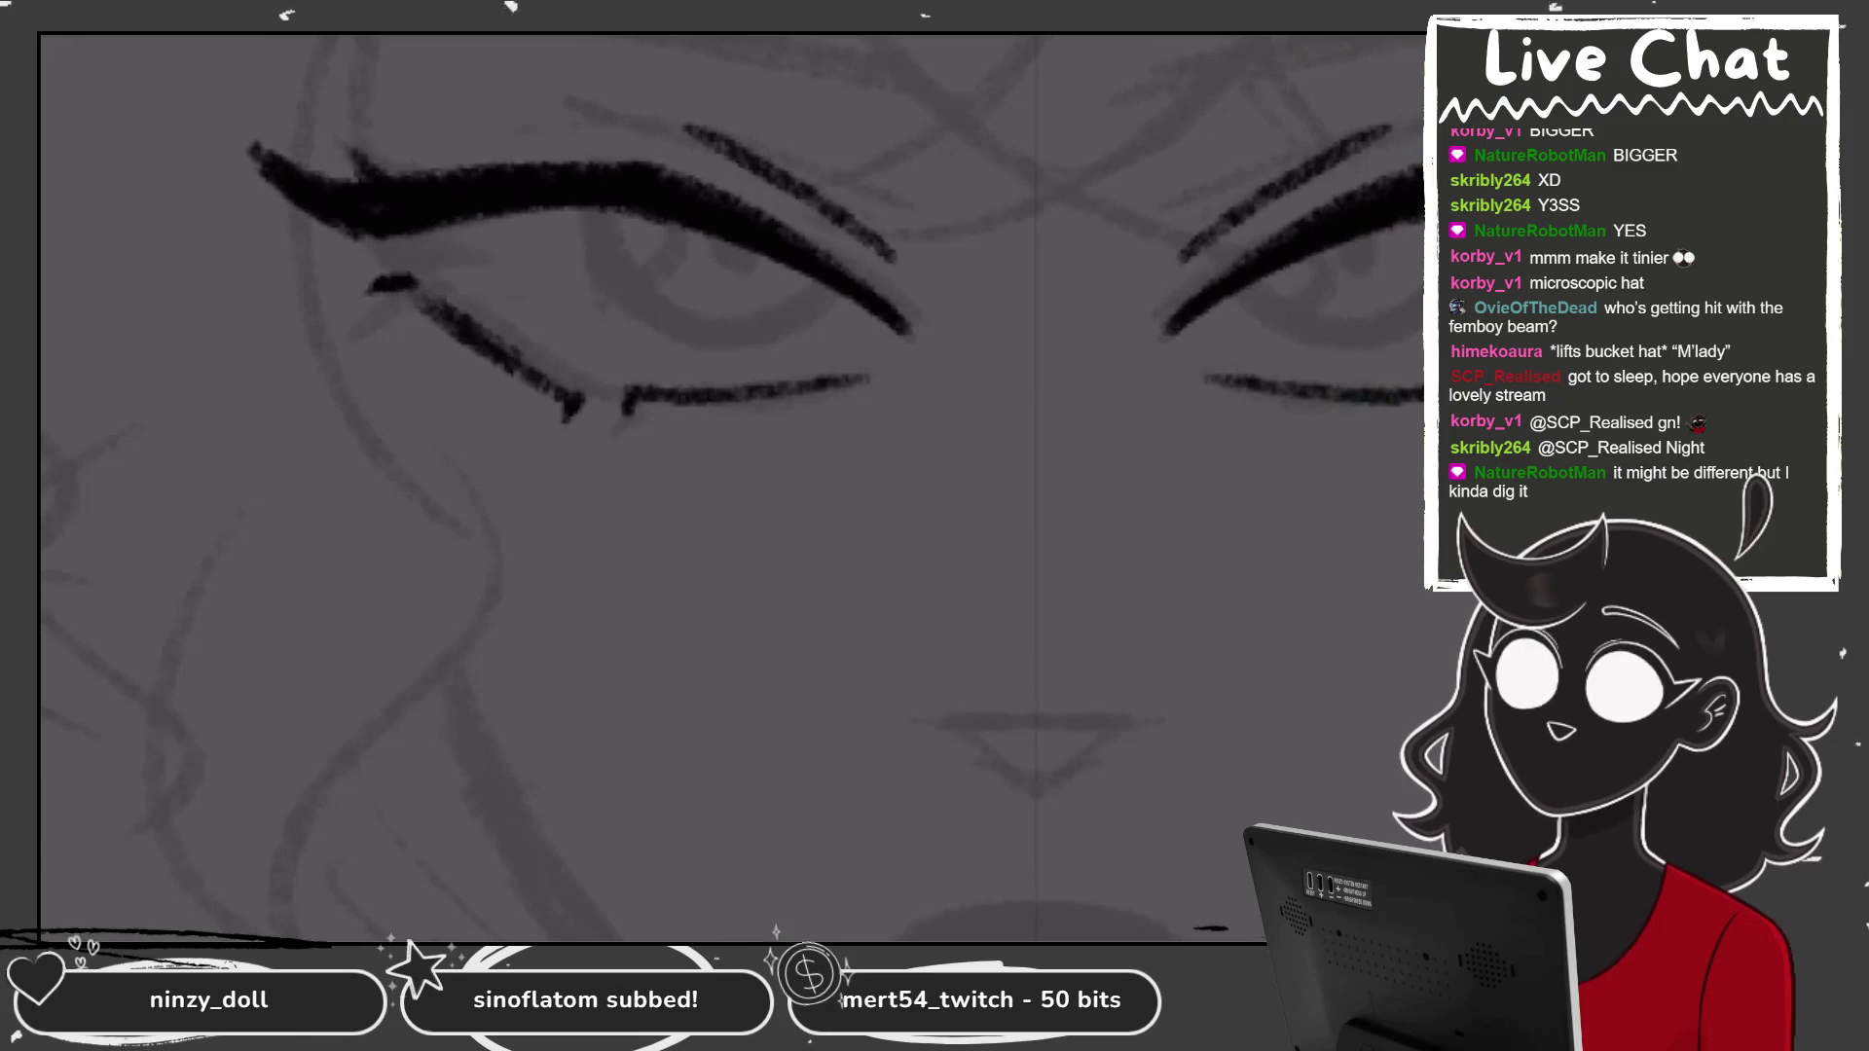
Ink round irises in both eyes, removing a stray stroke inside the eye.
left_click_drag(600, 208, 849, 286)
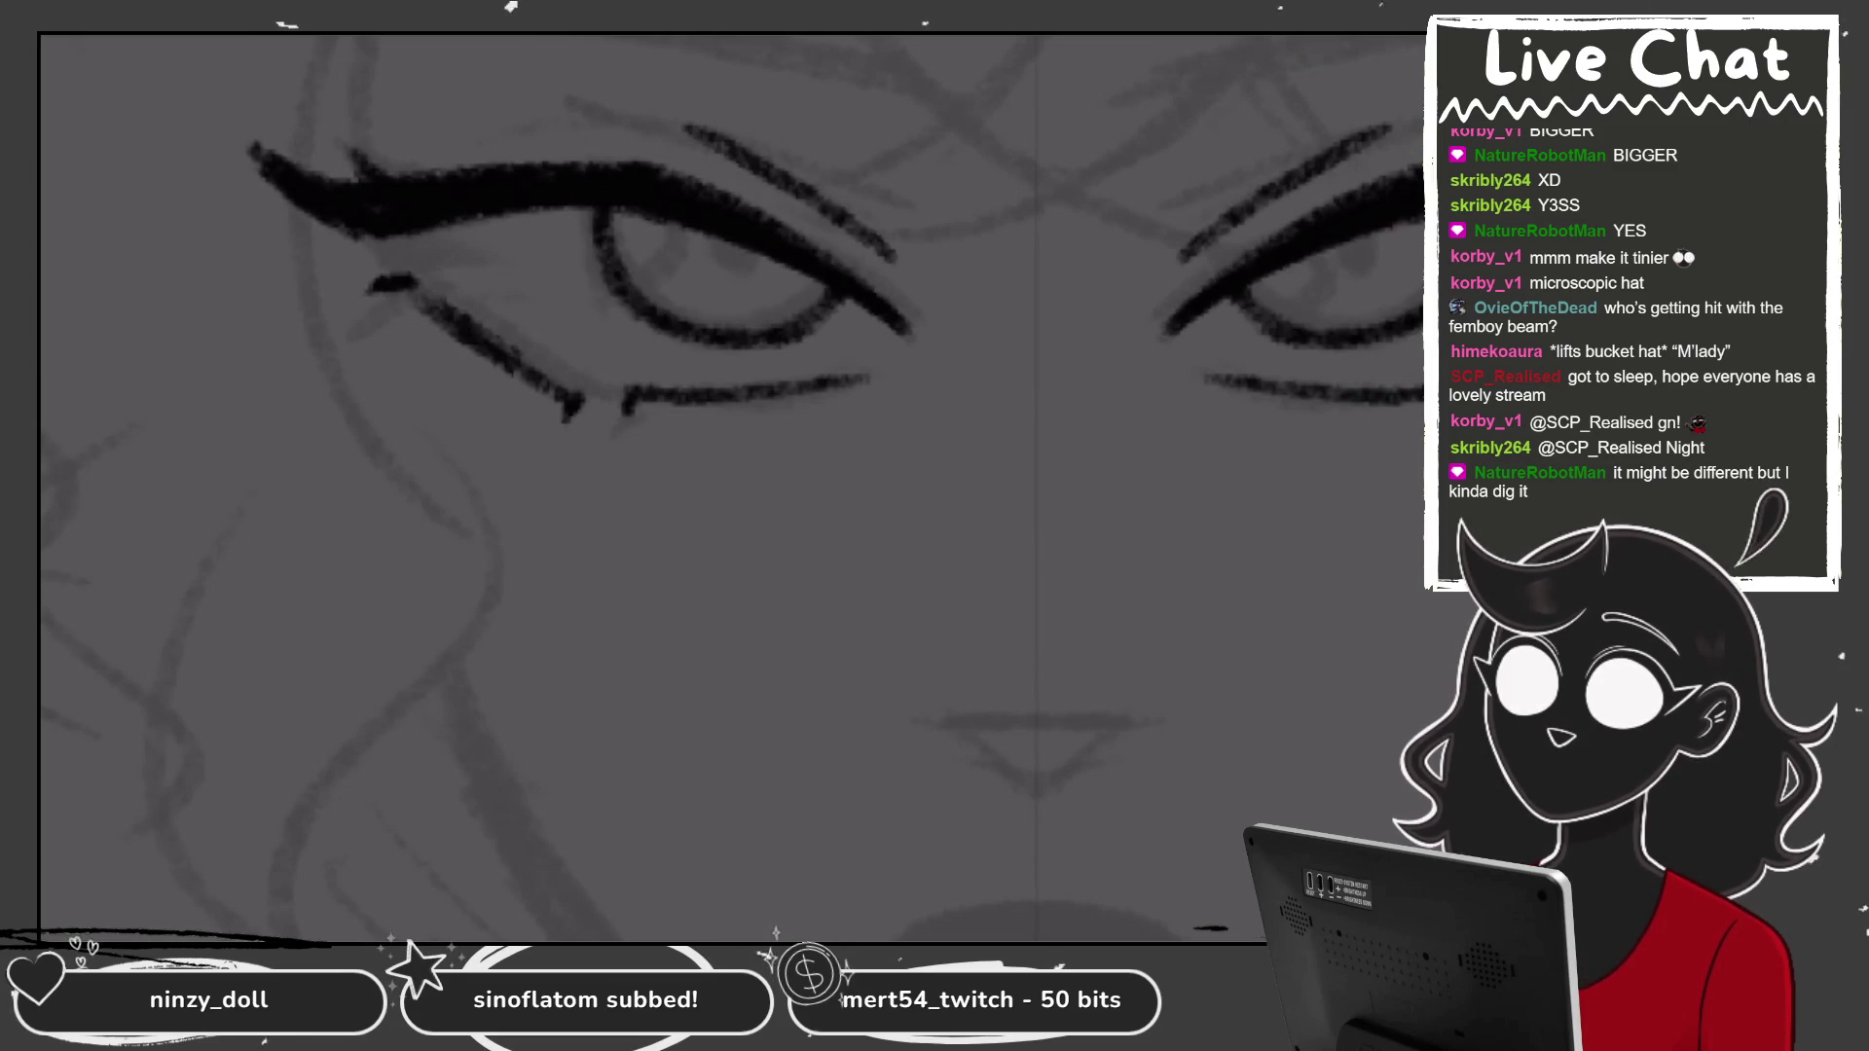
left_click_drag(607, 187, 836, 292)
mouse_move(622, 265)
left_mouse_down()
mouse_move(697, 237)
mouse_move(701, 203)
left_mouse_up()
key("ctrl+z")
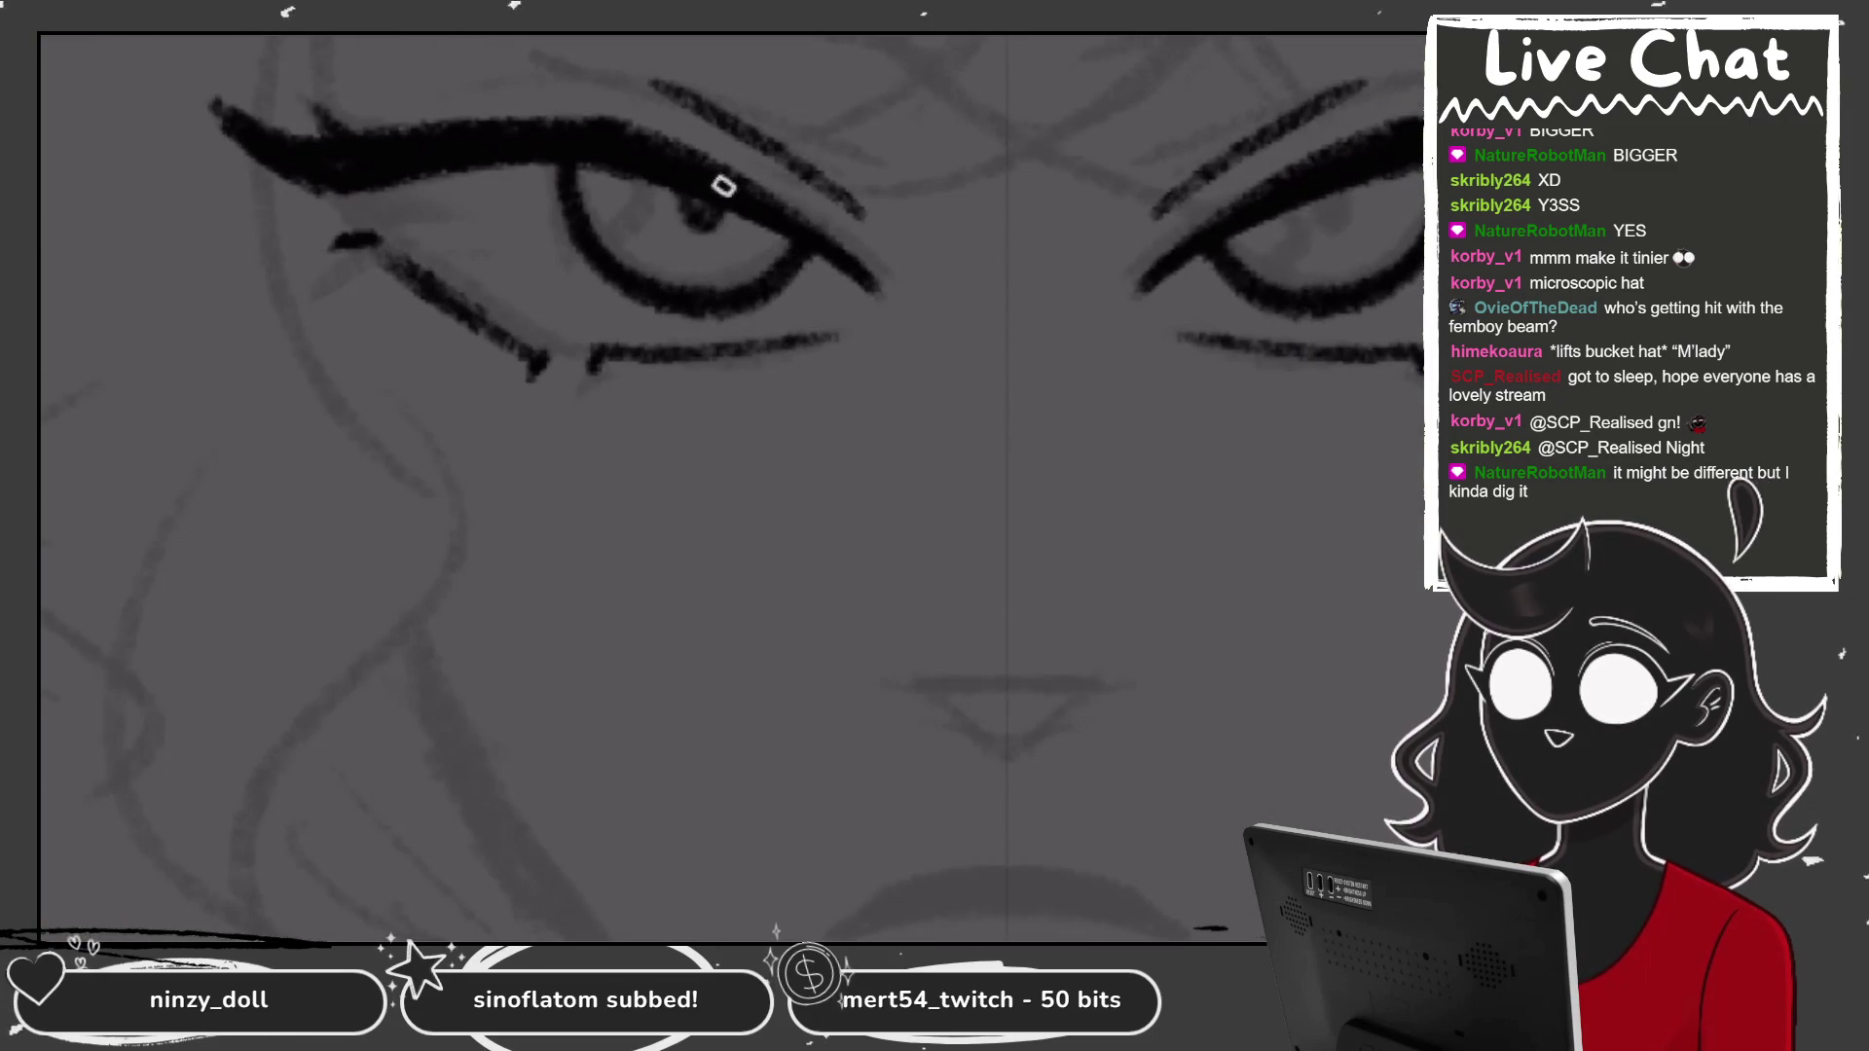
Thicken the lower eyeliner stroke and extend both eyeliner wings.
key("ctrl+minus")
key("ctrl+minus")
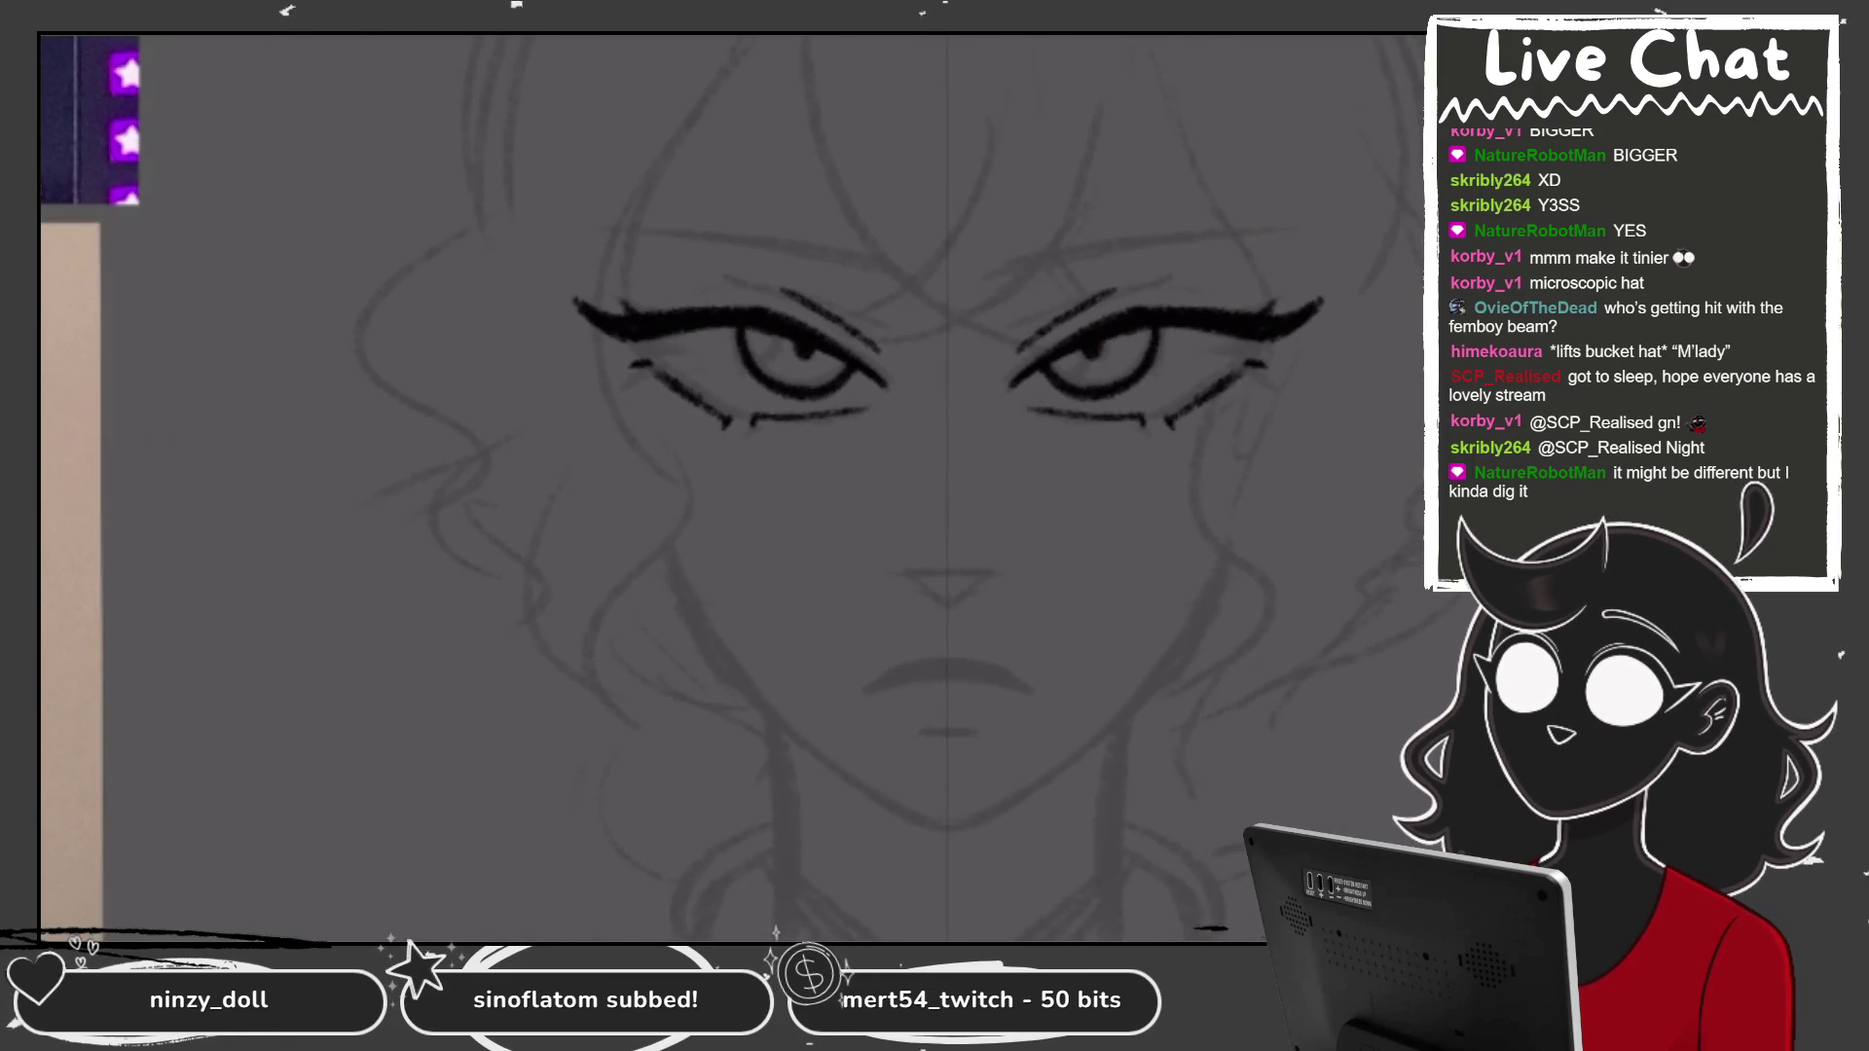
key("ctrl+minus")
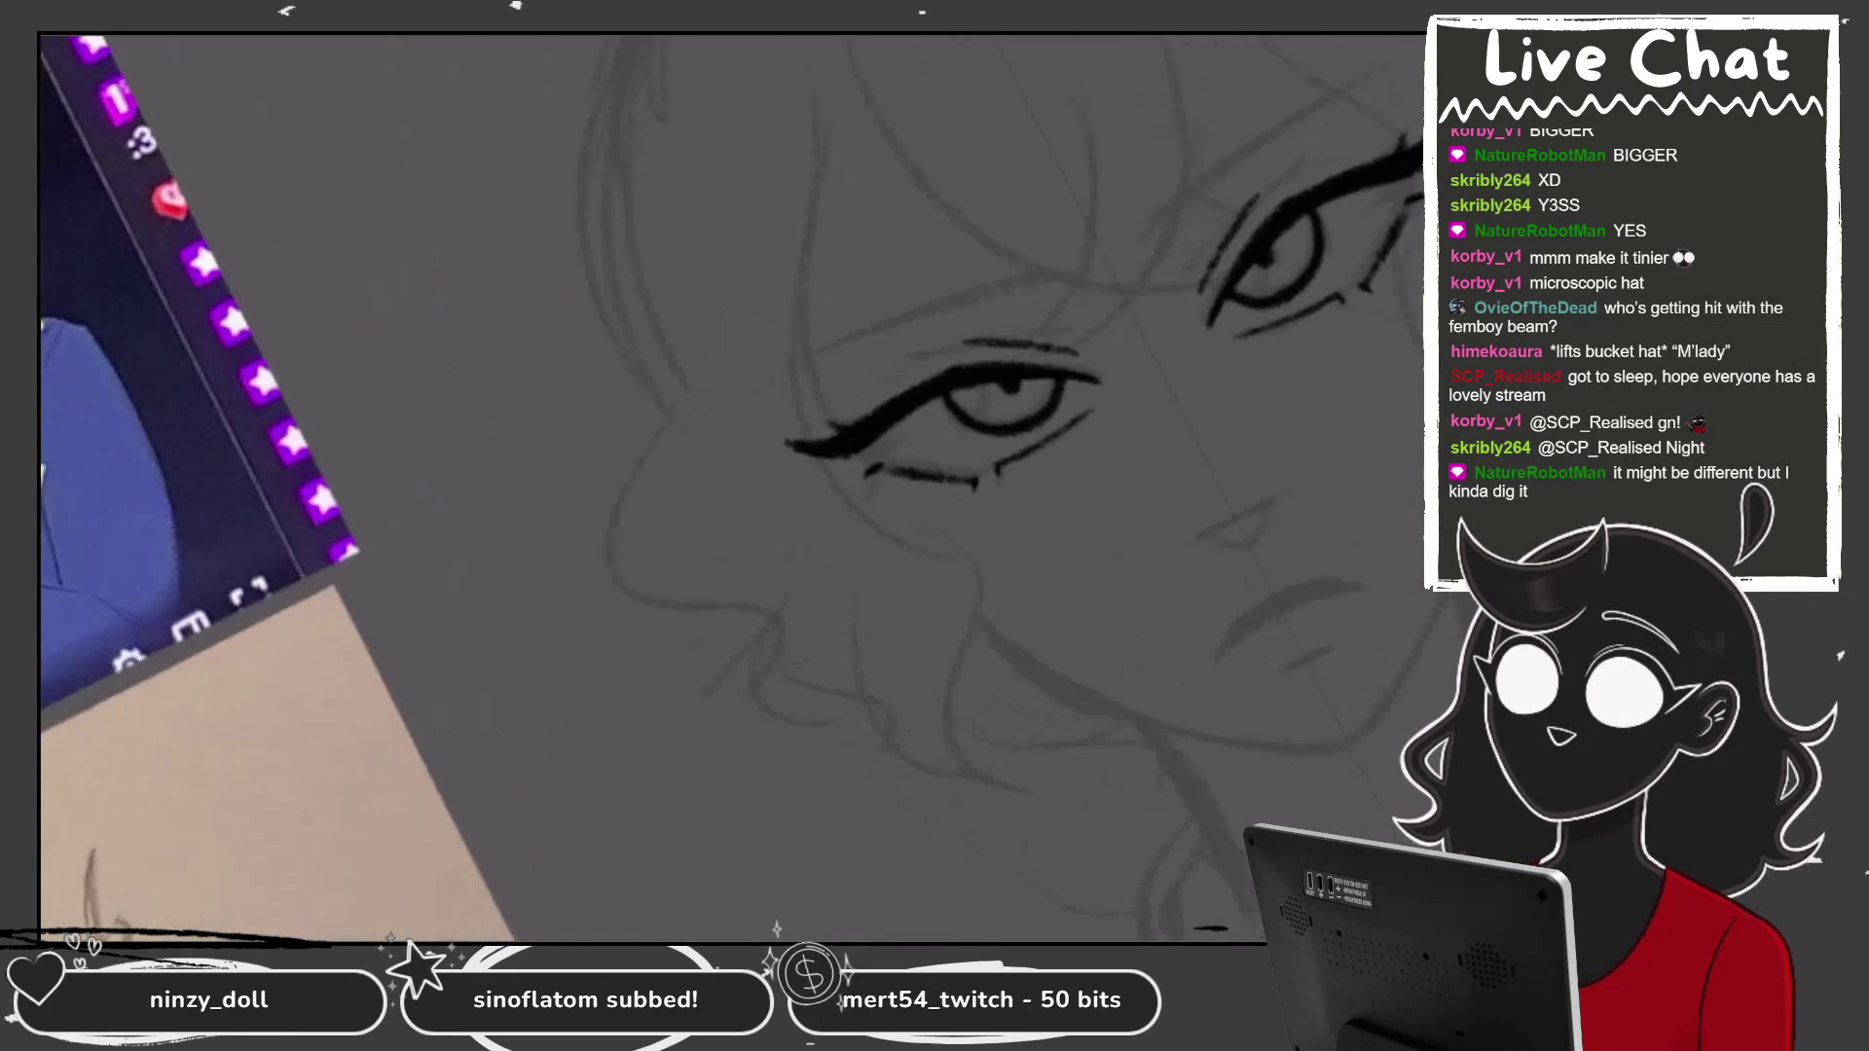
mouse_move(923, 301)
left_mouse_down()
mouse_move(793, 440)
mouse_move(681, 447)
left_mouse_up()
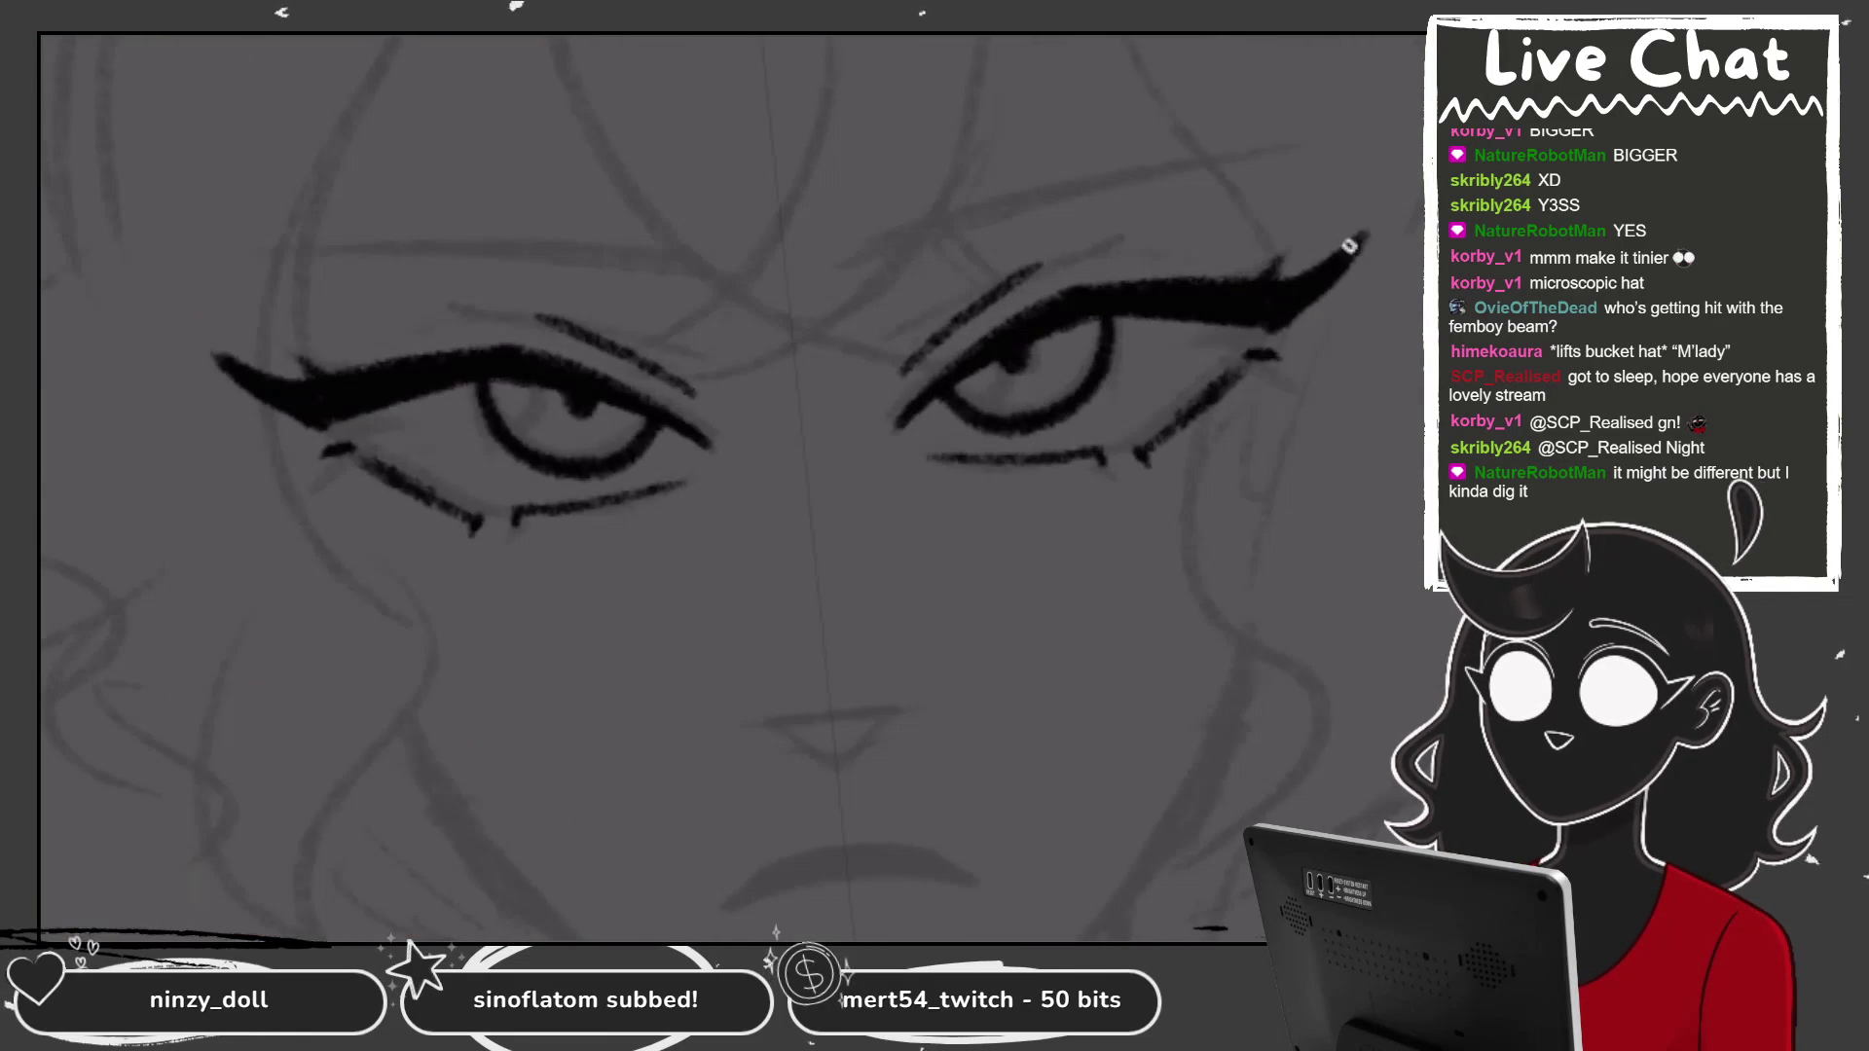
mouse_move(1349, 246)
left_mouse_down()
mouse_move(1290, 273)
mouse_move(1358, 245)
left_mouse_up()
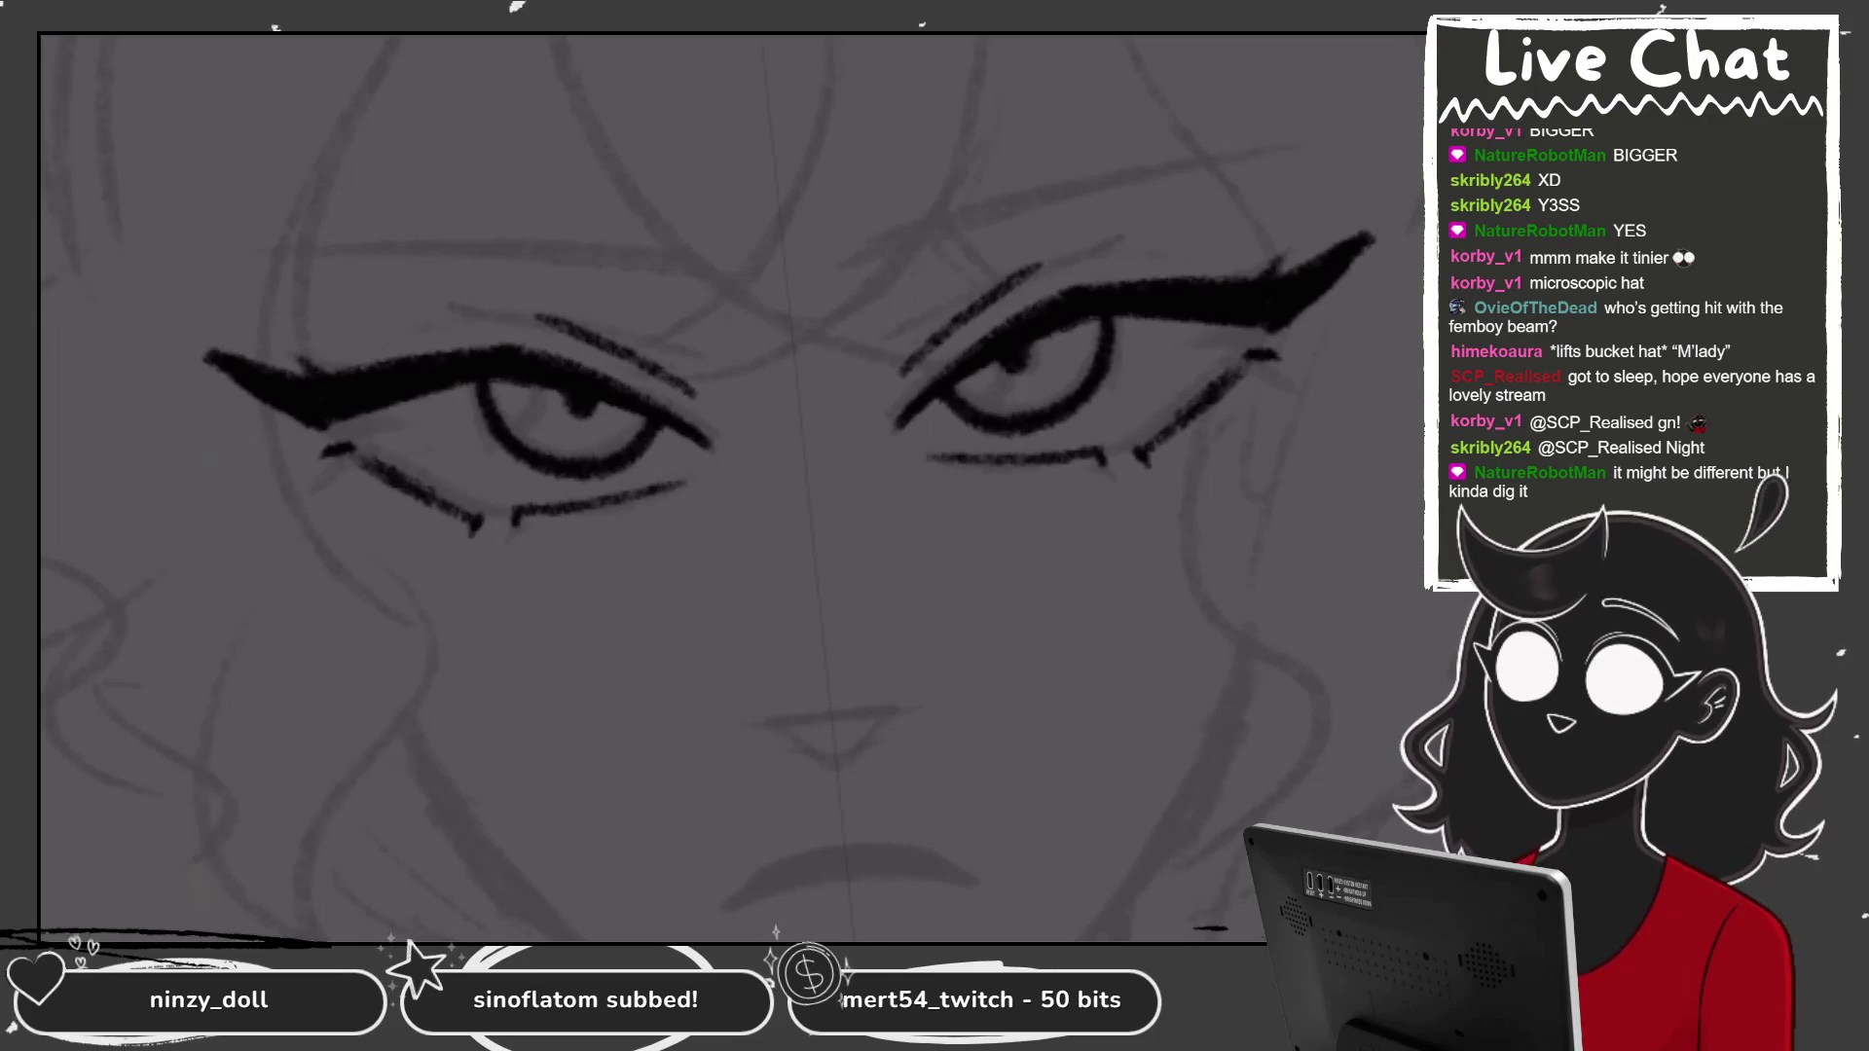
left_click_drag(1287, 240, 1255, 285)
key("ctrl+z")
key("ctrl+z")
key("ctrl+z")
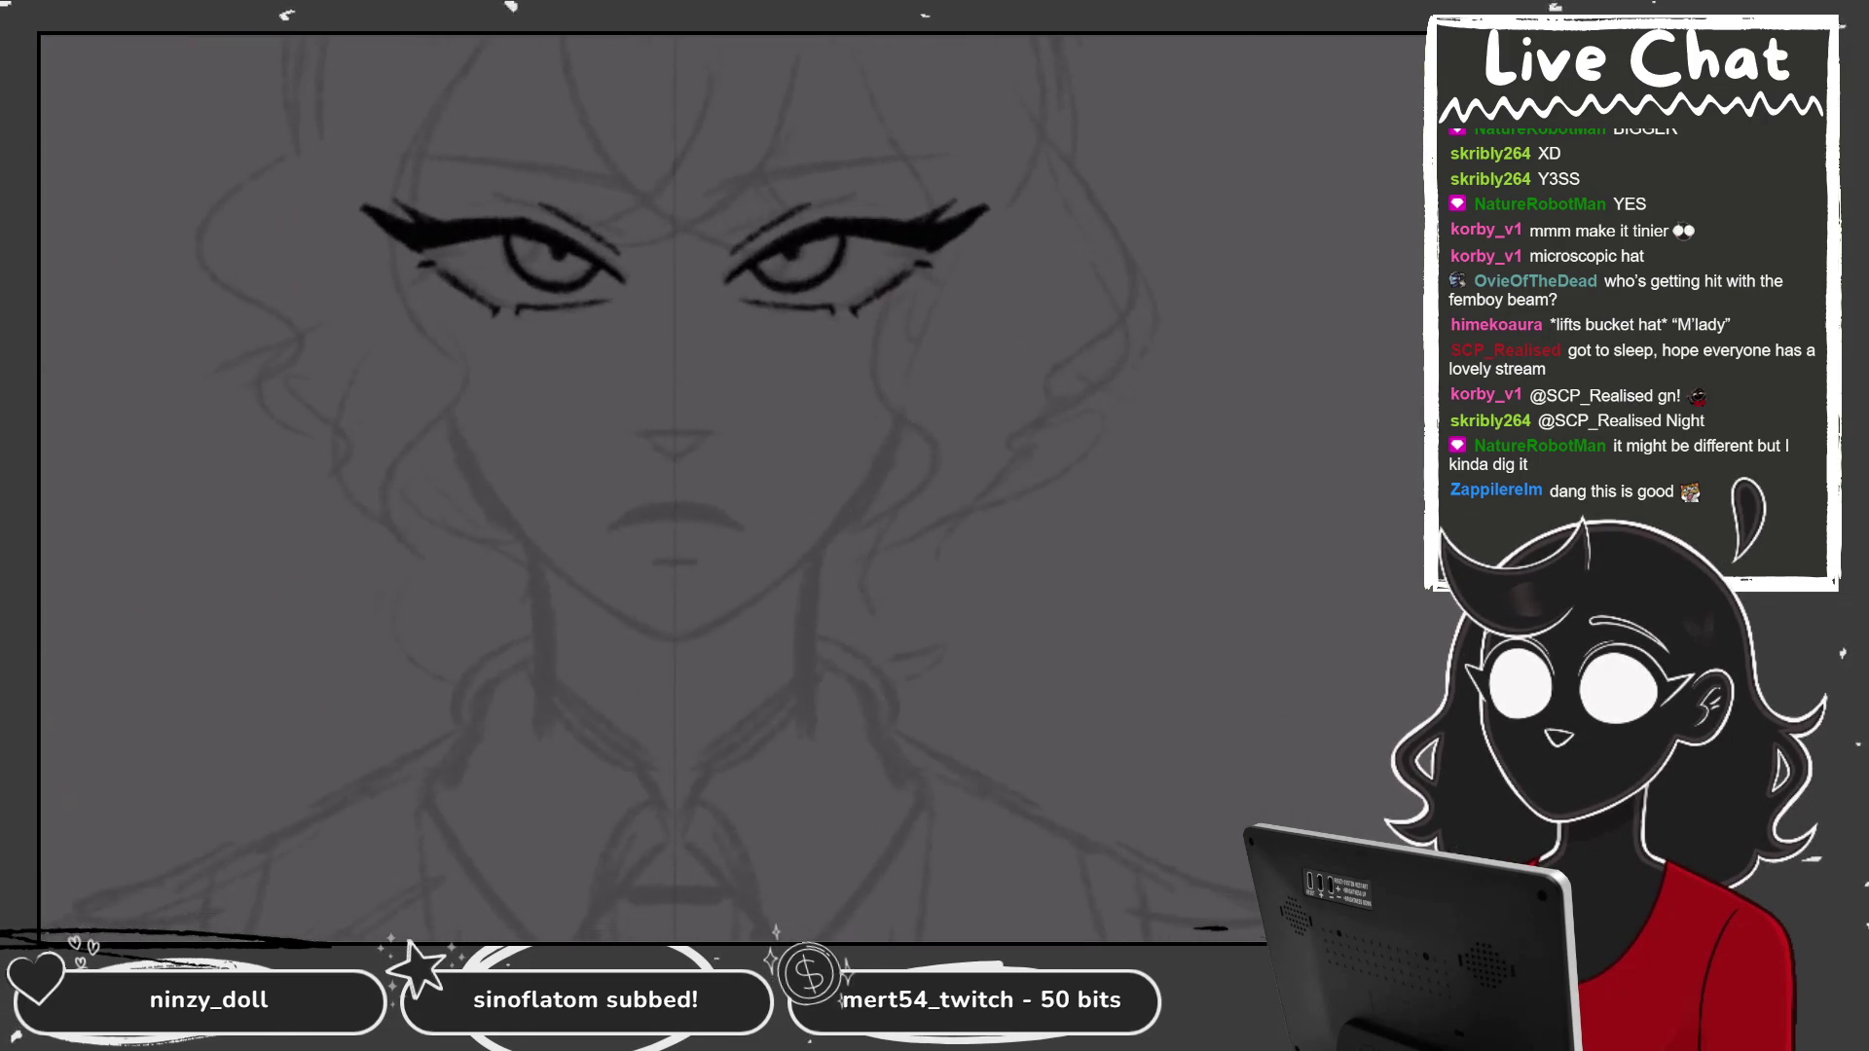
Extend the eyeliner wing tip and thin out the thick pointed top of the liner.
left_click_drag(903, 269, 991, 163)
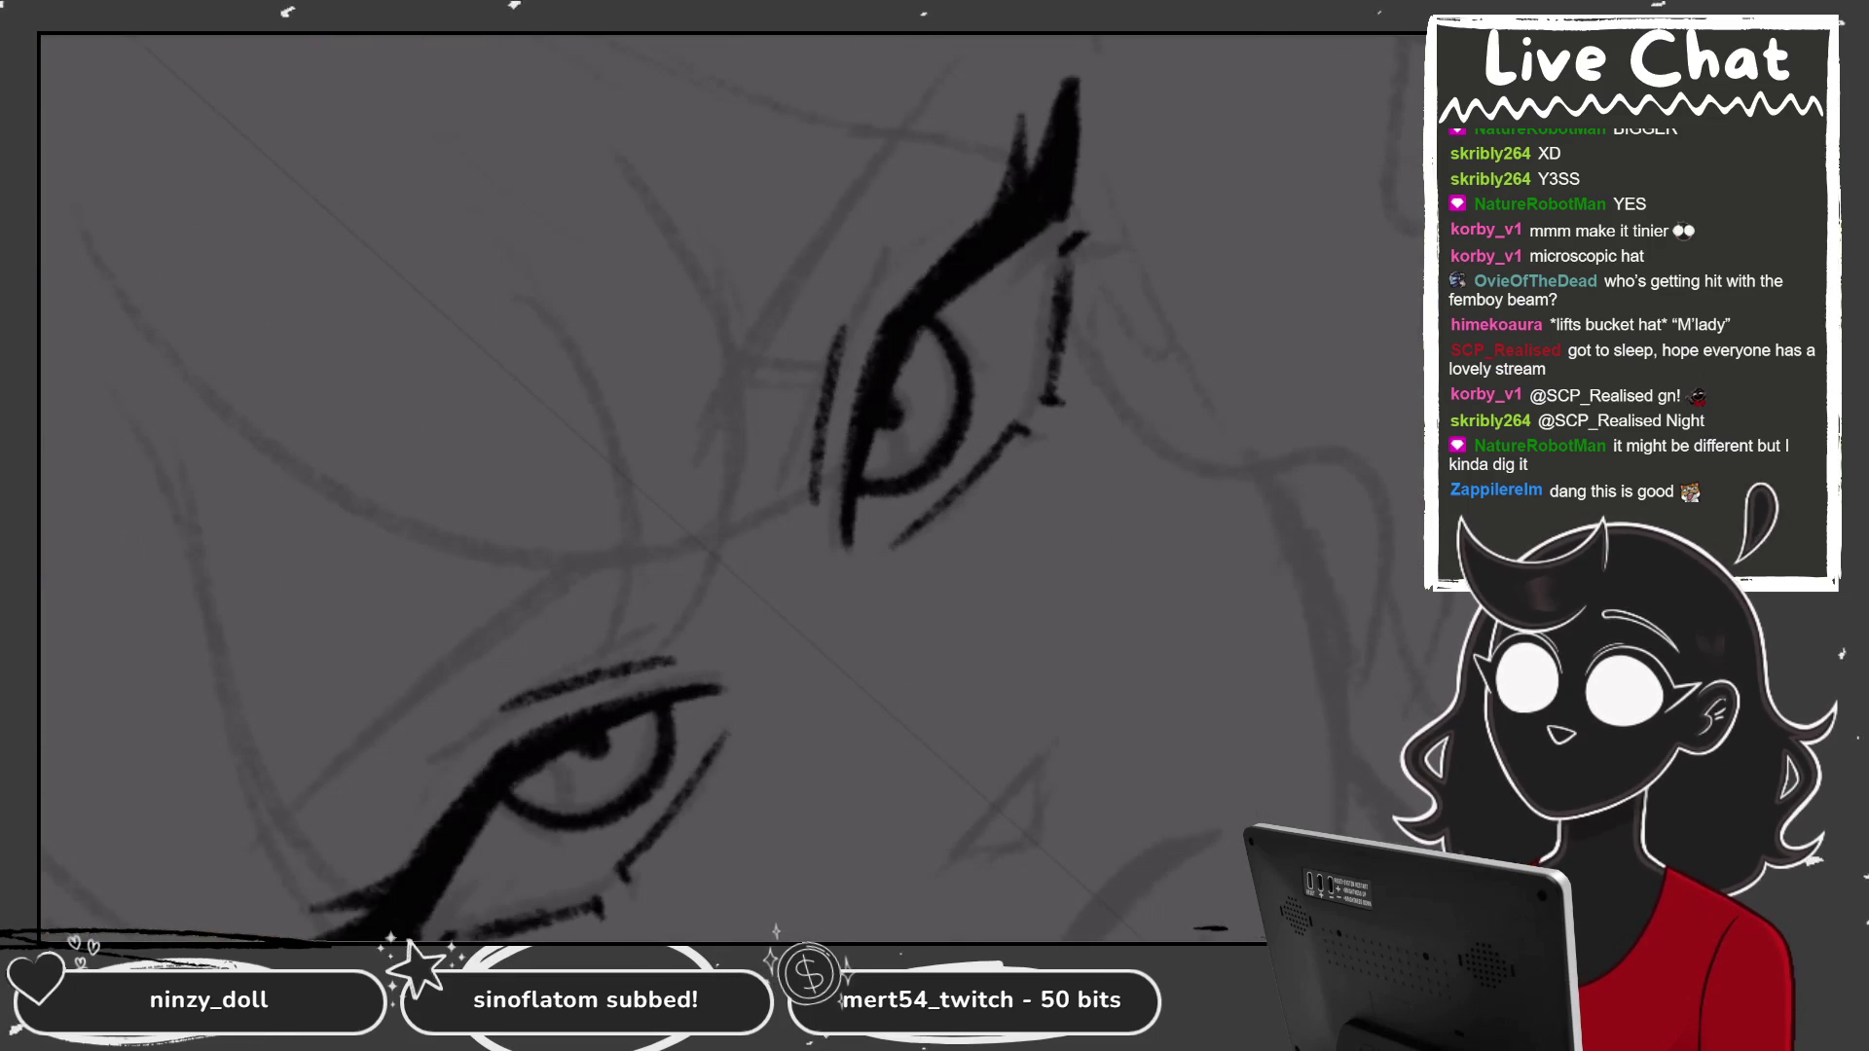
left_click_drag(1065, 47, 1017, 124)
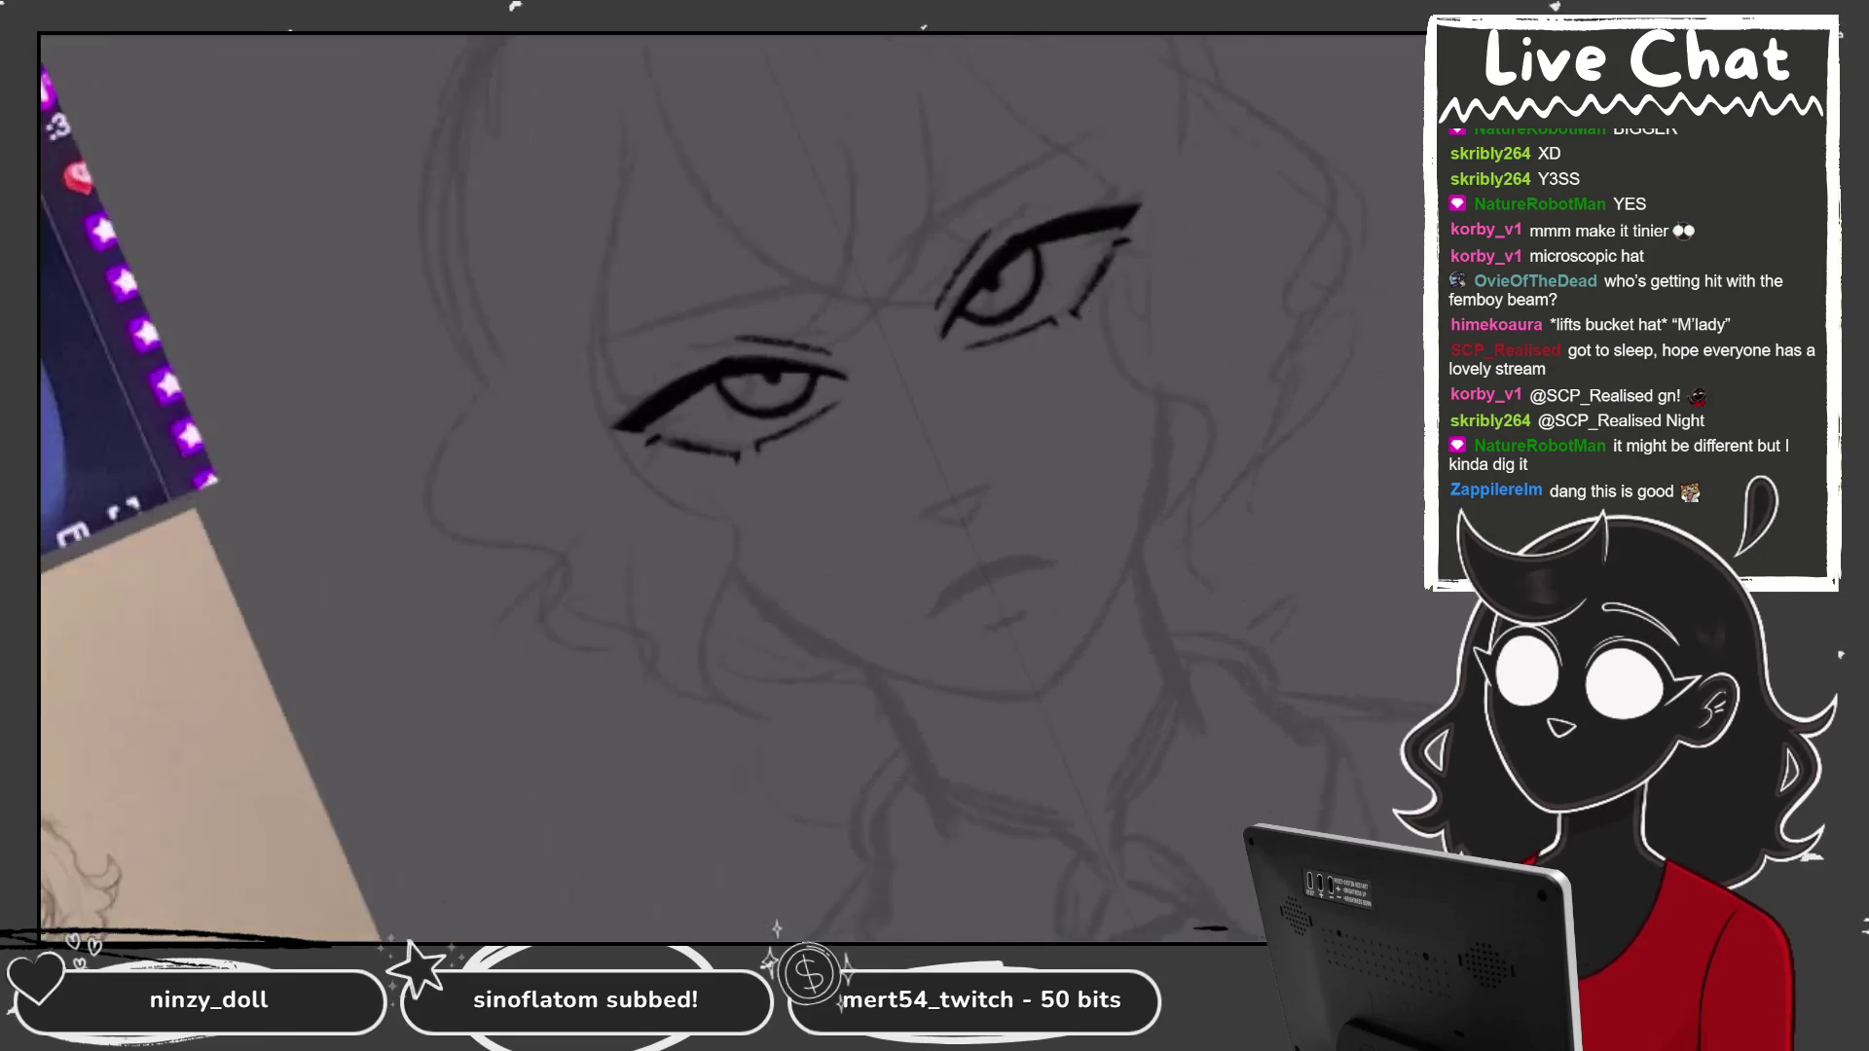
mouse_move(917, 251)
left_mouse_down()
mouse_move(993, 192)
mouse_move(1031, 192)
mouse_move(901, 243)
mouse_move(1008, 185)
left_mouse_up()
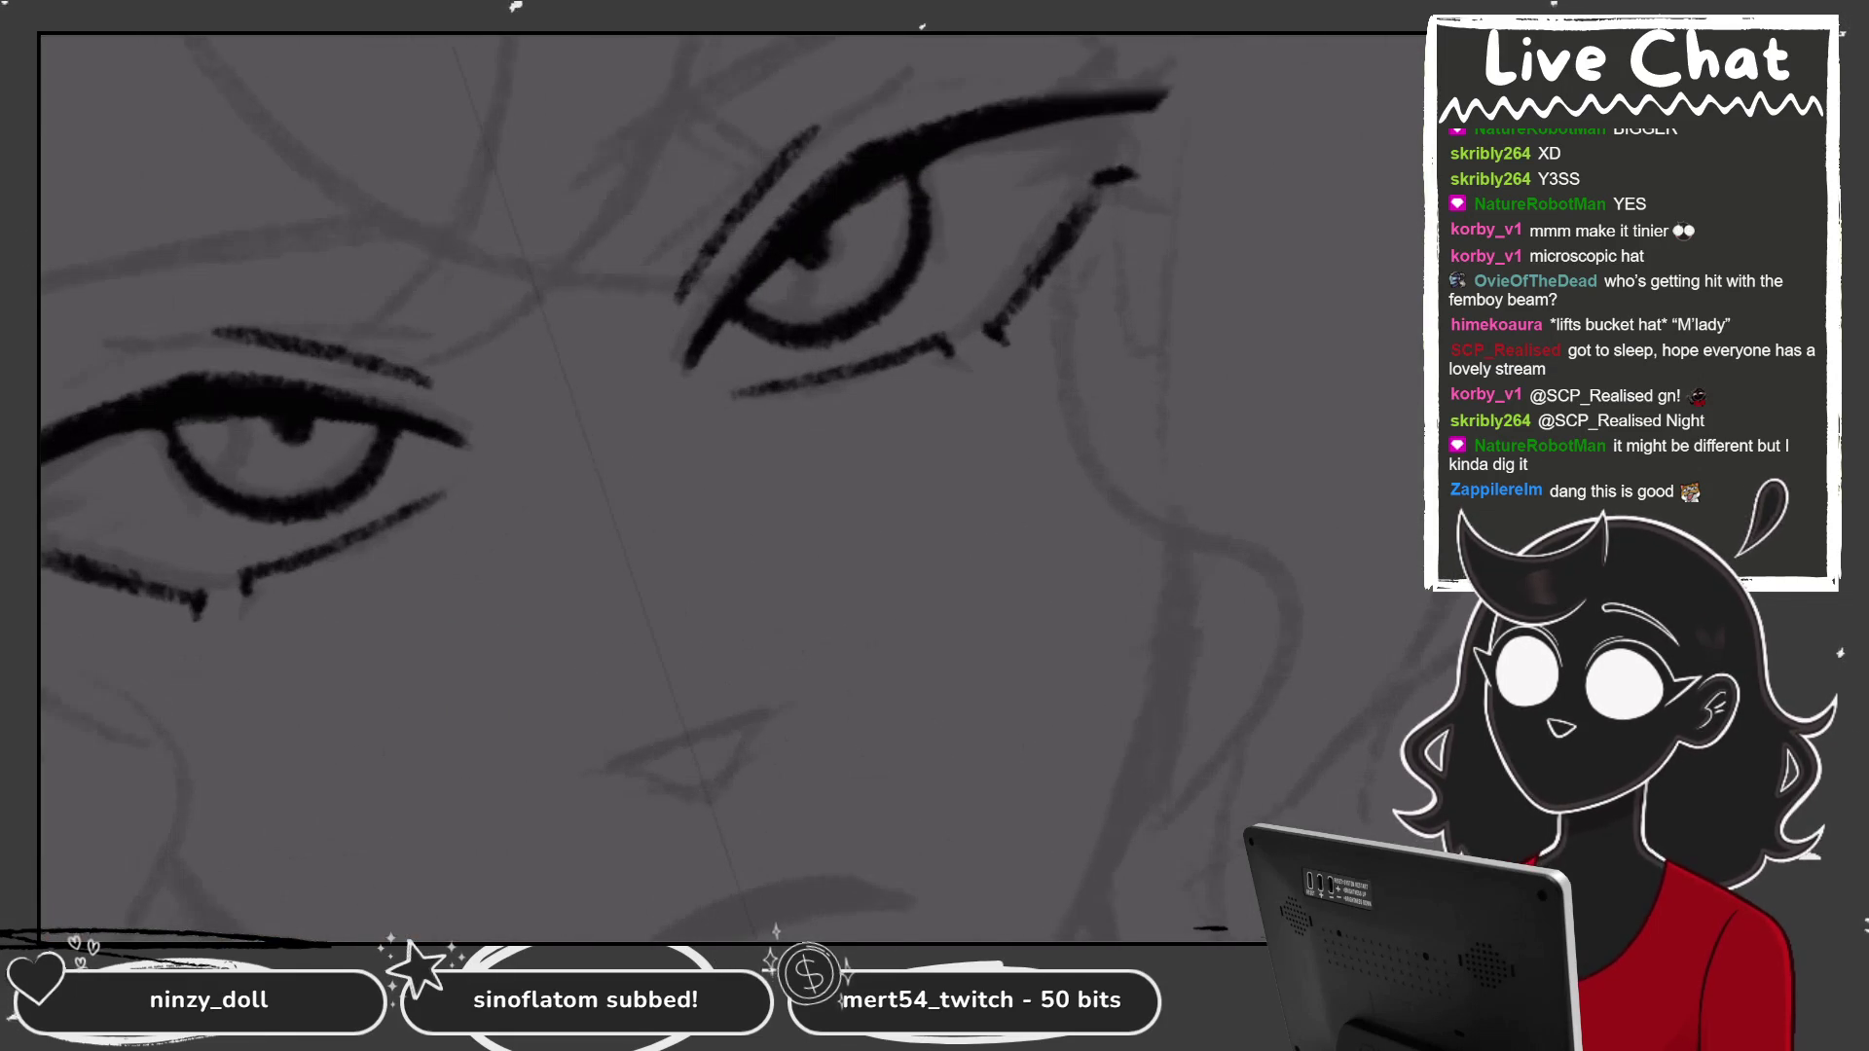
Build up a thicker upper eyeliner and re-ink a thin wing flick at its end.
left_click_drag(1032, 97, 1110, 90)
left_click_drag(905, 136, 1145, 77)
mouse_move(969, 112)
left_mouse_down()
mouse_move(1168, 73)
mouse_move(841, 178)
mouse_move(1177, 74)
left_mouse_up()
left_click_drag(1129, 234, 1217, 152)
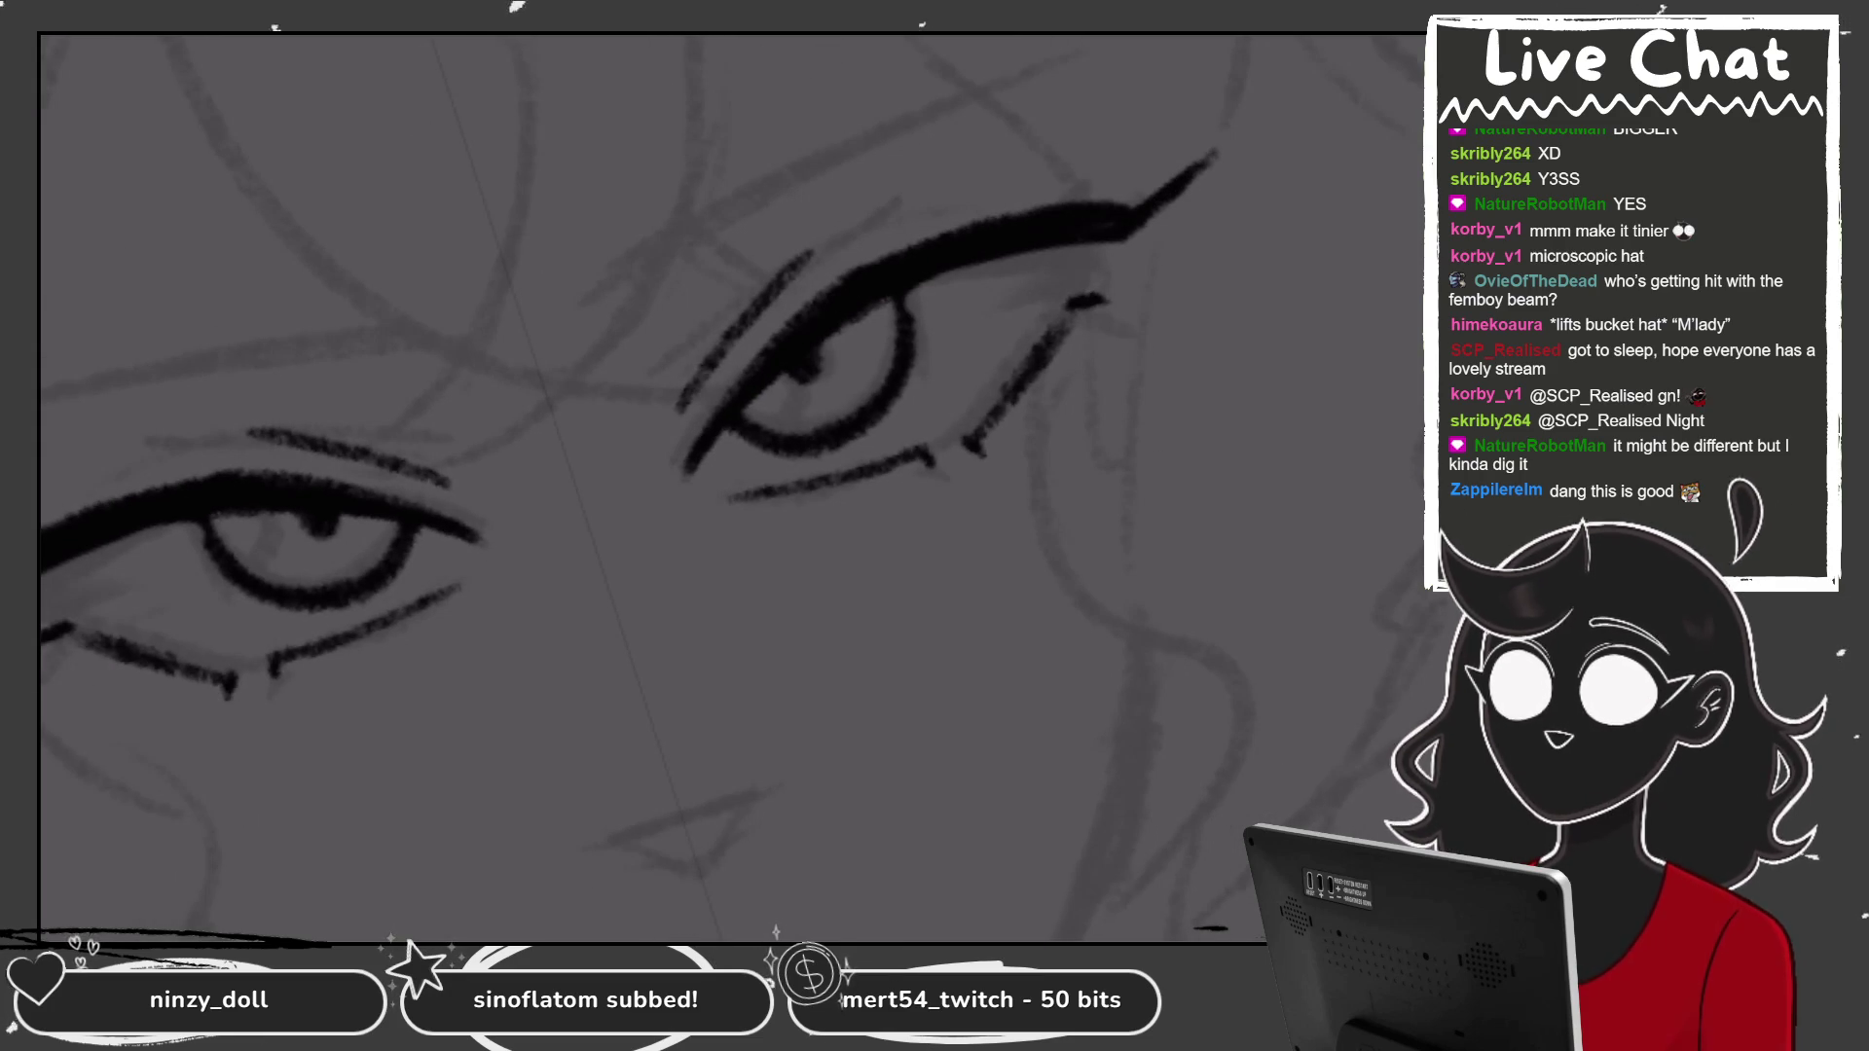
left_click_drag(1126, 199, 1217, 148)
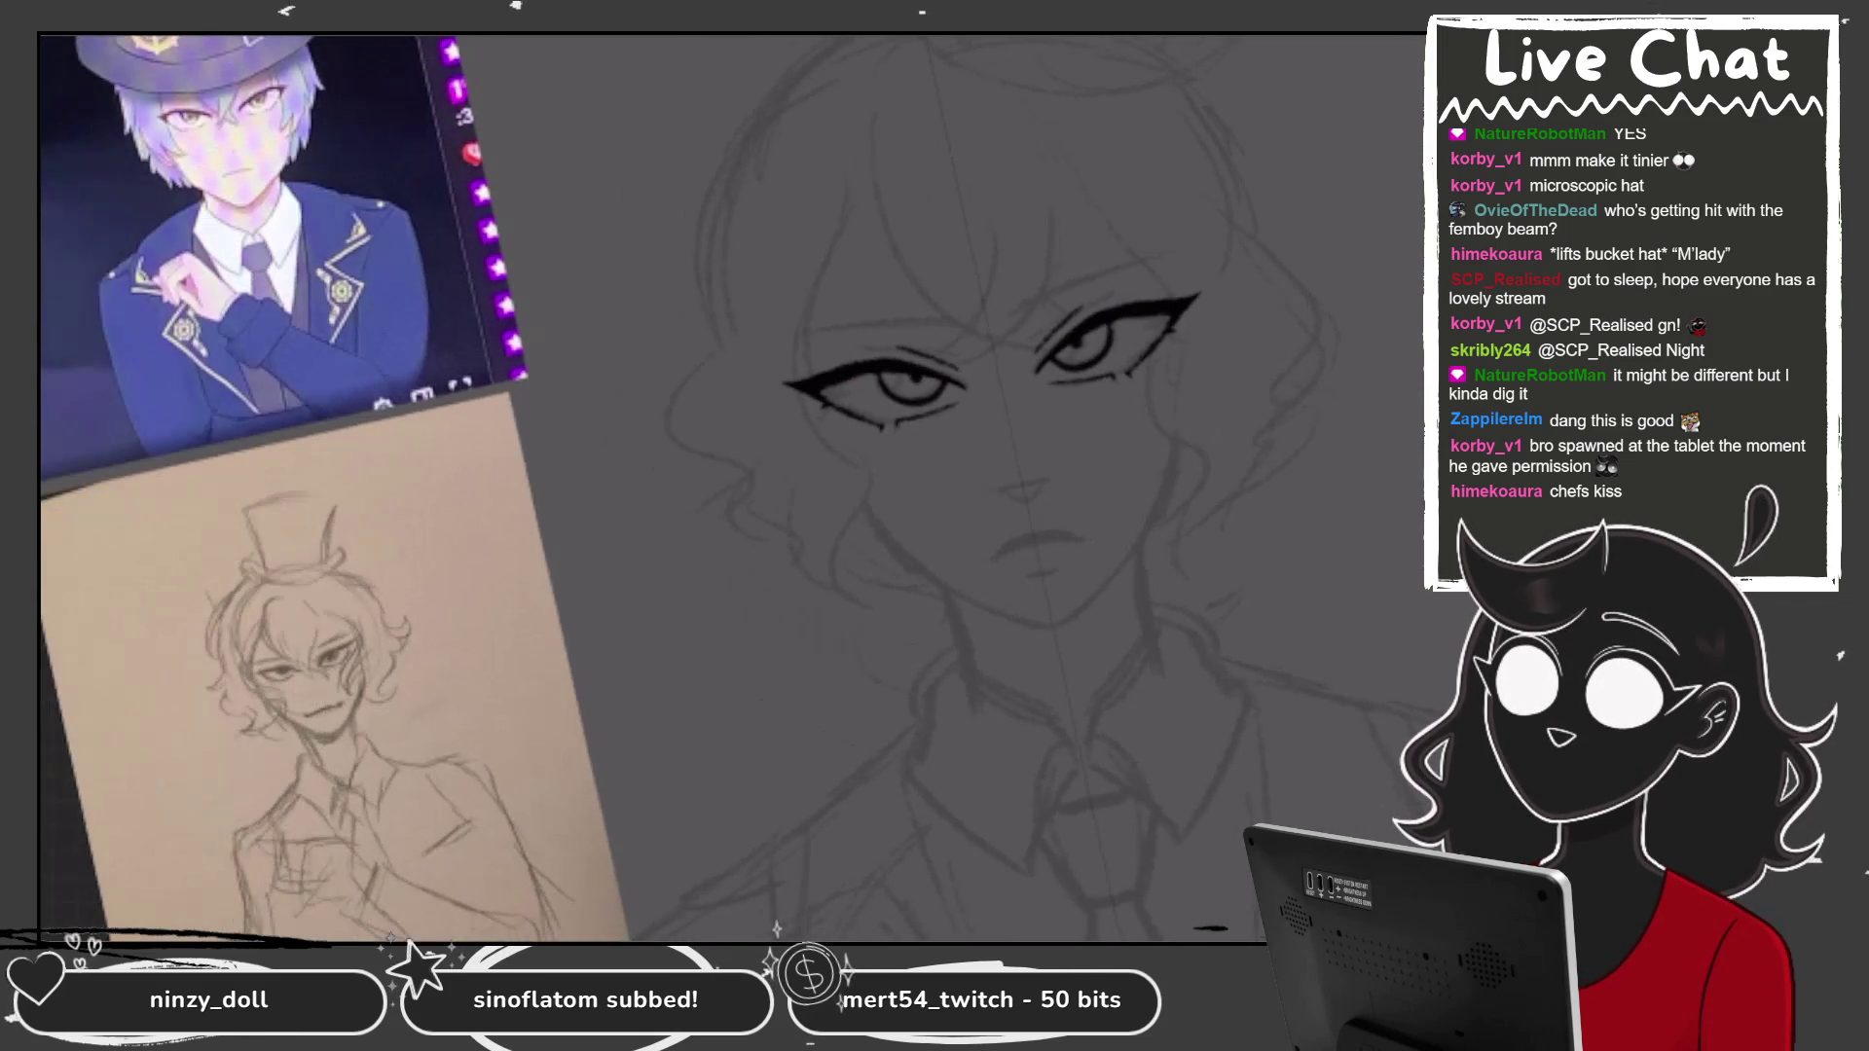
Remove the faint strokes above the eyes after comparing, then start the left cheek contour.
key("ctrl+z")
key("ctrl+z")
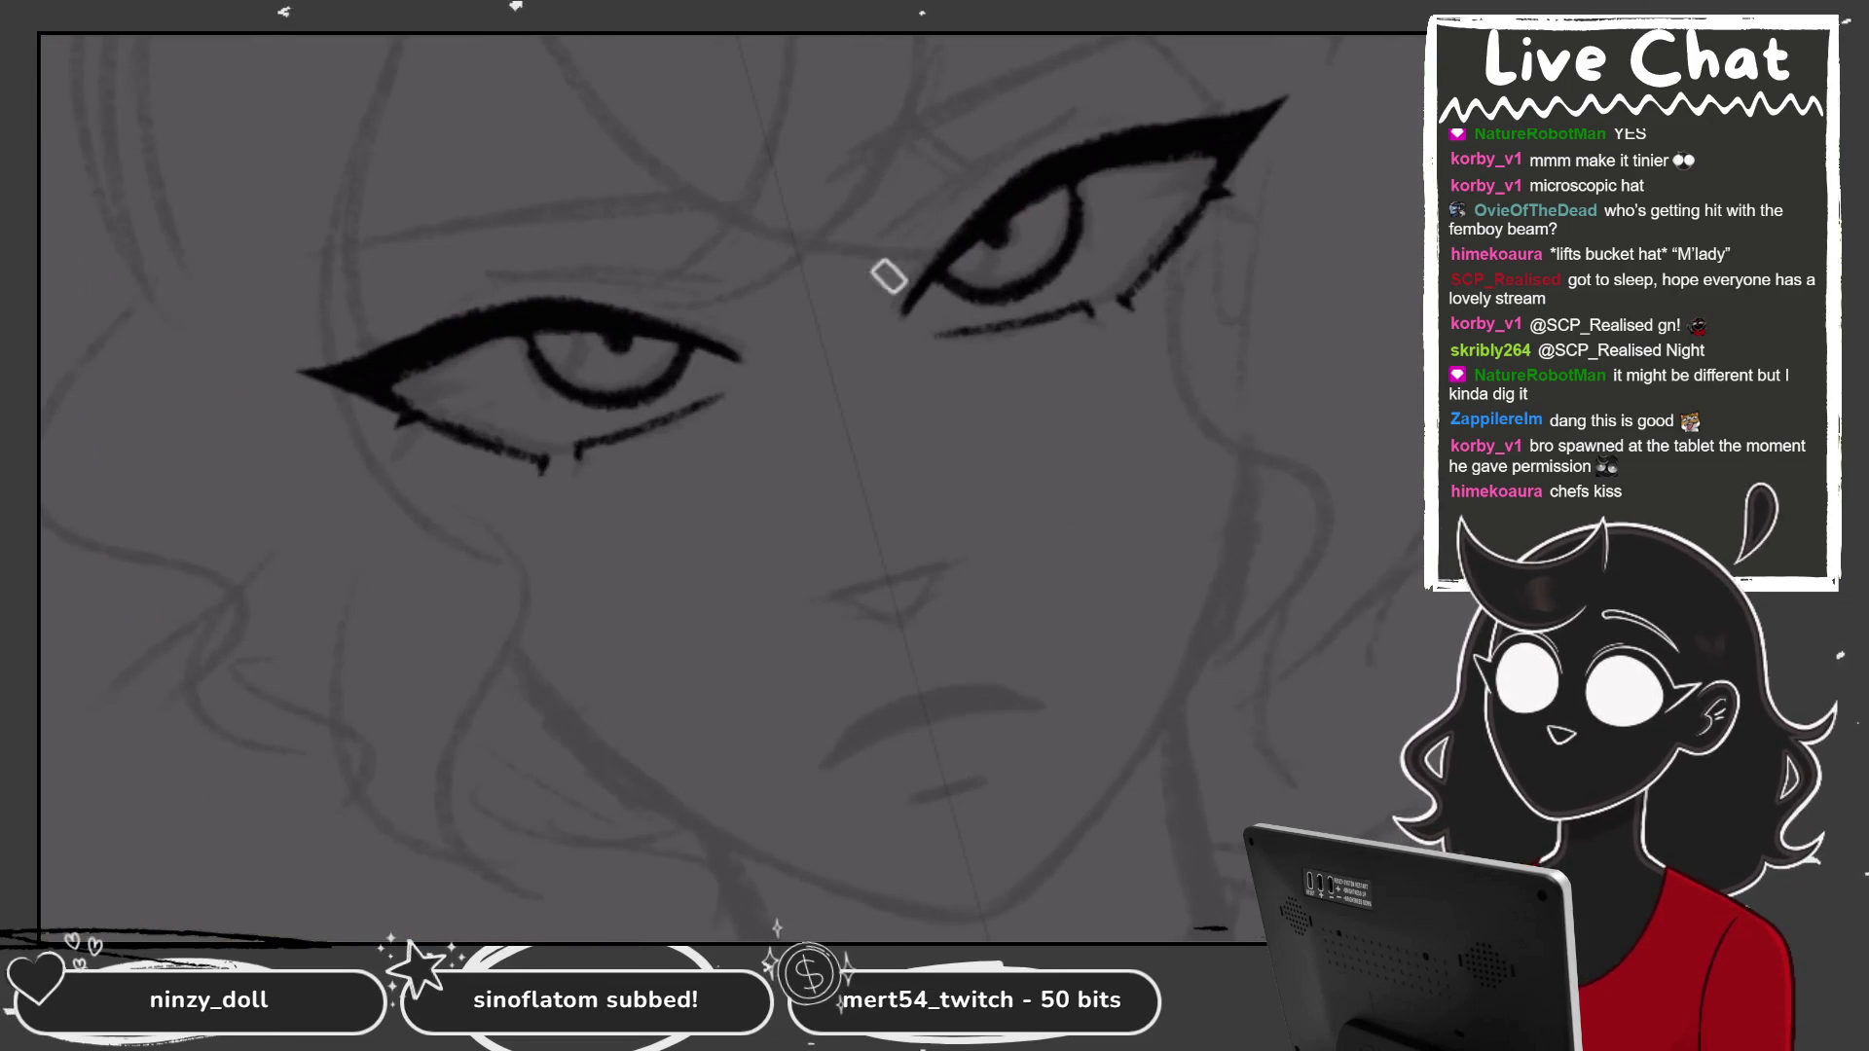
key("ctrl+y")
key("ctrl+y")
key("ctrl+z")
key("ctrl+z")
key("ctrl+y")
key("ctrl+y")
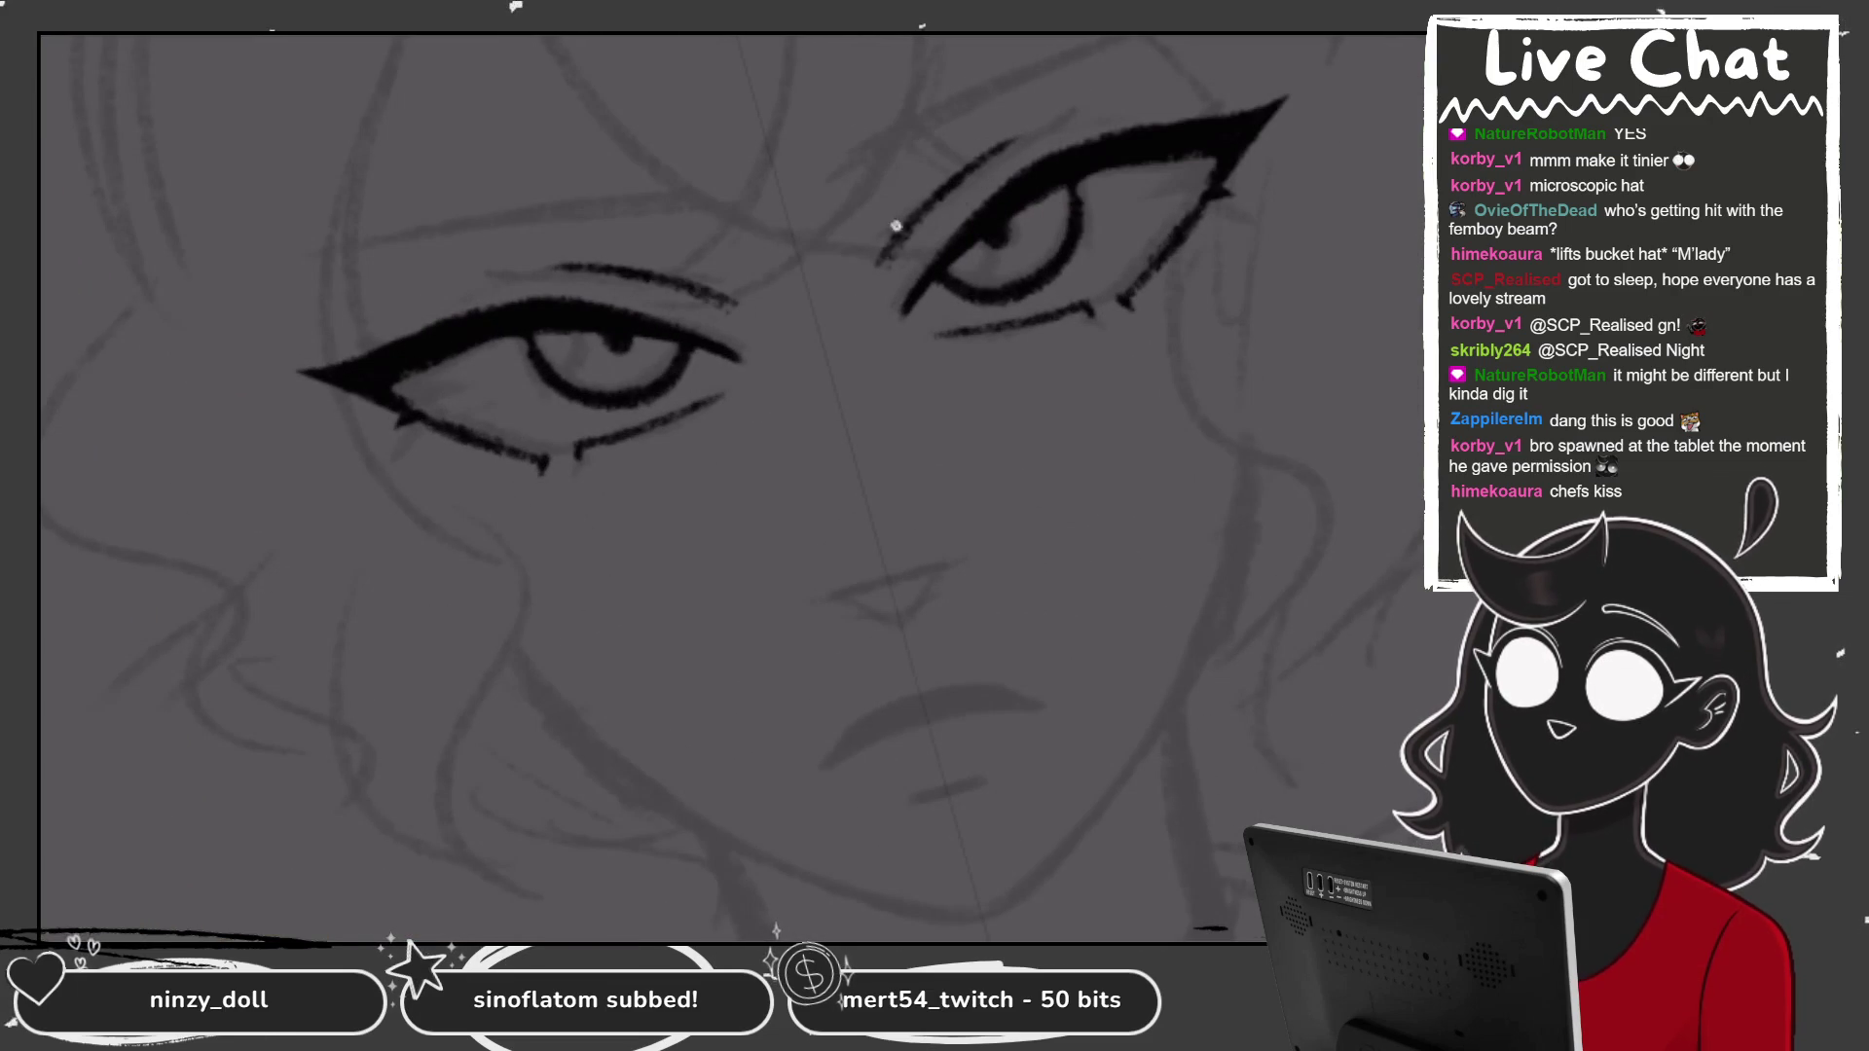
key("ctrl+z")
key("ctrl+z")
scroll(730, 487, "down", 3)
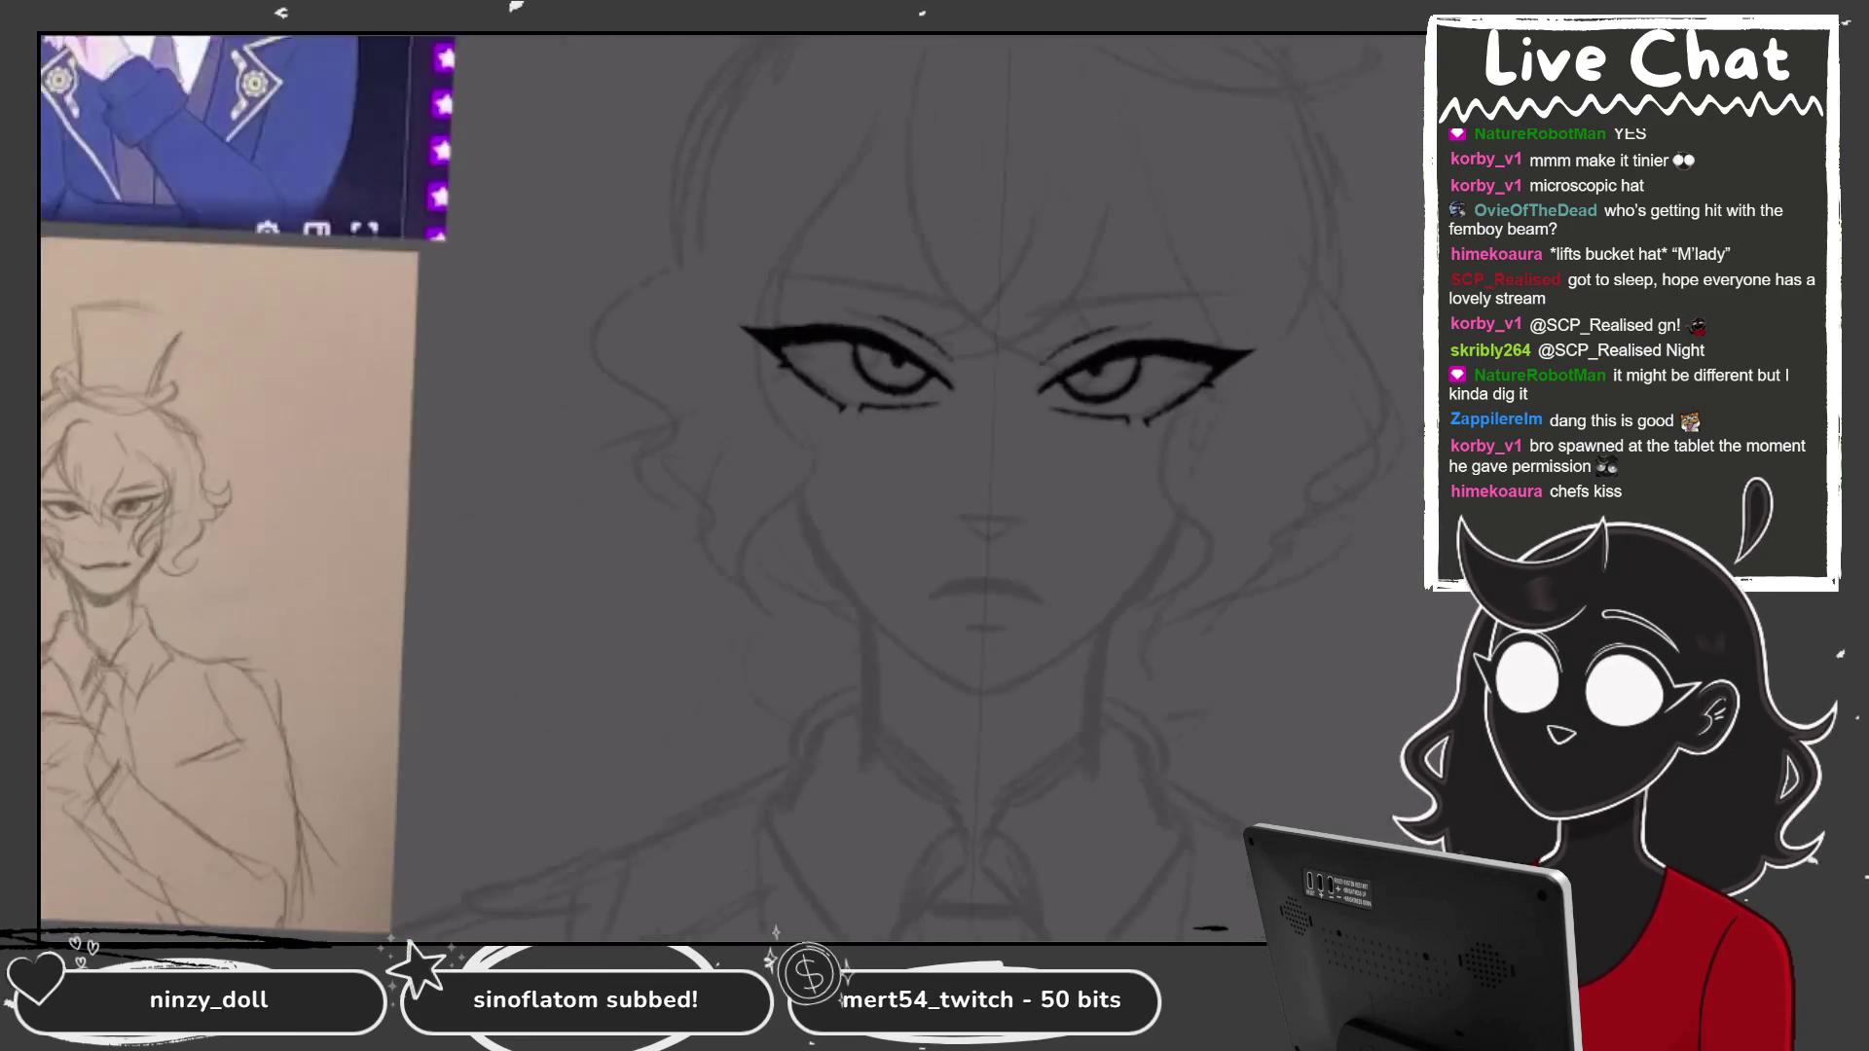
scroll(730, 487, "up", 3)
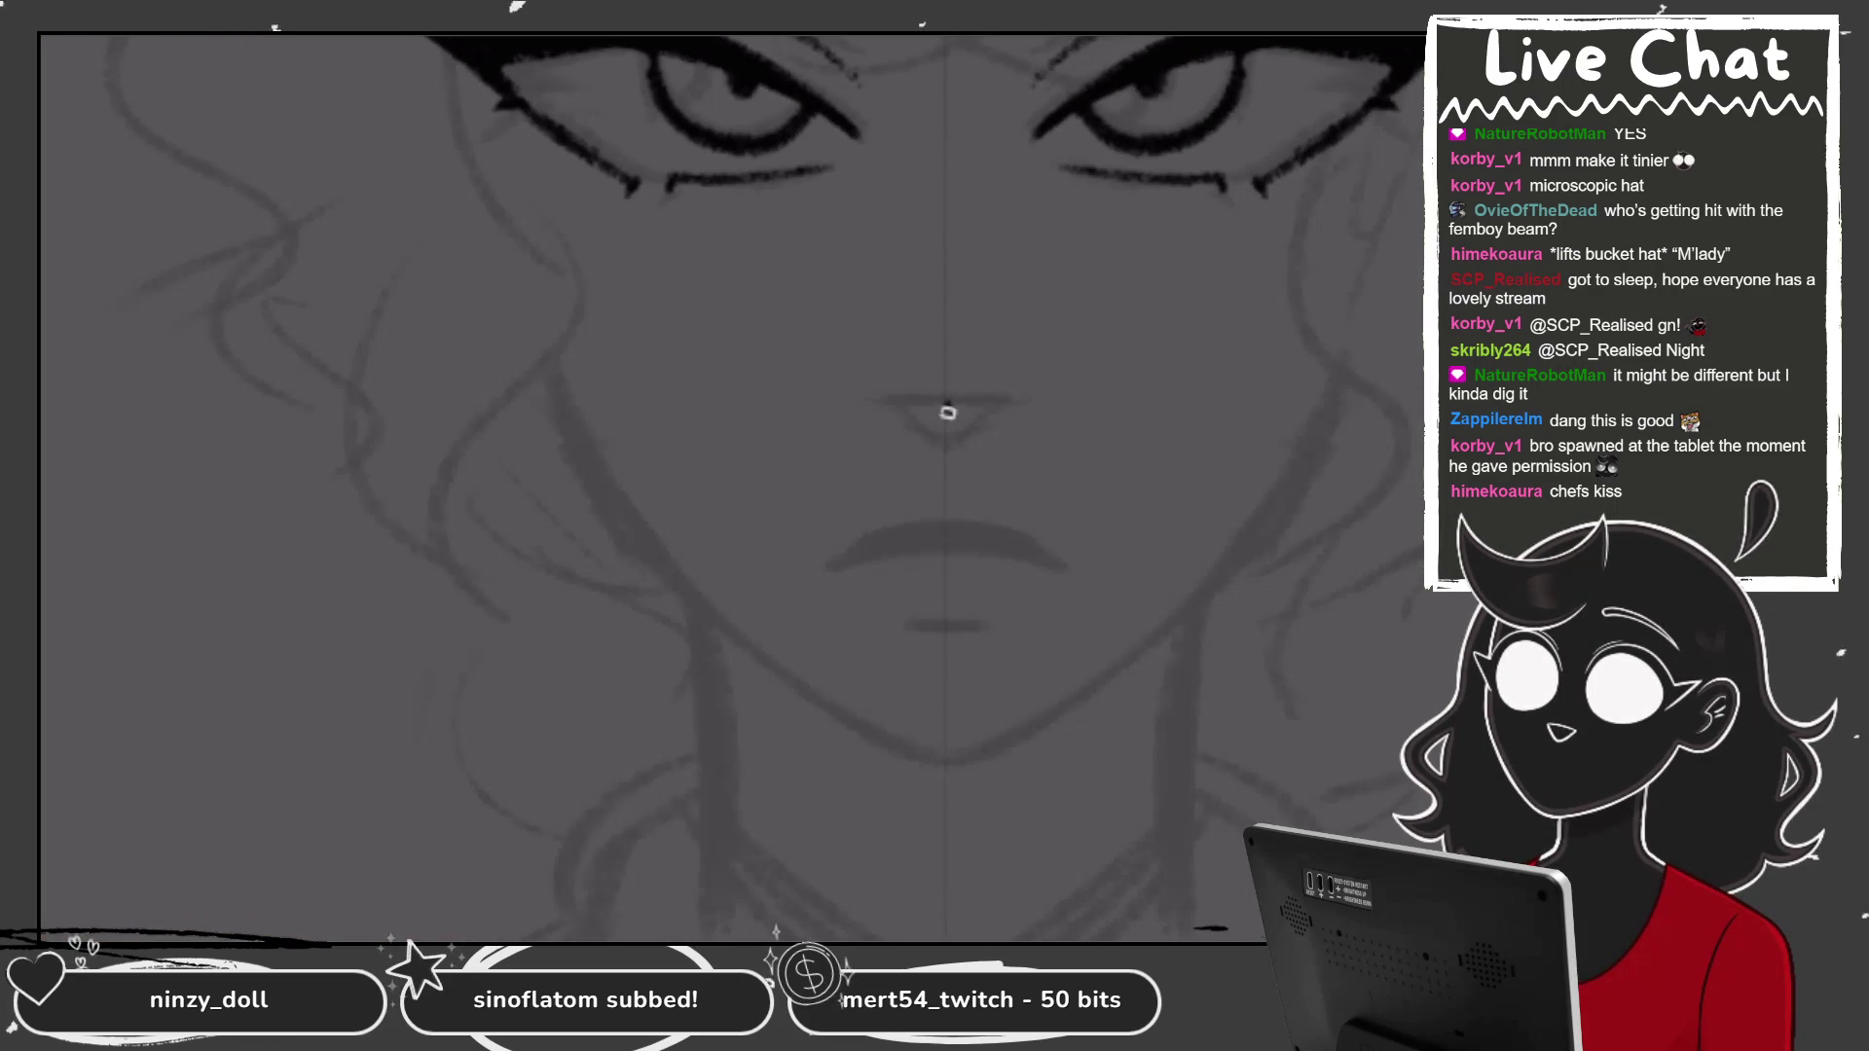
scroll(947, 415, "down", 3)
scroll(947, 416, "up", 2)
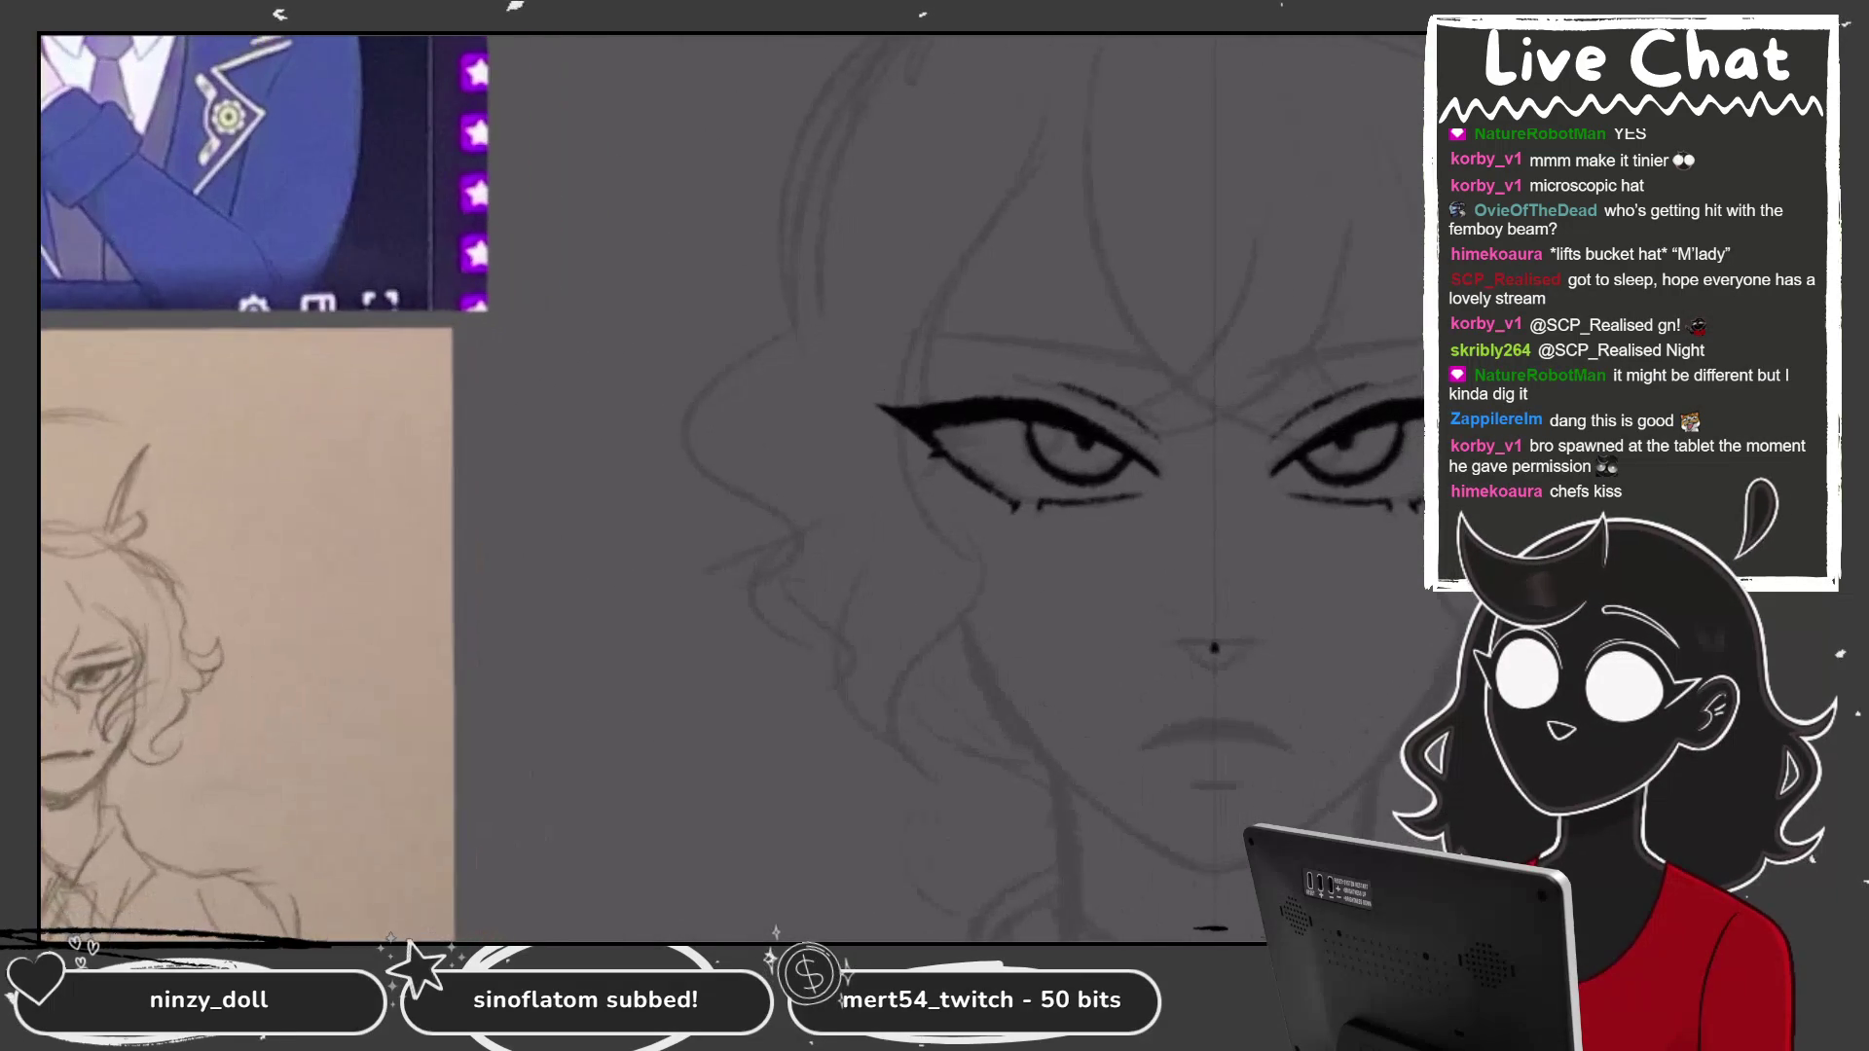
scroll(973, 487, "down", 3)
scroll(934, 487, "up", 3)
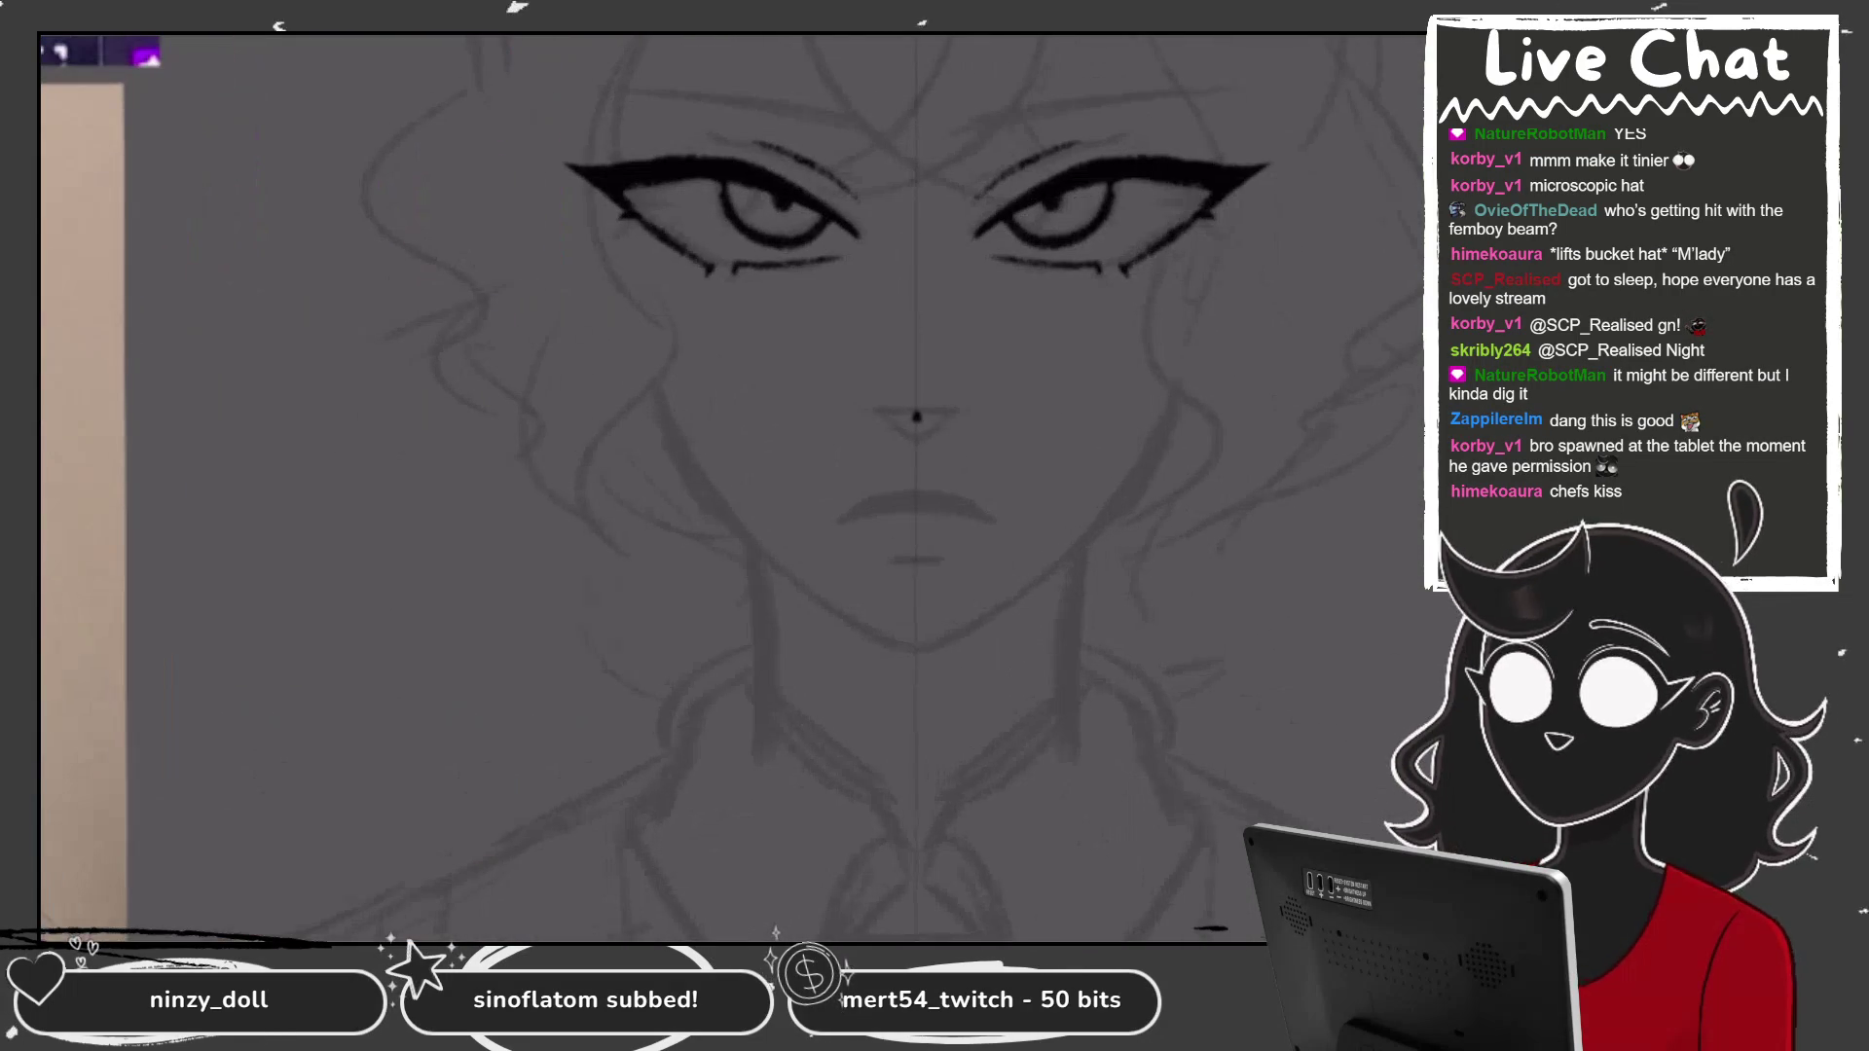
left_click_drag(596, 218, 670, 444)
Try short cheek contour strokes beside both eyes, then undo them.
left_click_drag(1238, 222, 1166, 454)
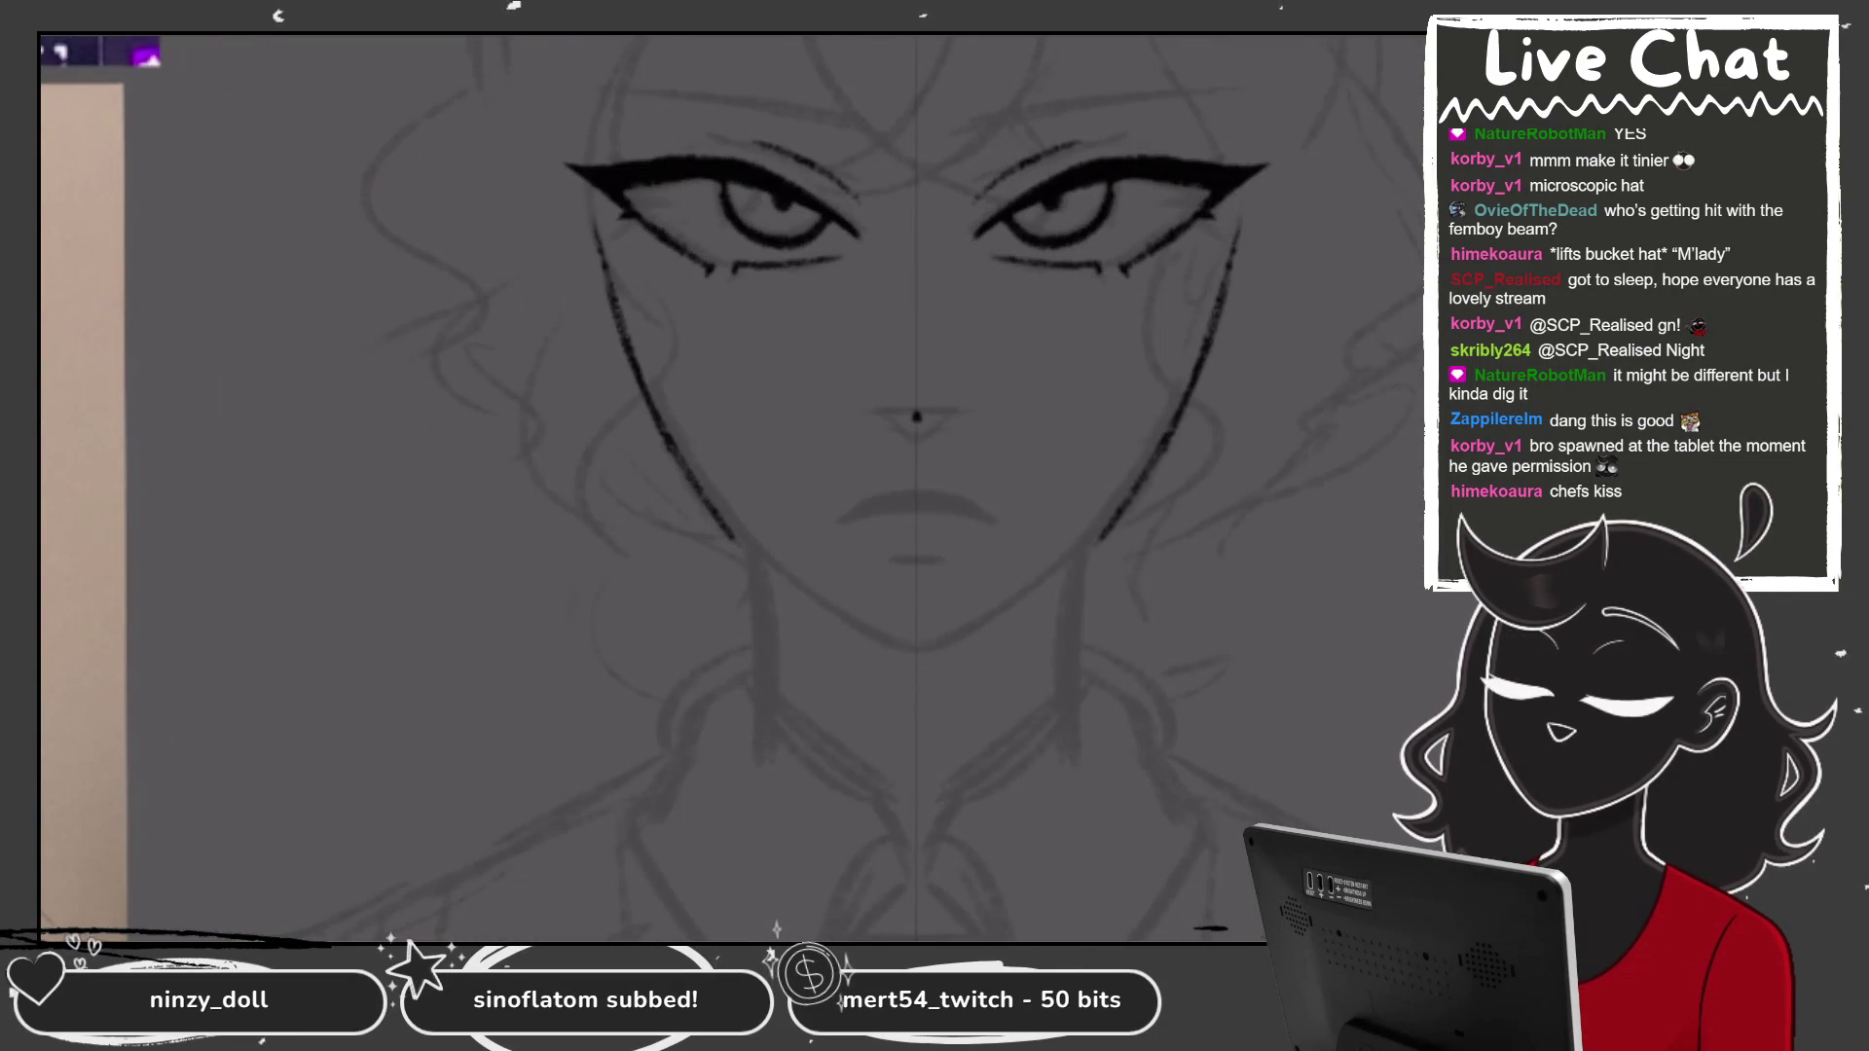
scroll(915, 419, "up", 2)
key("ctrl+z")
key("ctrl+z")
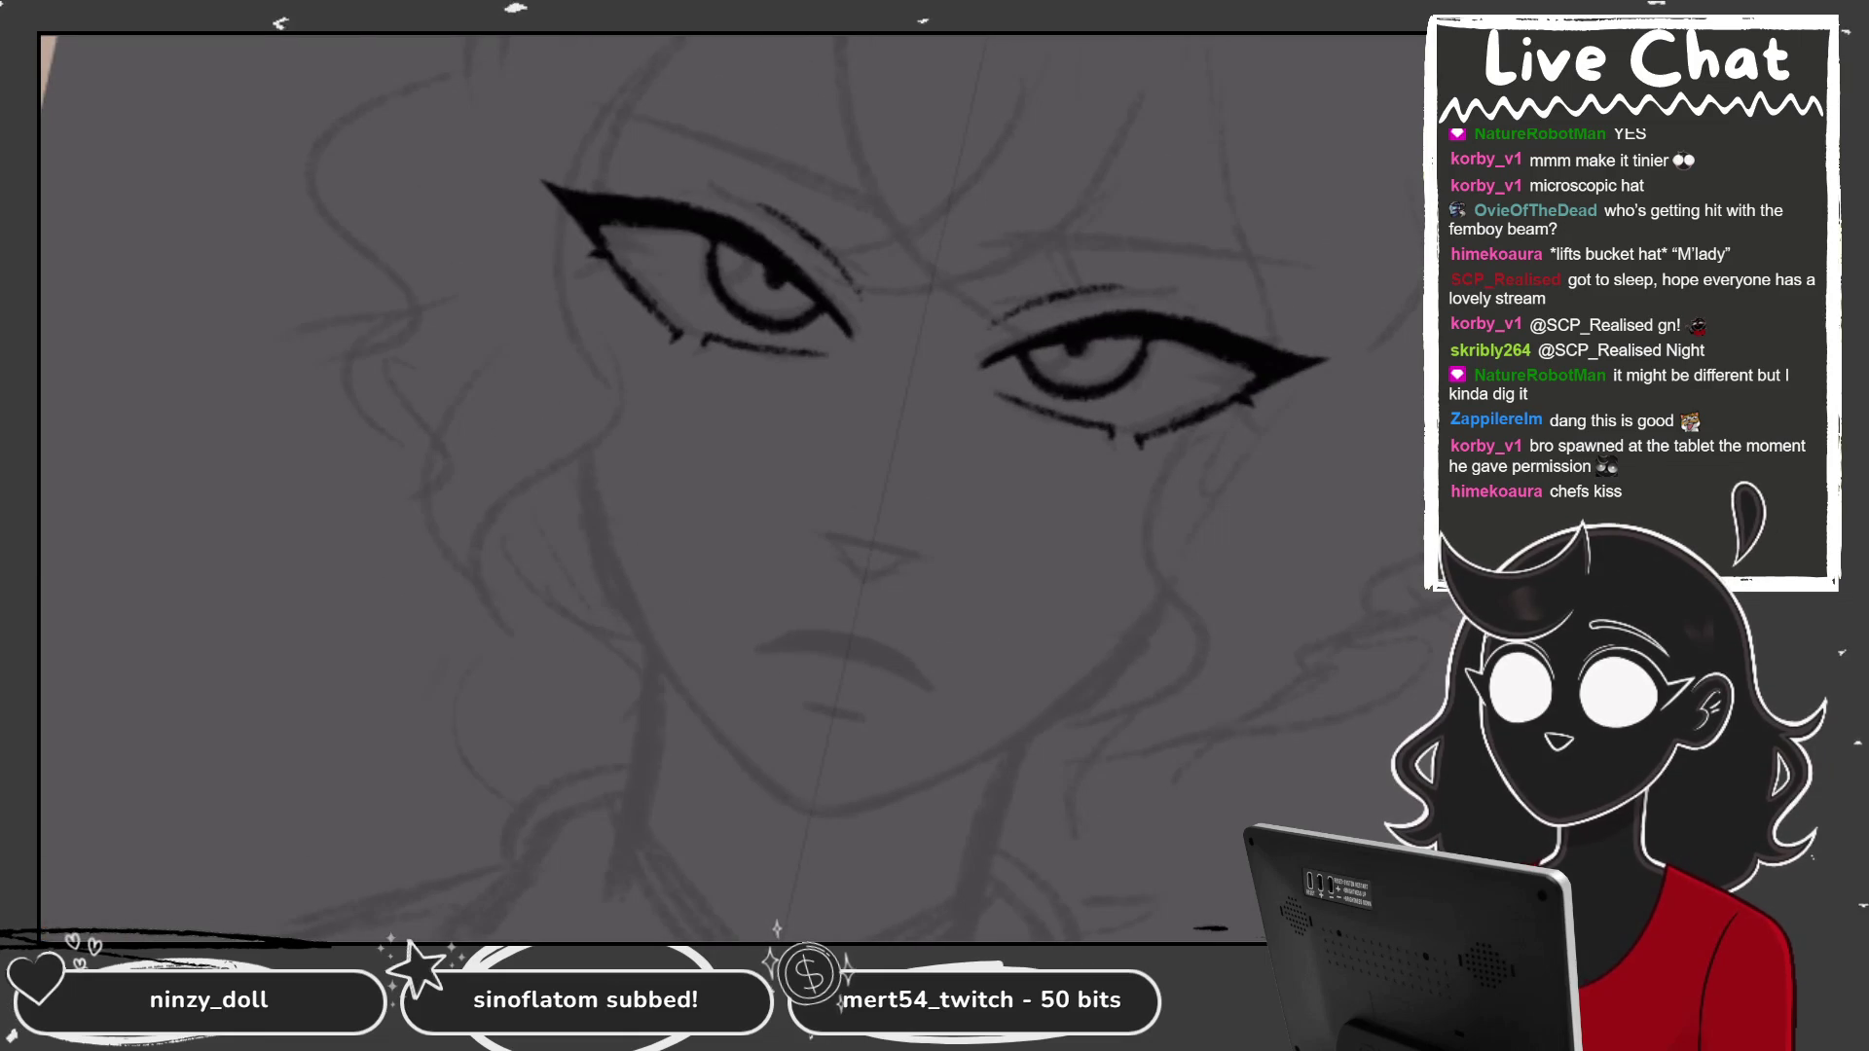
left_click_drag(556, 226, 565, 363)
left_click_drag(1295, 397, 1227, 510)
key("ctrl+z")
key("ctrl+z")
Ink longer cheek lines reaching toward the chin and flip the canvas to check them.
left_click_drag(1270, 419, 1100, 687)
mouse_move(568, 281)
left_mouse_down()
mouse_move(616, 594)
mouse_move(720, 730)
left_mouse_up()
left_click_drag(1154, 628, 930, 779)
scroll(876, 438, "up", 1)
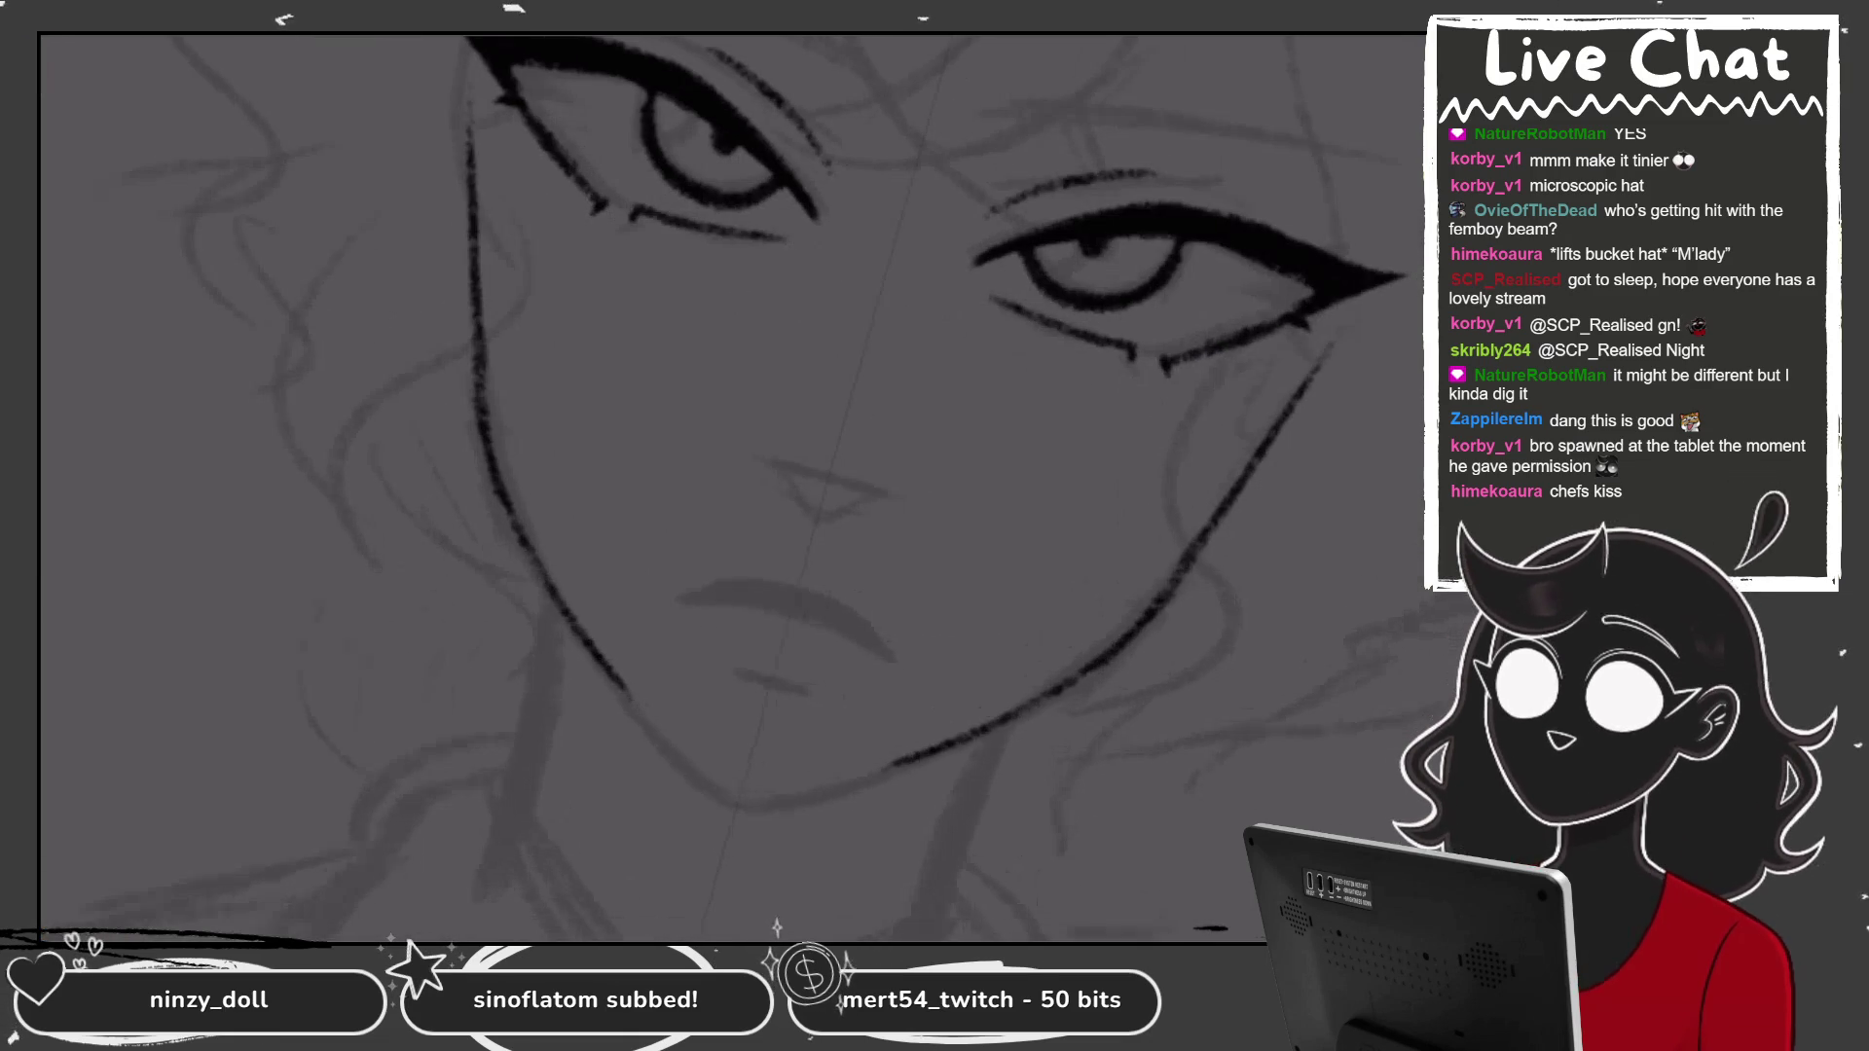
scroll(575, 622, "down", 1)
key("m")
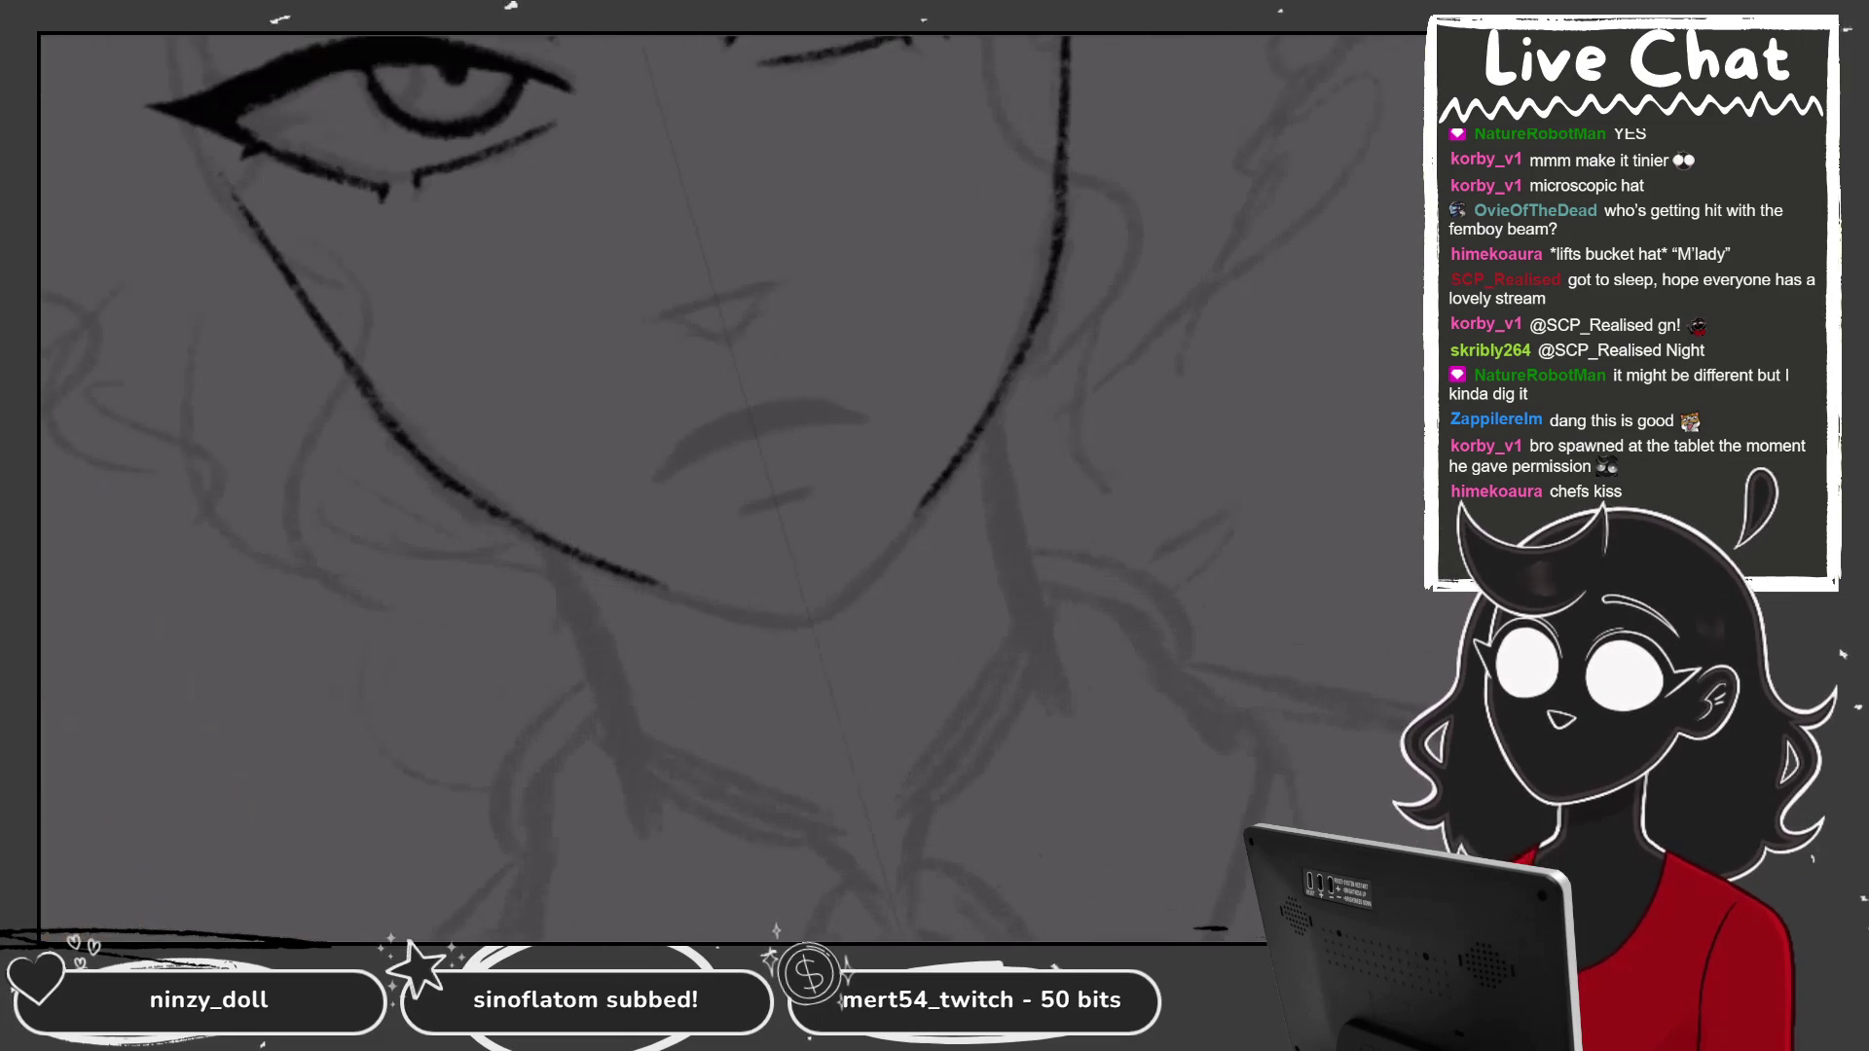
Ink the jaw curves so the cheek lines join at a pointed chin.
left_click_drag(920, 502, 832, 595)
left_click_drag(623, 574, 773, 616)
left_click_drag(920, 496, 876, 555)
mouse_move(745, 614)
left_mouse_down()
mouse_move(854, 579)
mouse_move(881, 542)
left_mouse_up()
left_click_drag(934, 472, 618, 565)
left_click_drag(1032, 307, 900, 521)
left_click_drag(453, 462, 671, 582)
key("ctrl+z")
key("ctrl+z")
key("ctrl+z")
Redraw the jaw and cheek strokes, keeping the darker version, and ink along the right jawline.
left_click_drag(1066, 239, 964, 448)
left_click_drag(447, 482, 705, 618)
key("ctrl+z")
key("ctrl+z")
left_click_drag(1066, 190, 1013, 341)
left_click_drag(360, 389, 643, 574)
left_click_drag(1022, 311, 871, 555)
key("ctrl+z")
key("ctrl+z")
key("ctrl+z")
key("ctrl+y")
key("ctrl+y")
key("ctrl+z")
key("ctrl+z")
key("ctrl+y")
key("ctrl+y")
left_click_drag(1063, 190, 989, 424)
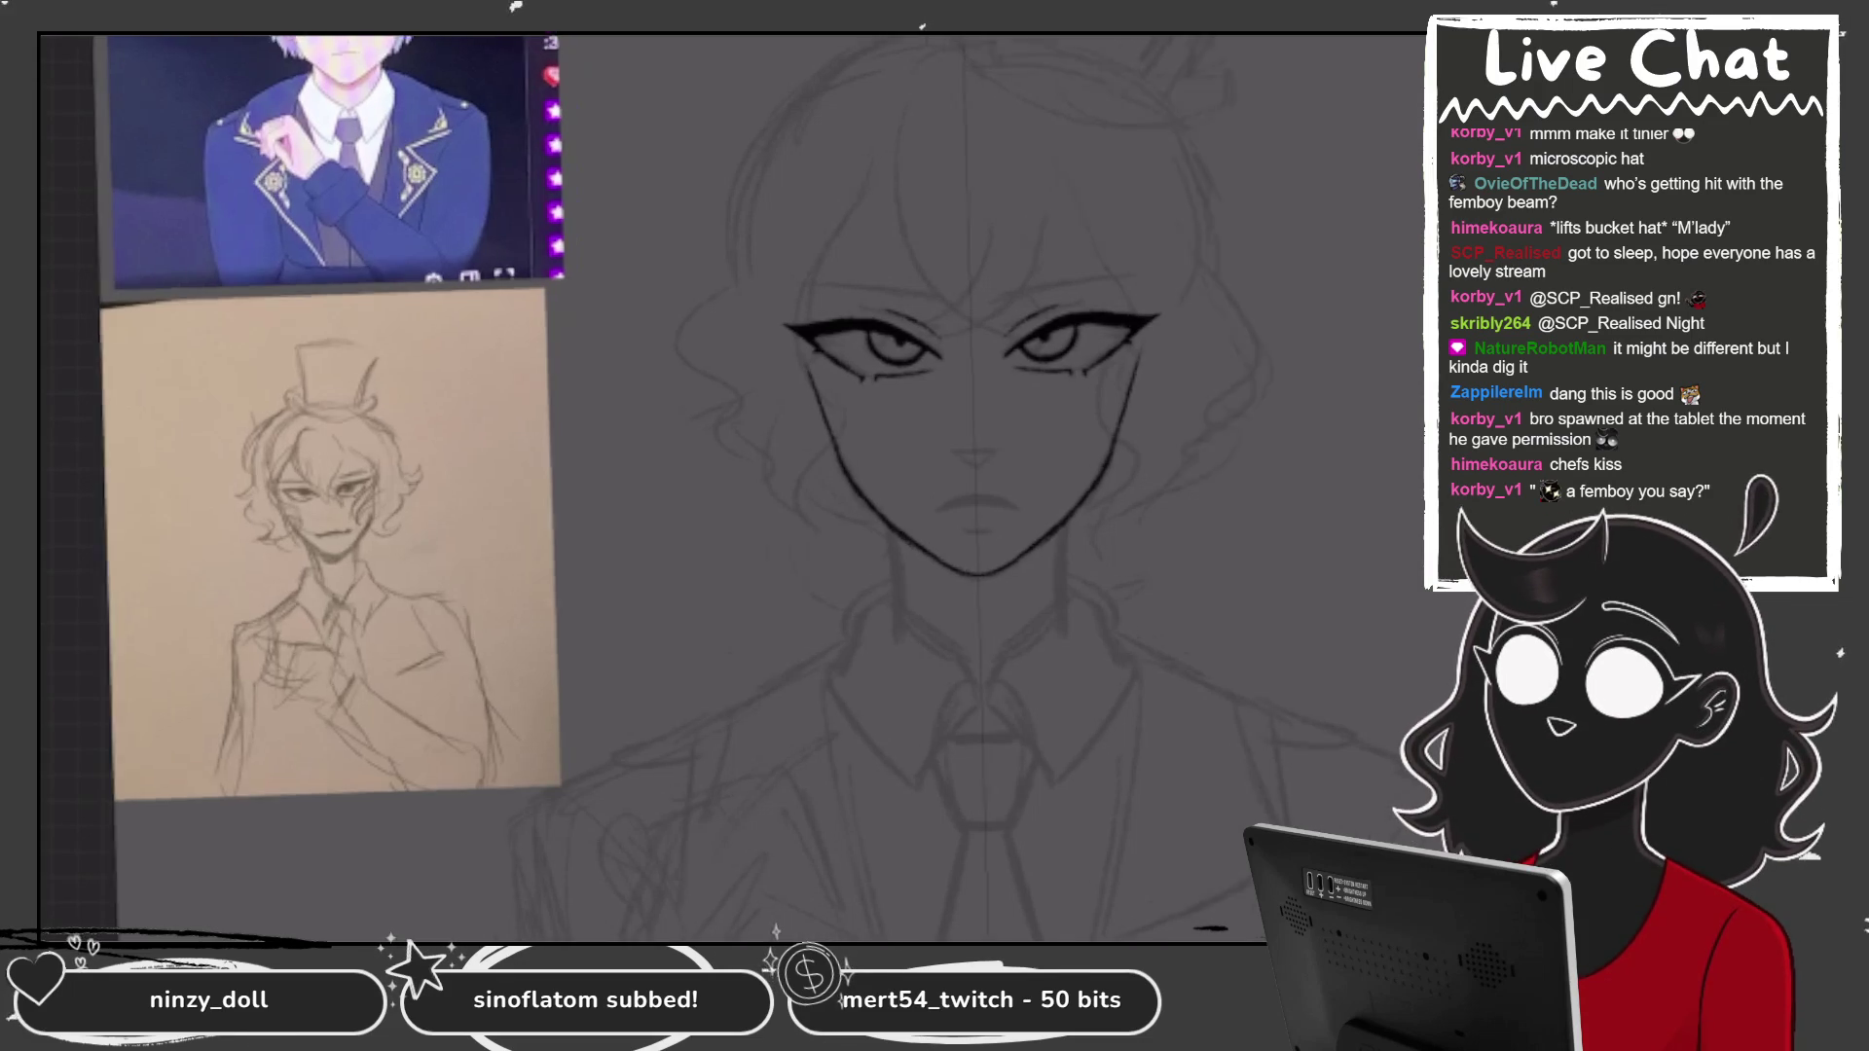
Add a new symmetry-assisted layer and try the first mirrored hair stroke across the face.
key("l")
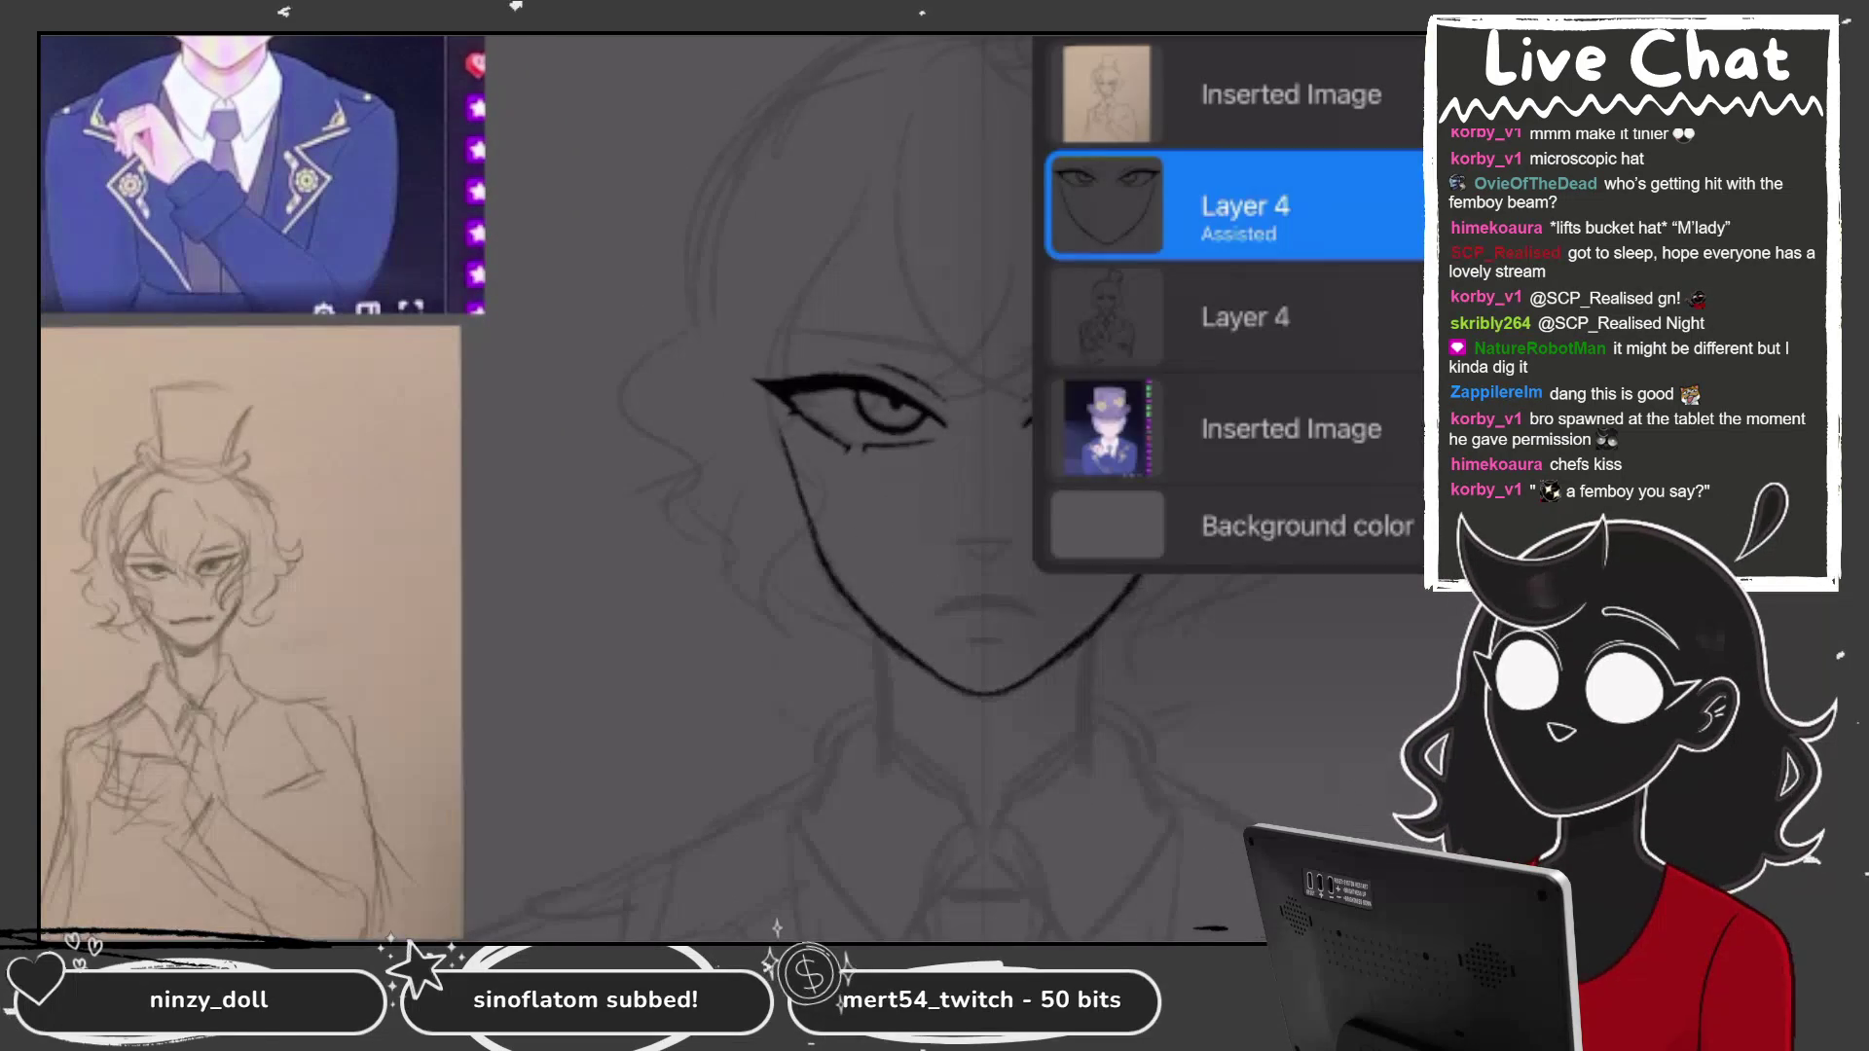
left_click(909, 384)
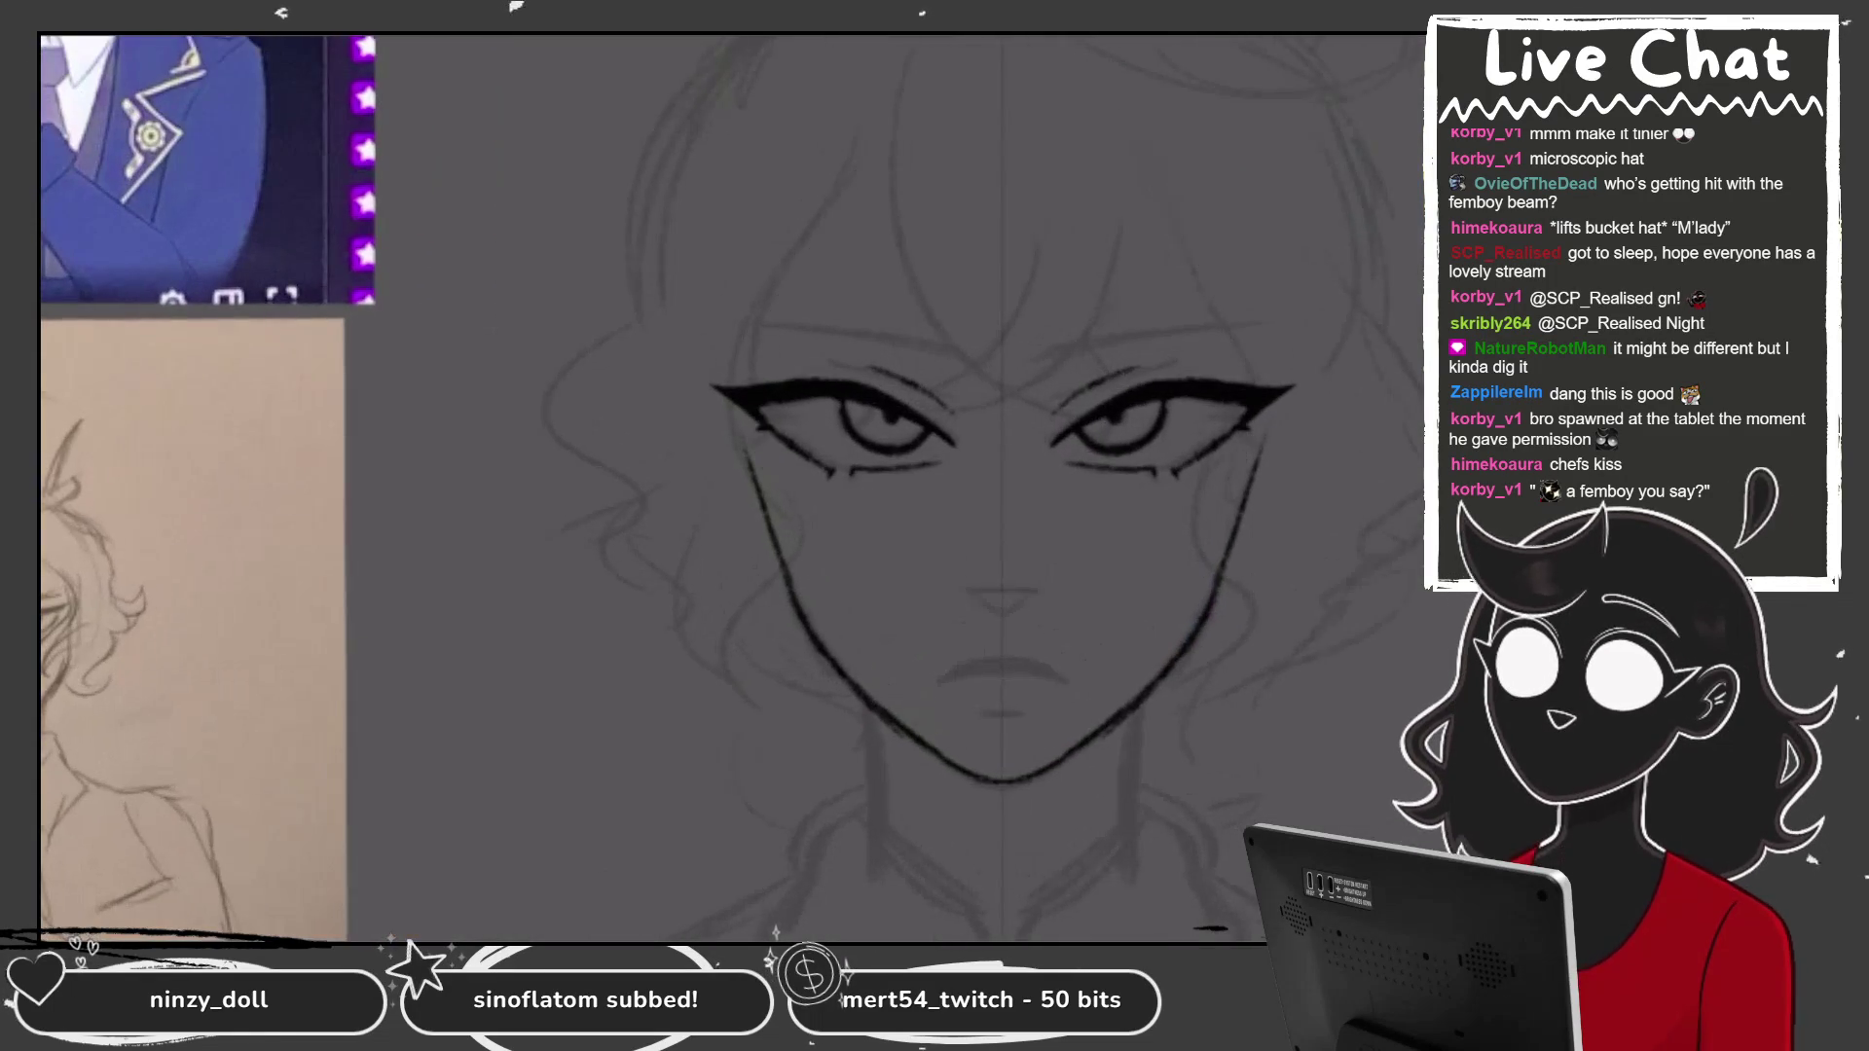
left_click_drag(872, 276, 818, 533)
key("ctrl+z")
left_click_drag(881, 267, 829, 433)
key("ctrl+z")
Draw mirrored hair strokes and curly strands along both cheeks, redoing the side strokes.
mouse_move(891, 112)
left_mouse_down()
mouse_move(779, 341)
mouse_move(817, 536)
left_mouse_up()
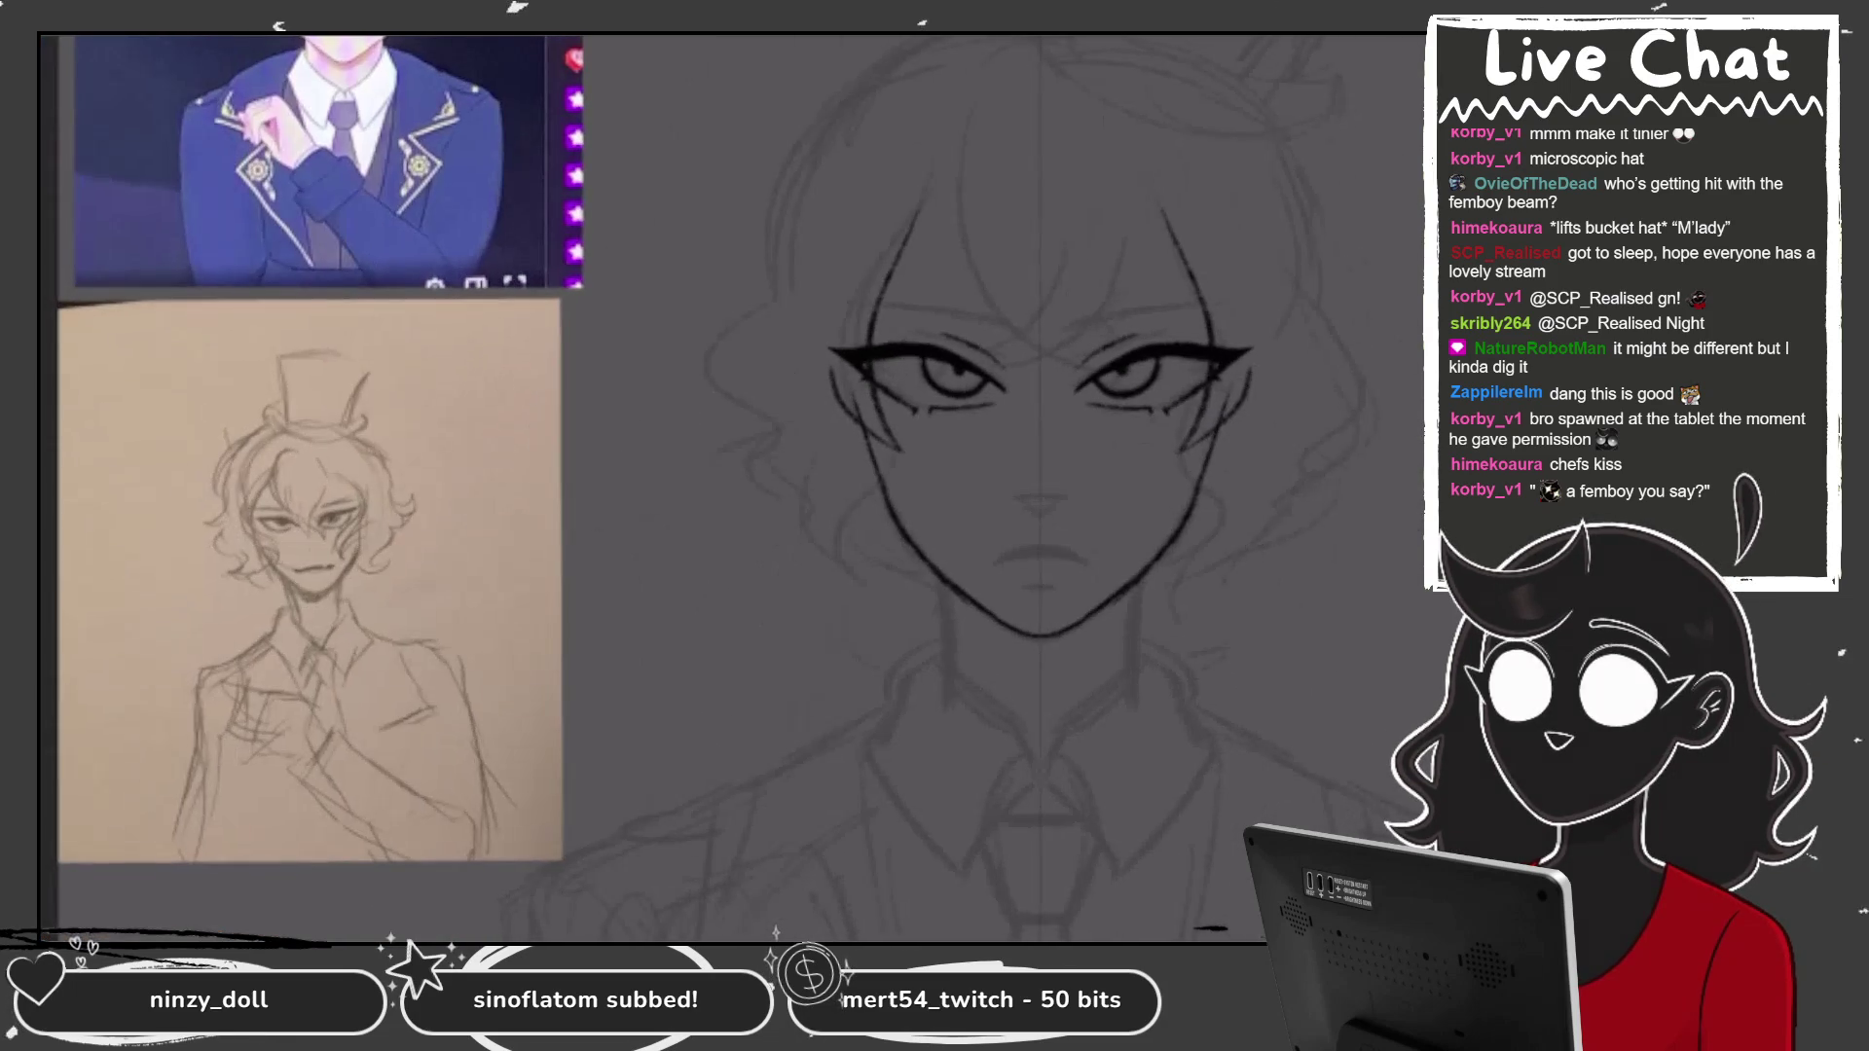
mouse_move(708, 264)
left_mouse_down()
mouse_move(704, 356)
mouse_move(818, 487)
left_mouse_up()
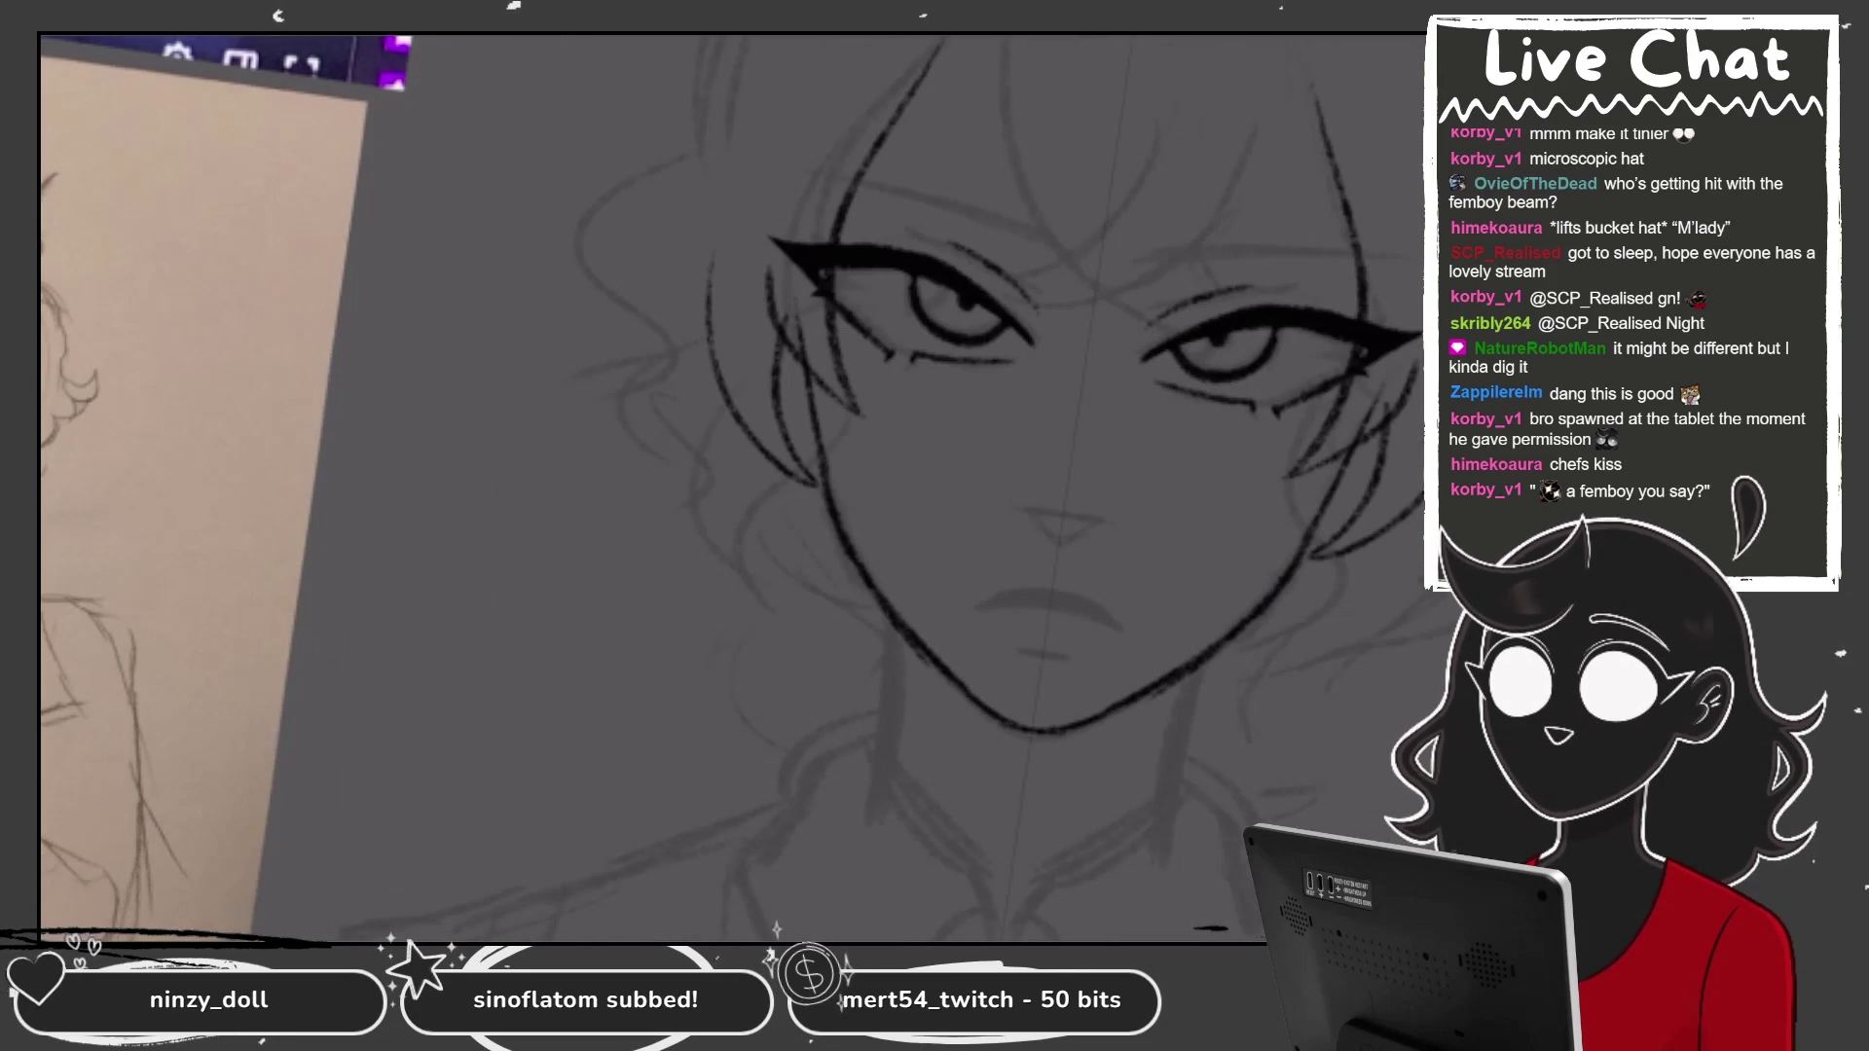
left_click_drag(716, 301, 842, 526)
key("ctrl+z")
key("ctrl+z")
mouse_move(745, 234)
left_mouse_down()
mouse_move(734, 359)
mouse_move(818, 400)
mouse_move(847, 467)
left_mouse_up()
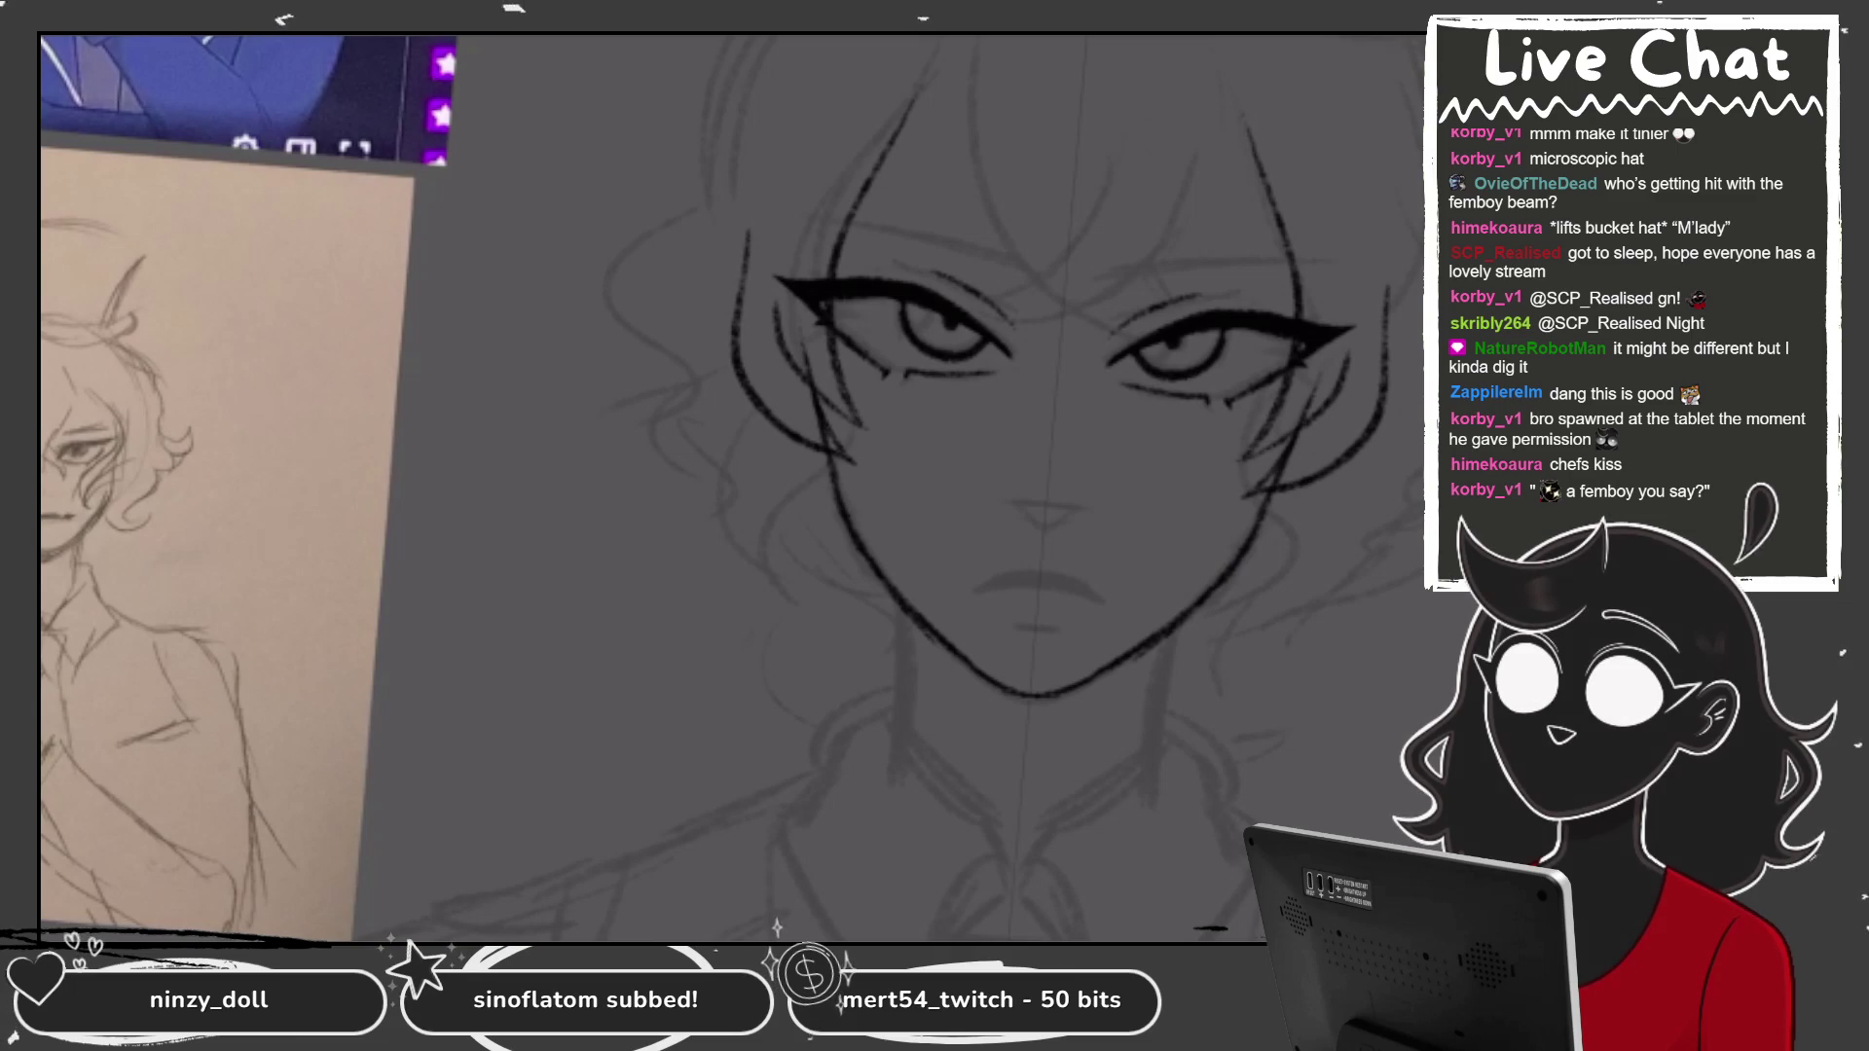
key("ctrl+z")
mouse_move(744, 234)
left_mouse_down()
mouse_move(772, 409)
mouse_move(822, 397)
left_mouse_up()
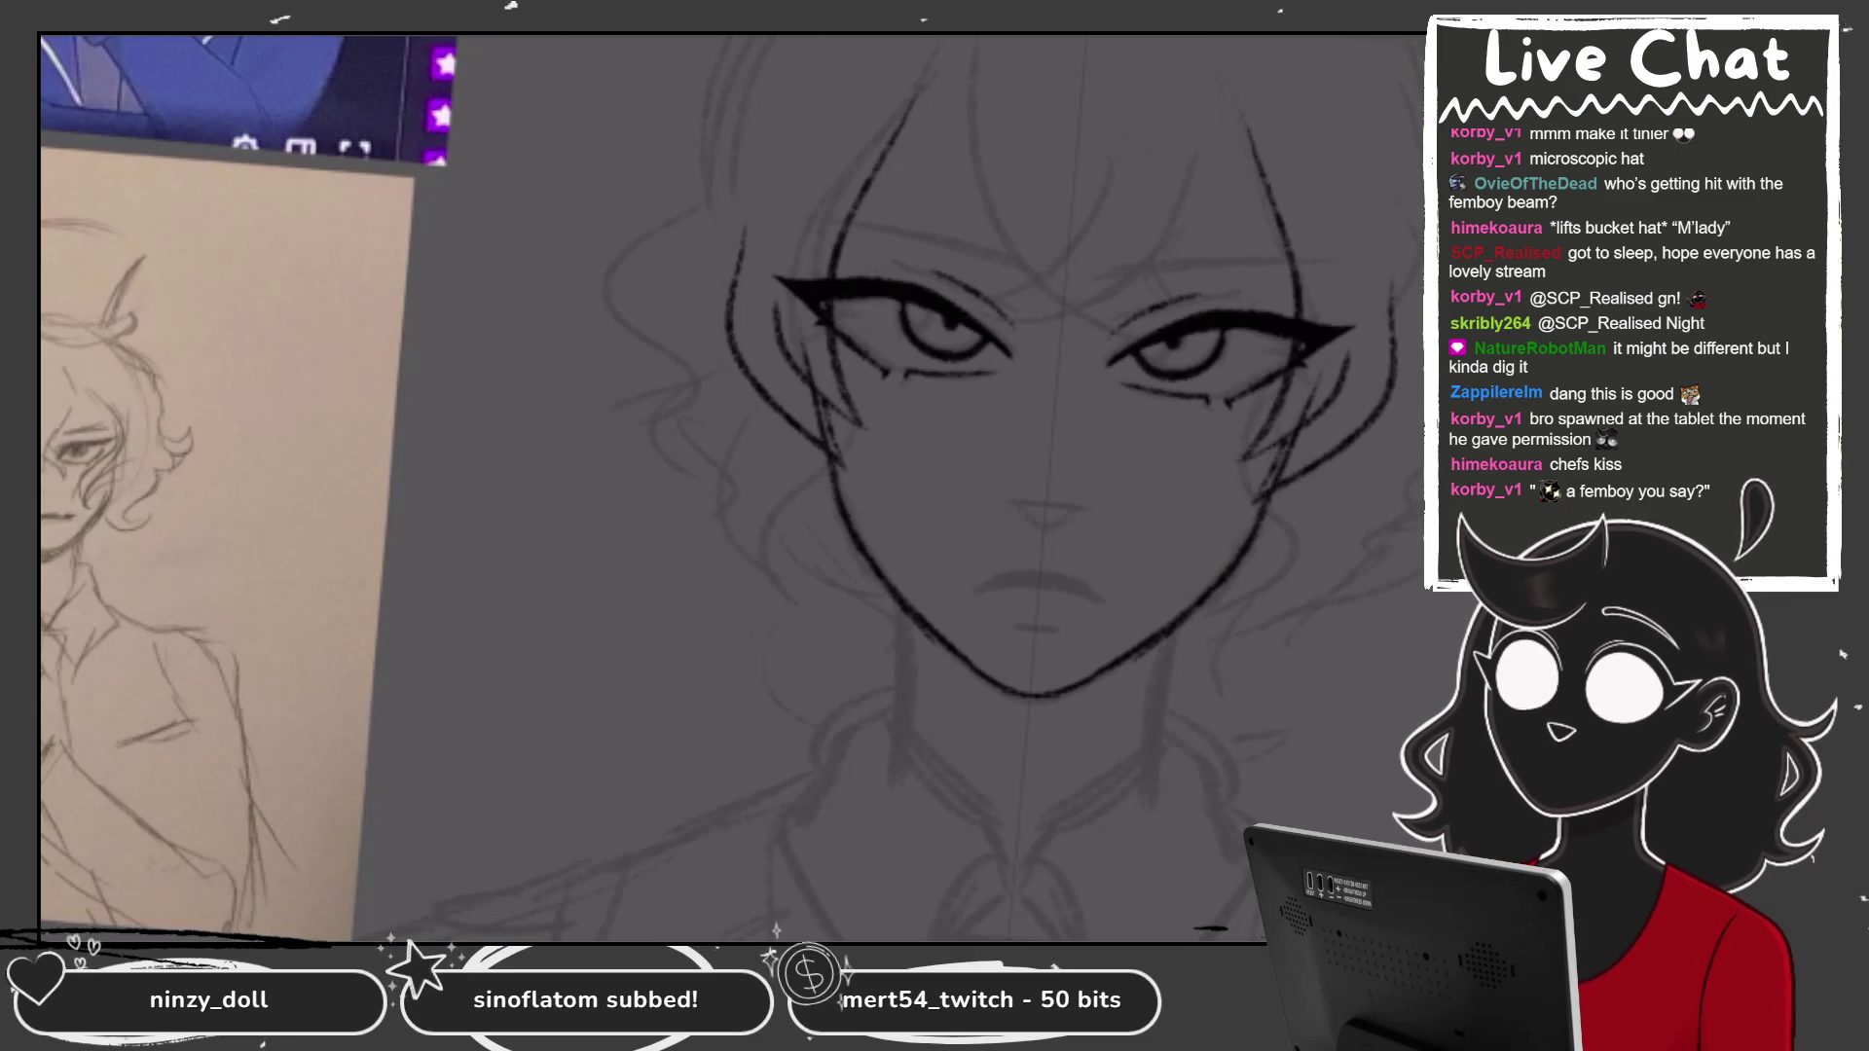
key("ctrl+z")
key("ctrl+z")
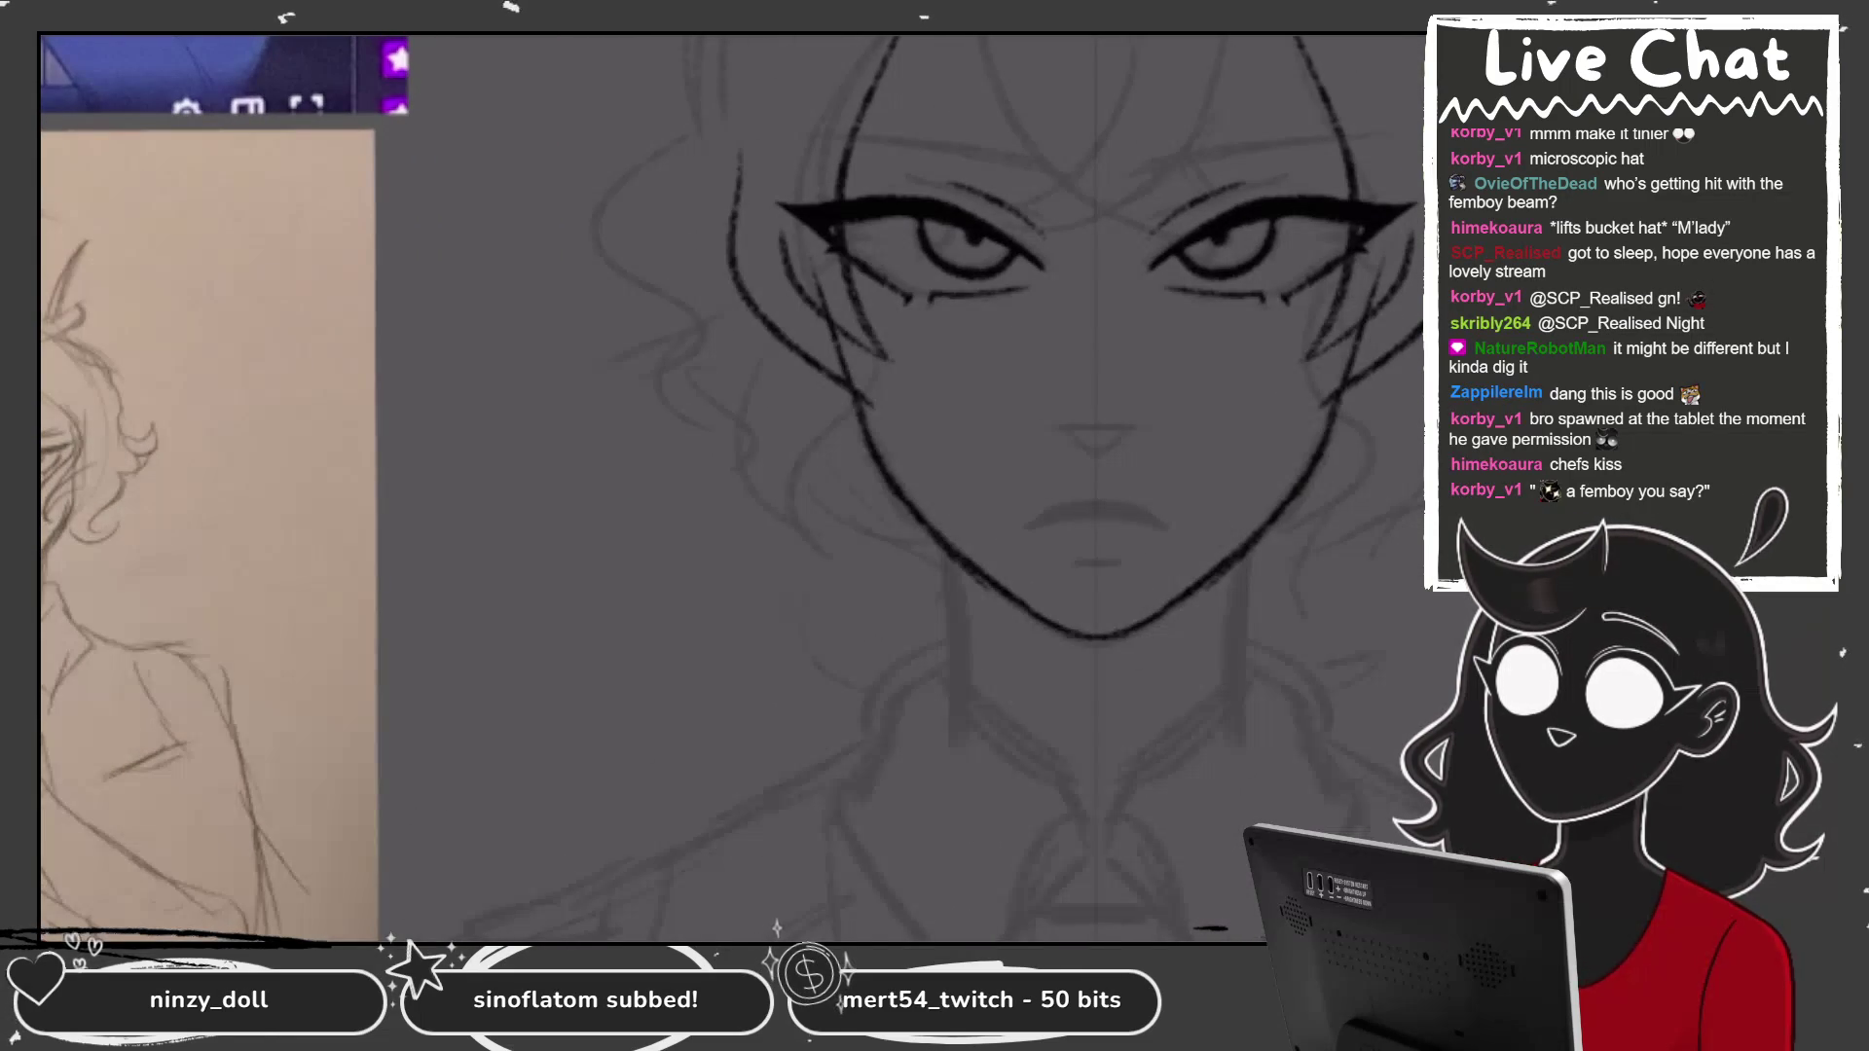
left_click_drag(745, 146, 716, 312)
left_click_drag(740, 302, 827, 408)
mouse_move(808, 346)
left_mouse_down()
mouse_move(827, 413)
mouse_move(862, 355)
left_mouse_up()
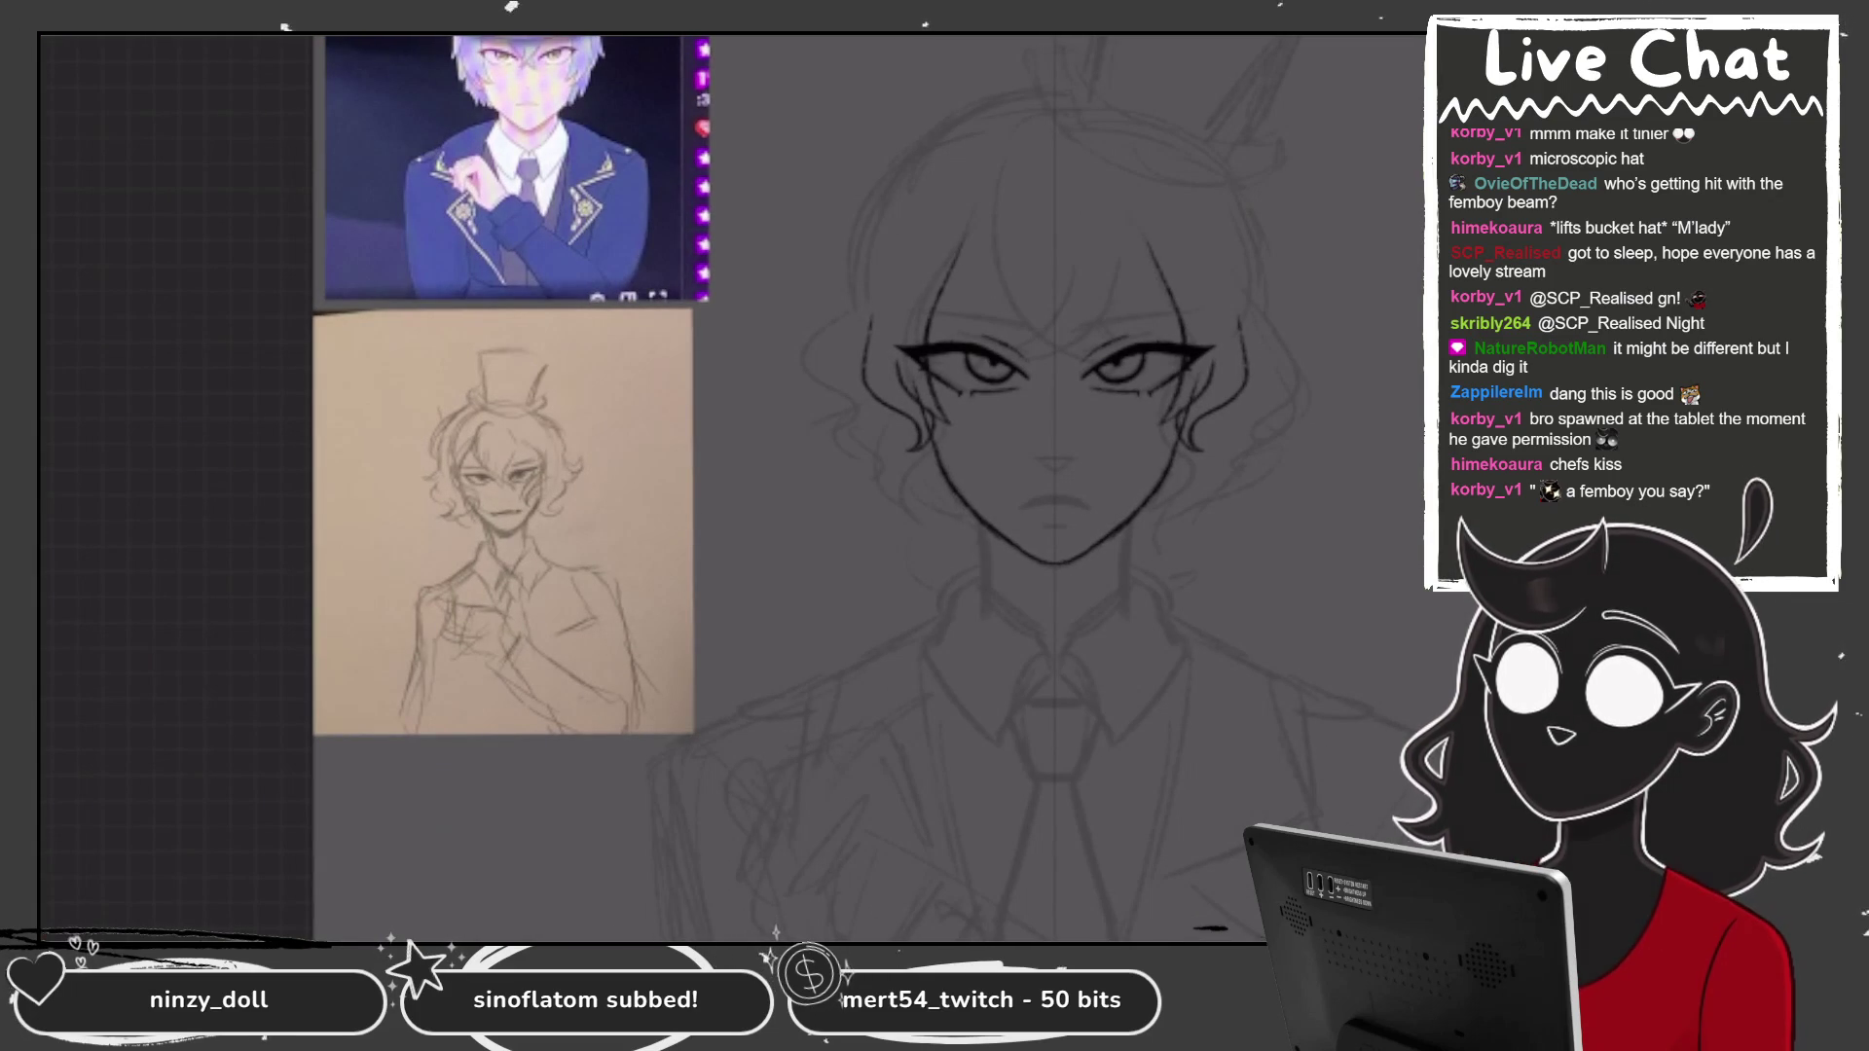
Zoom around the face and ink mirrored hair strands curving down both sides.
scroll(1001, 389, "up", 2)
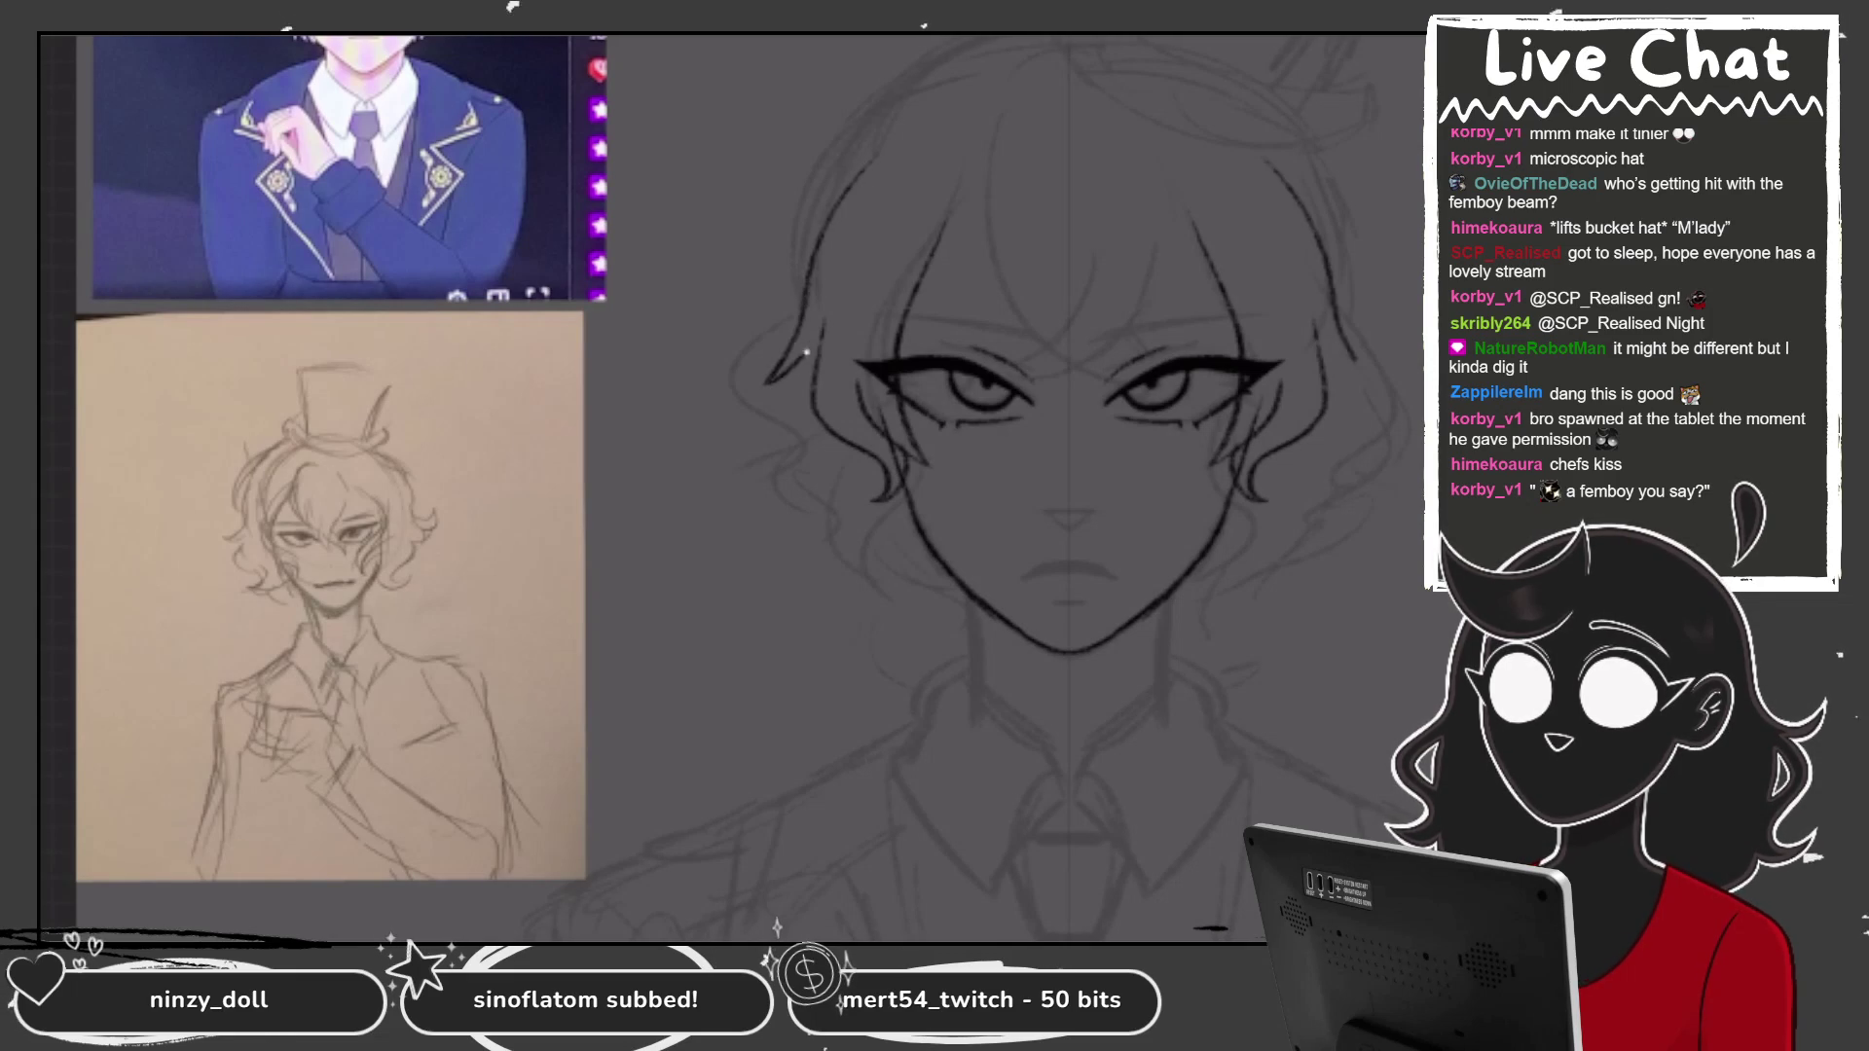
scroll(920, 302, "up", 2)
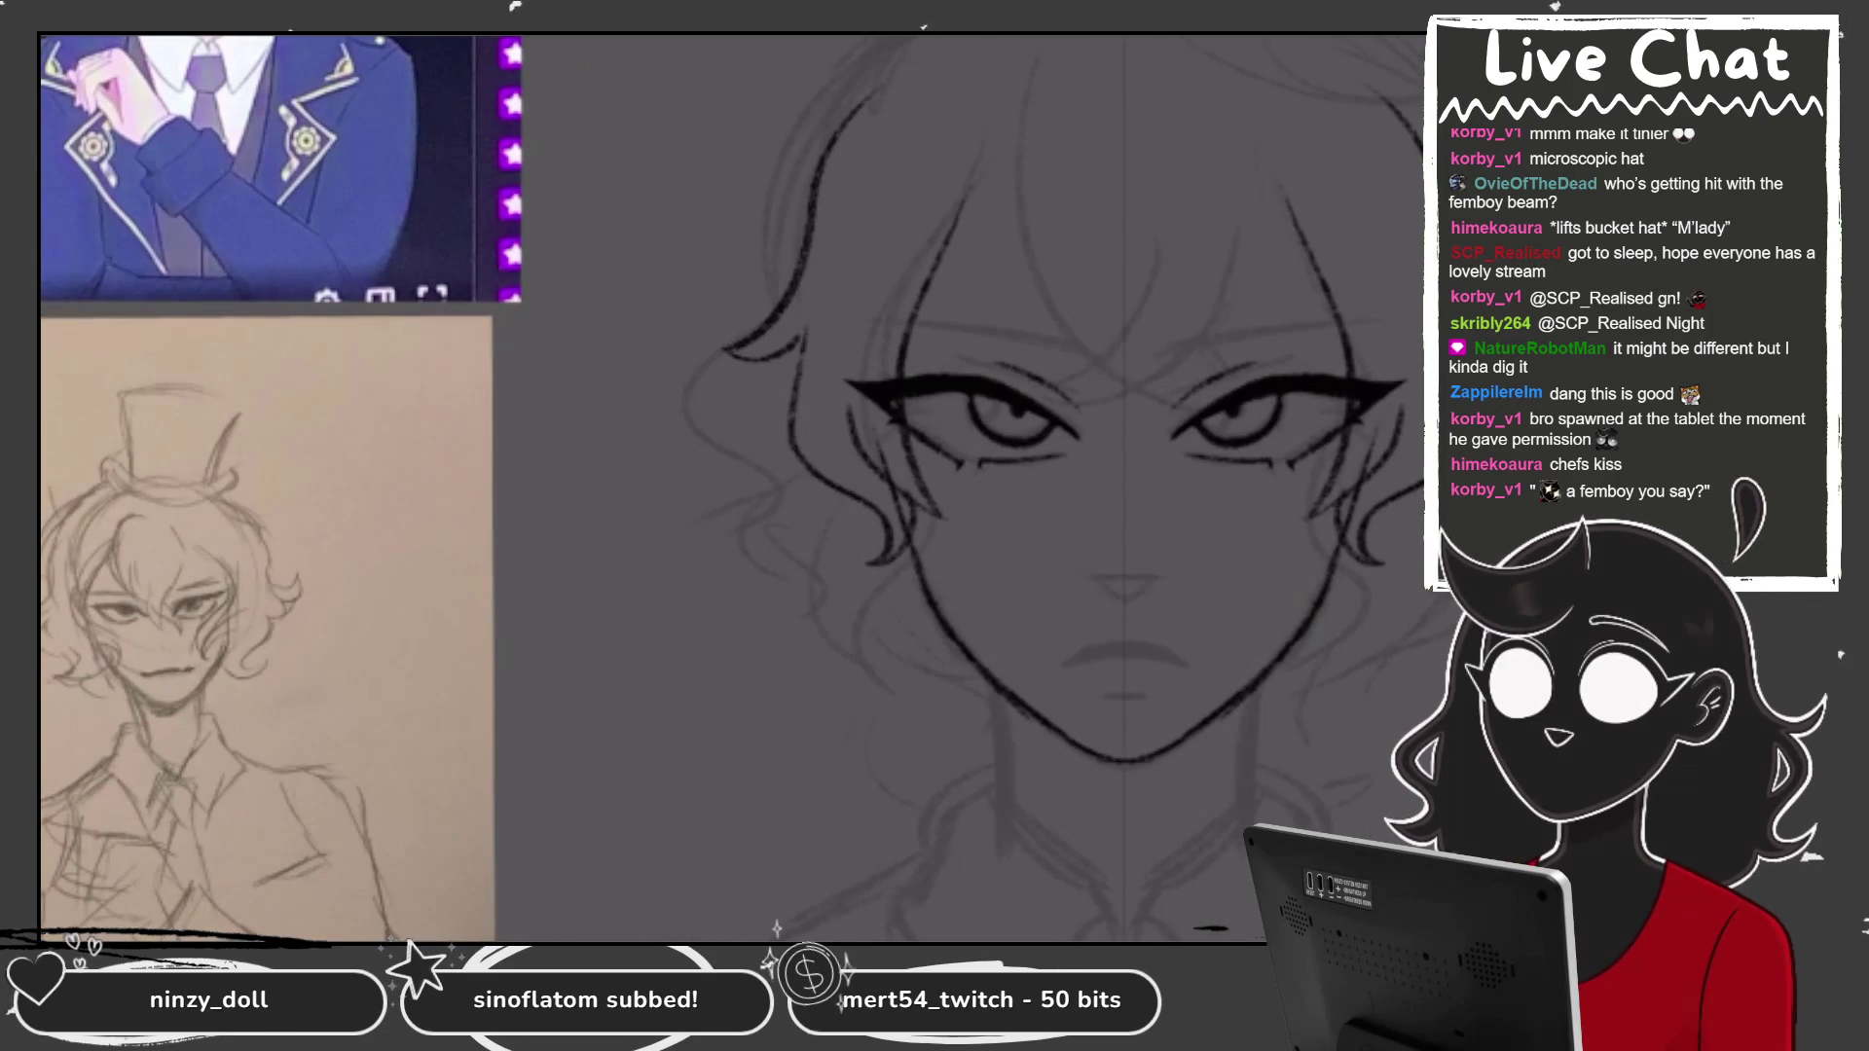
scroll(949, 156, "down", 2)
scroll(1061, 394, "up", 2)
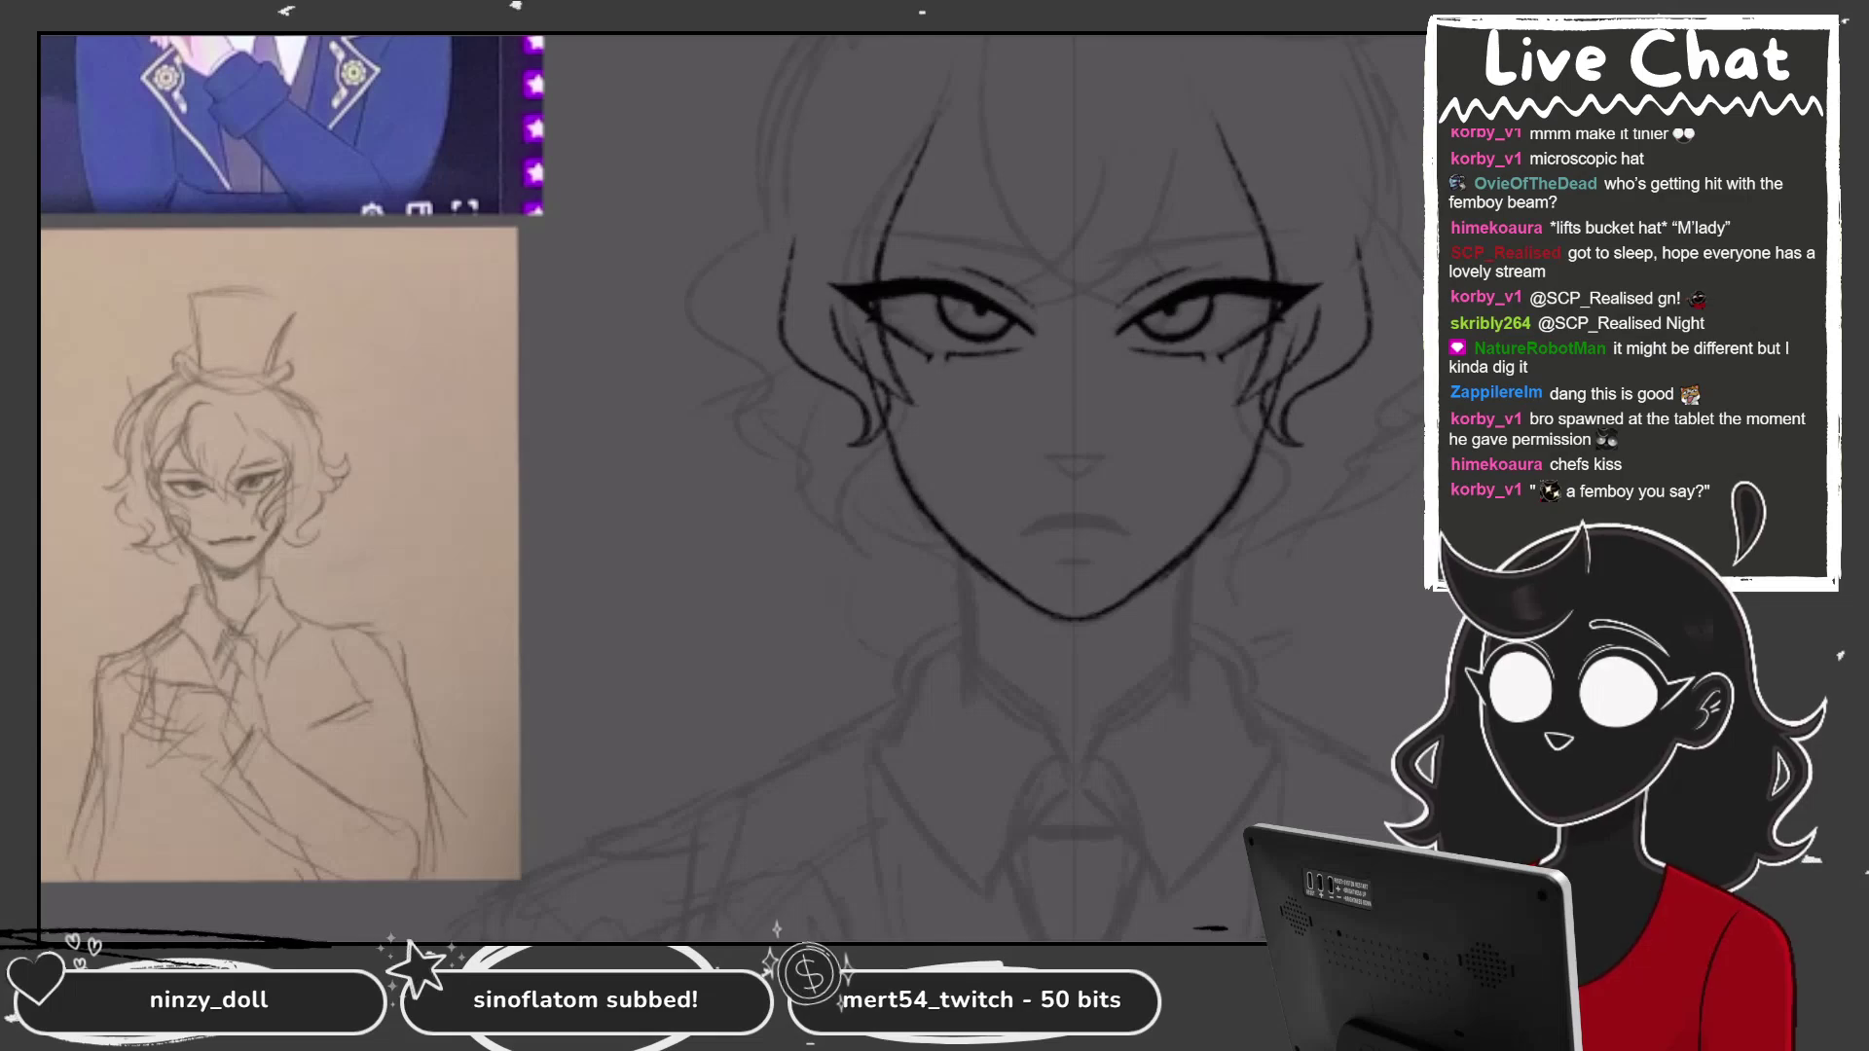
scroll(1070, 439, "down", 2)
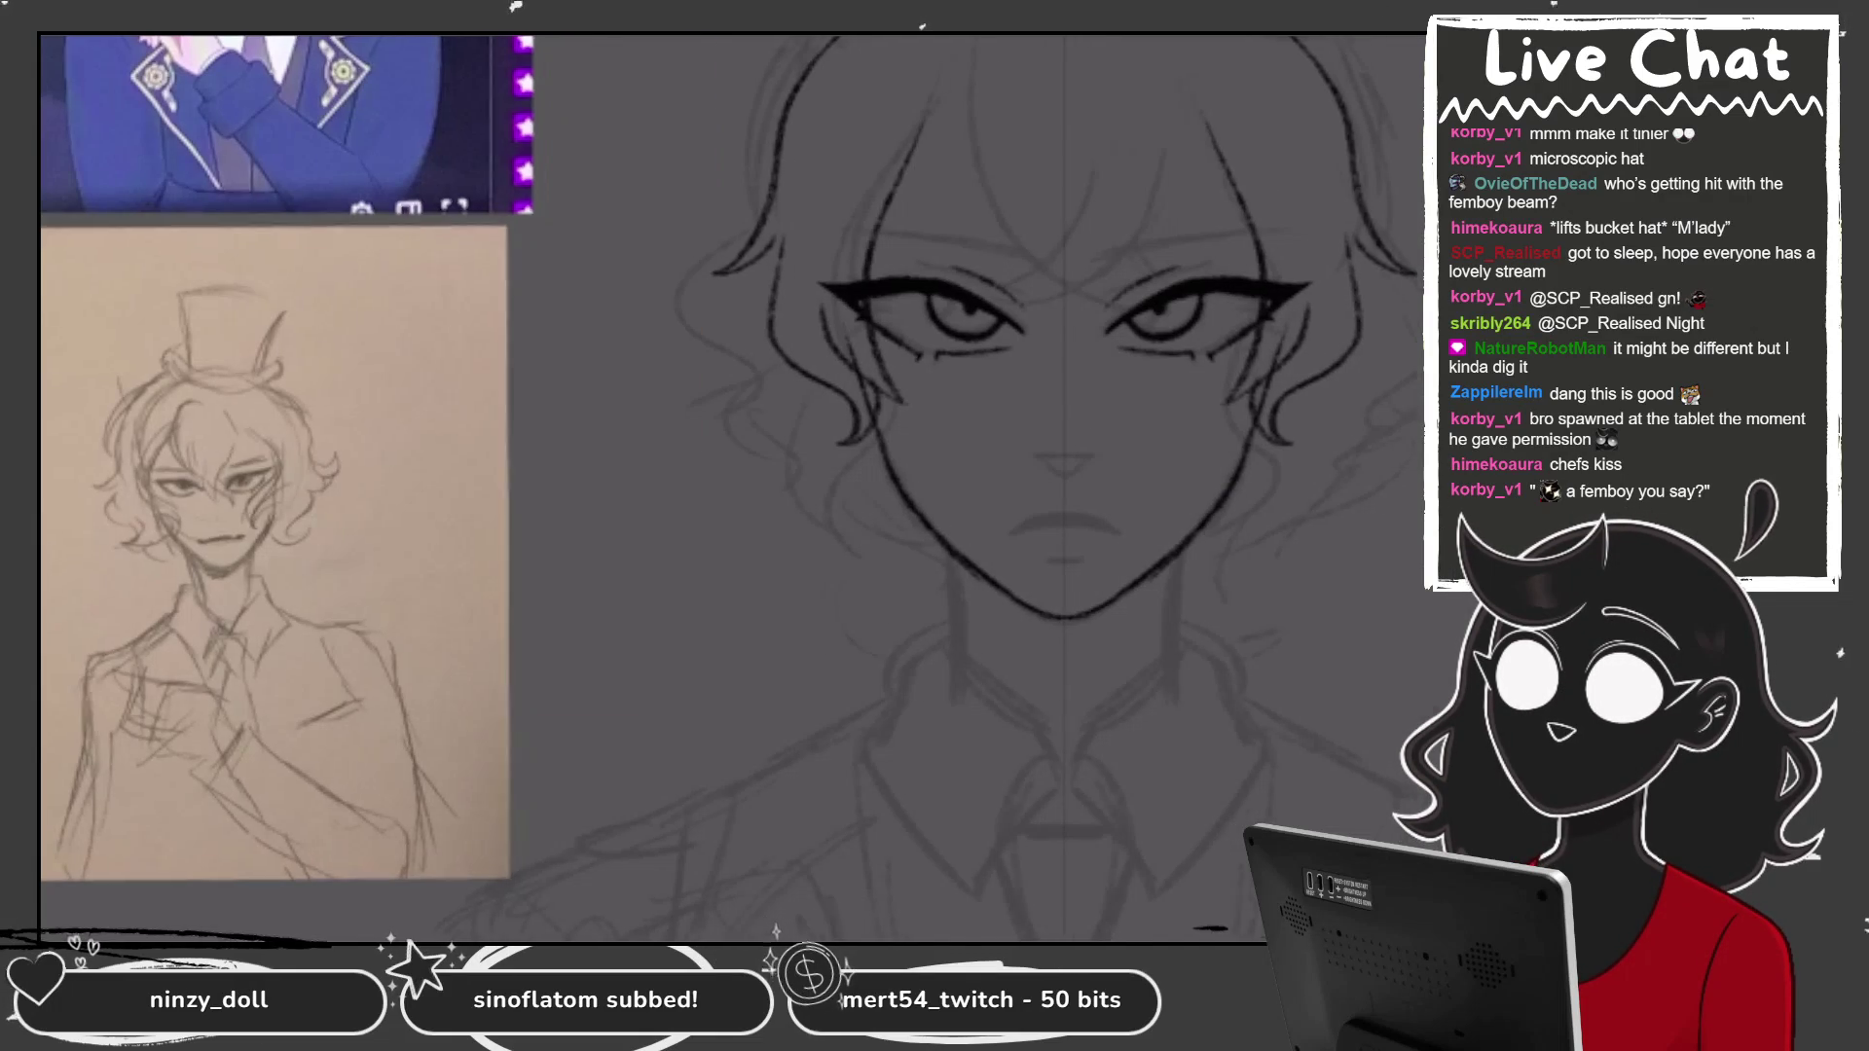
scroll(1071, 438, "up", 1)
scroll(1022, 487, "up", 1)
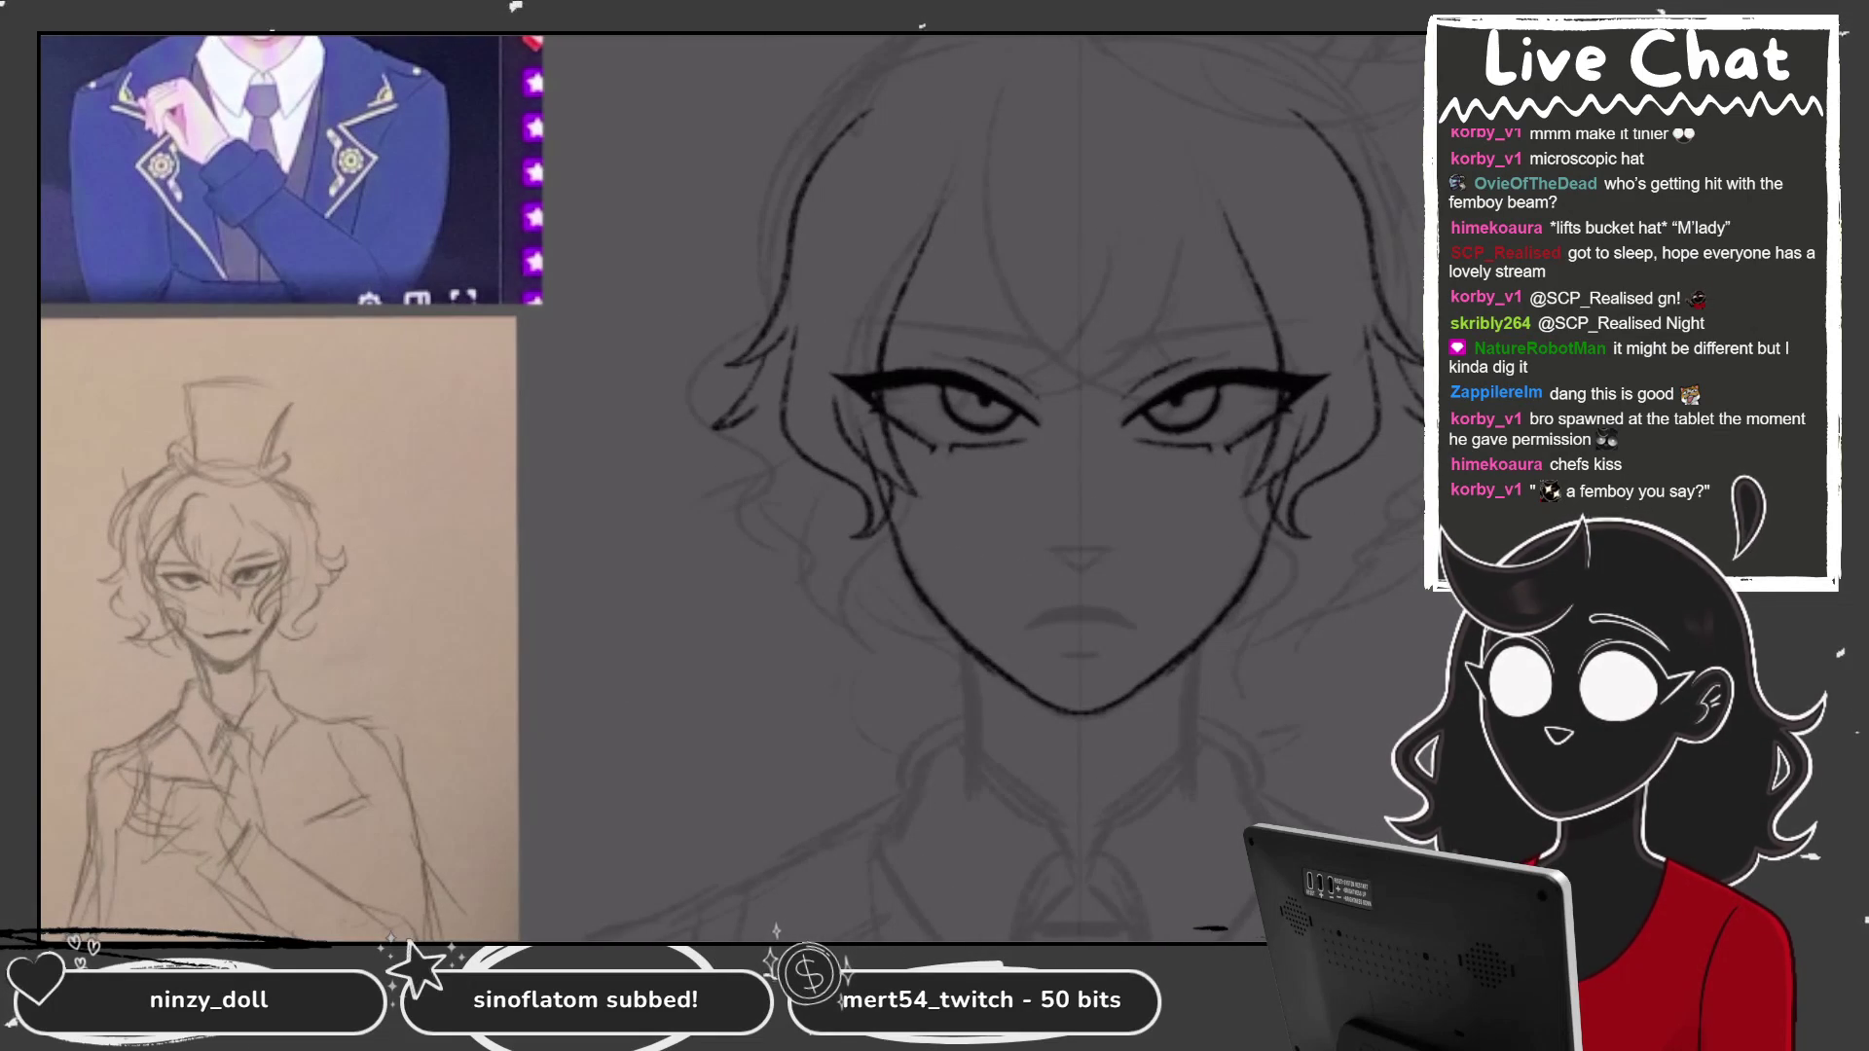
mouse_move(779, 343)
left_mouse_down()
mouse_move(723, 429)
mouse_move(793, 486)
mouse_move(813, 557)
left_mouse_up()
key("ctrl+z")
left_click_drag(779, 443, 839, 615)
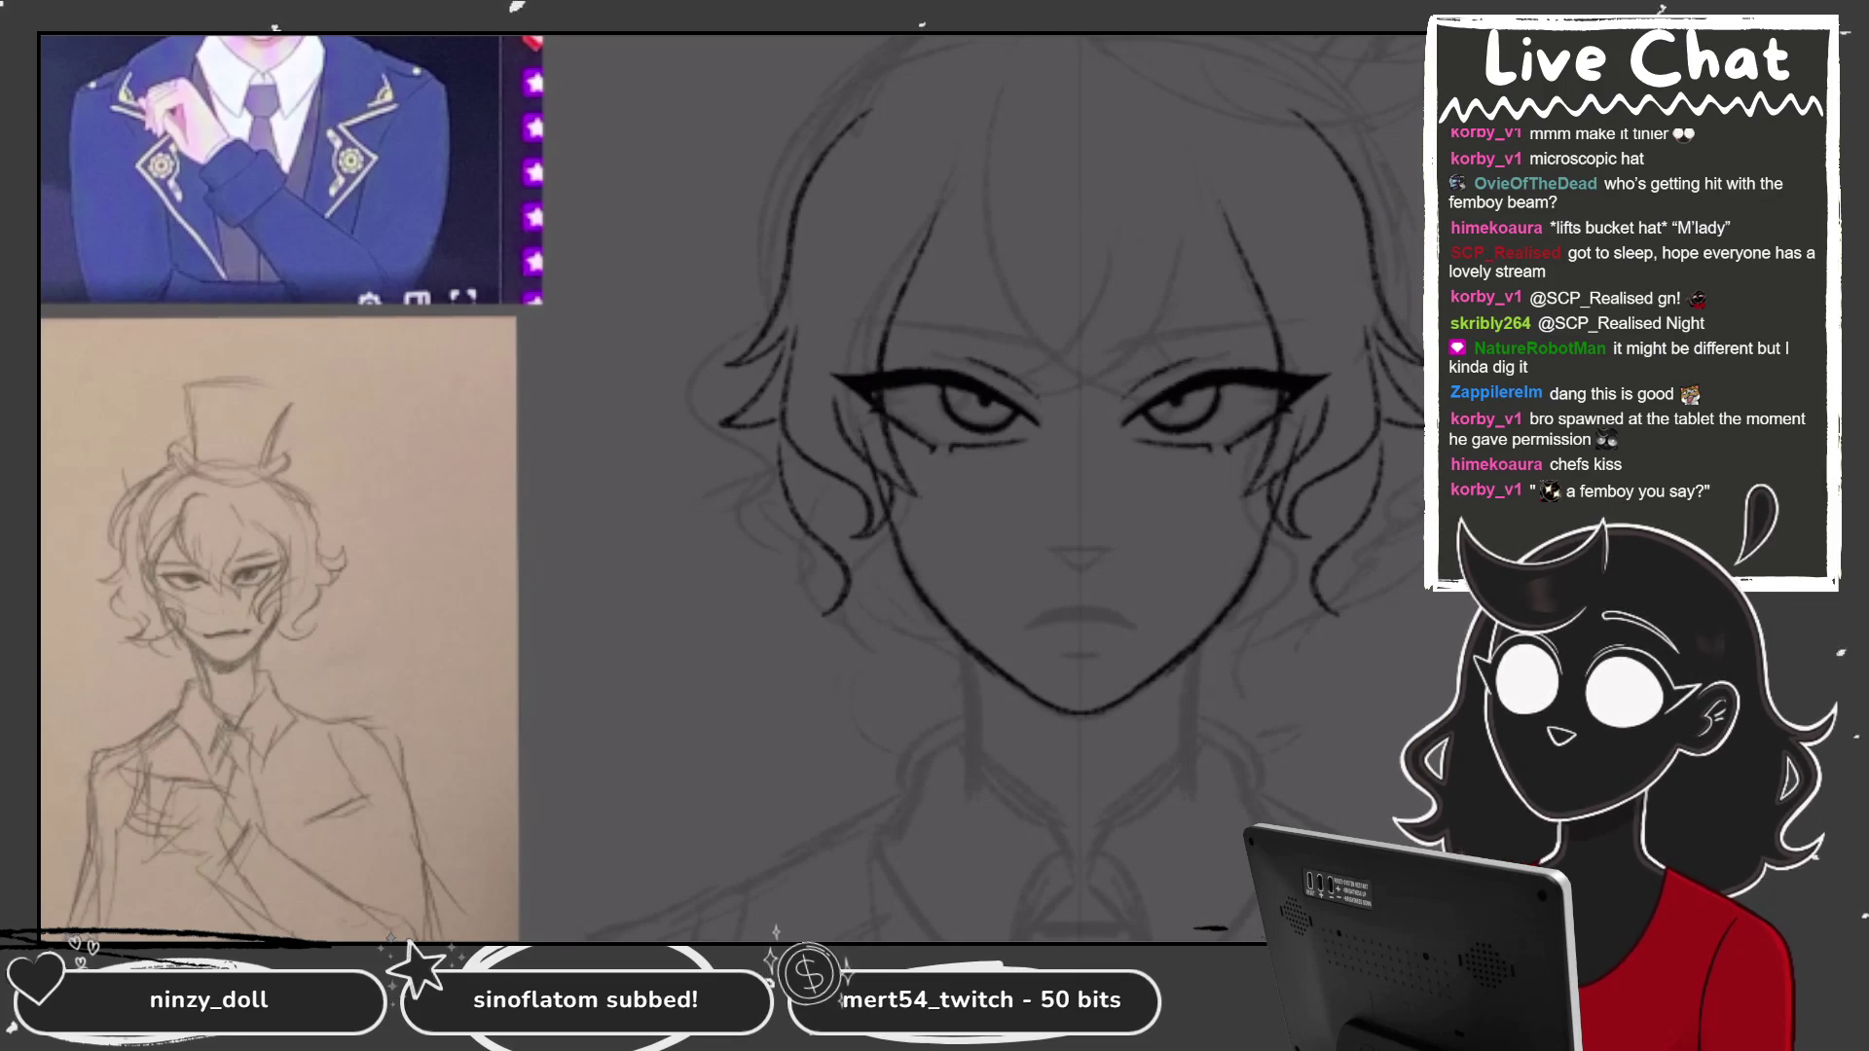
key("ctrl+z")
left_click_drag(774, 443, 797, 593)
Add mirrored curly hair strands beside the jaw.
mouse_move(849, 569)
left_mouse_down()
mouse_move(929, 679)
mouse_move(974, 691)
left_mouse_up()
key("ctrl+z")
key("ctrl+z")
mouse_move(842, 548)
left_mouse_down()
mouse_move(933, 676)
mouse_move(961, 683)
left_mouse_up()
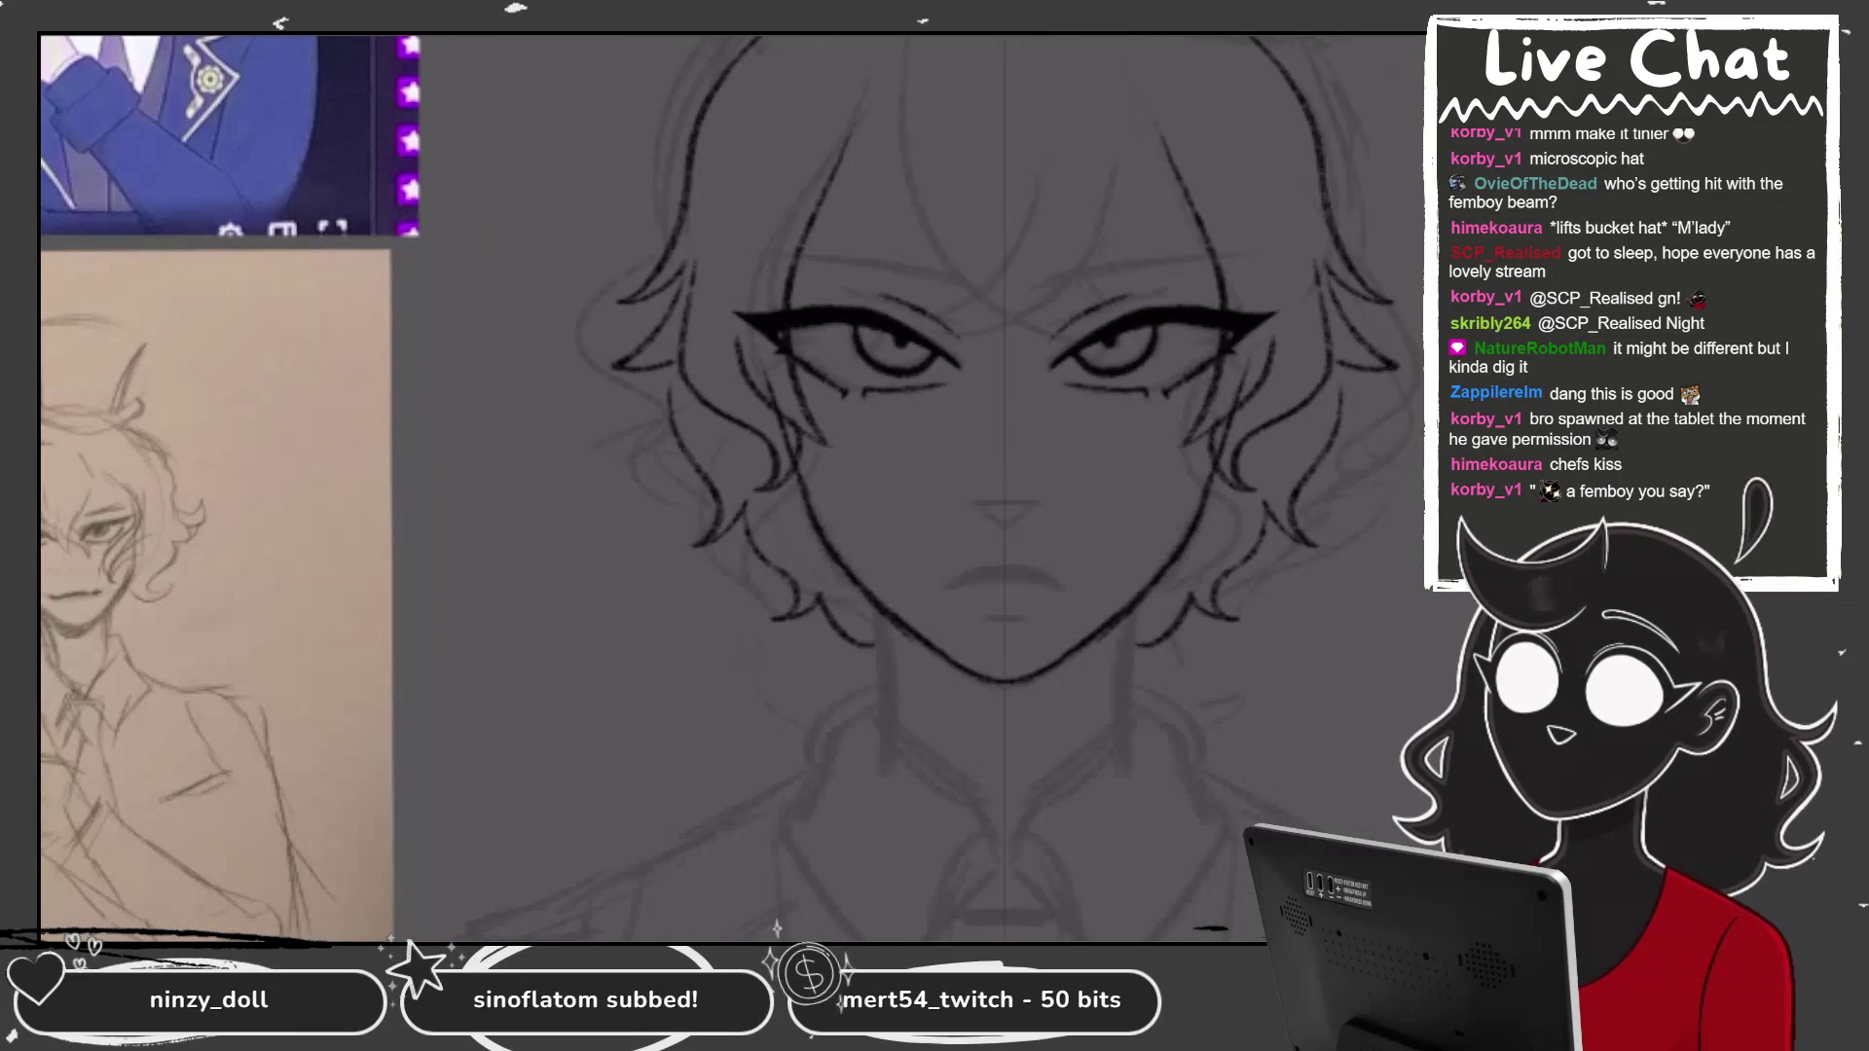
left_click_drag(847, 631, 881, 664)
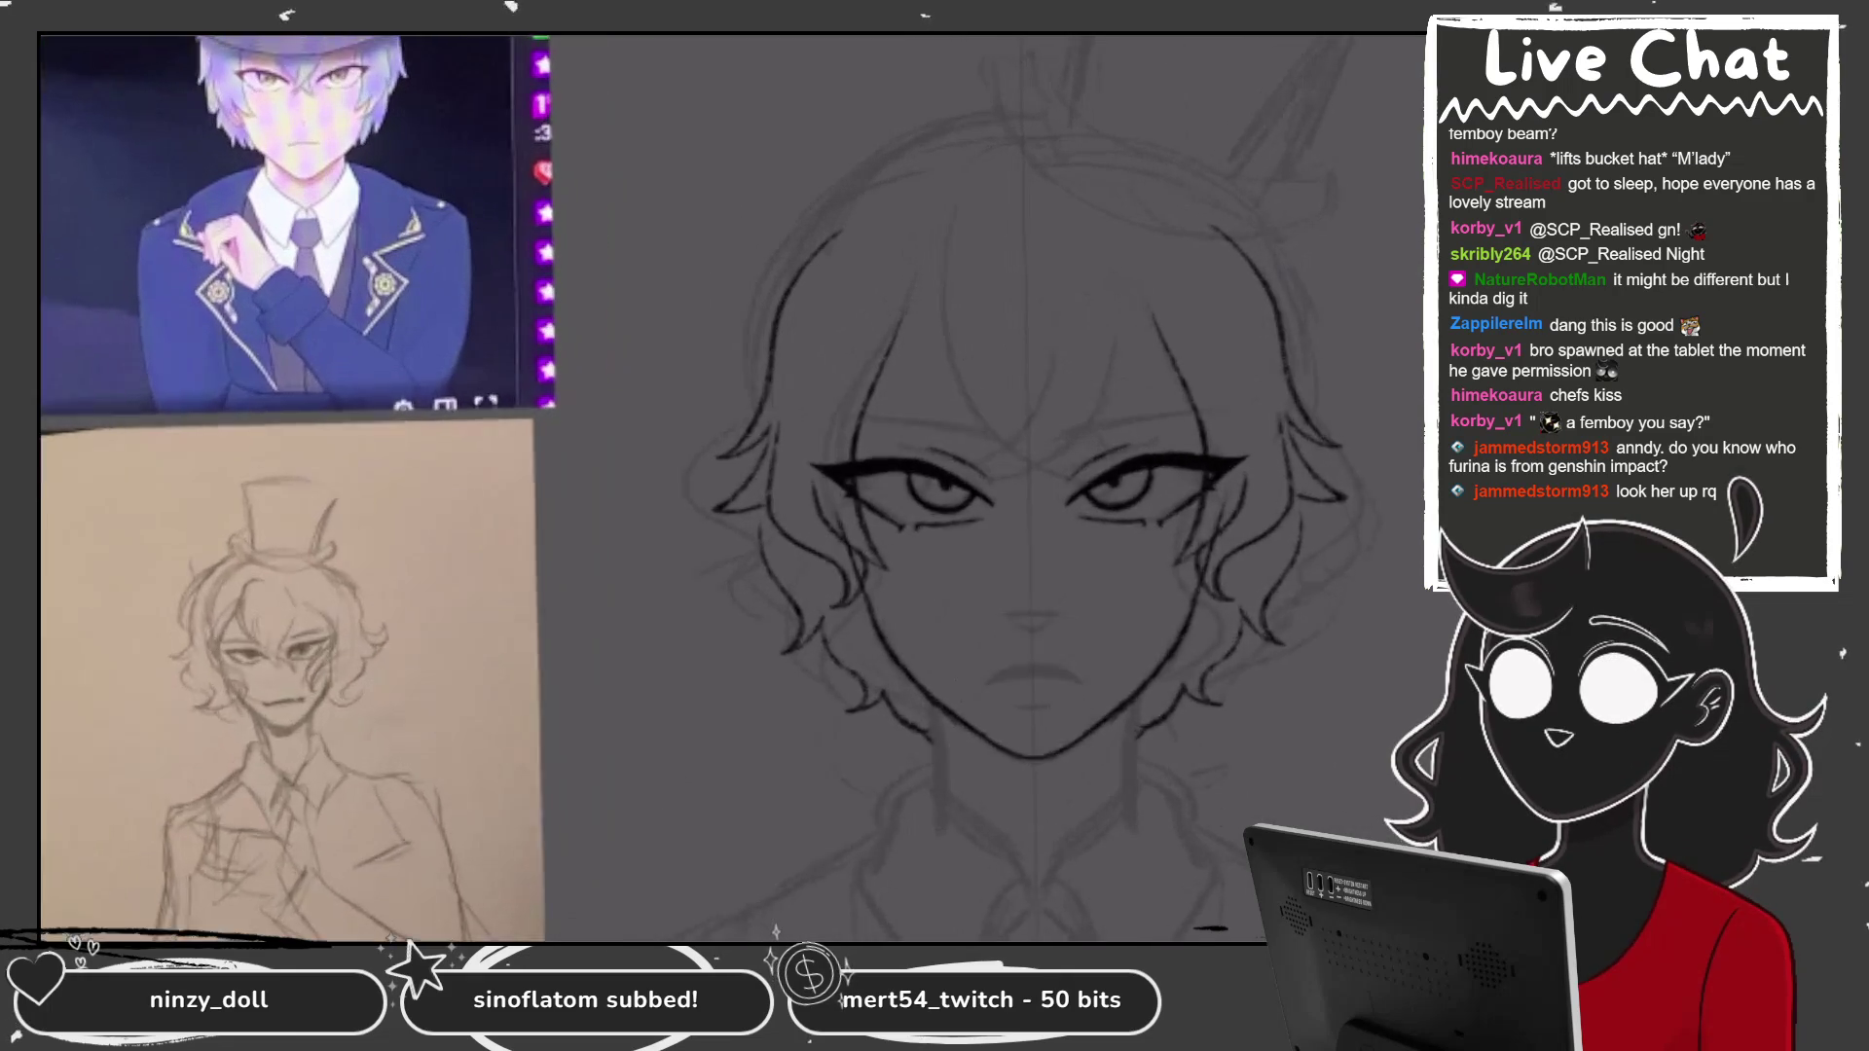
Ink the mirrored hair outline across the top of the head, retrying strokes until it fits.
left_click_drag(801, 232, 713, 264)
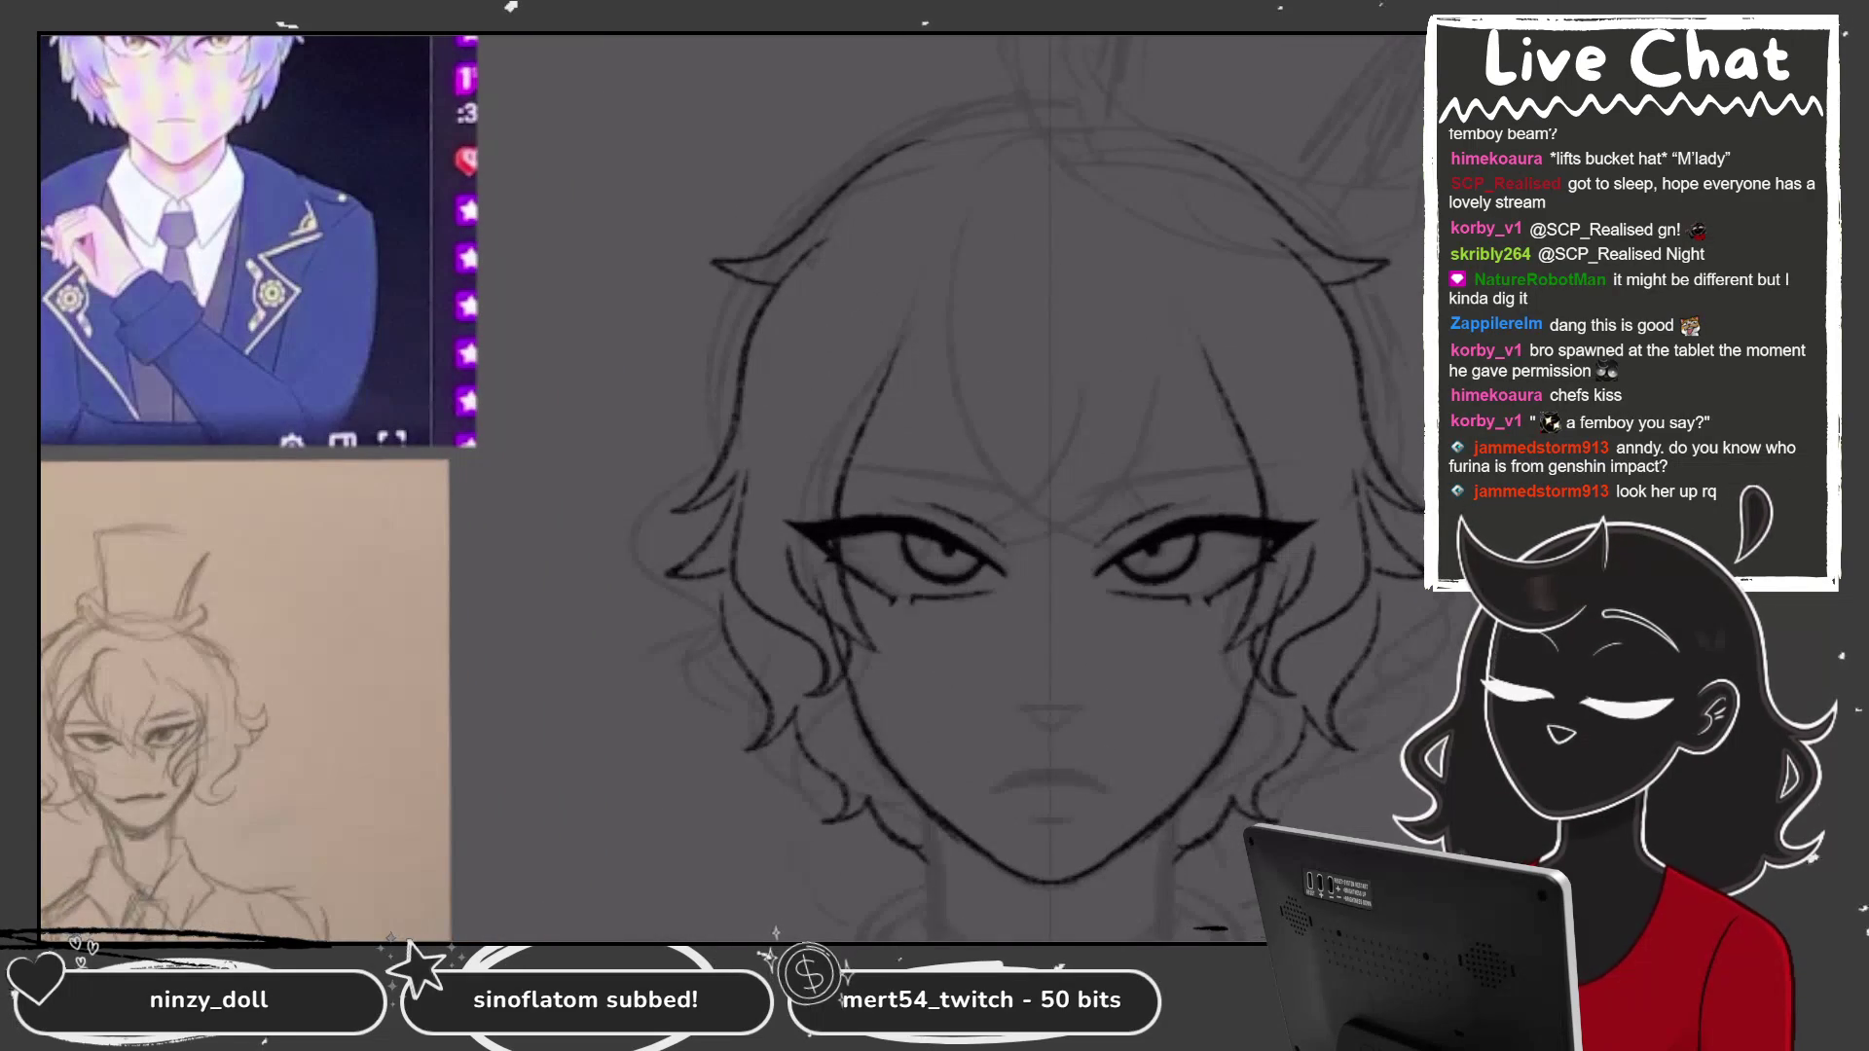
key("ctrl+z")
mouse_move(1026, 115)
left_mouse_down()
mouse_move(925, 136)
mouse_move(799, 209)
mouse_move(758, 336)
left_mouse_up()
key("ctrl+z")
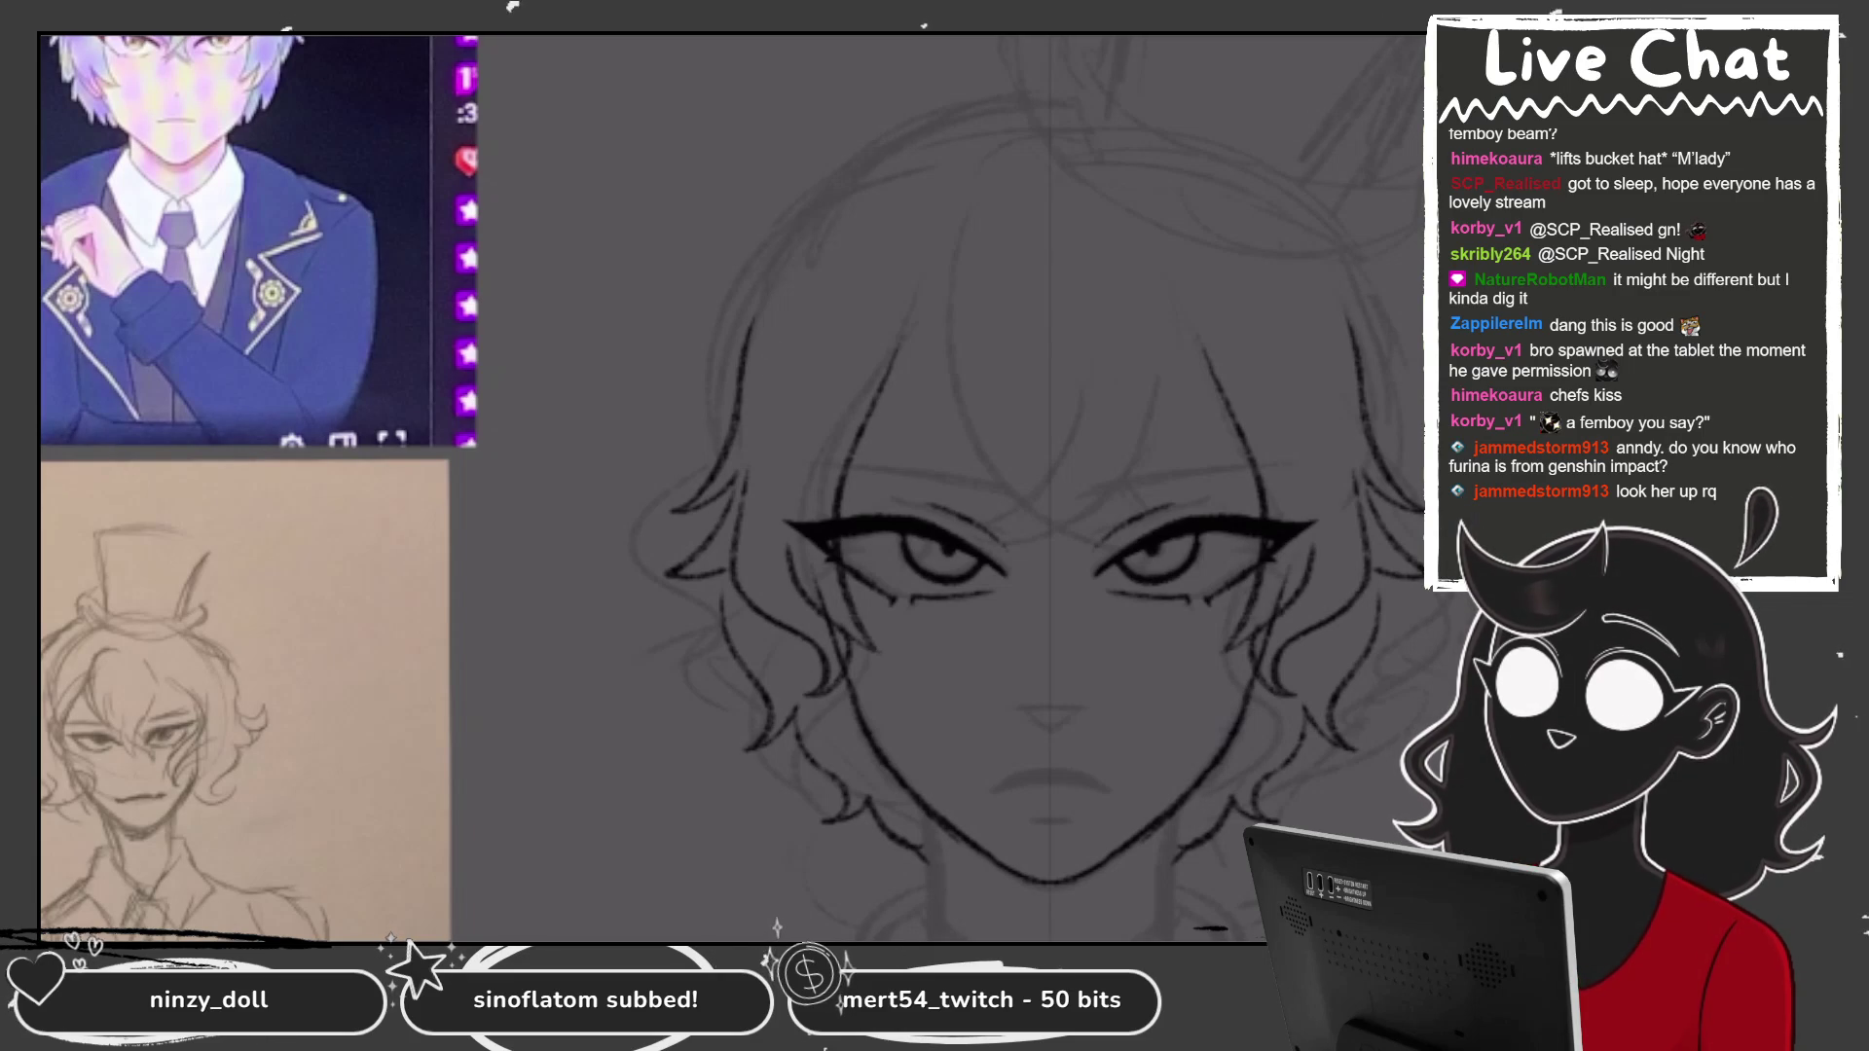
left_click_drag(1022, 95, 862, 158)
key("ctrl+z")
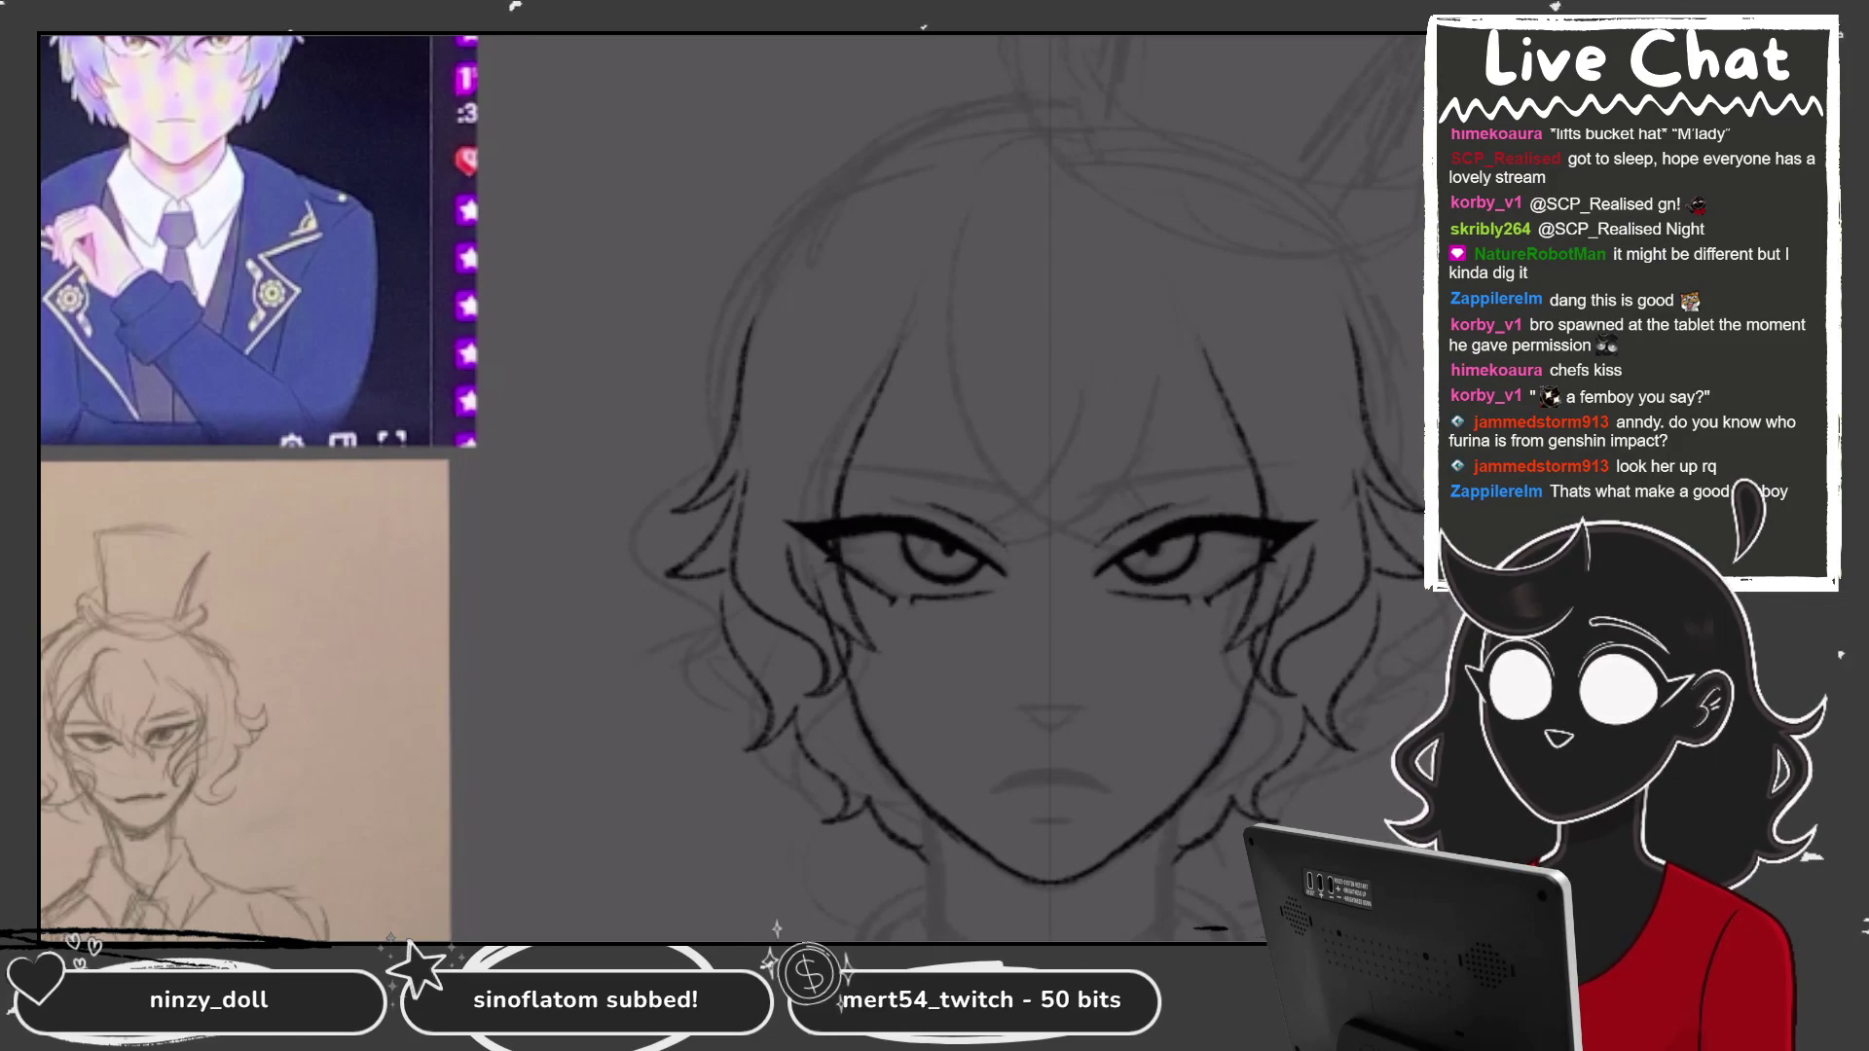
left_click_drag(949, 115, 793, 228)
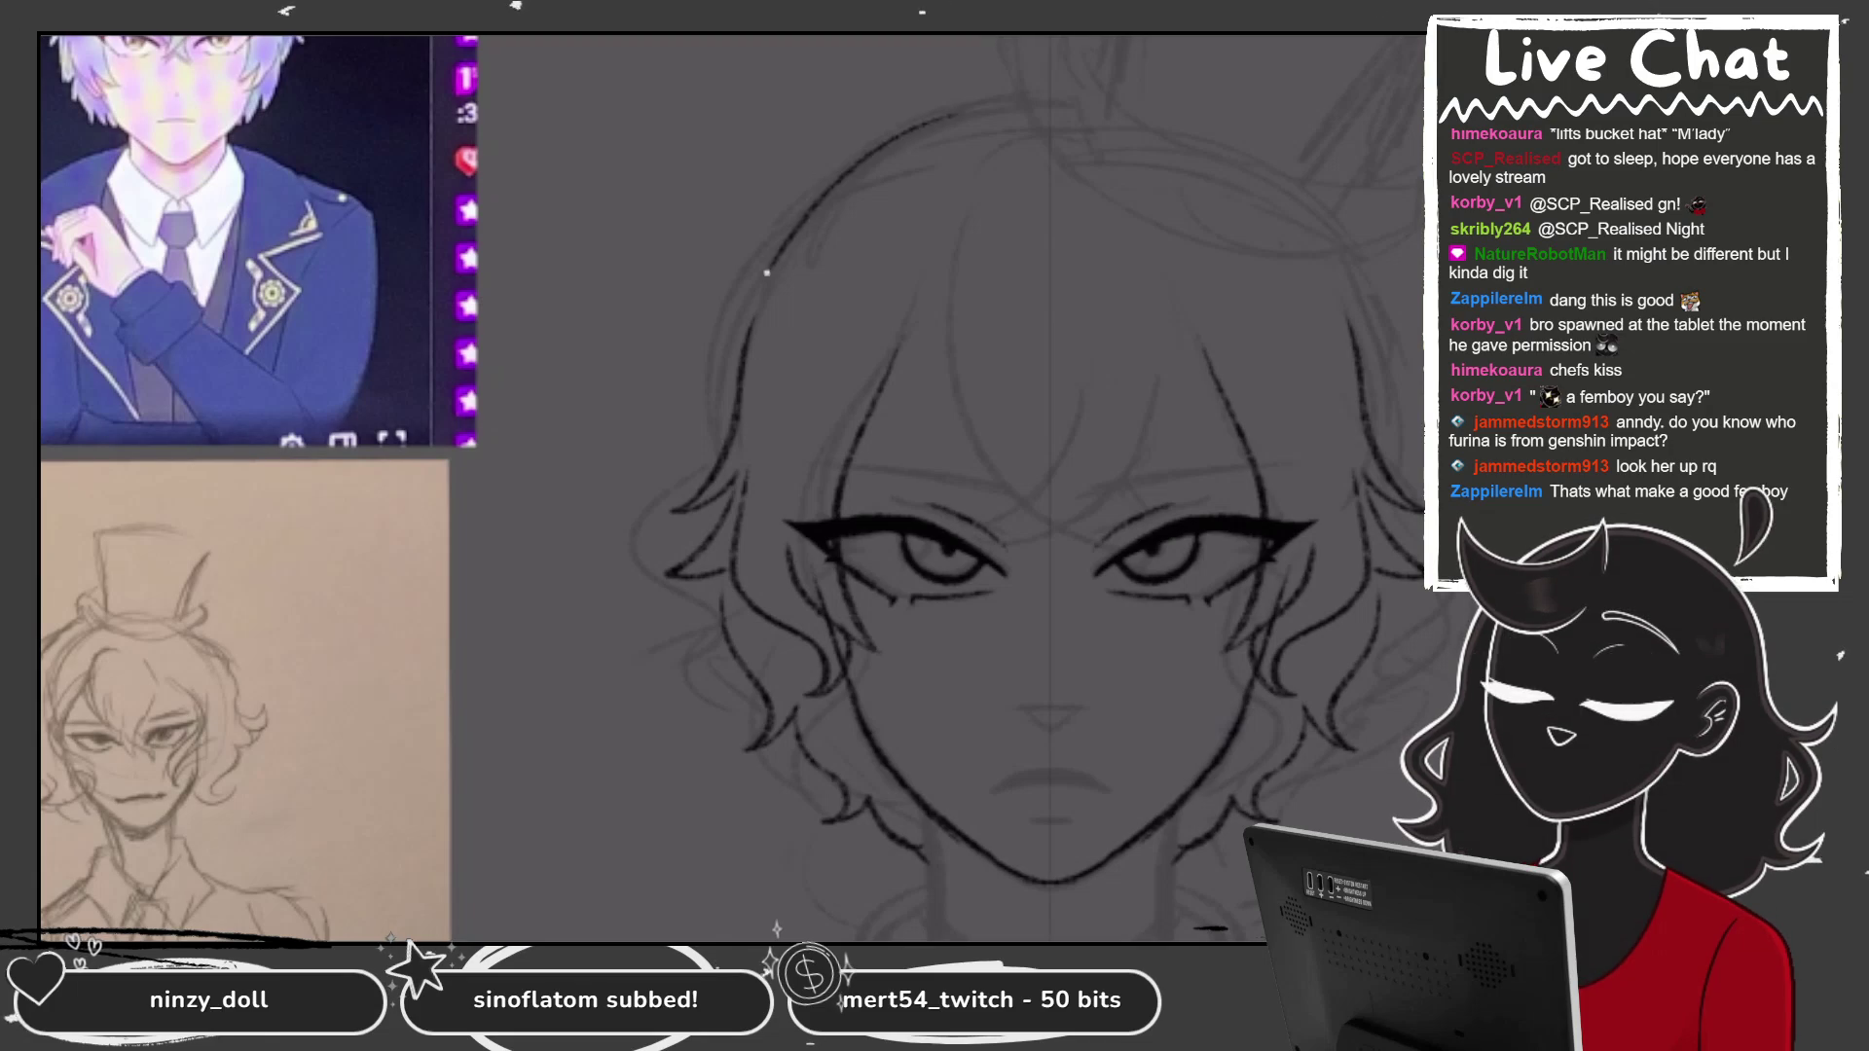
key("ctrl+z")
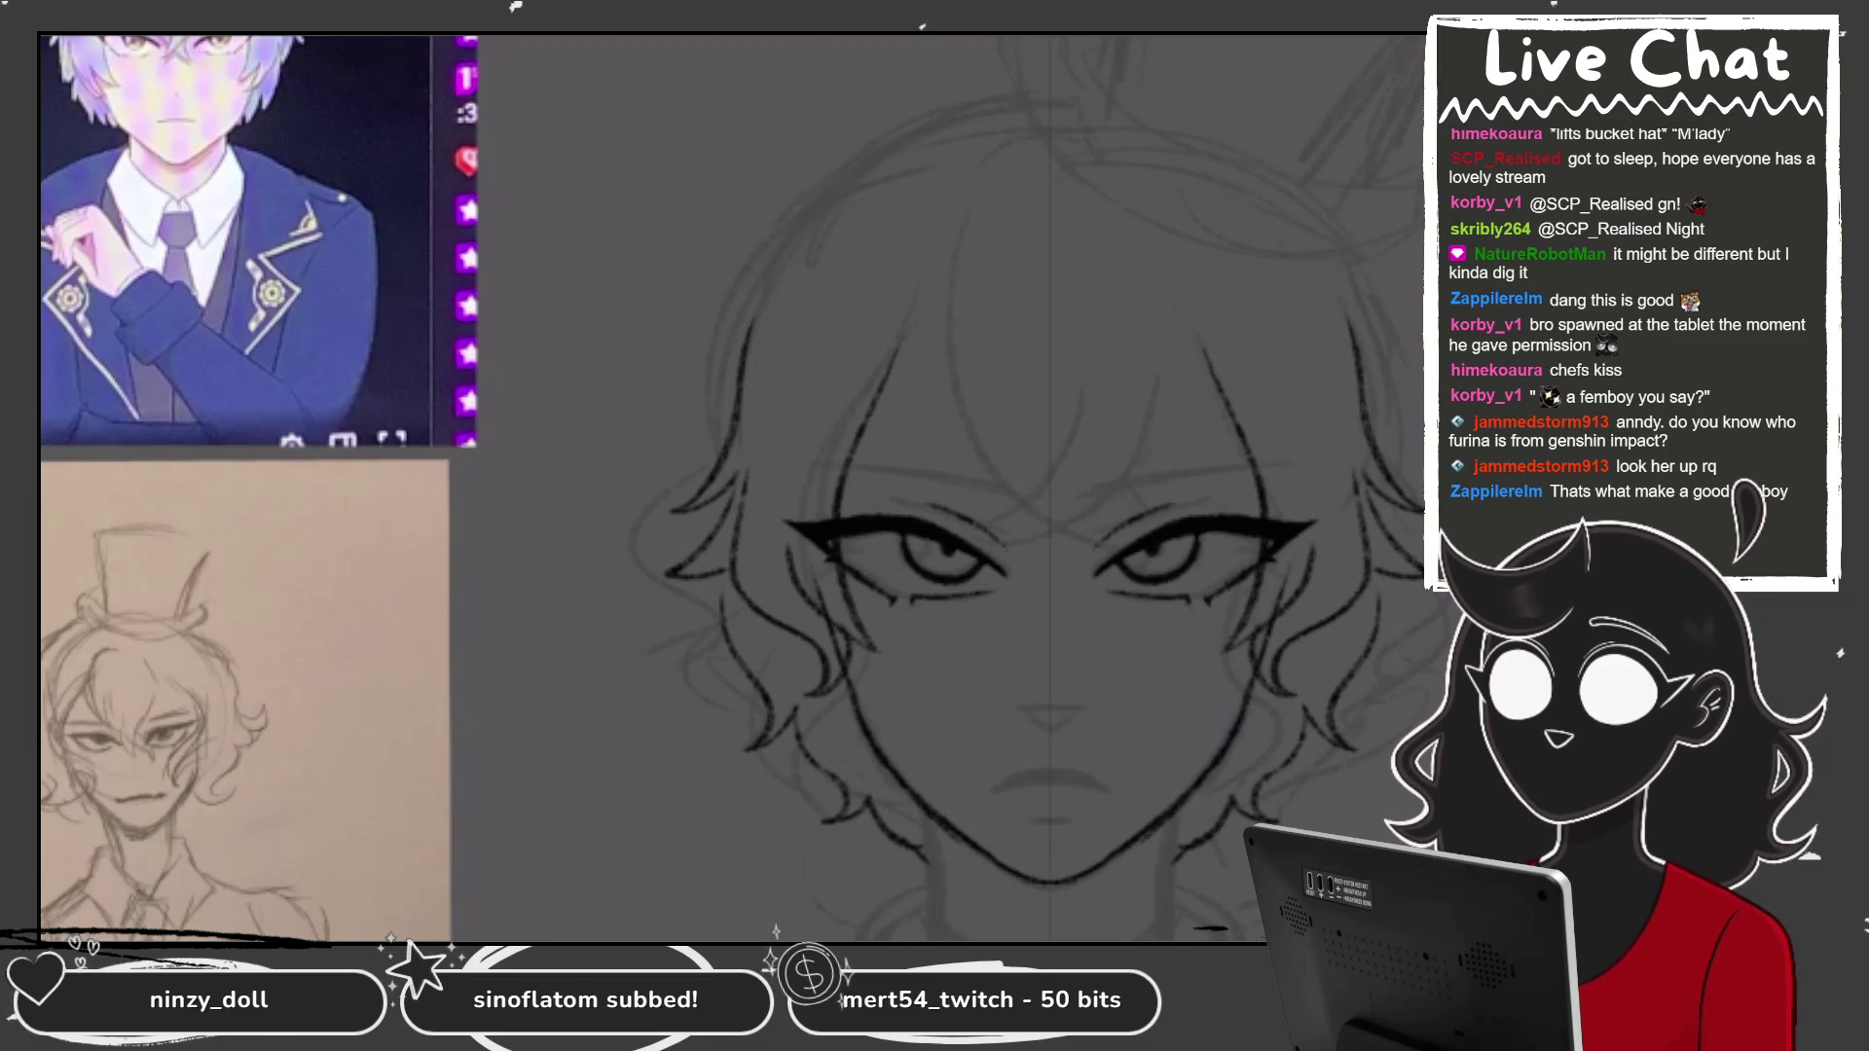
mouse_move(1012, 95)
left_mouse_down()
mouse_move(740, 292)
mouse_move(728, 330)
left_mouse_up()
key("ctrl+z")
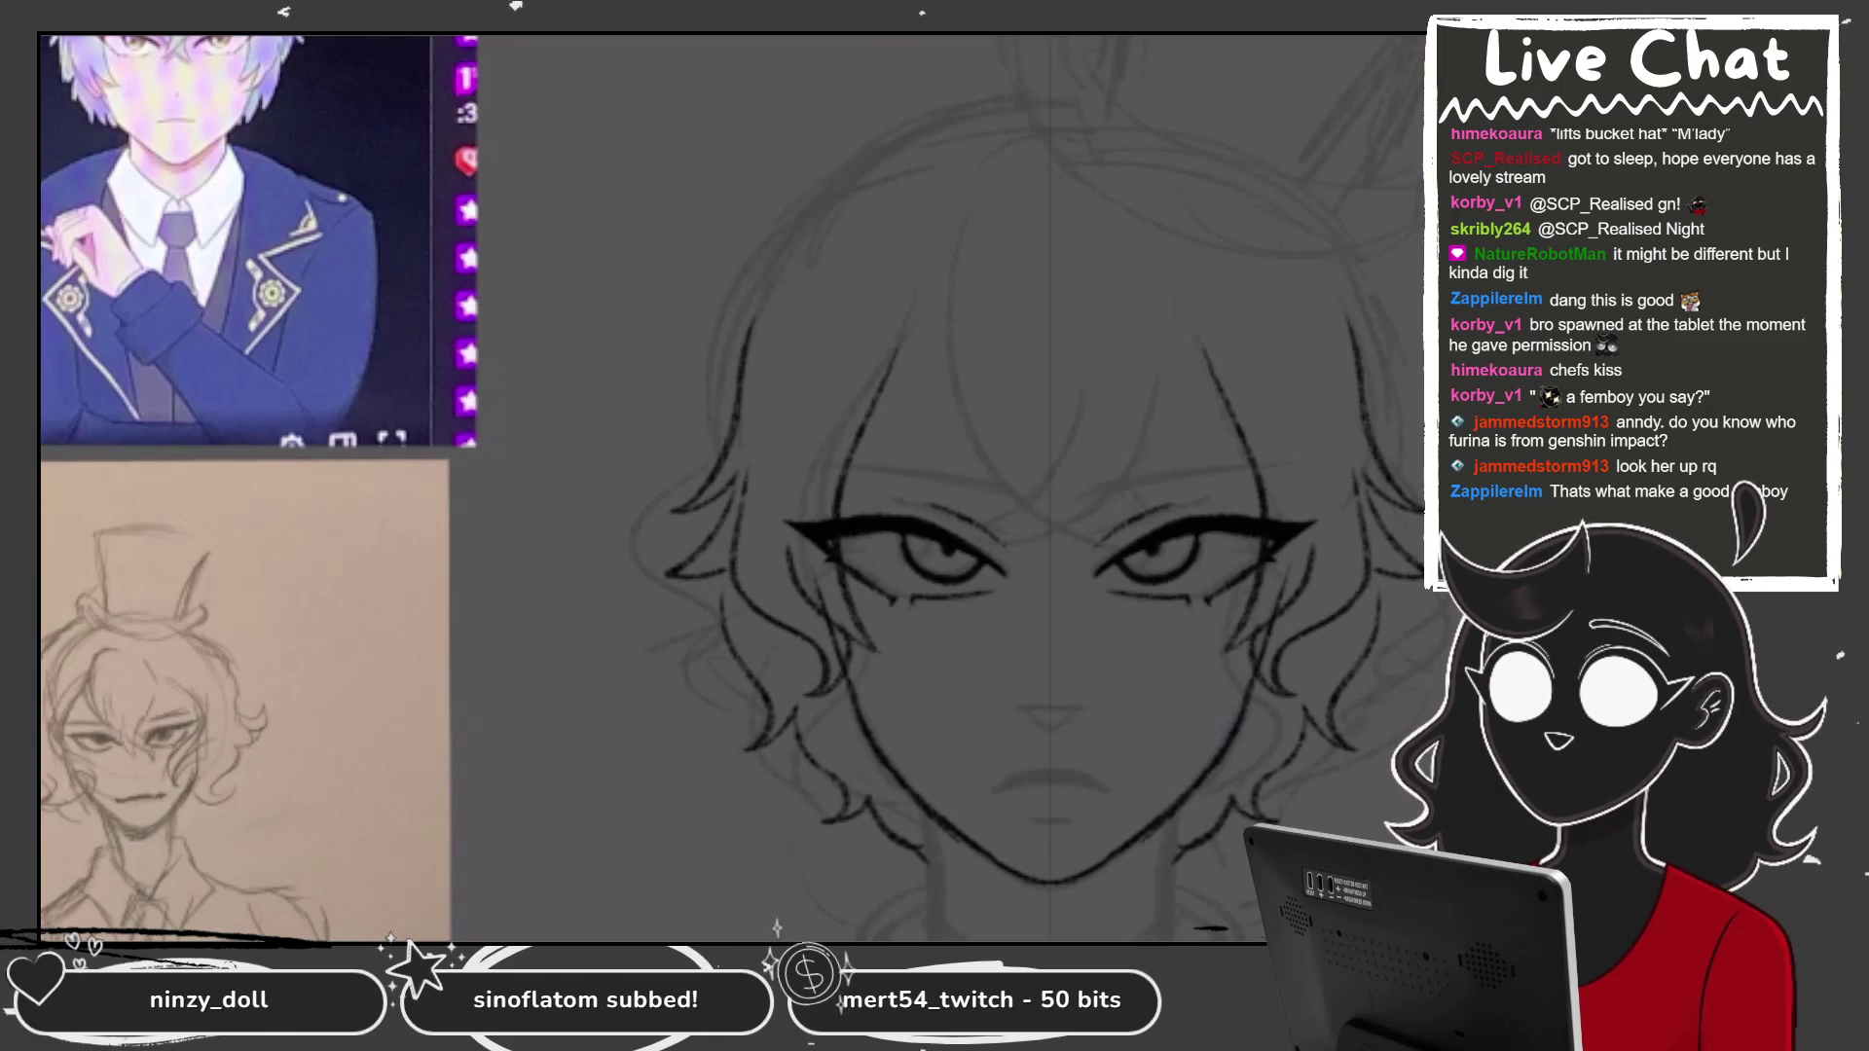
mouse_move(969, 97)
left_mouse_down()
mouse_move(657, 389)
mouse_move(701, 394)
left_mouse_up()
key("ctrl+z")
Ink mirrored hair flicks and wavy strands at the upper sides of the face.
left_click_drag(751, 283, 654, 394)
mouse_move(719, 388)
left_mouse_down()
mouse_move(653, 419)
mouse_move(693, 418)
left_mouse_up()
key("ctrl+z")
key("ctrl+z")
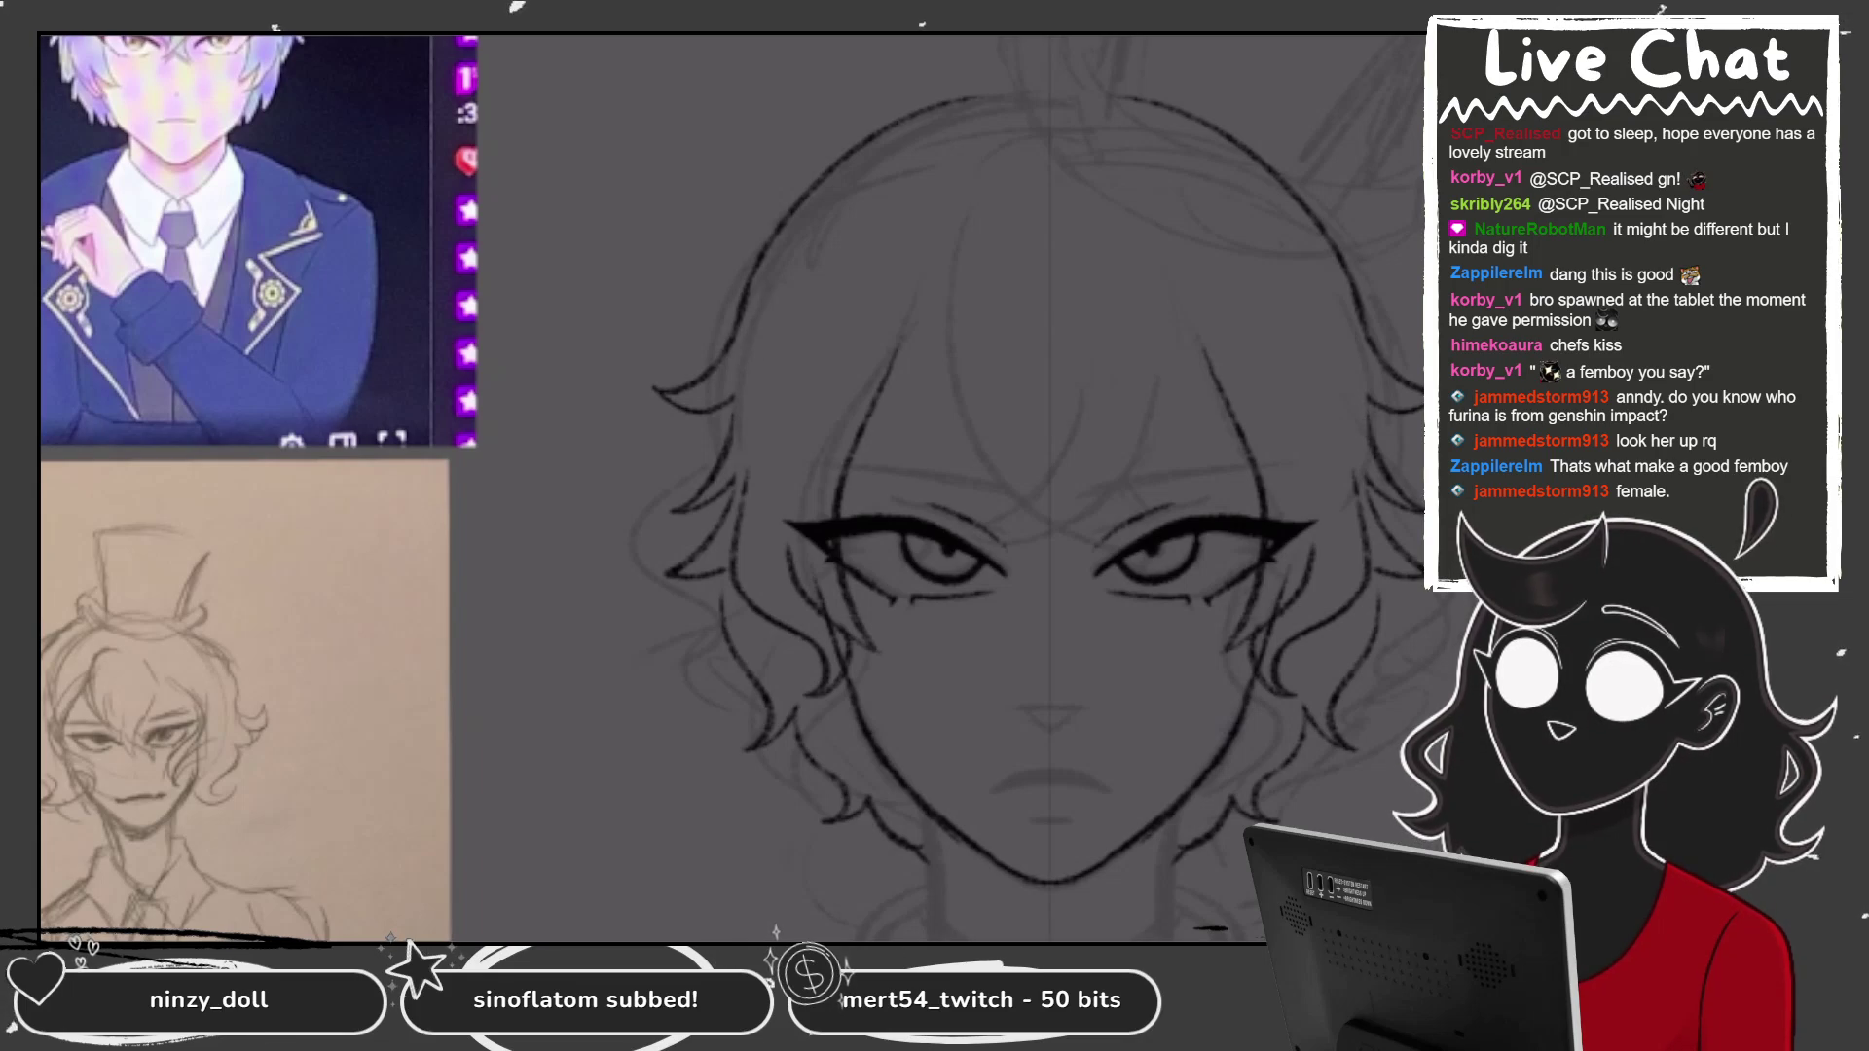
left_click_drag(730, 406, 709, 476)
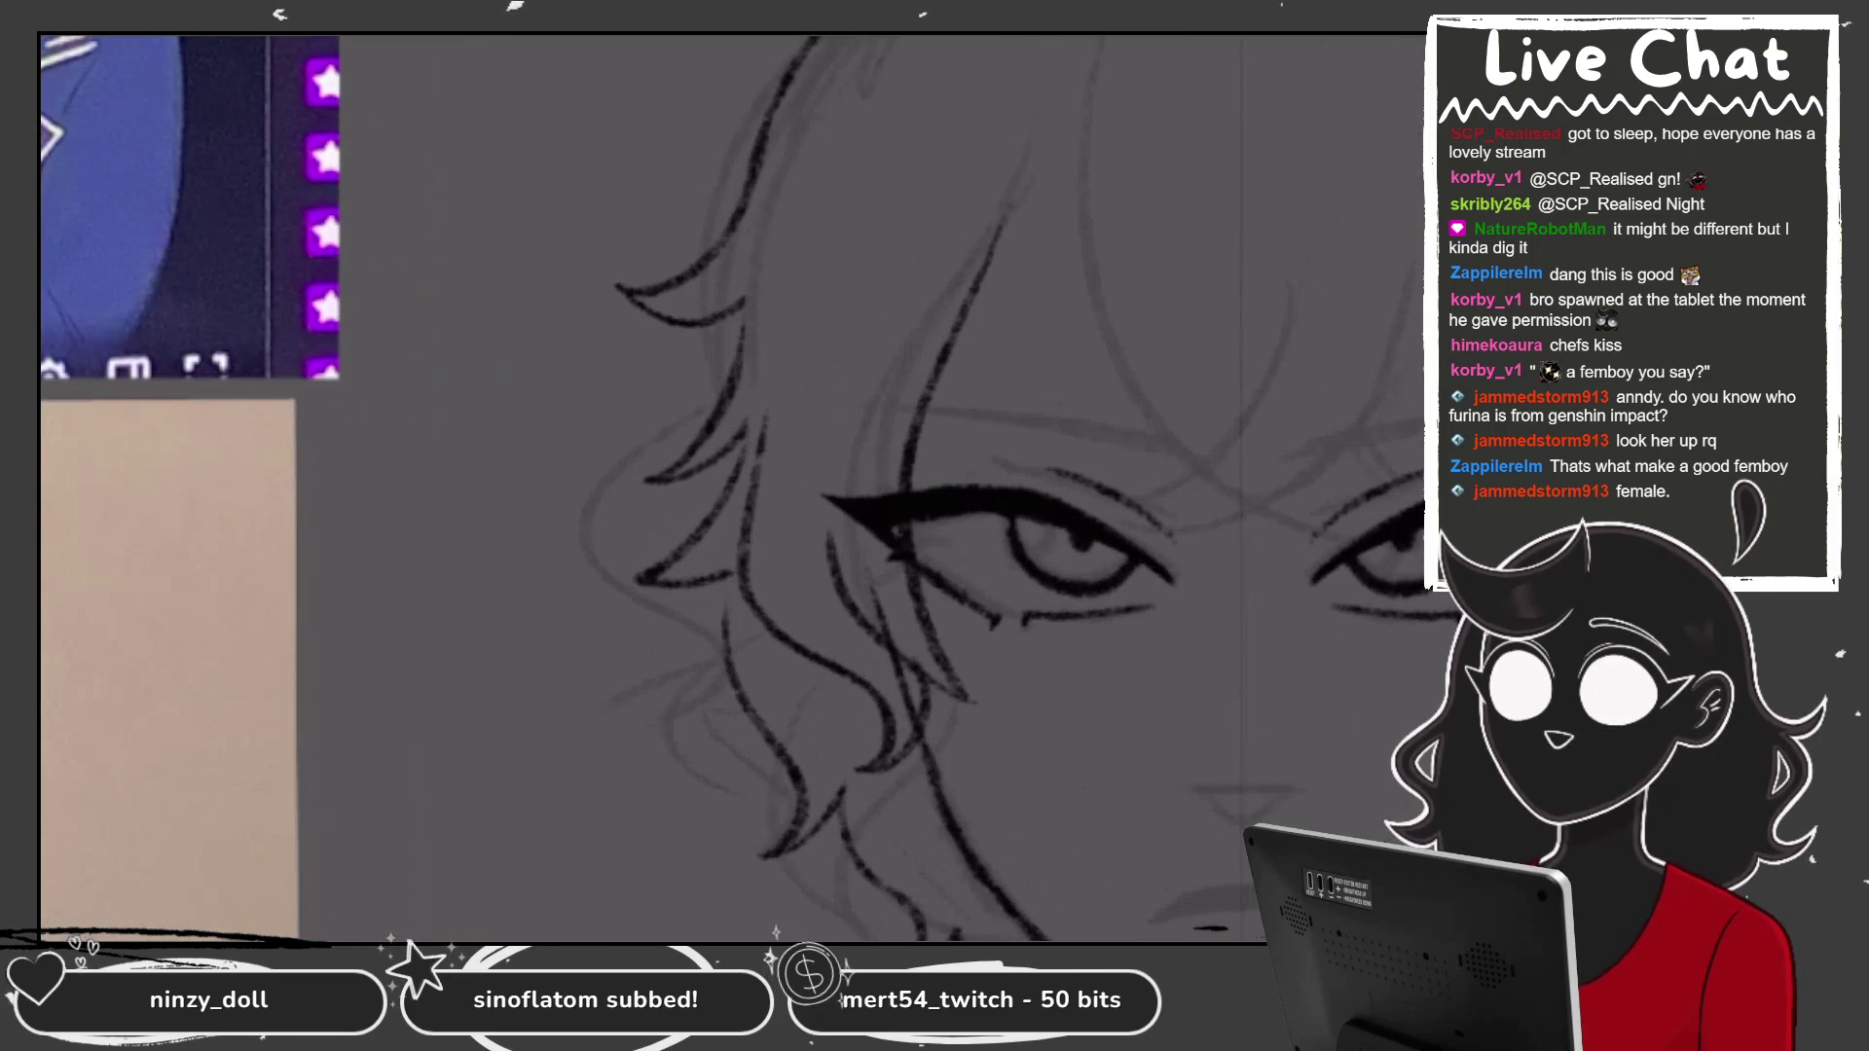
left_click_drag(737, 314, 704, 416)
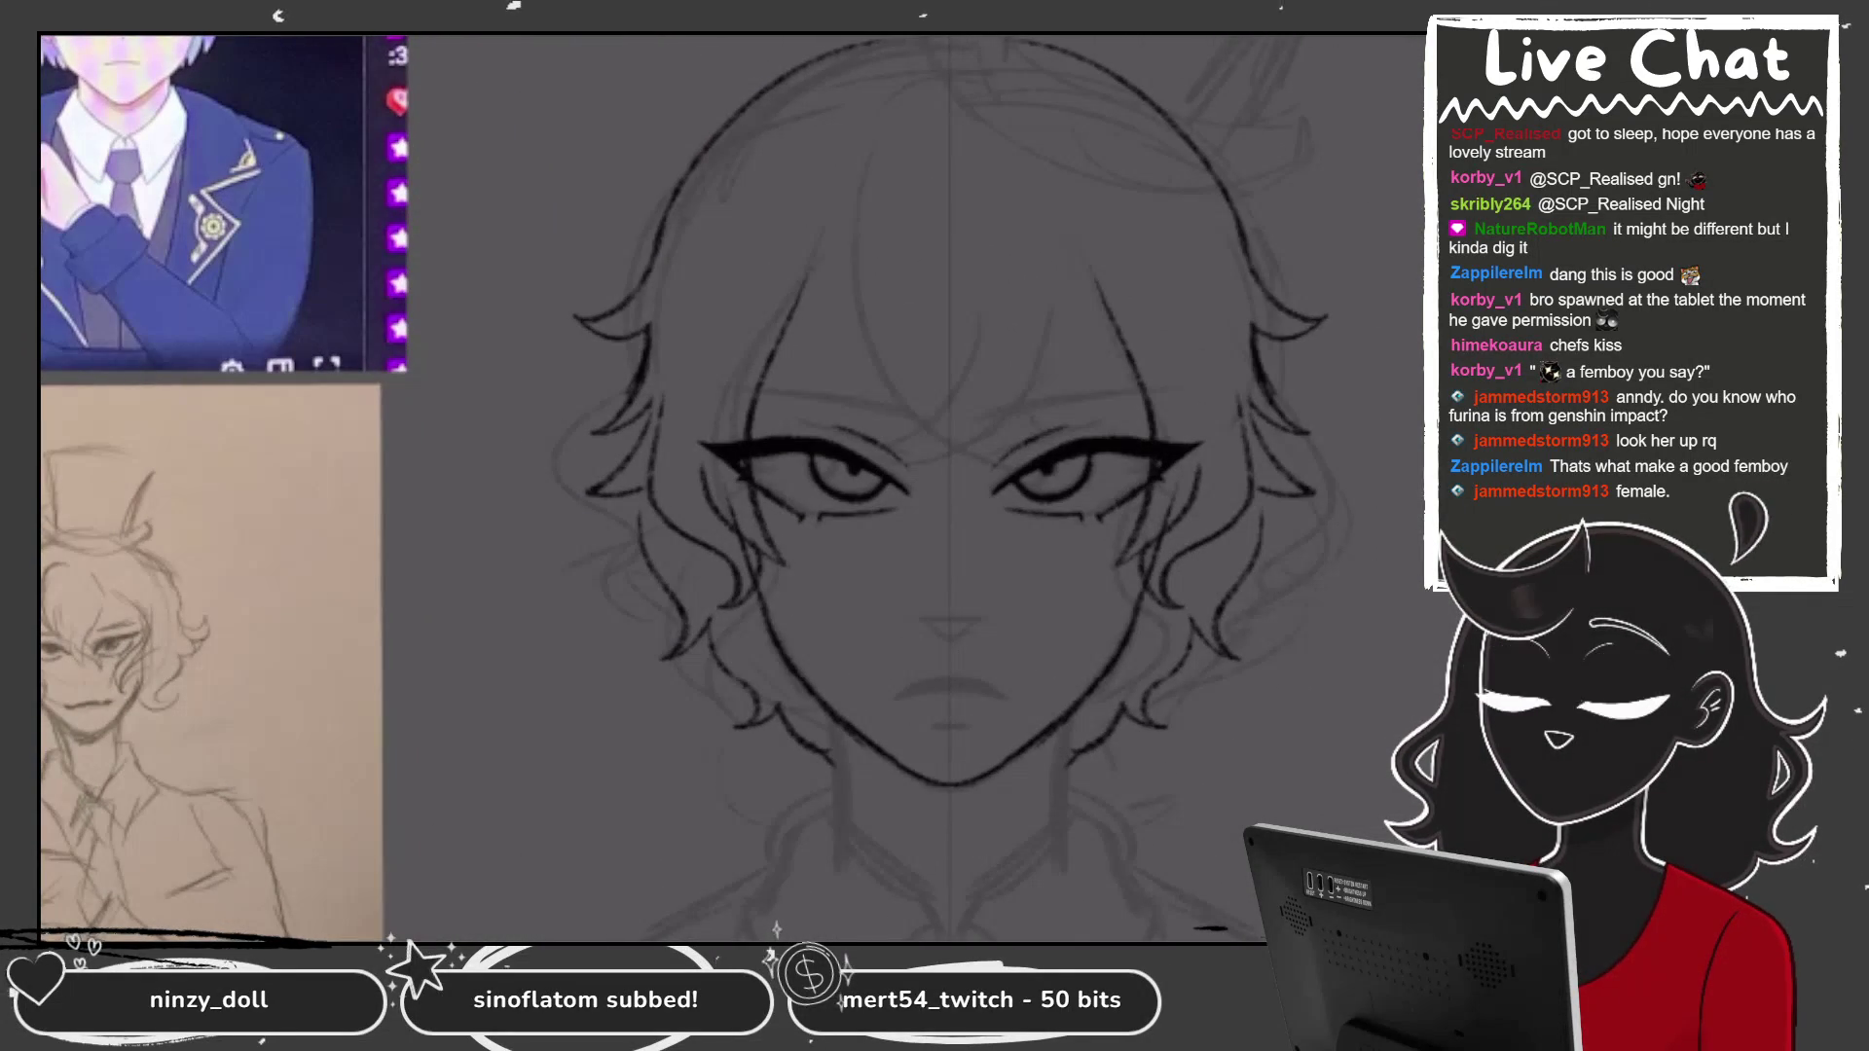
left_click_drag(829, 247, 768, 354)
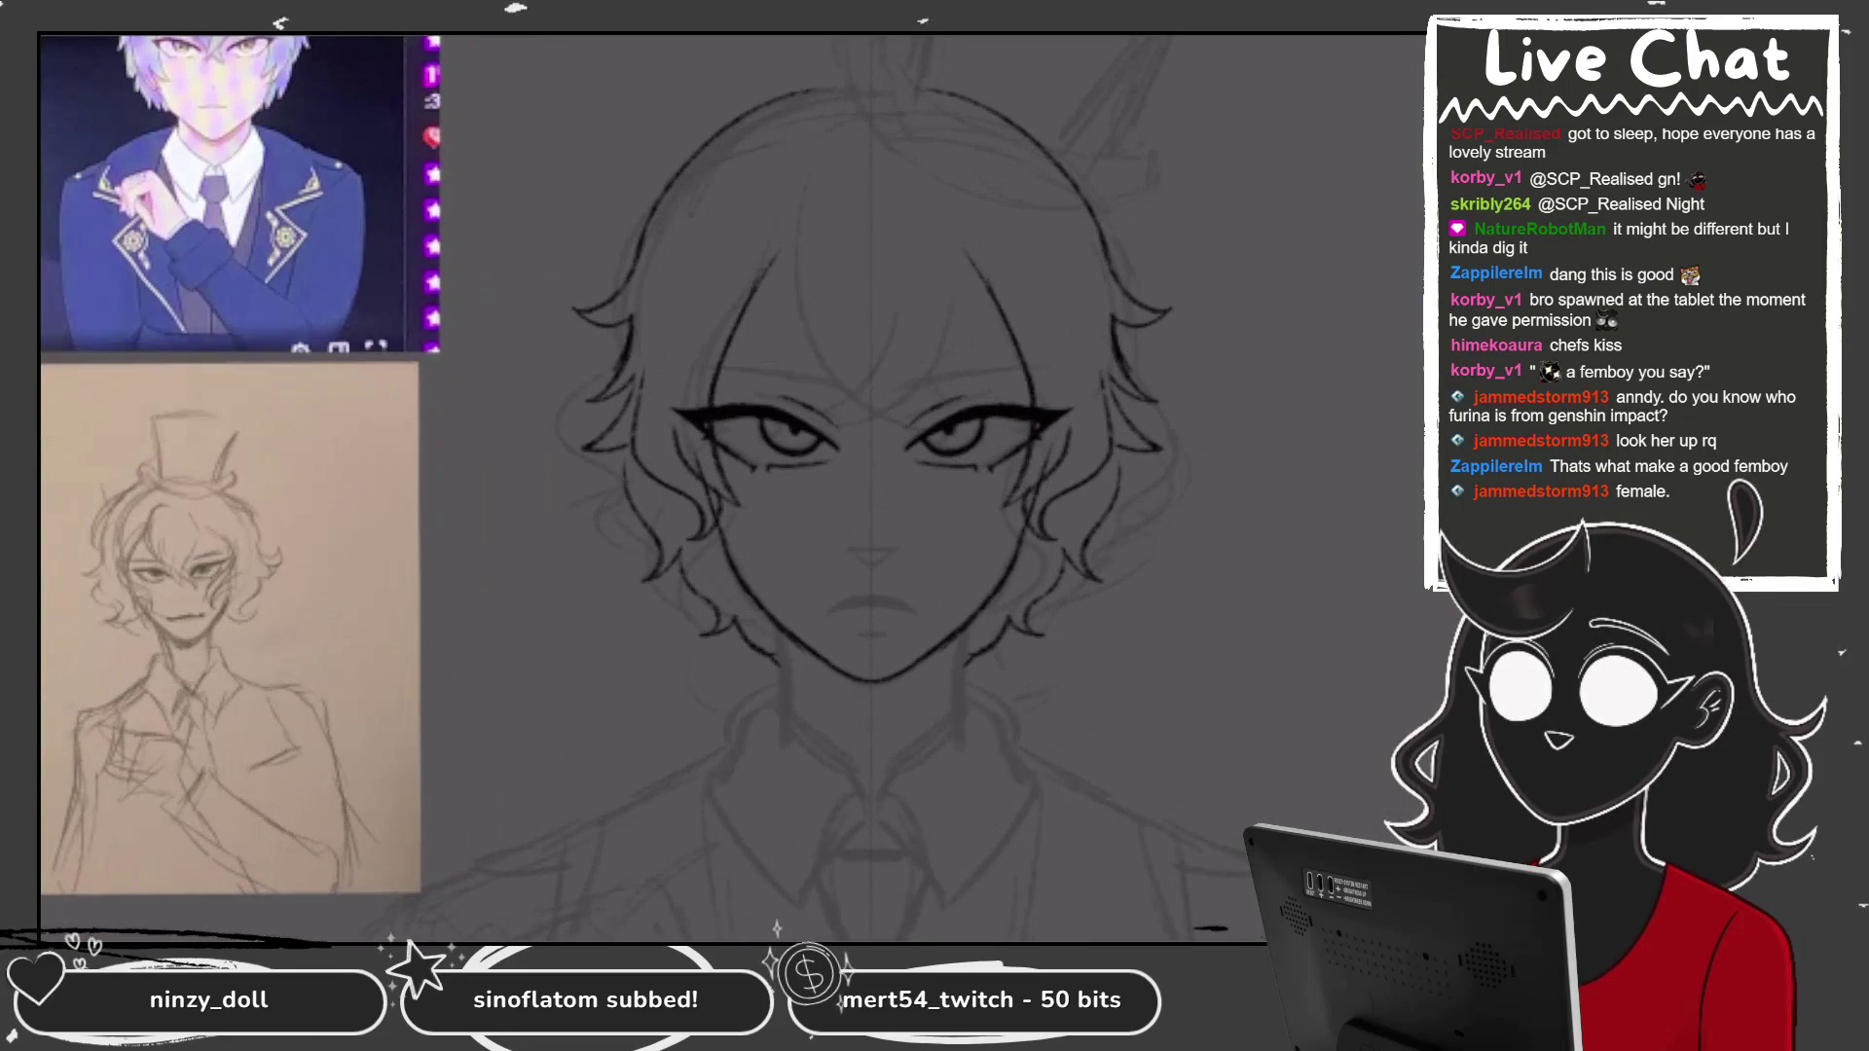
left_click_drag(765, 287, 708, 375)
left_click_drag(921, 269, 1008, 355)
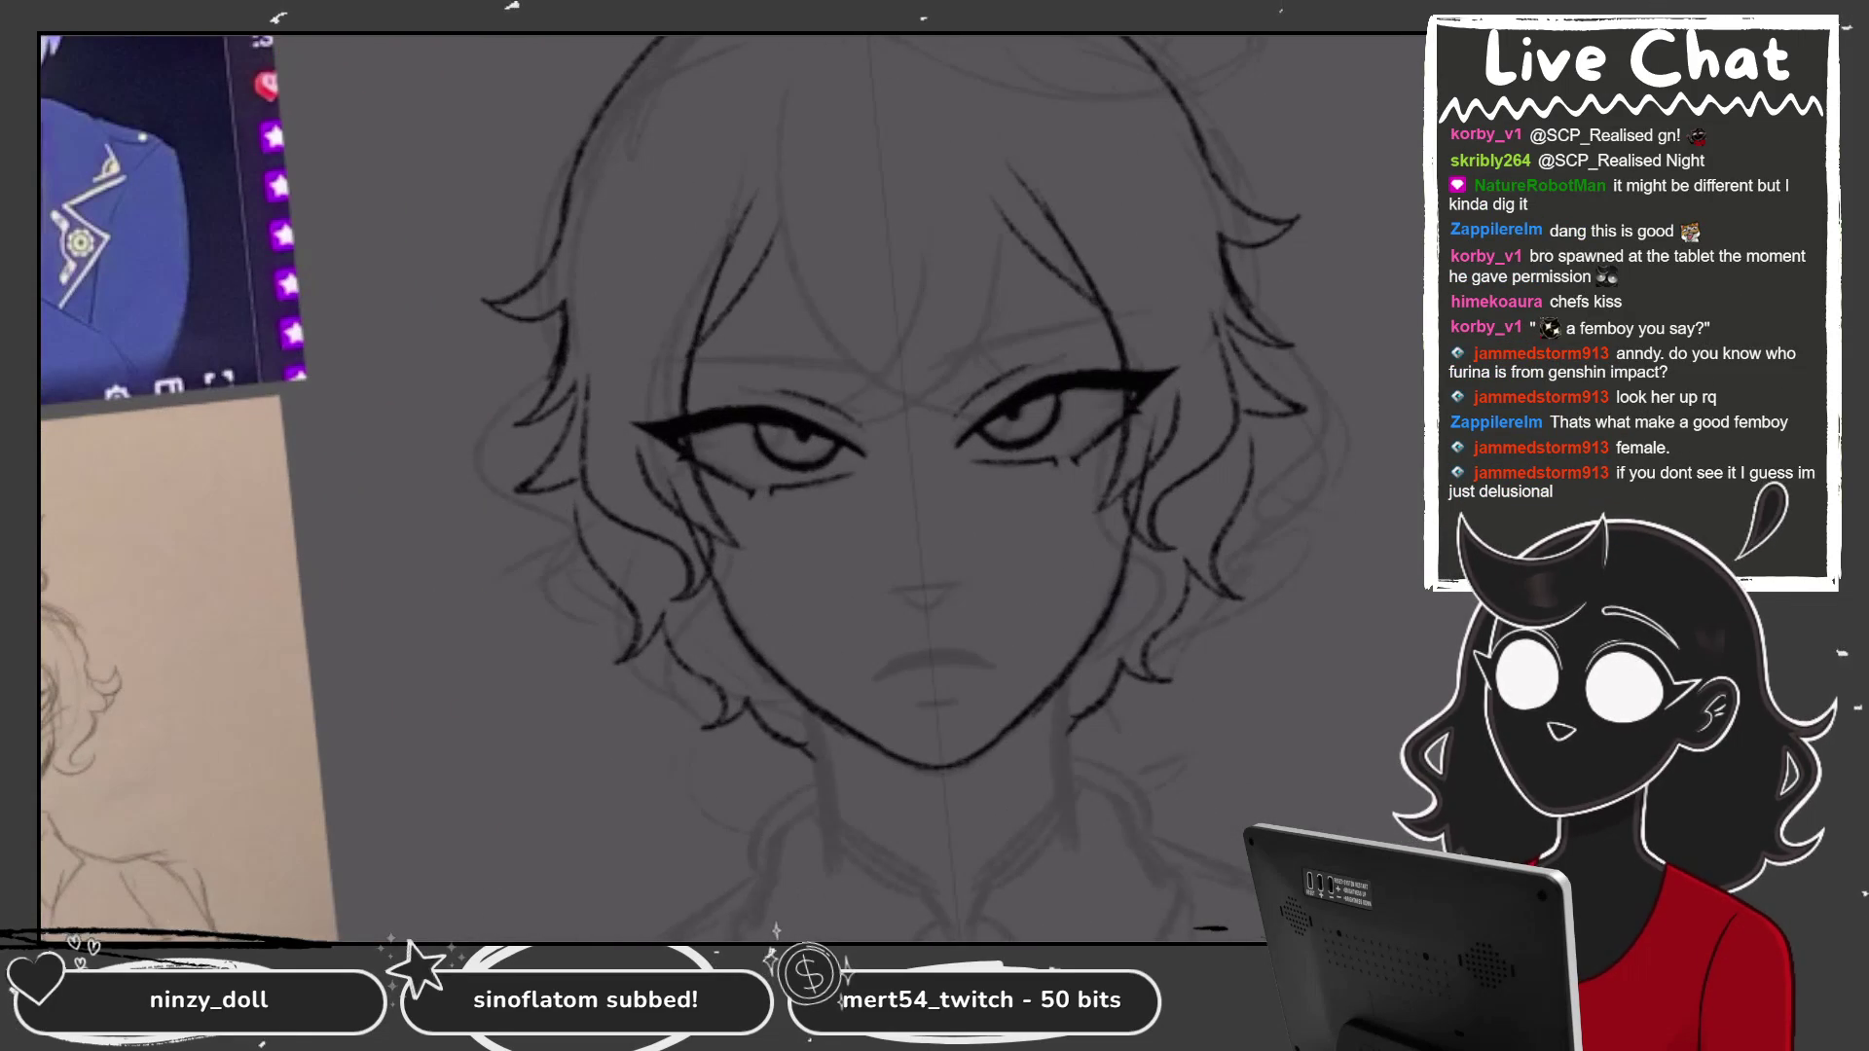
key("ctrl+z")
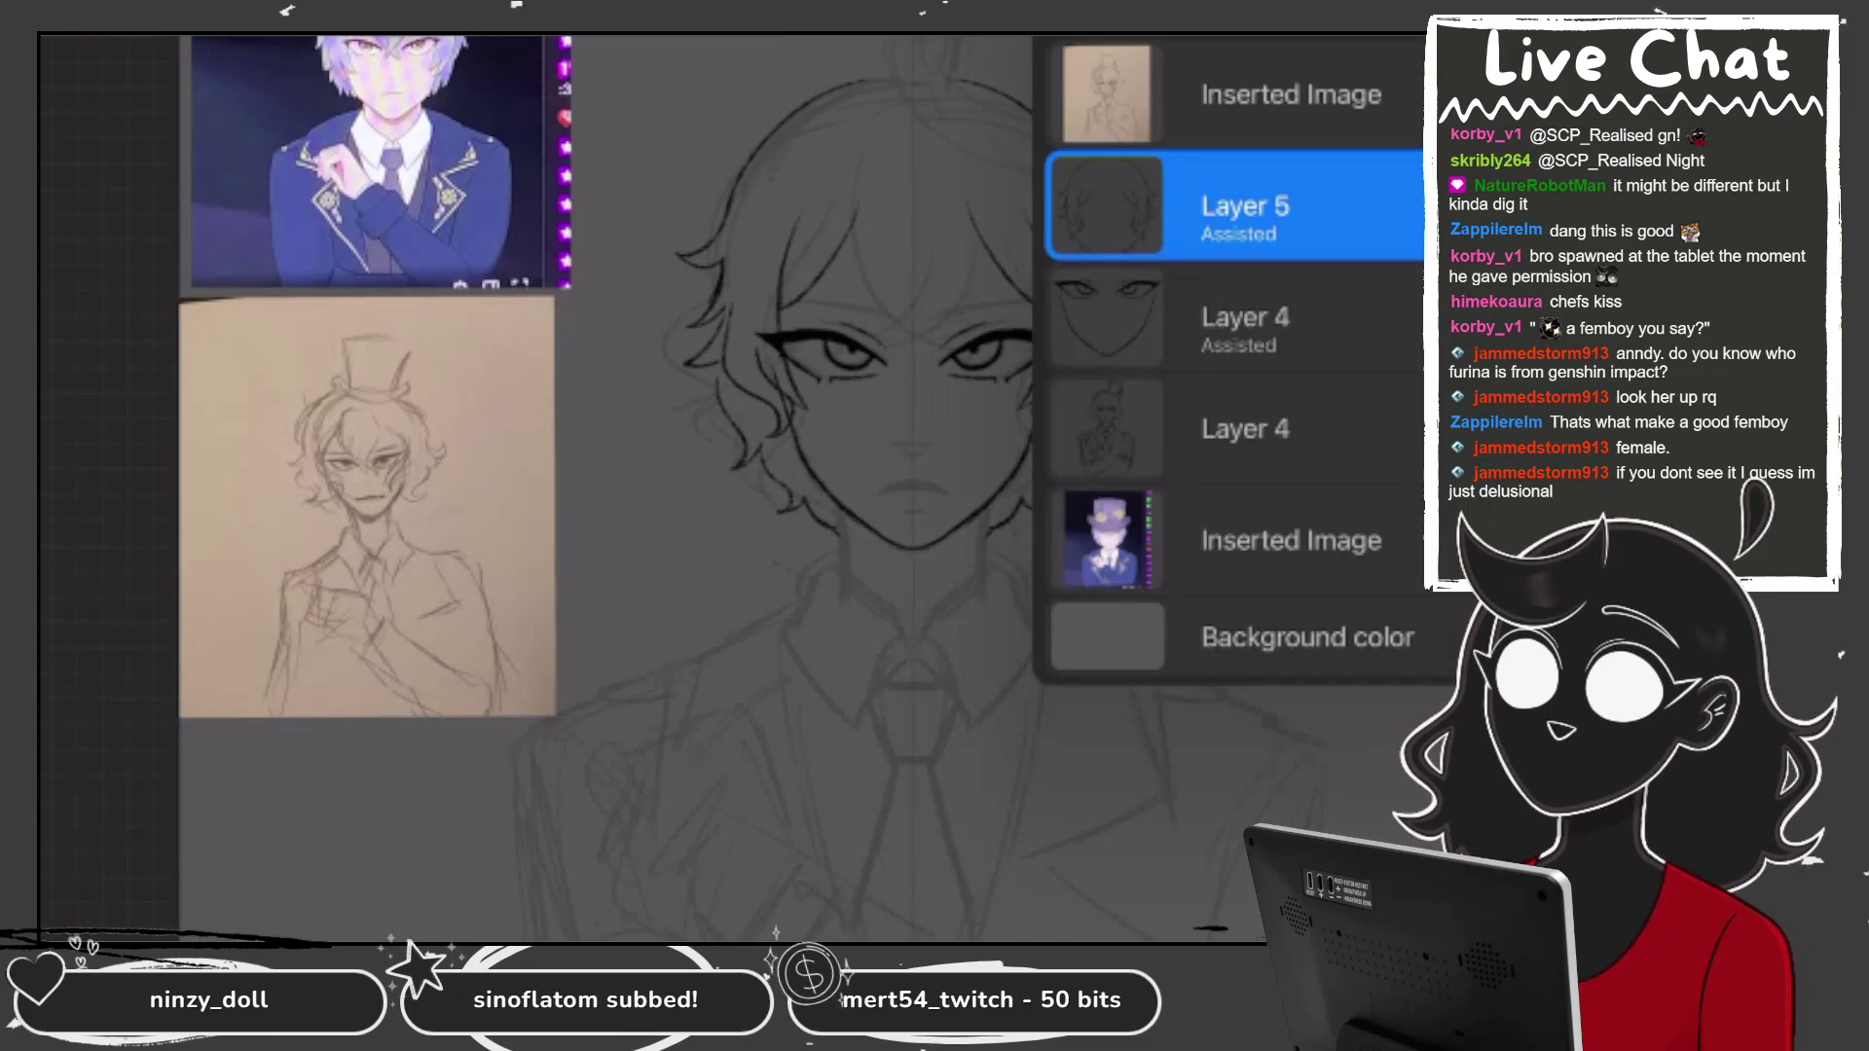
Return to Layer 5 and ink curved strokes across the top of the hair.
left_click(1236, 321)
left_click(1237, 207)
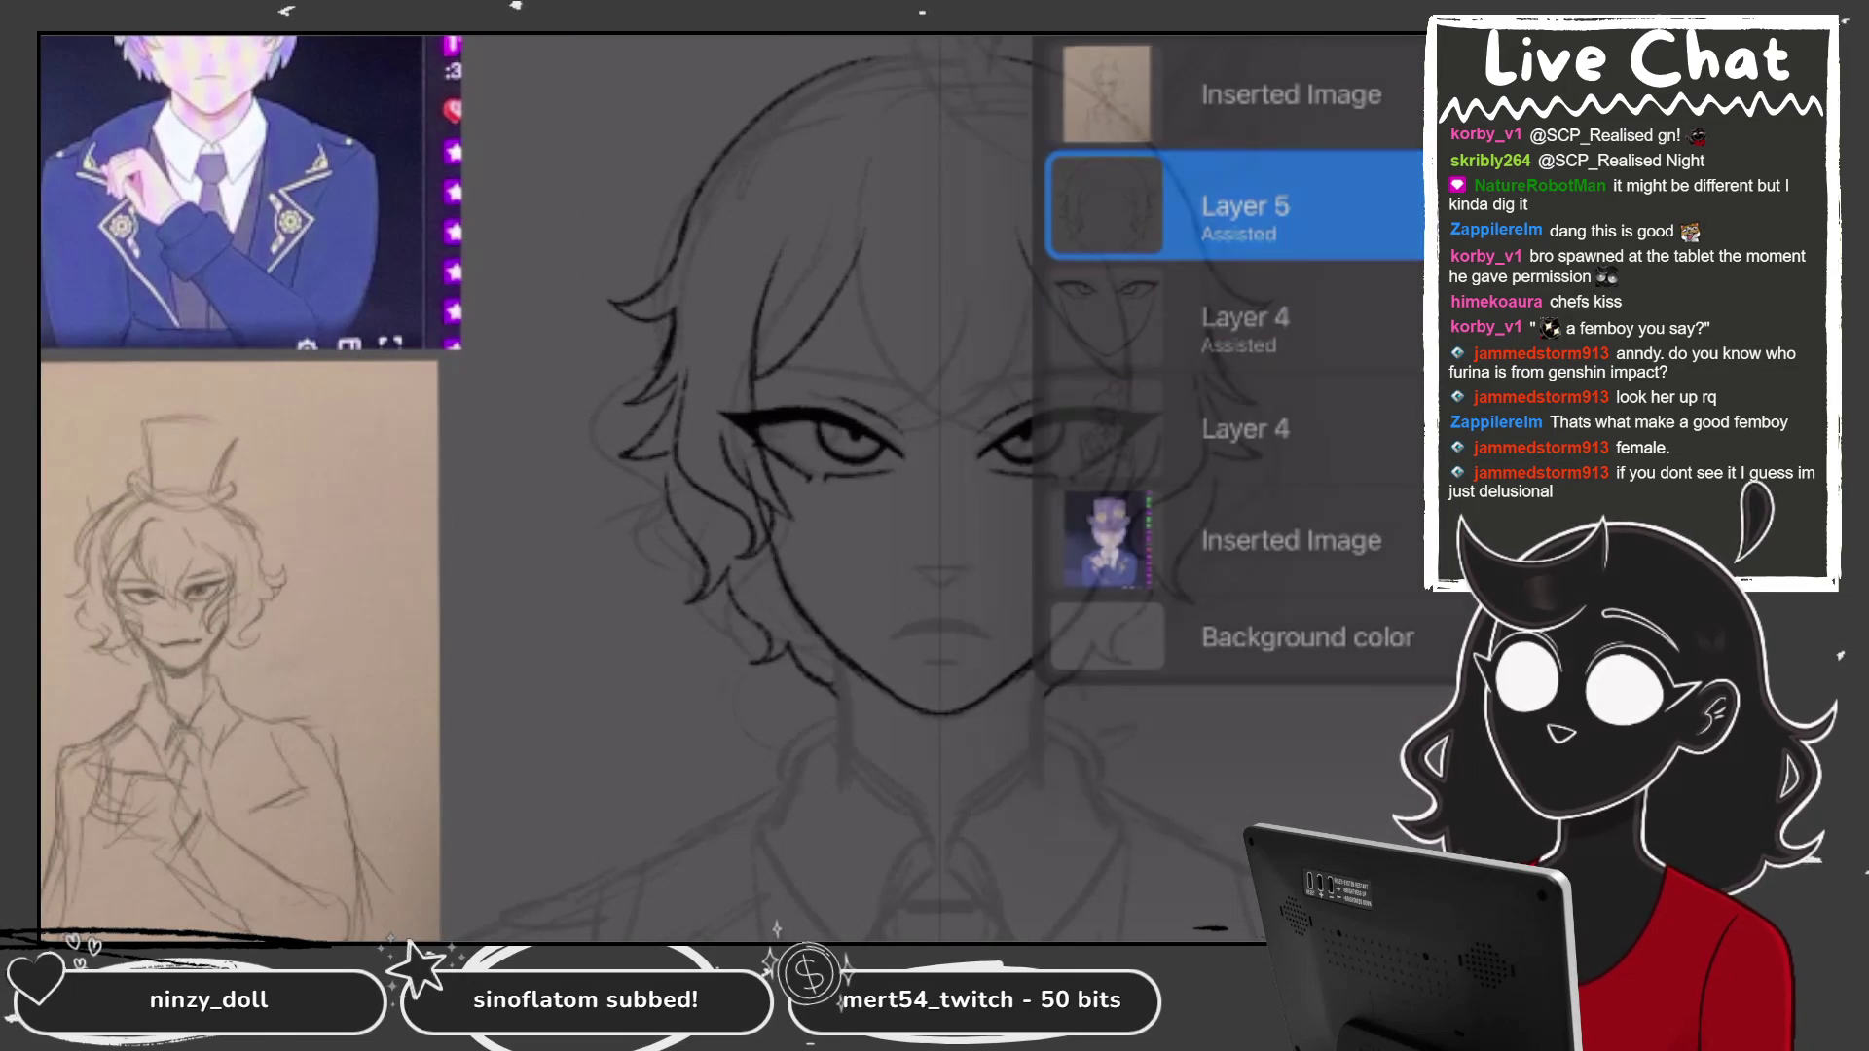
left_click_drag(844, 156, 925, 108)
left_click_drag(910, 131, 954, 95)
left_click_drag(745, 242, 881, 151)
mouse_move(936, 112)
left_mouse_down()
mouse_move(1049, 66)
mouse_move(1092, 72)
left_mouse_up()
left_click_drag(726, 278, 813, 181)
key("ctrl+z")
key("ctrl+z")
key("ctrl+z")
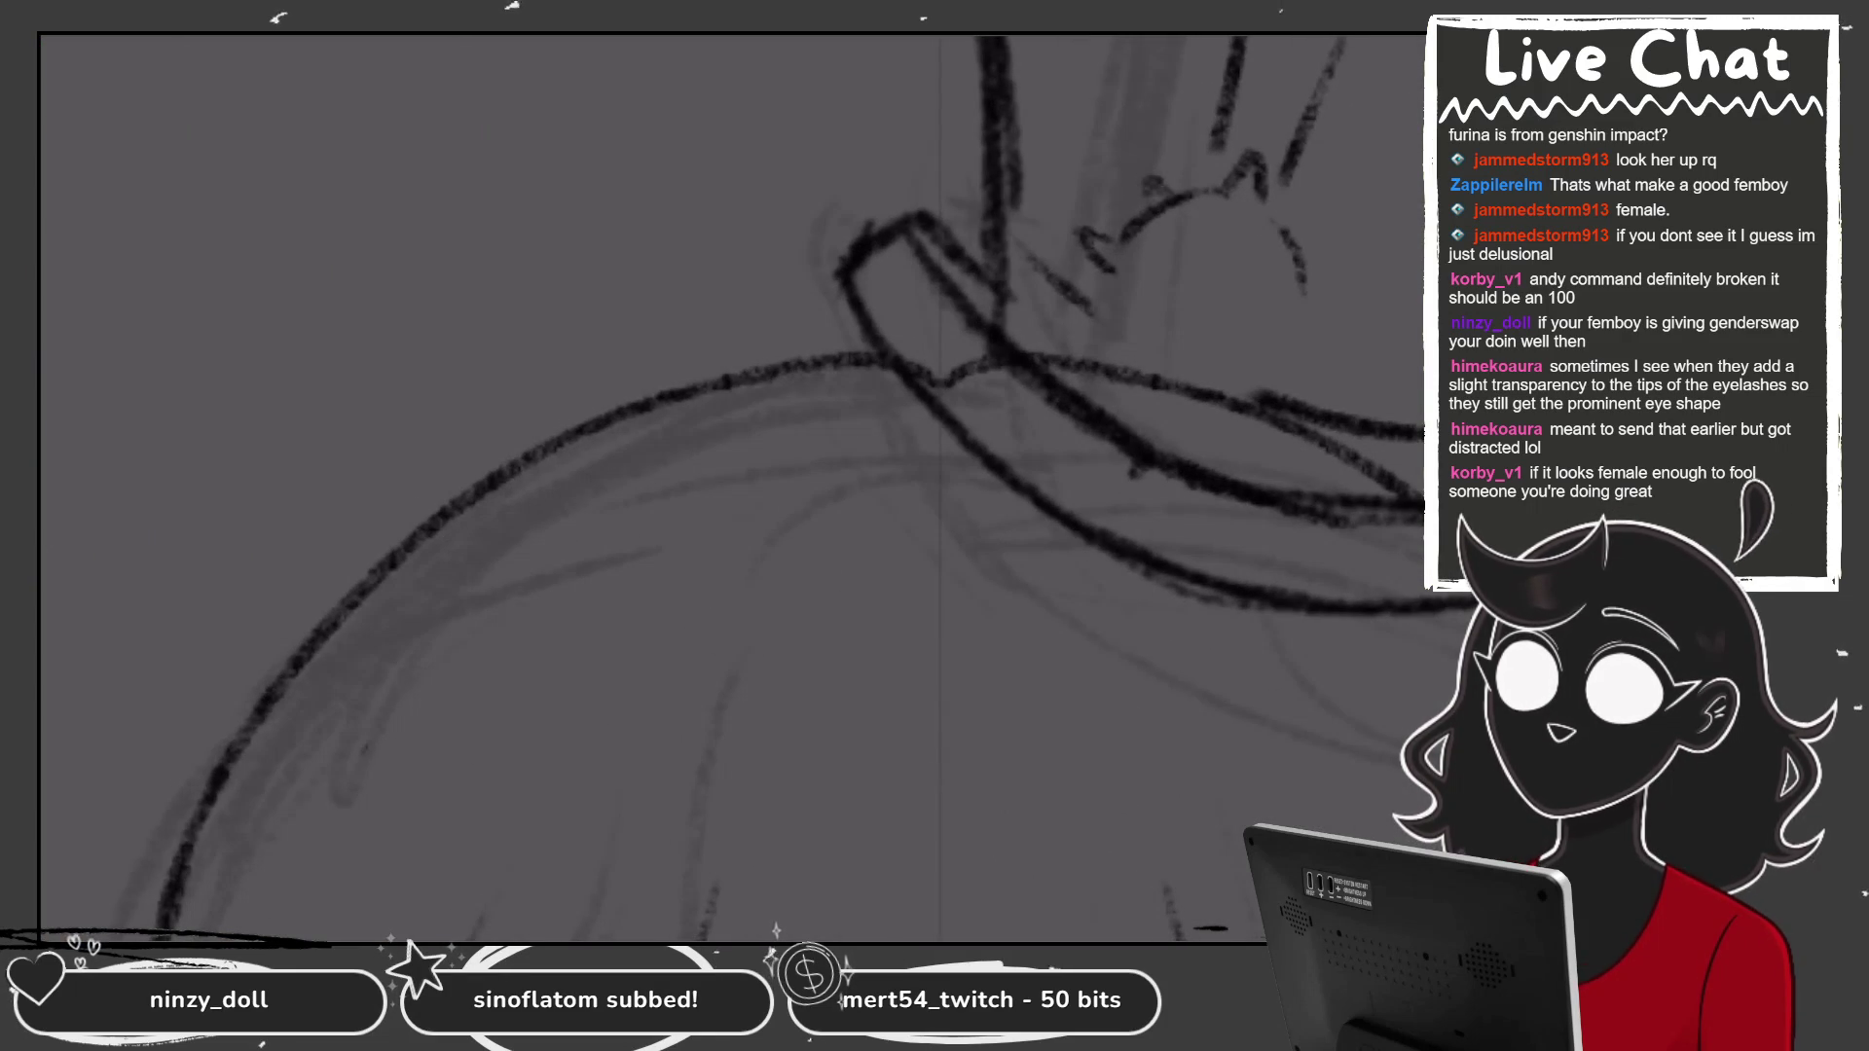
Sketch the first strokes of the emblem on the hat band, redrawing misplaced lines.
left_click_drag(1316, 294, 1301, 325)
mouse_move(1102, 269)
left_mouse_down()
mouse_move(1137, 394)
mouse_move(1190, 419)
left_mouse_up()
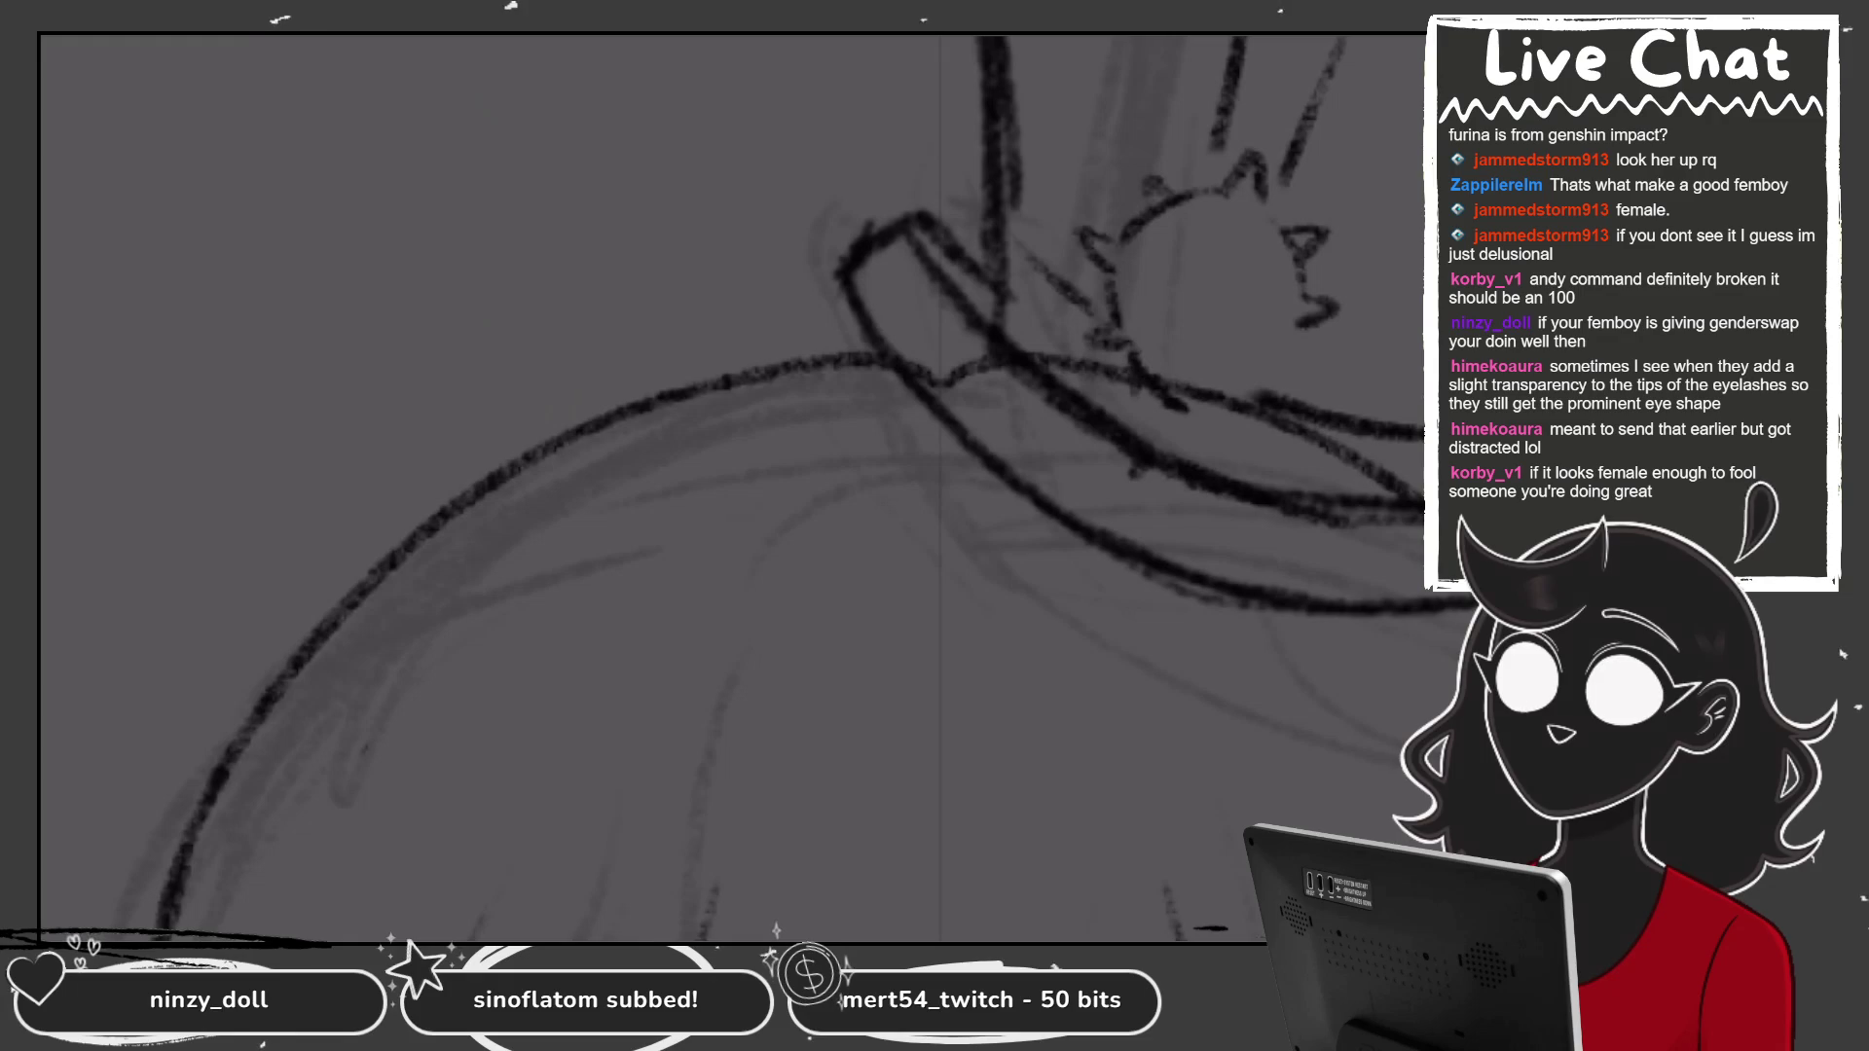
key("ctrl+z")
key("ctrl+z")
mouse_move(1101, 351)
left_mouse_down()
mouse_move(1165, 409)
mouse_move(1264, 387)
mouse_move(1304, 352)
left_mouse_up()
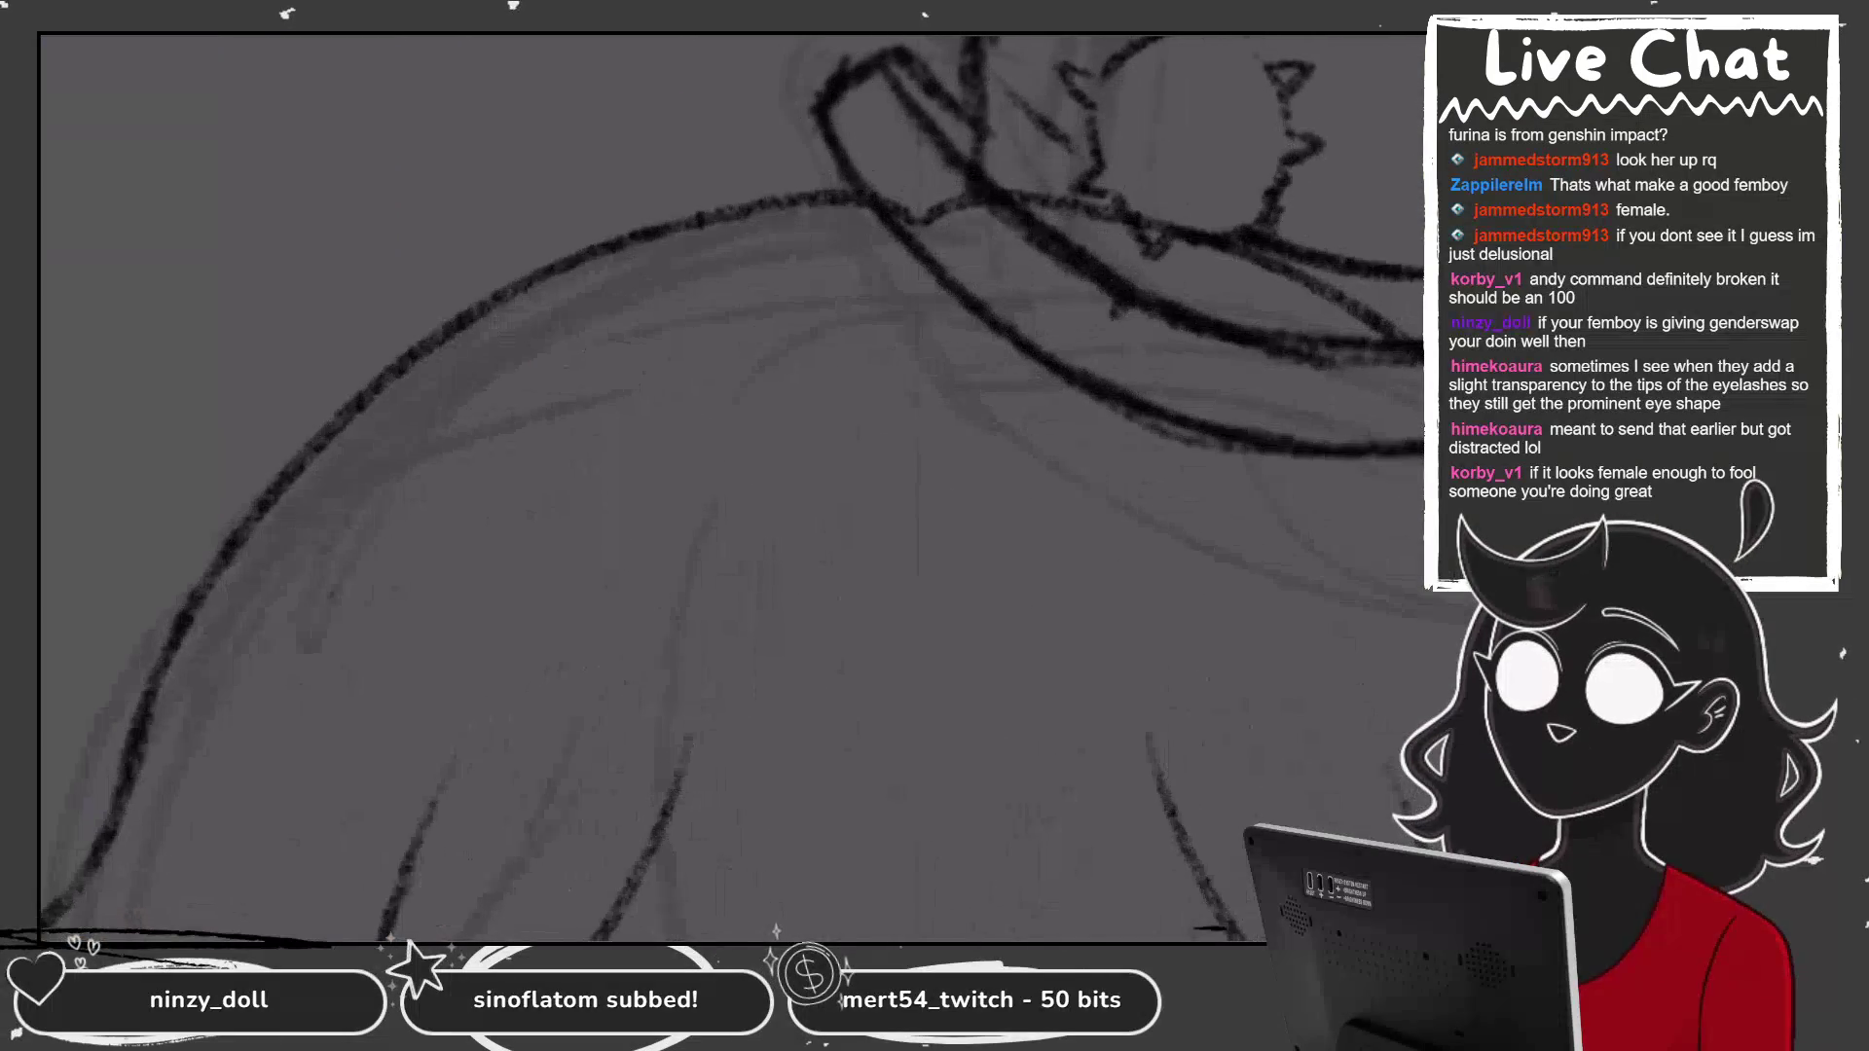
left_click_drag(1224, 101, 1173, 229)
key("ctrl+z")
mouse_move(1210, 44)
left_mouse_down()
mouse_move(1177, 125)
mouse_move(1193, 53)
left_mouse_up()
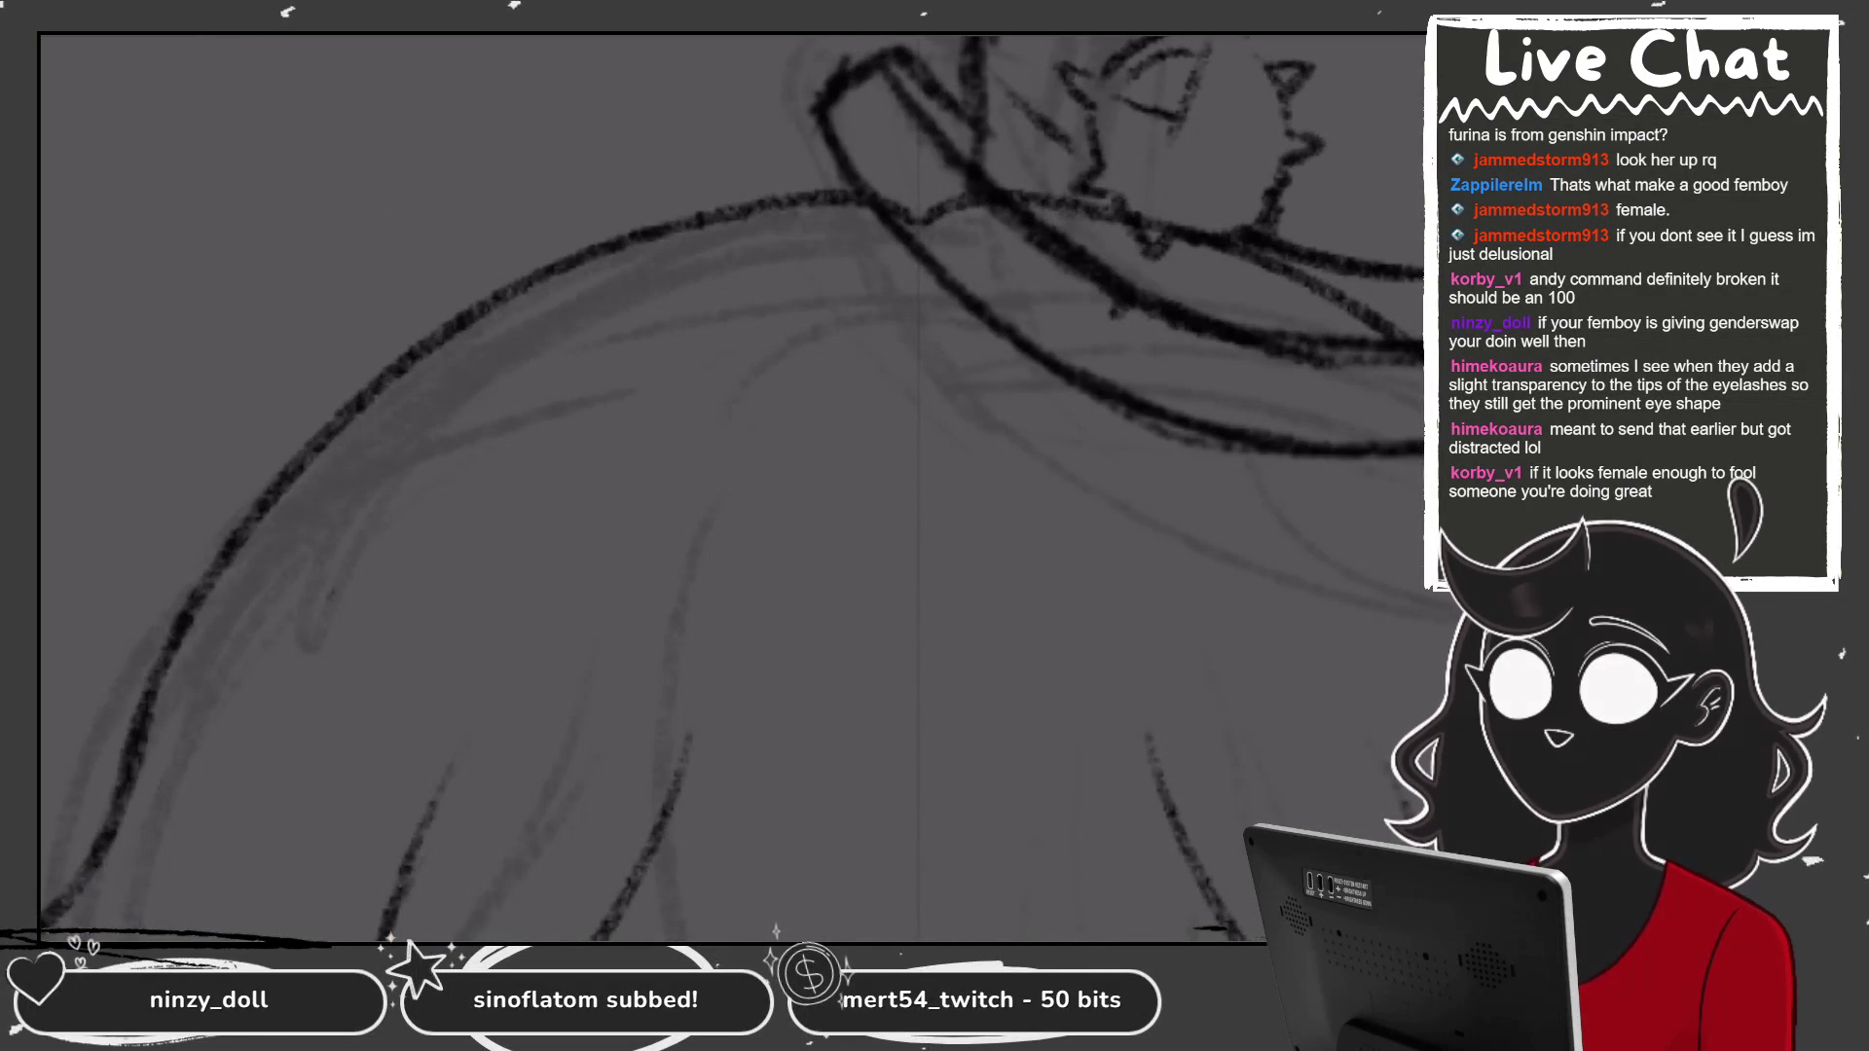
mouse_move(1114, 125)
left_mouse_down()
mouse_move(1164, 144)
mouse_move(1129, 219)
left_mouse_up()
left_click_drag(1161, 148, 1155, 219)
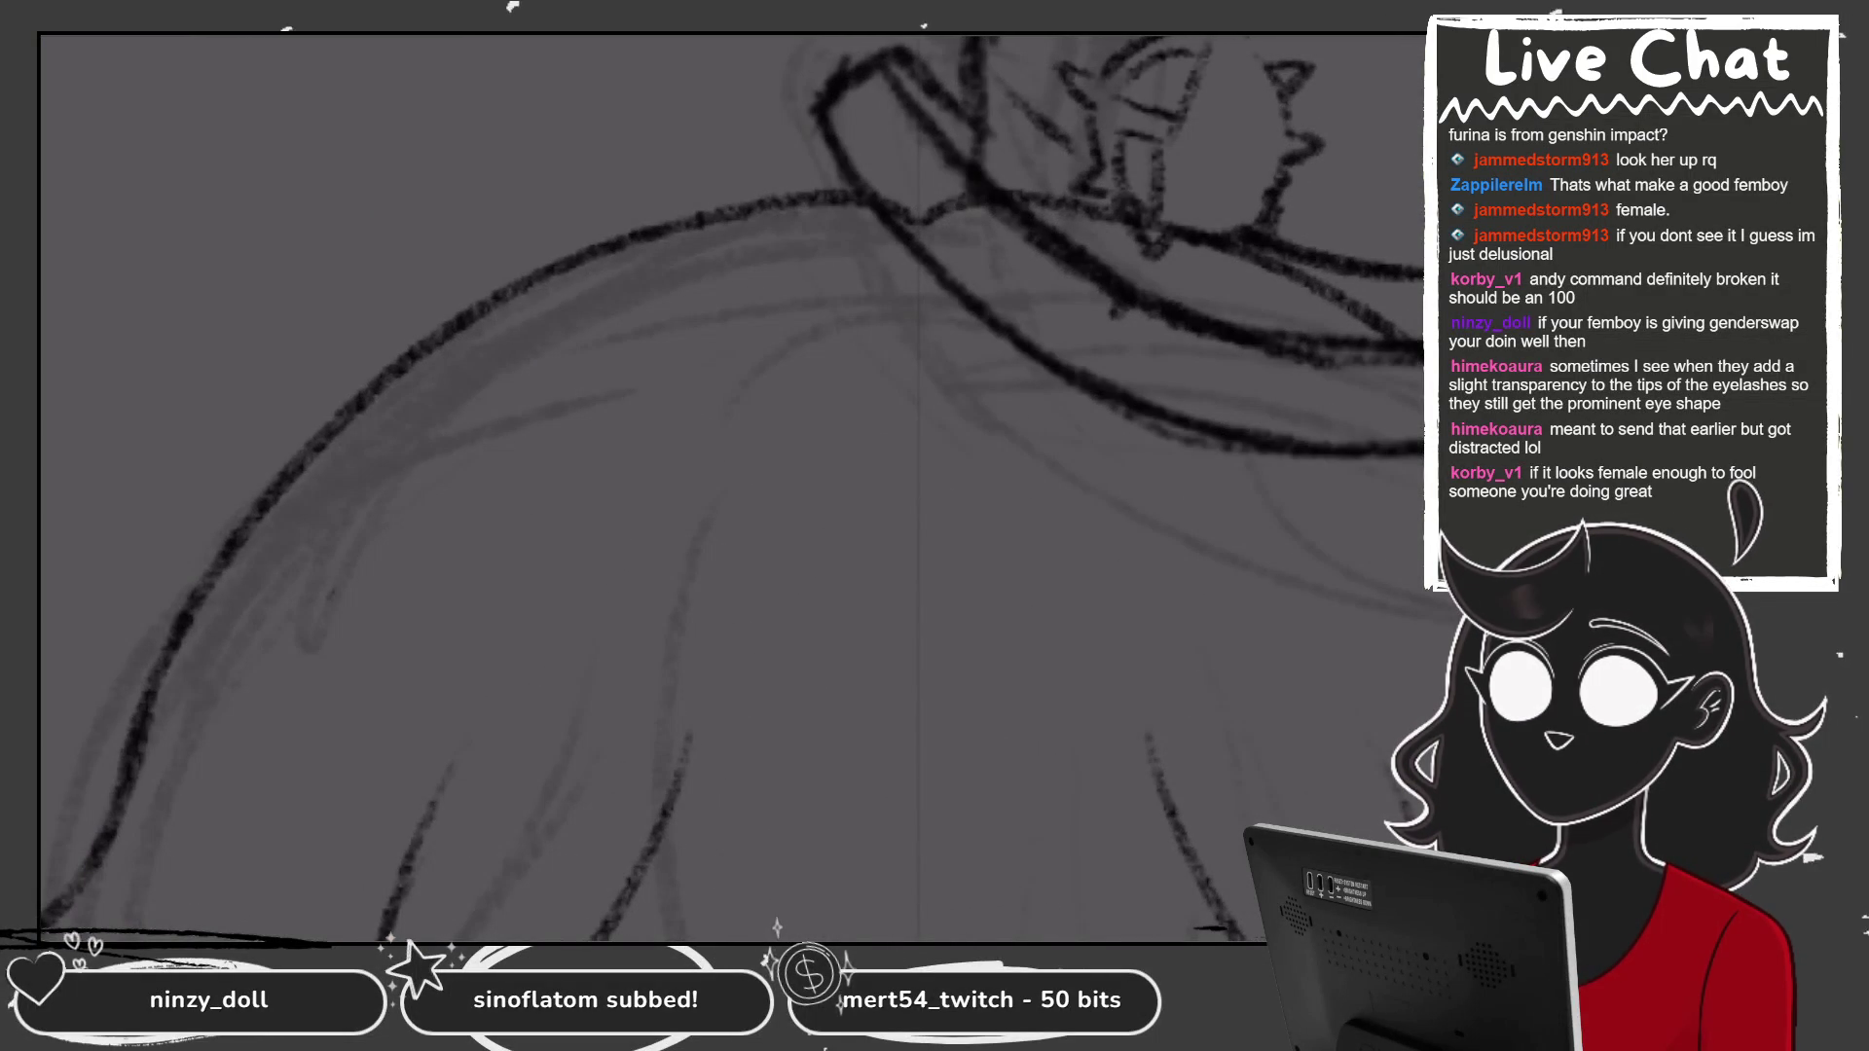
key("ctrl+z")
left_click_drag(1124, 148, 1158, 202)
Add spikes to complete the star emblem, then zoom to review the hat.
mouse_move(1235, 59)
left_mouse_down()
mouse_move(1209, 126)
mouse_move(1280, 152)
mouse_move(1180, 219)
mouse_move(1261, 193)
left_mouse_up()
left_click_drag(1266, 141, 1224, 204)
key("ctrl+z")
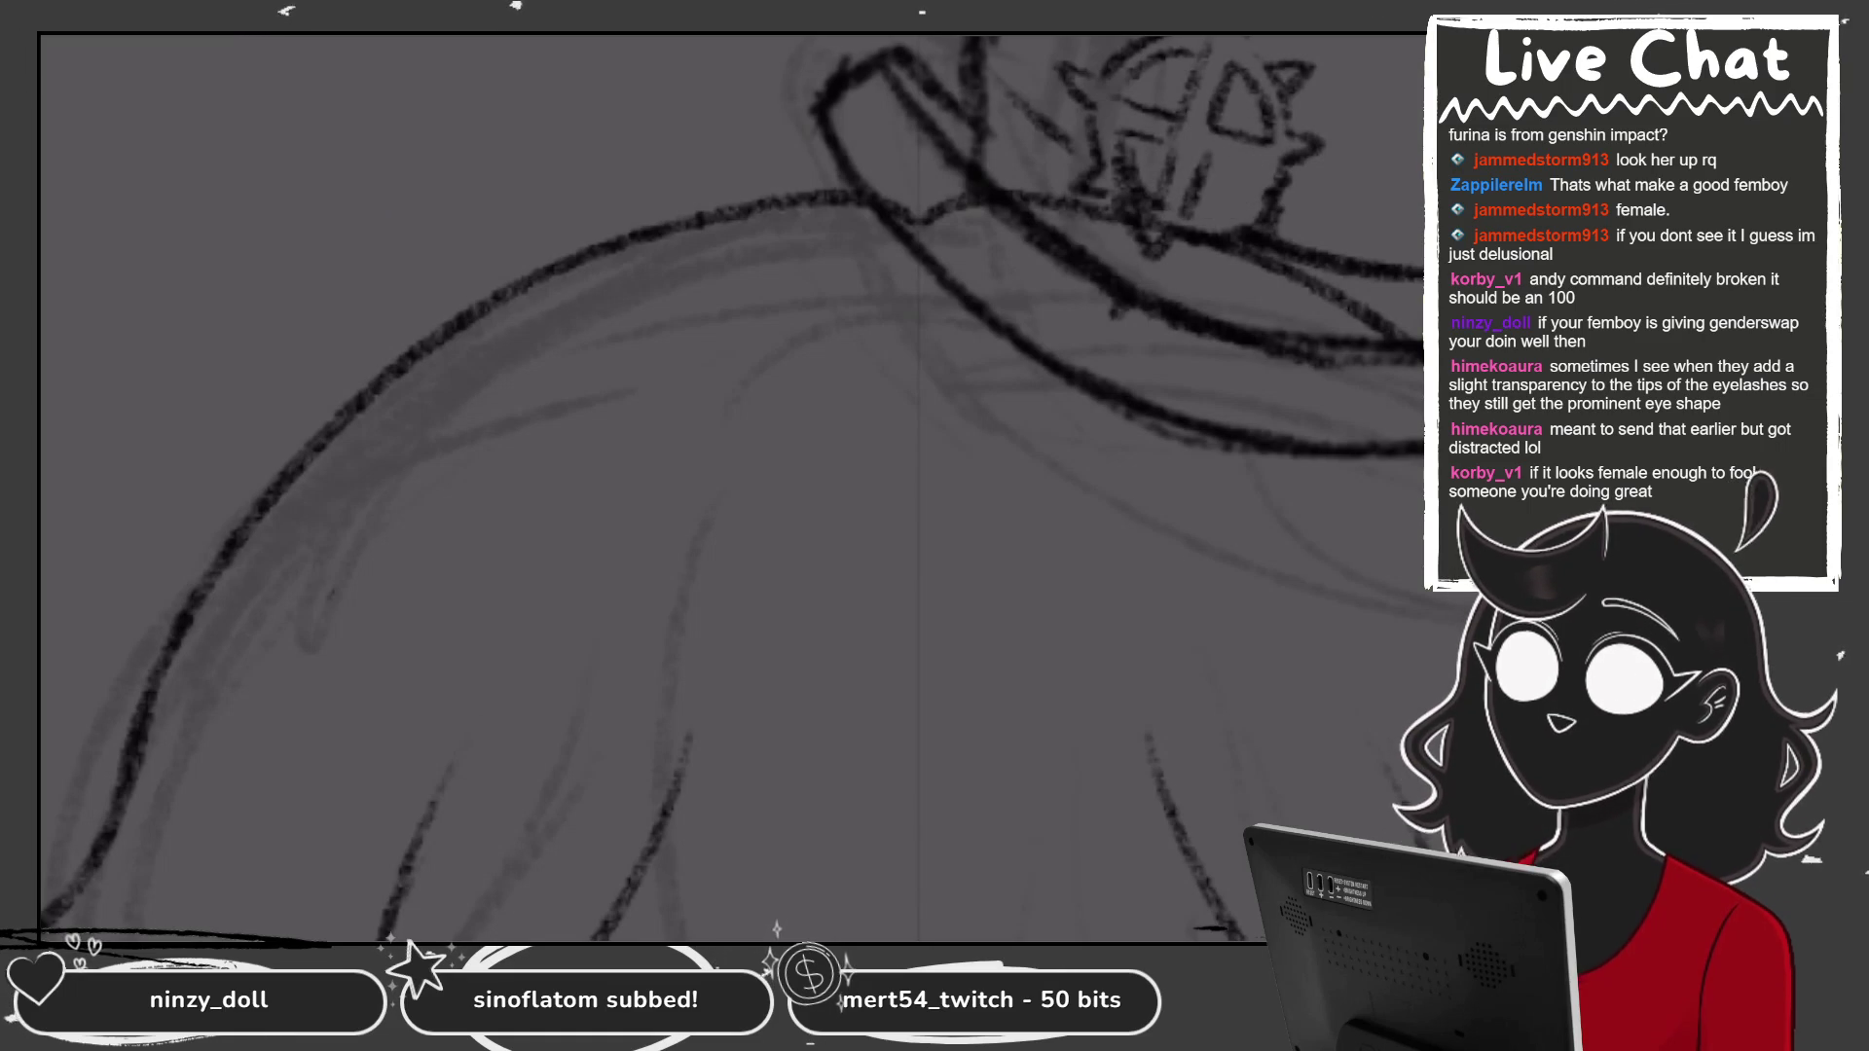
mouse_move(1197, 175)
left_mouse_down()
mouse_move(1246, 160)
mouse_move(1223, 219)
mouse_move(1236, 199)
left_mouse_up()
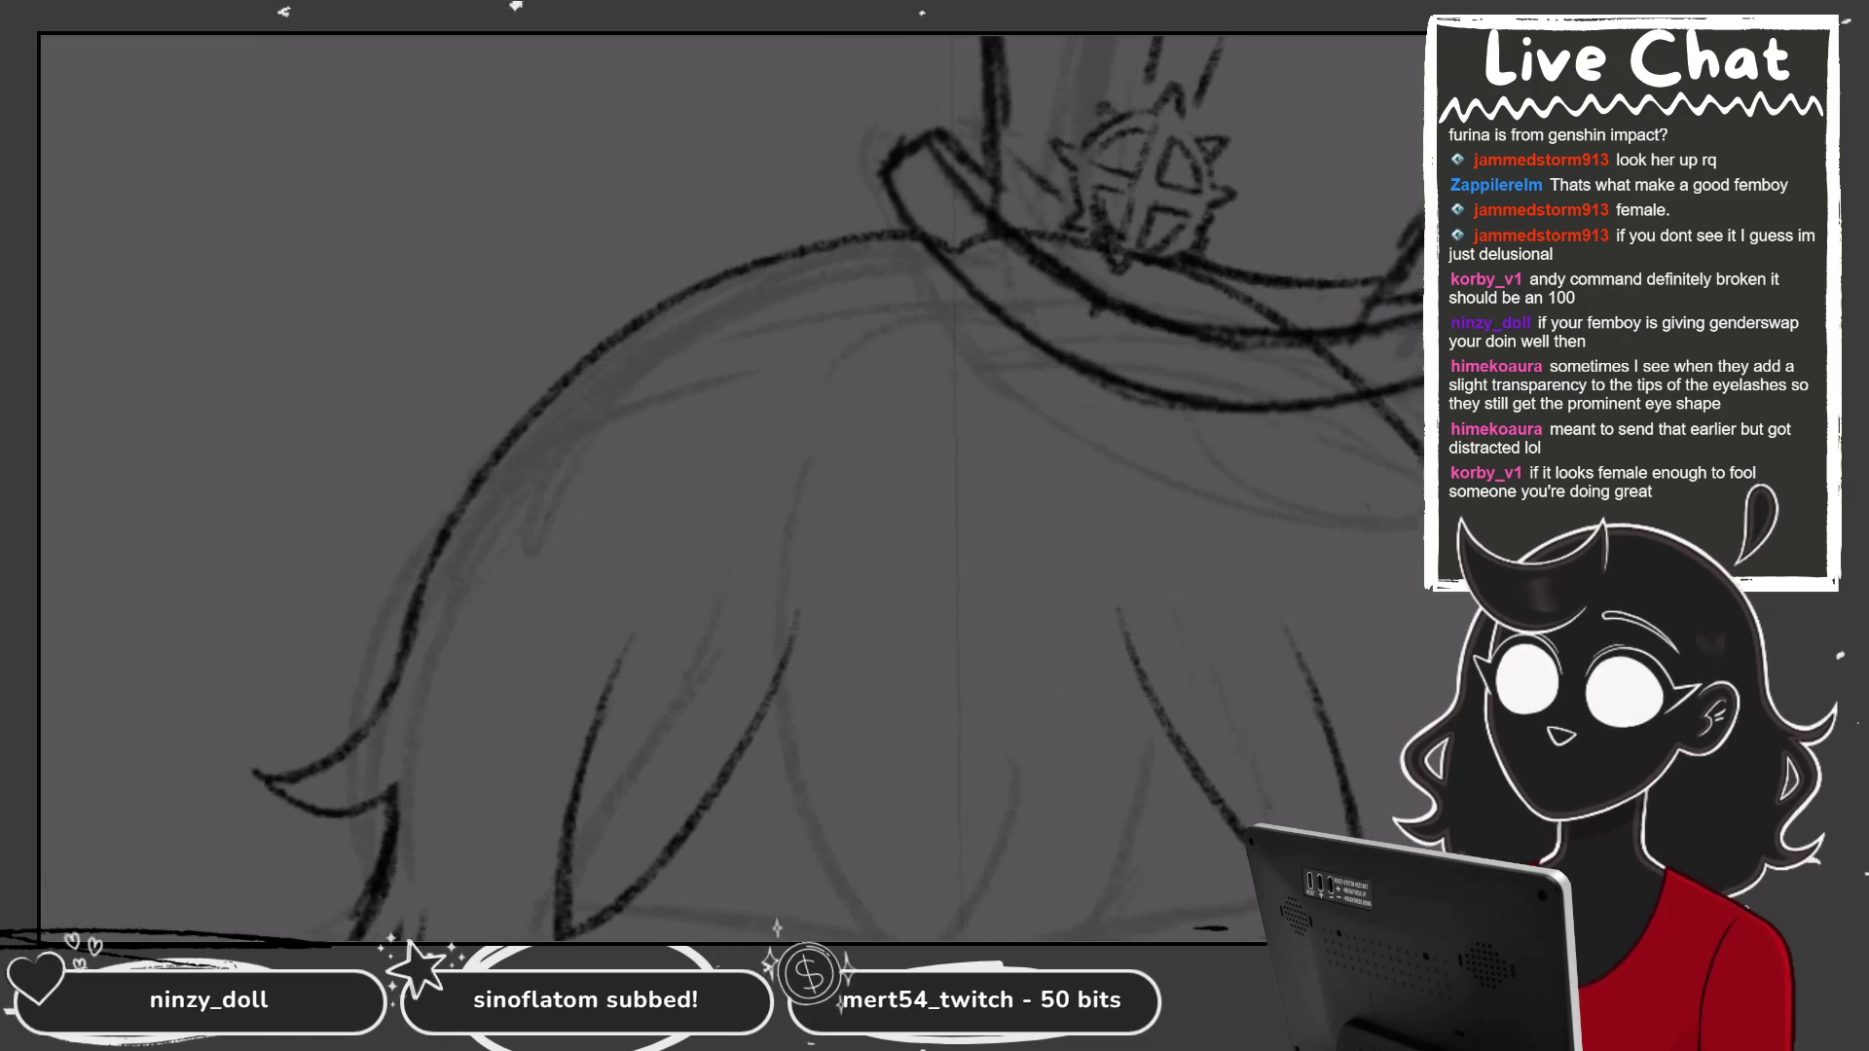
scroll(1153, 243, "up", 3)
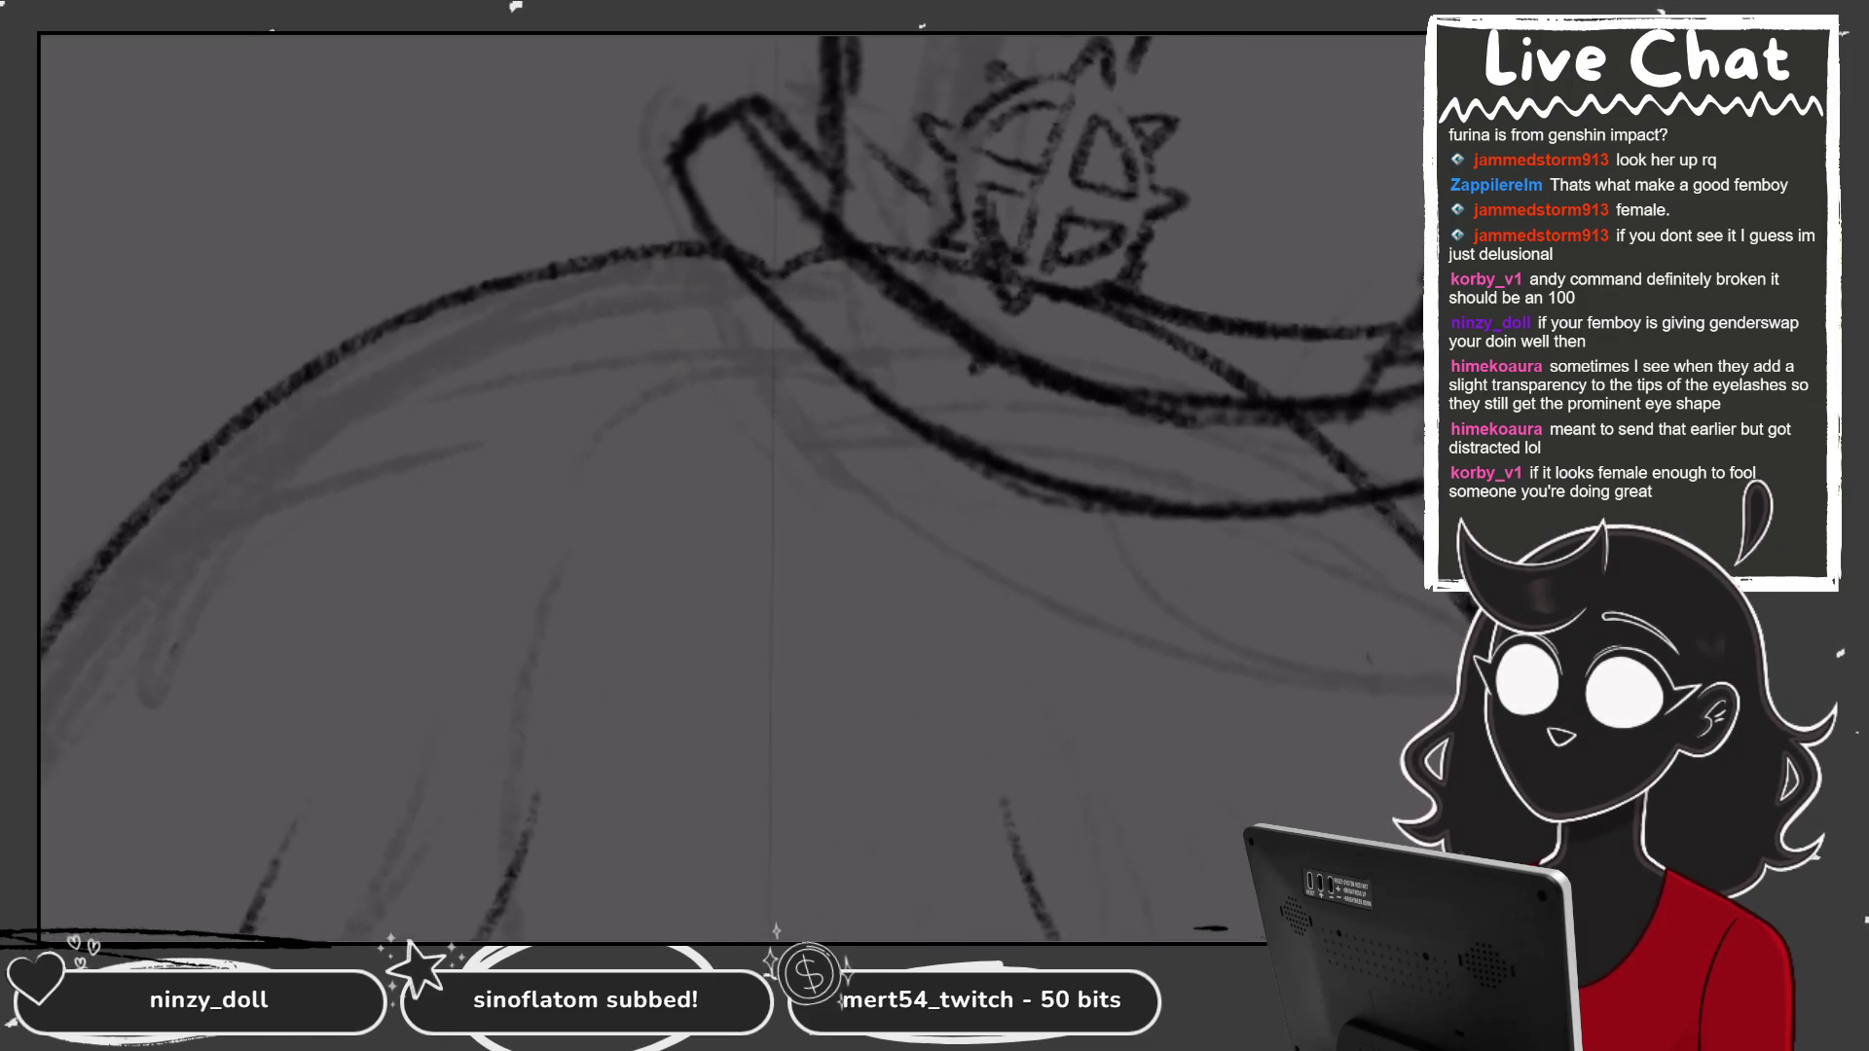
scroll(1126, 244, "up", 2)
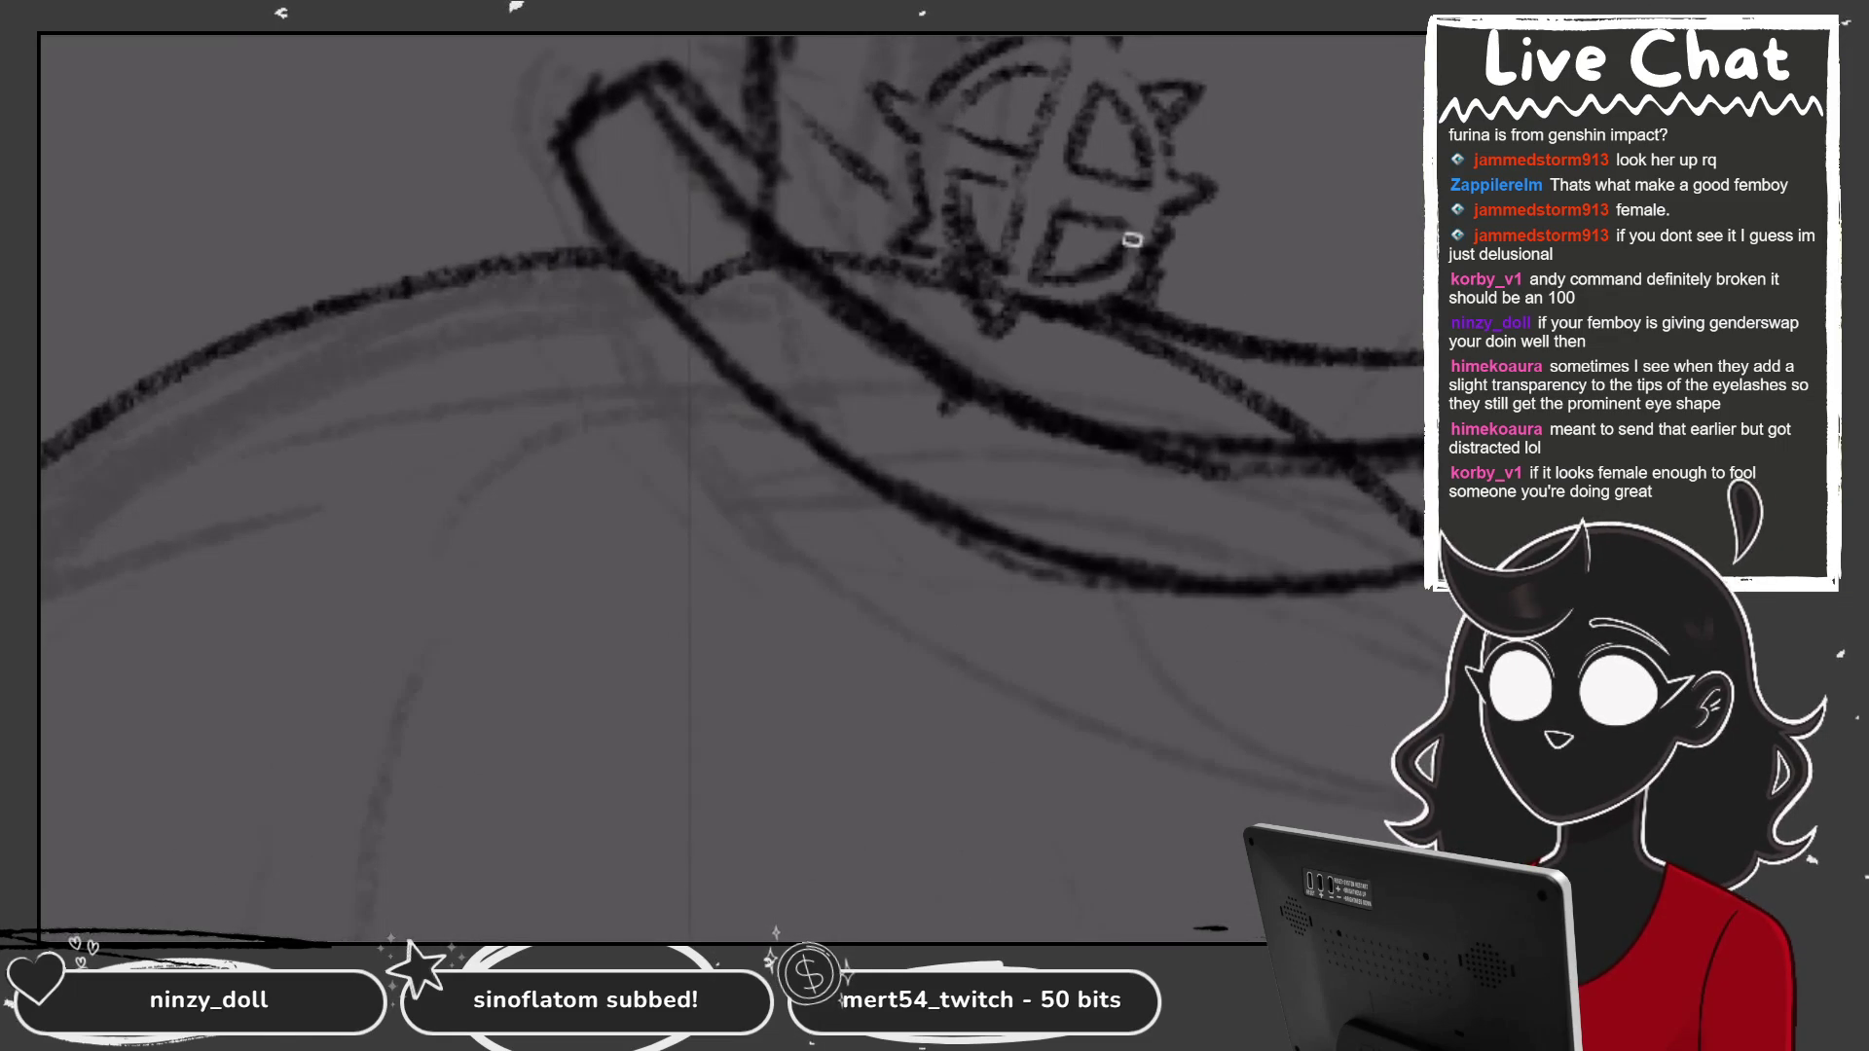
scroll(1076, 305, "down", 3)
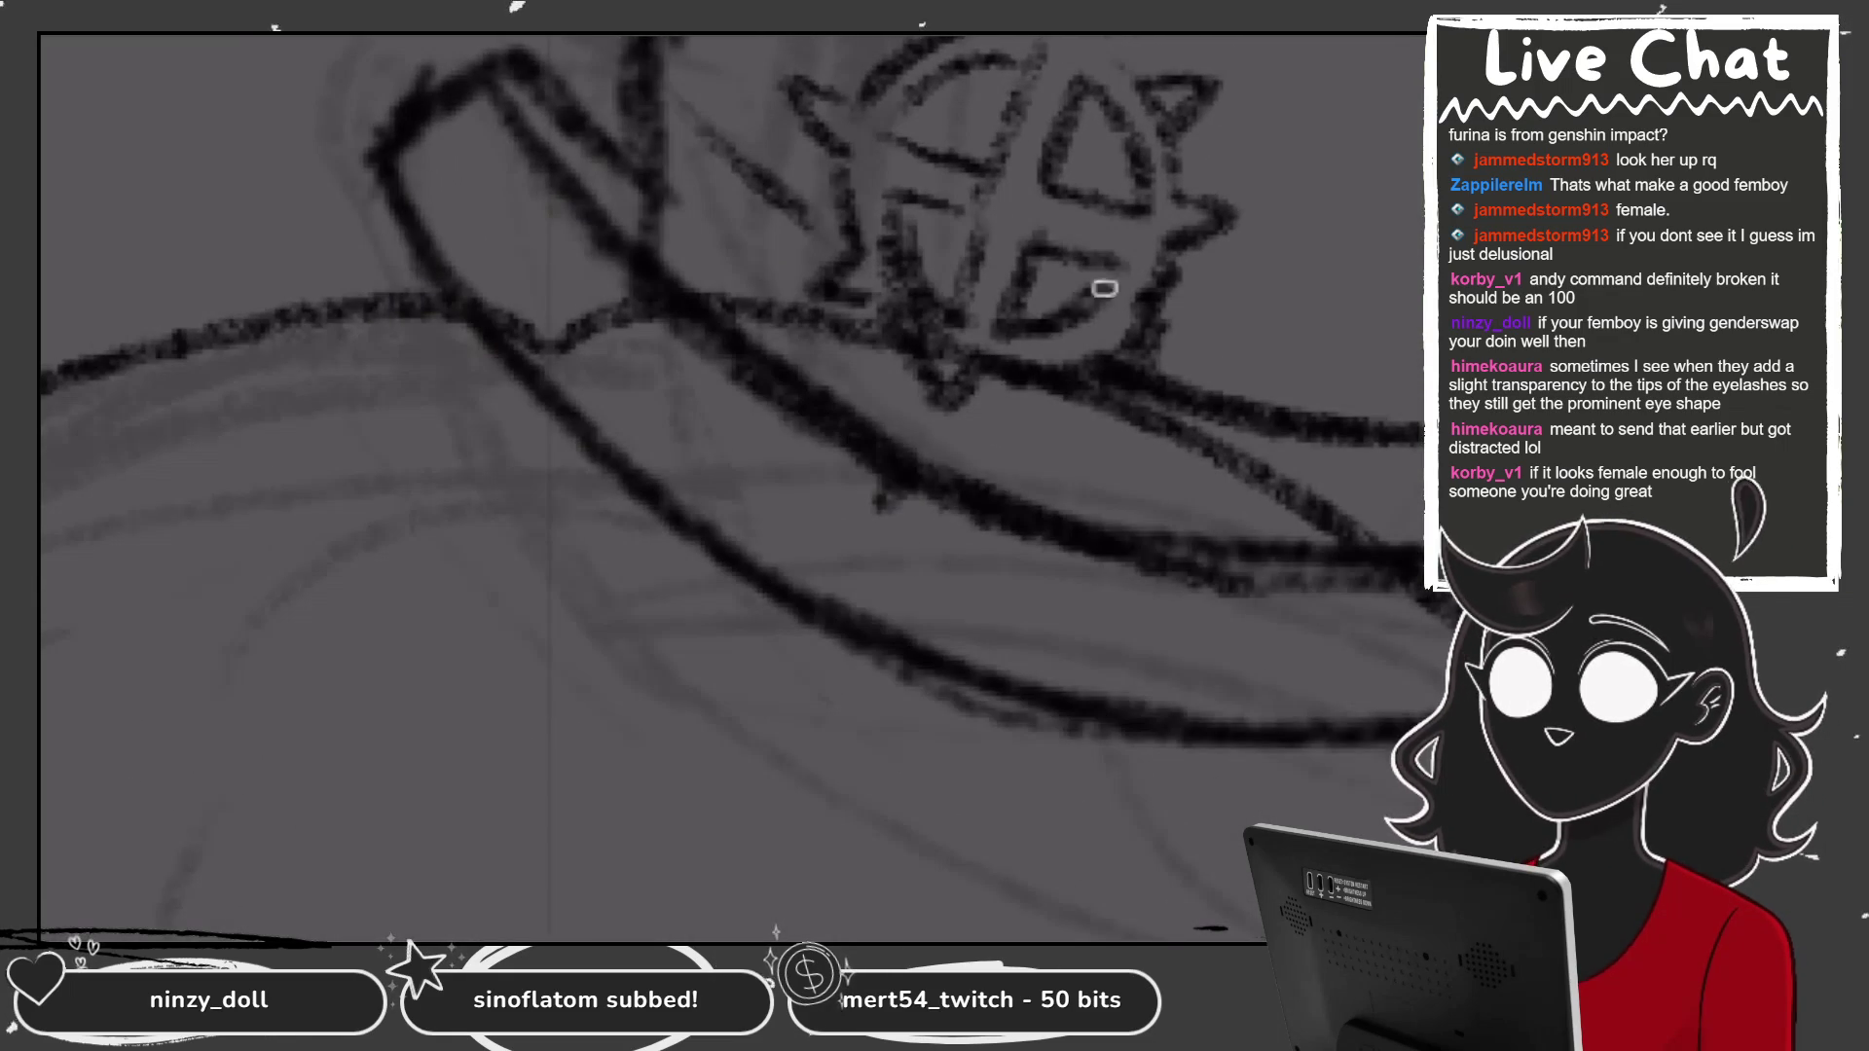
scroll(730, 486, "down", 5)
scroll(730, 487, "up", 3)
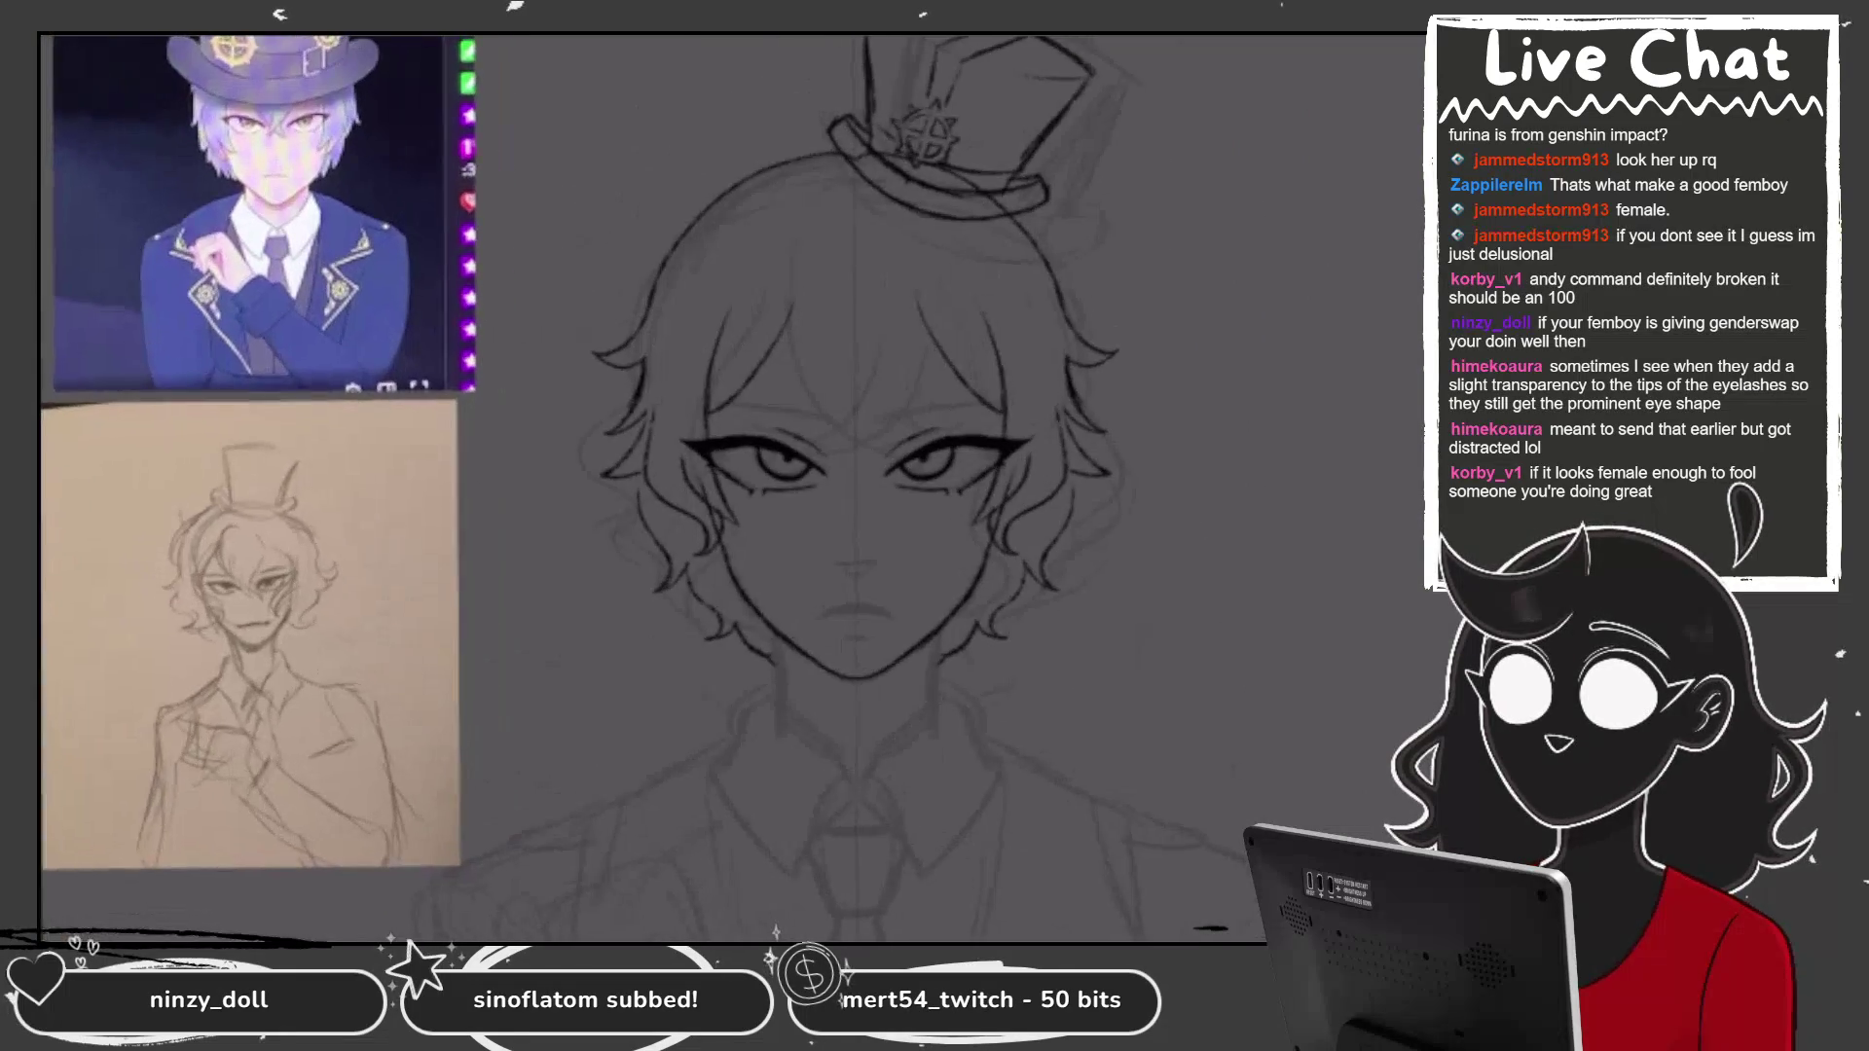
On a new layer, add white highlights along the hat's top, sides and brim with a hard inking pen.
scroll(730, 487, "up", 2)
scroll(730, 487, "down", 2)
scroll(730, 487, "up", 4)
left_click(1236, 317)
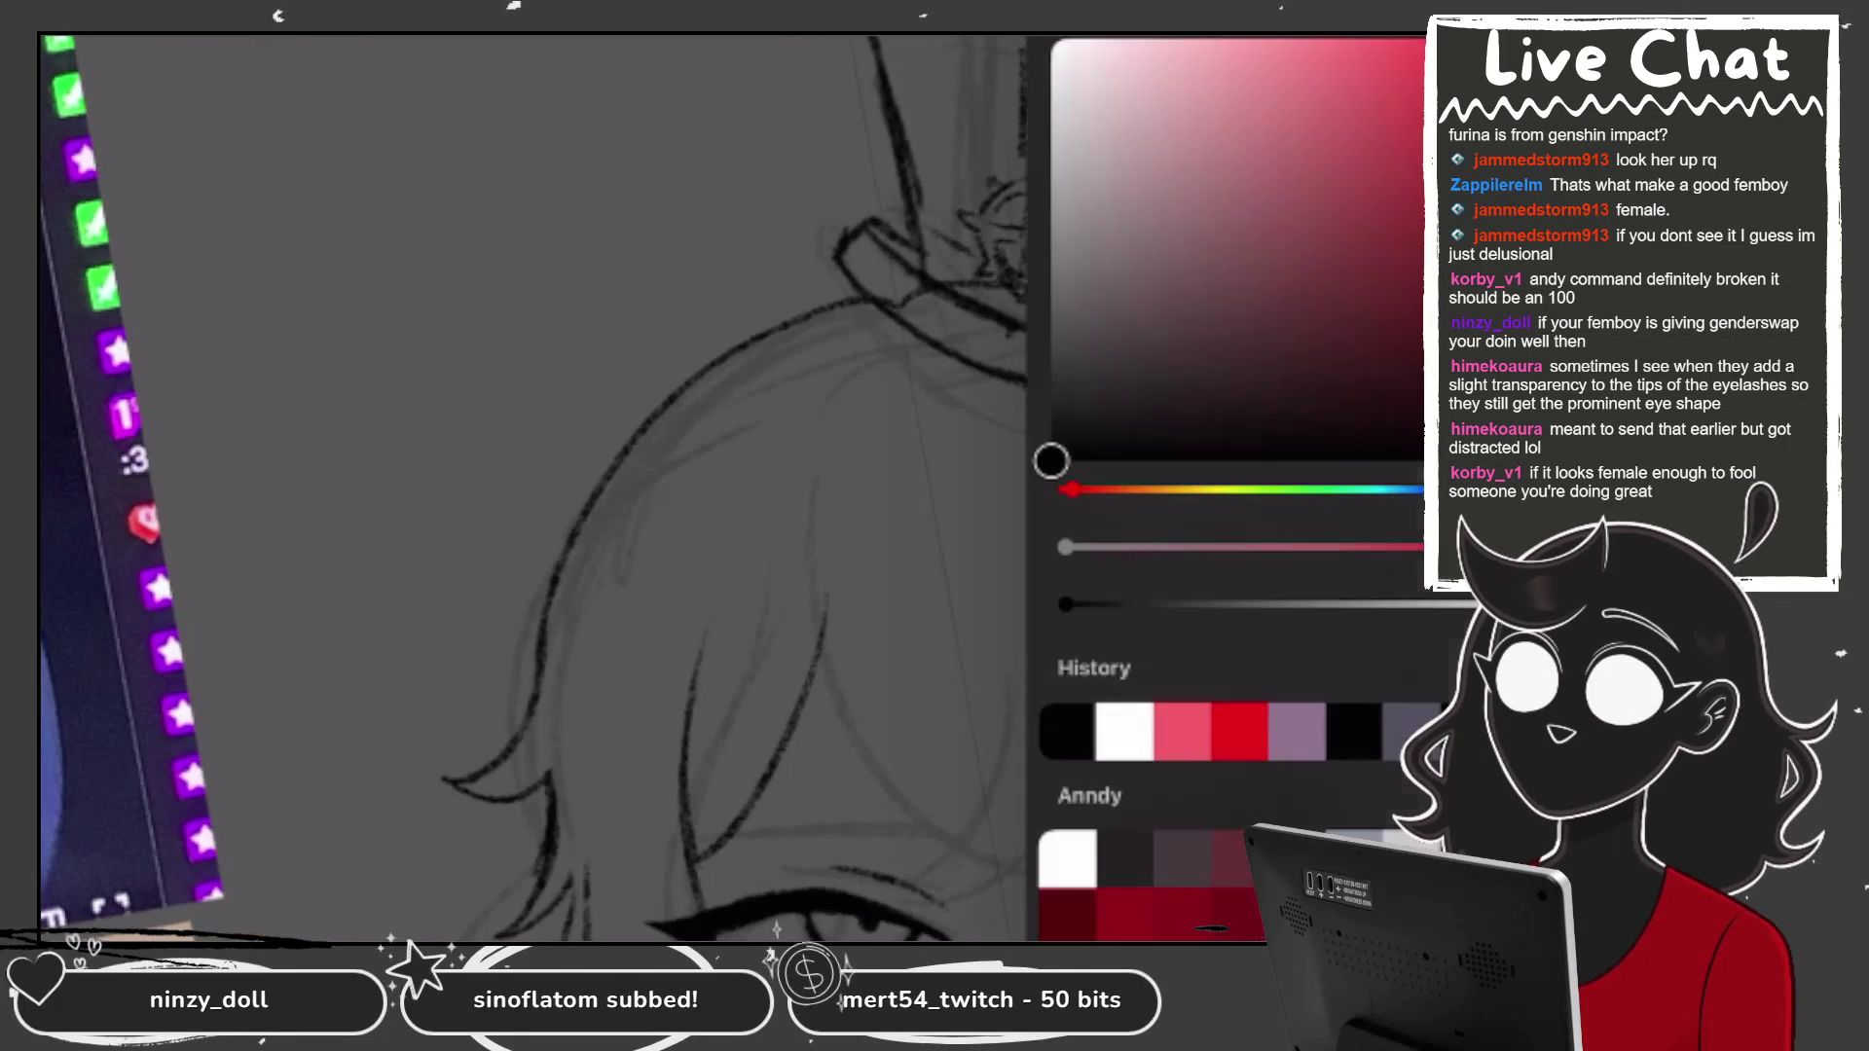
left_click(1051, 176)
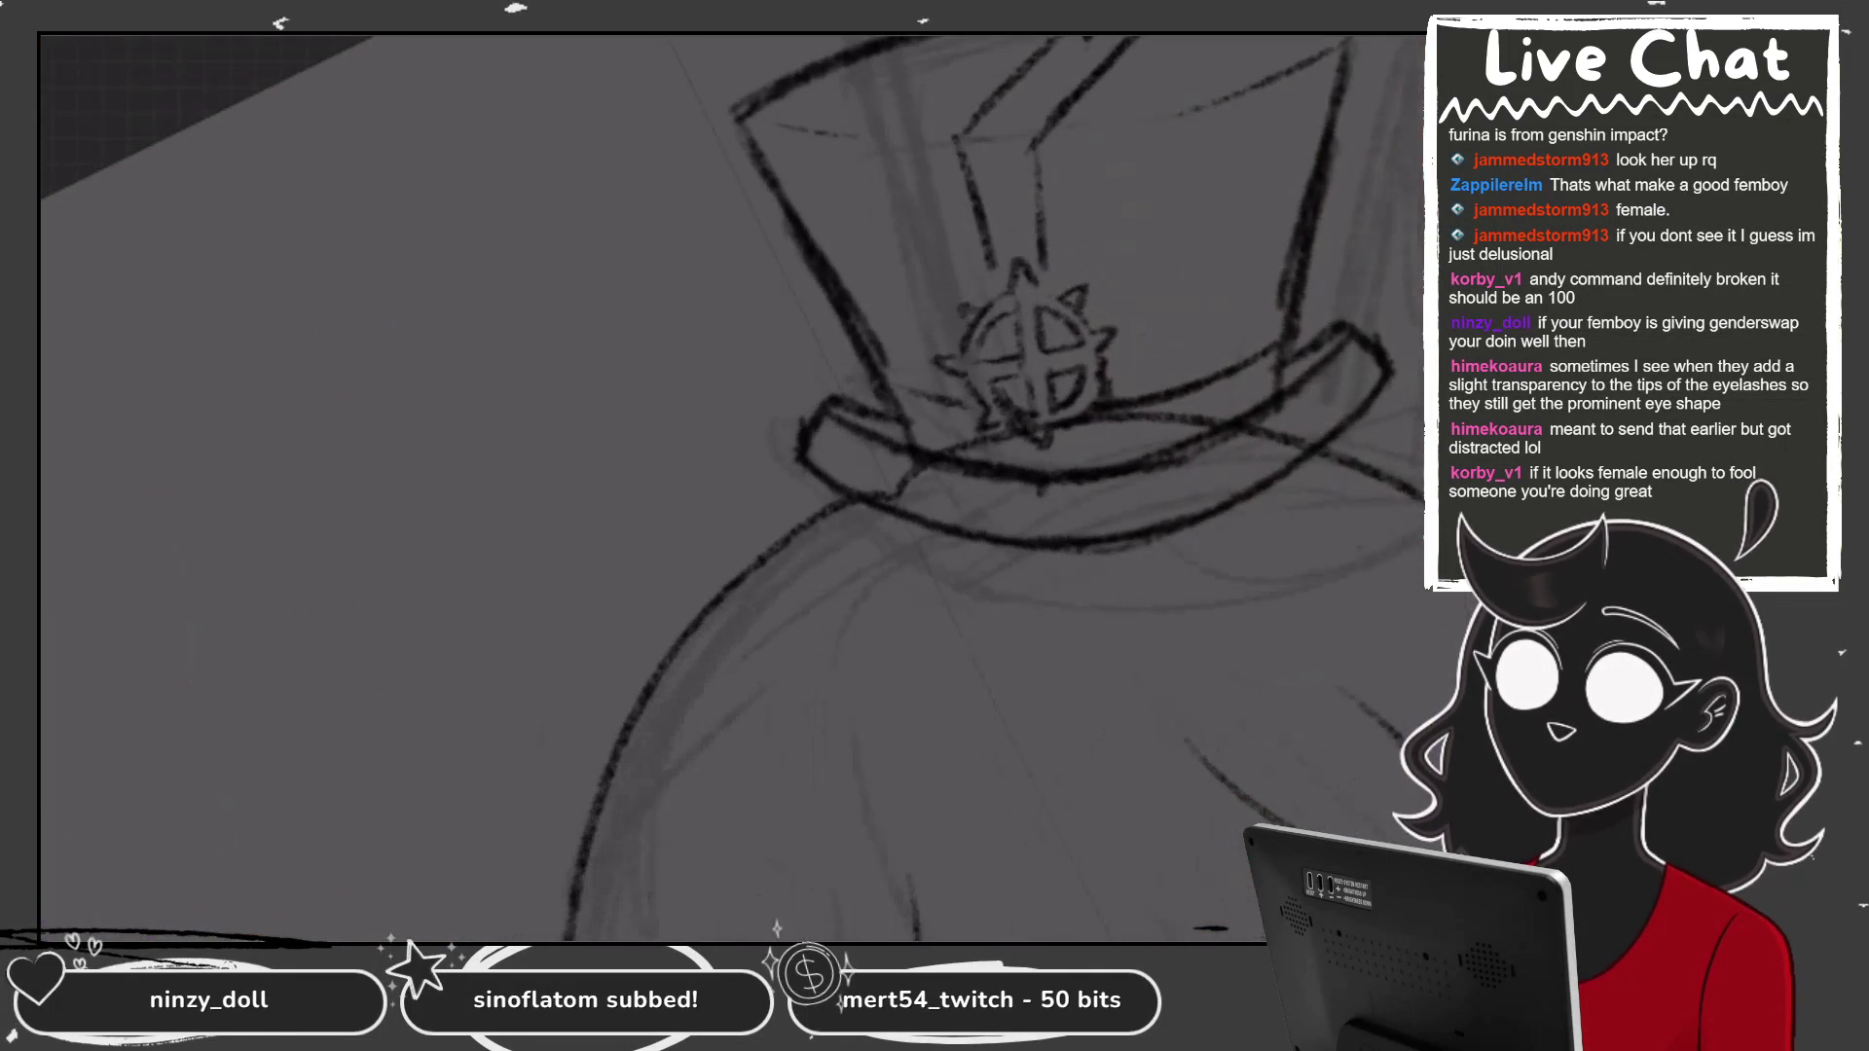
left_click(943, 276)
left_click(1265, 565)
mouse_move(808, 94)
left_mouse_down()
mouse_move(1032, 37)
mouse_move(1089, 74)
mouse_move(1083, 97)
left_mouse_up()
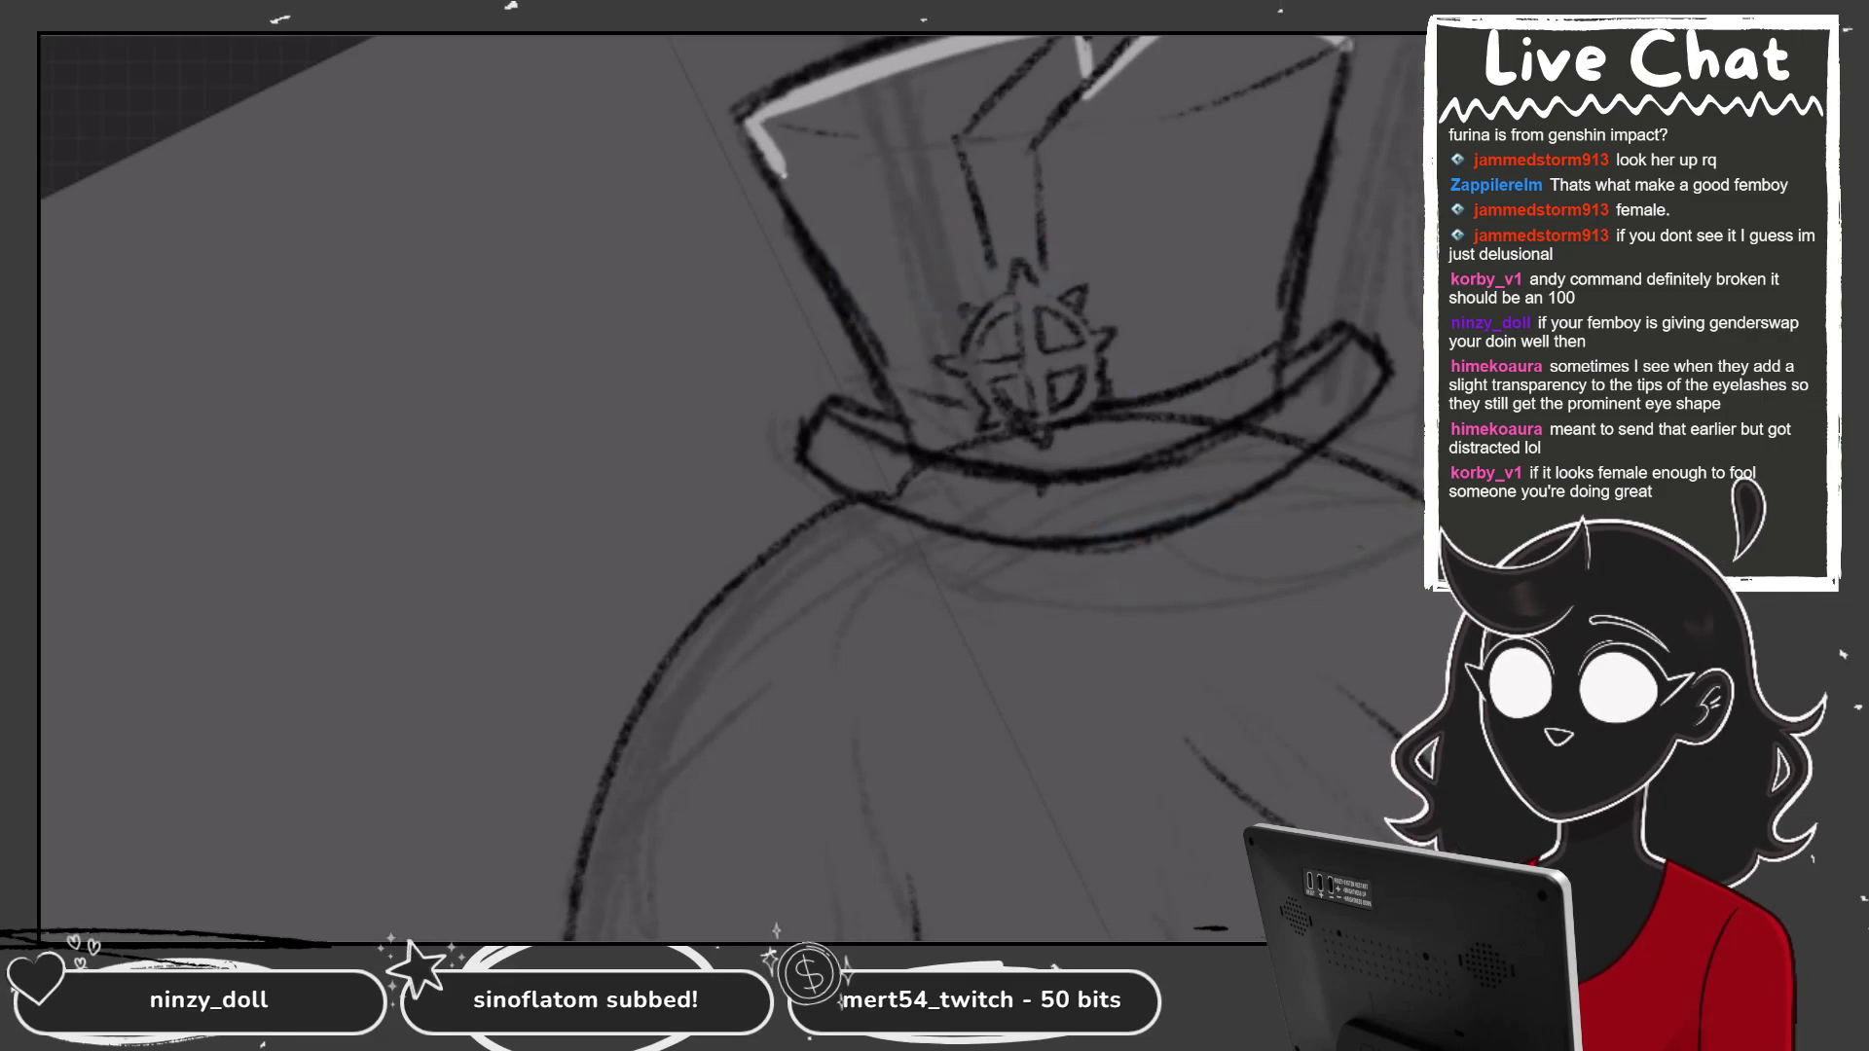
left_click_drag(774, 151, 925, 409)
mouse_move(847, 306)
left_mouse_down()
mouse_move(924, 433)
mouse_move(823, 428)
mouse_move(808, 453)
mouse_move(1139, 531)
mouse_move(1363, 345)
left_mouse_up()
mouse_move(1275, 321)
left_mouse_down()
mouse_move(1338, 44)
mouse_move(1278, 268)
left_mouse_up()
Select the hat line-art Layer 6 and choose the 6B Pencil from Sketching brushes.
scroll(730, 487, "down", 5)
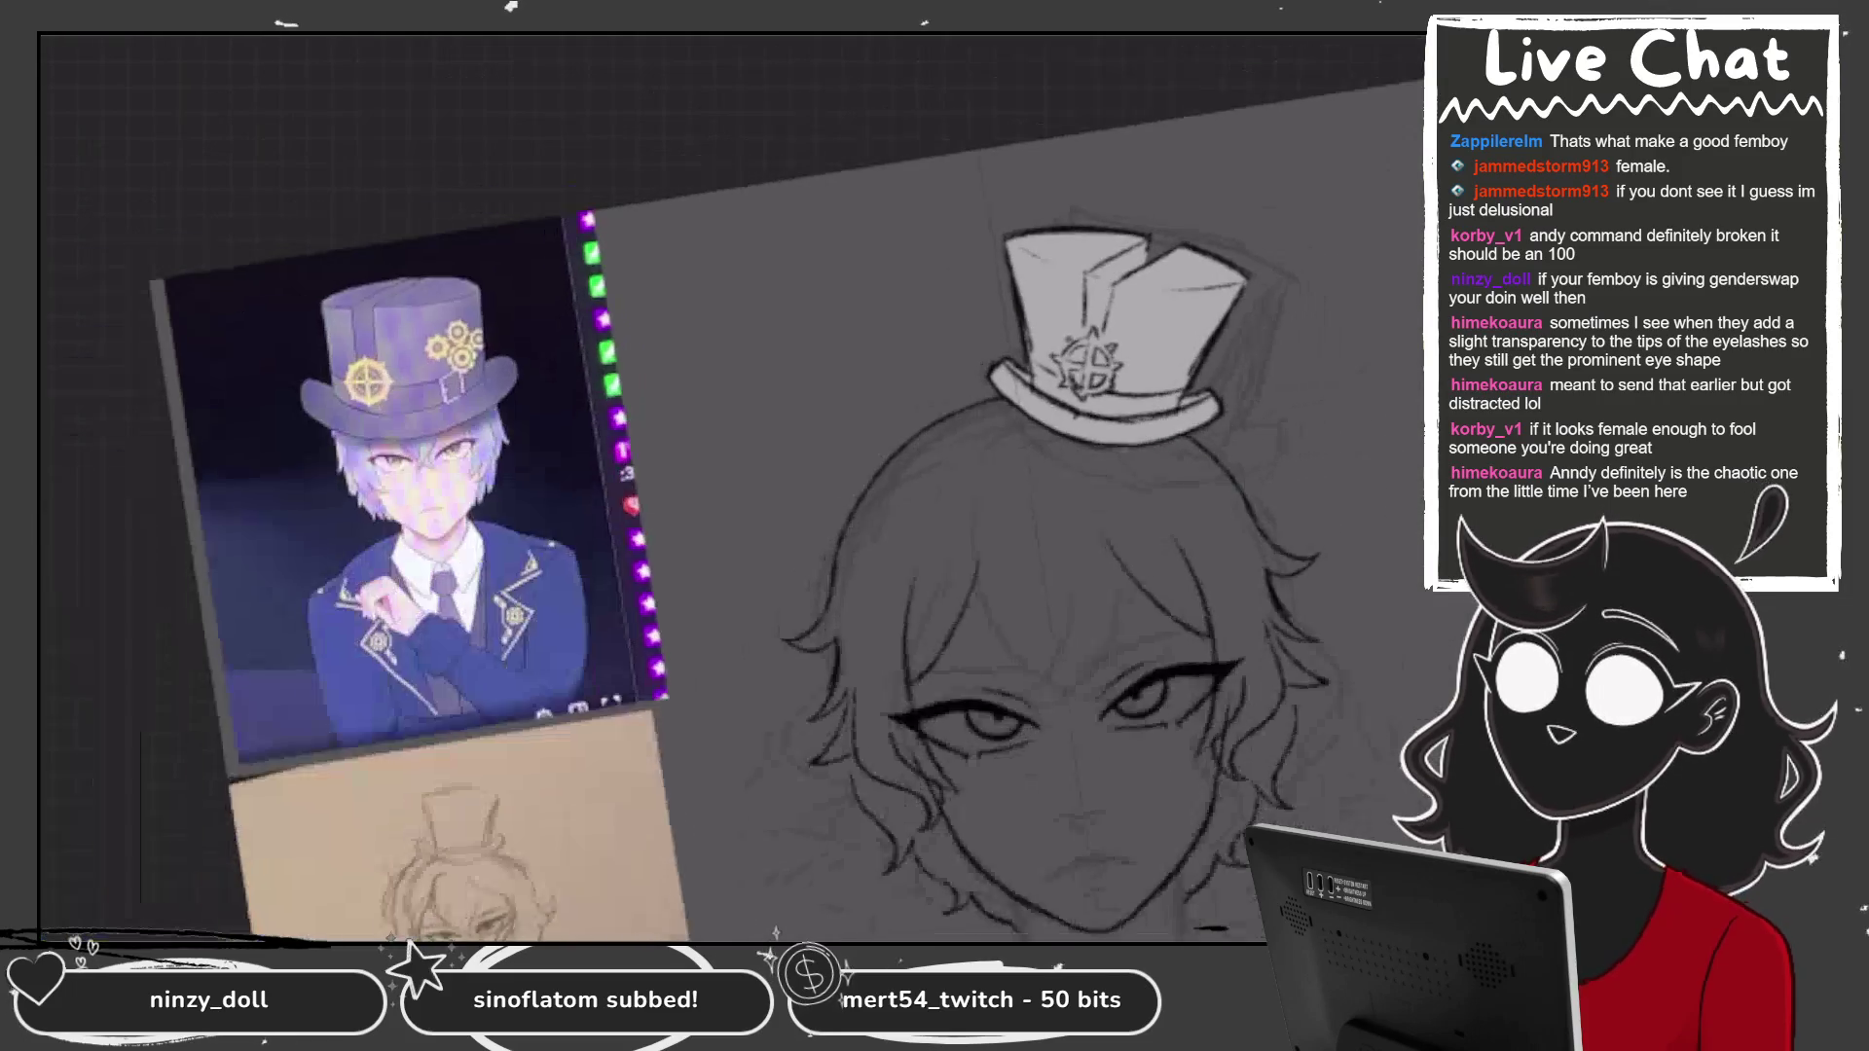
scroll(730, 486, "up", 3)
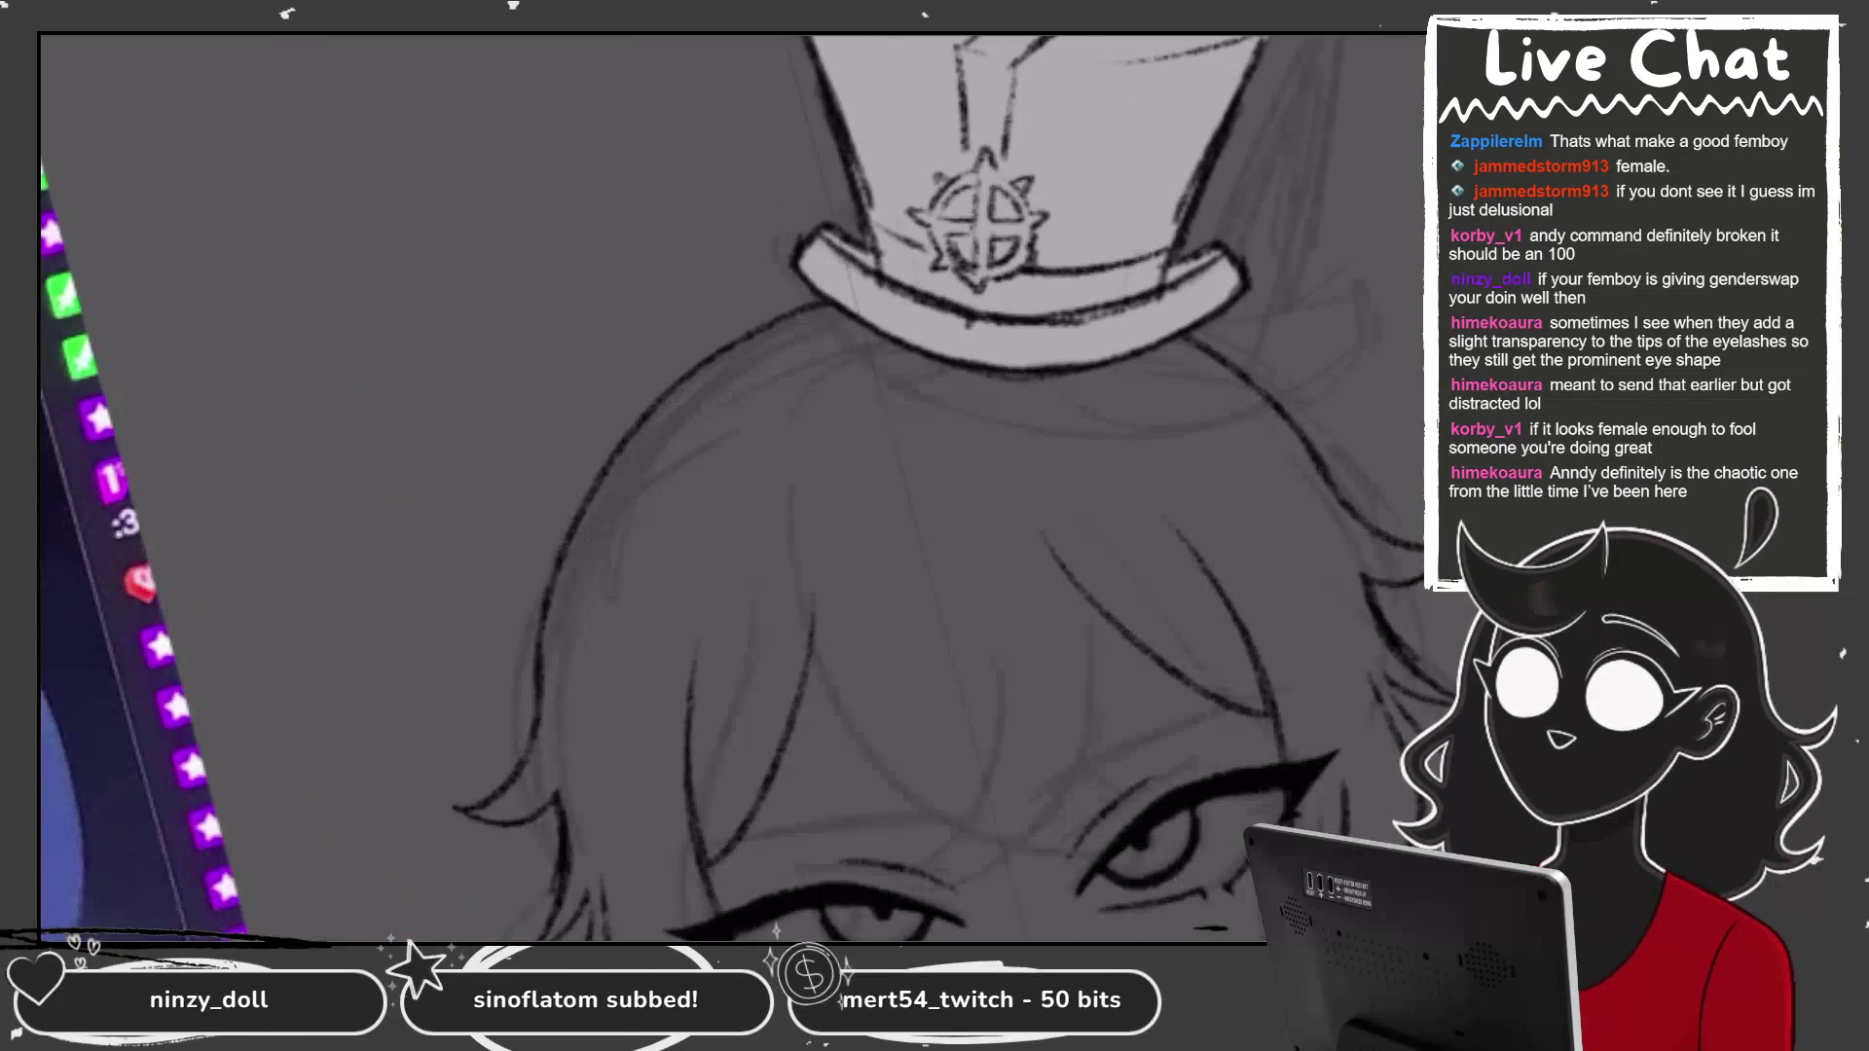
scroll(1119, 388, "down", 4)
scroll(1119, 389, "up", 4)
scroll(686, 489, "up", 1)
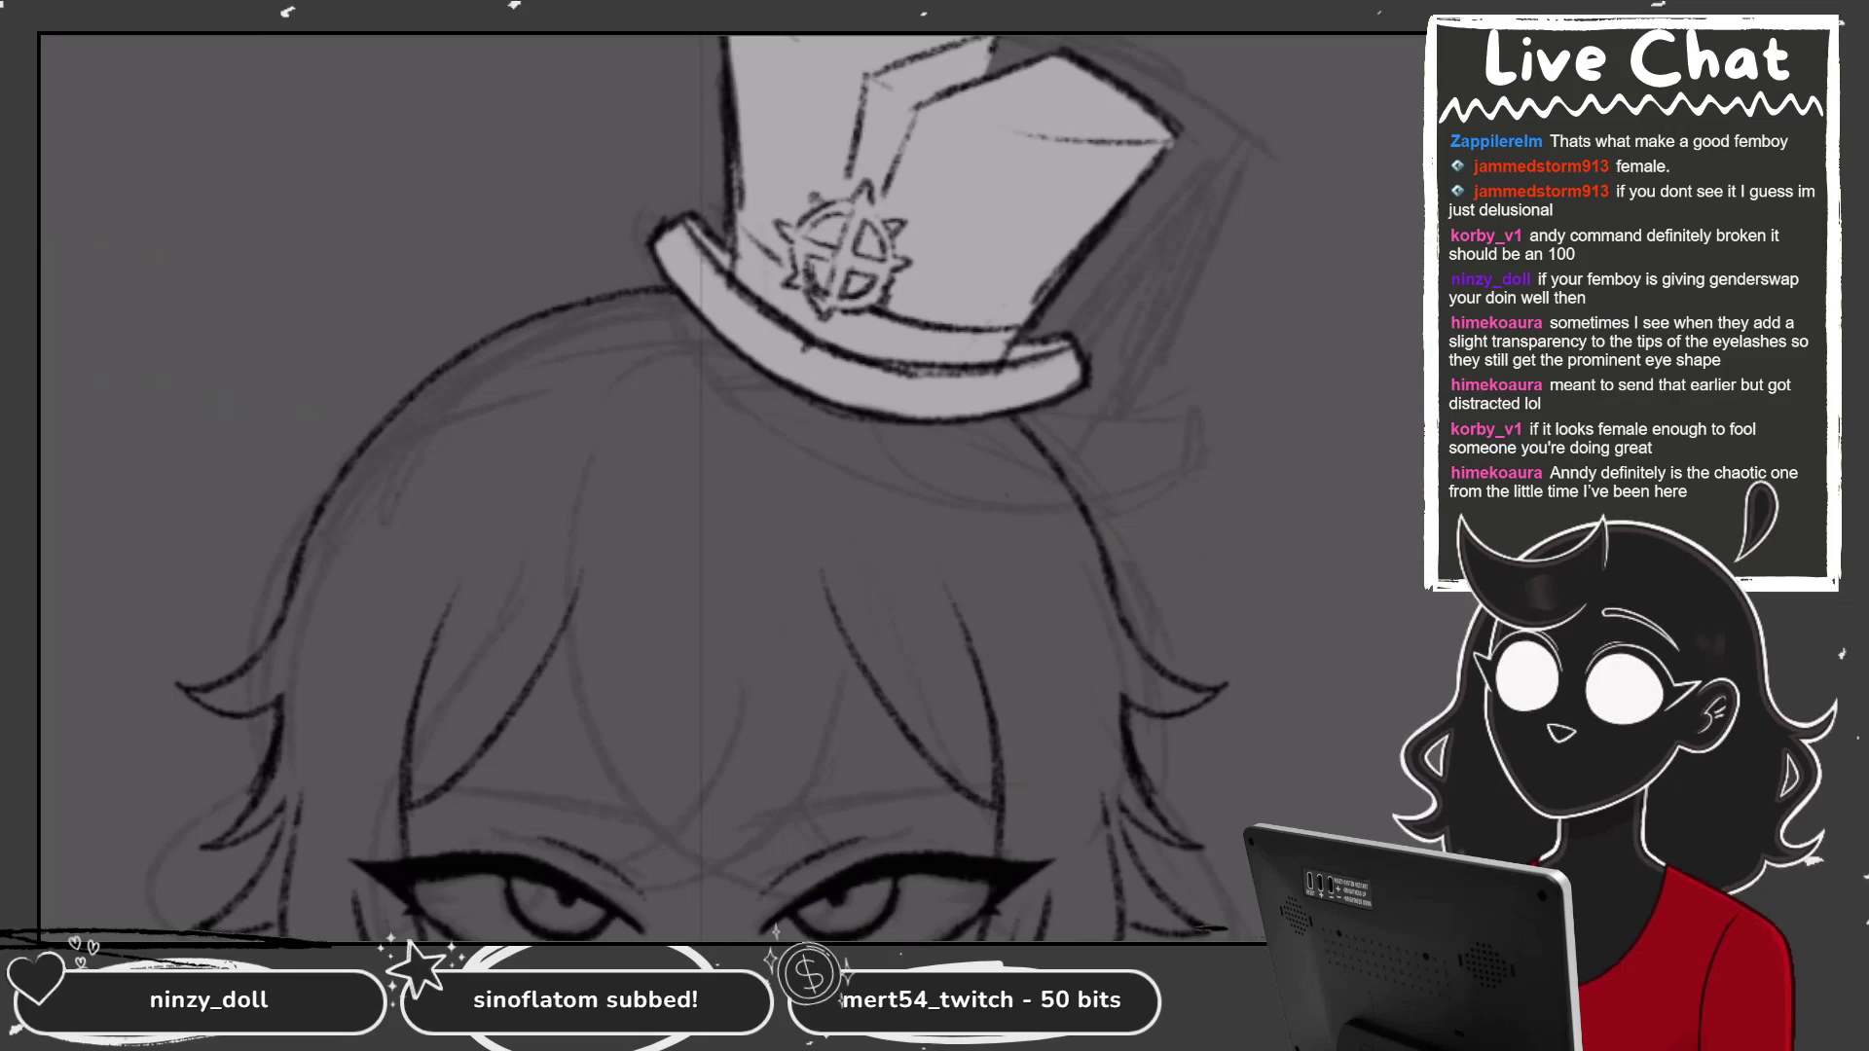
scroll(730, 487, "down", 4)
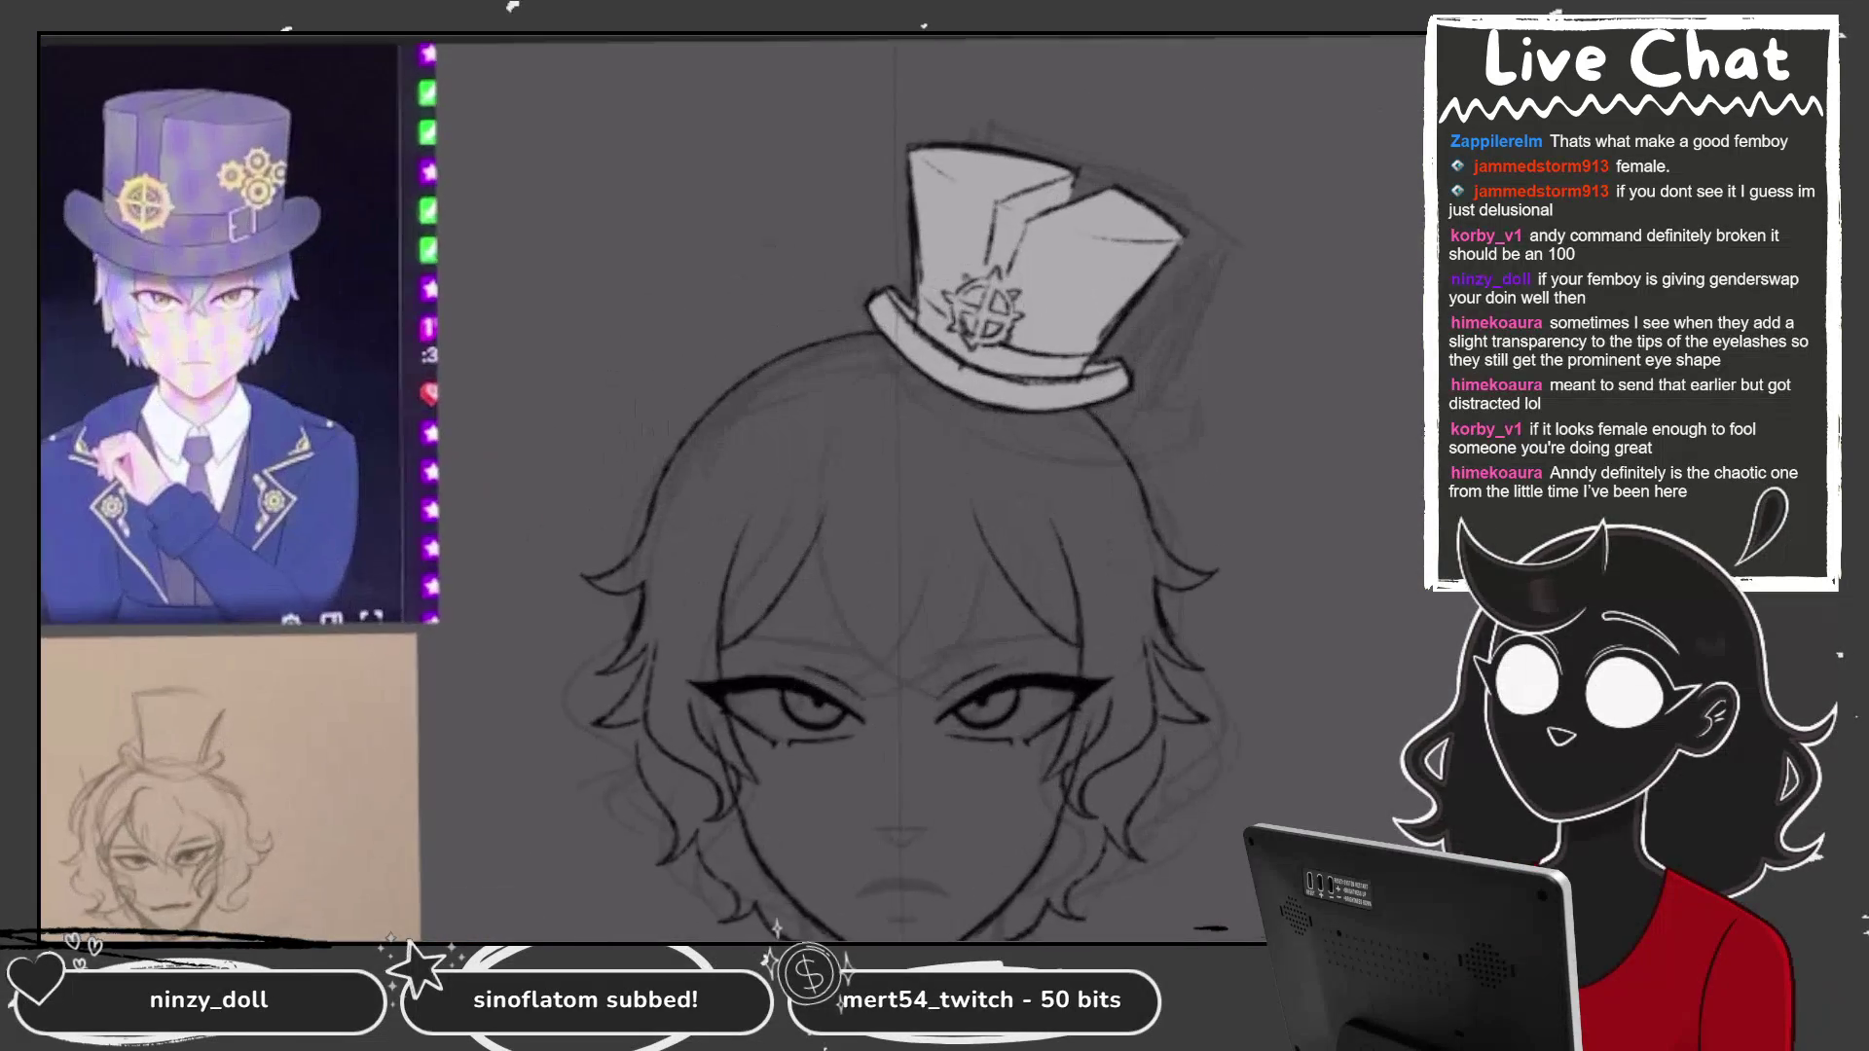
scroll(730, 486, "up", 3)
scroll(1195, 354, "up", 3)
key("l")
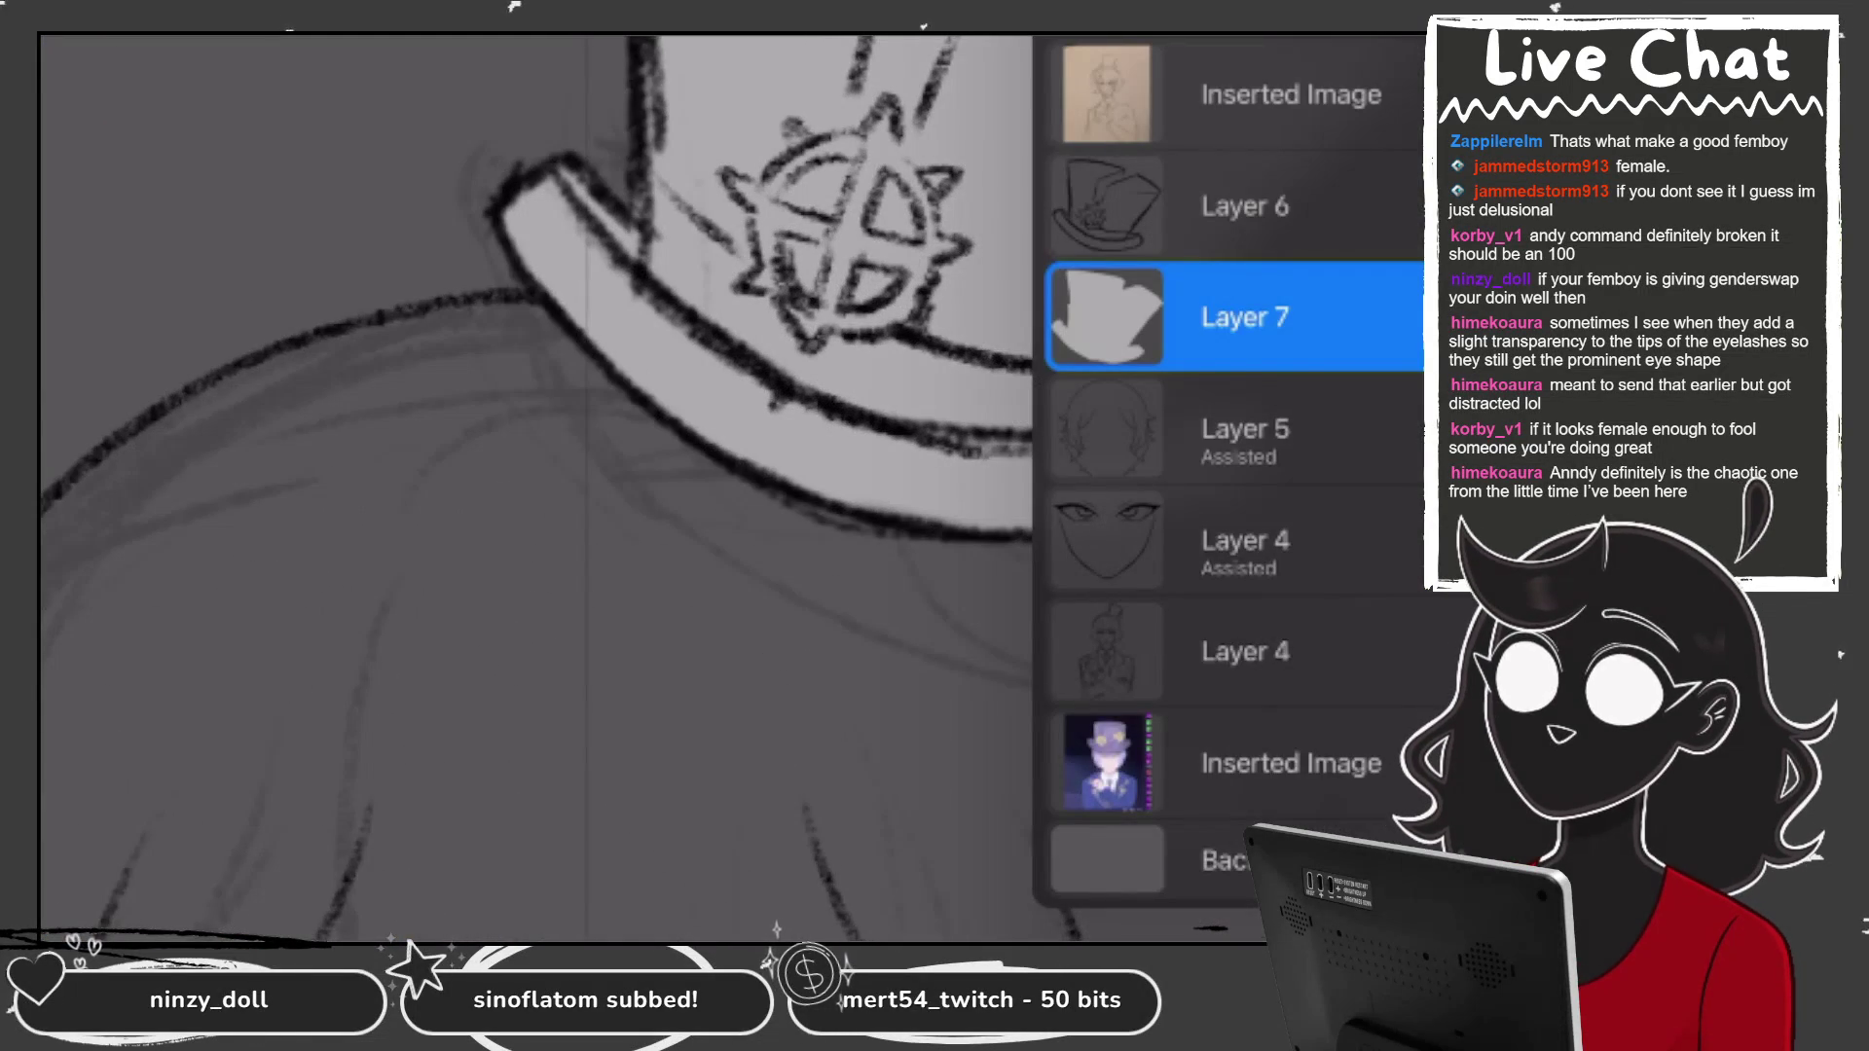
left_click(1237, 206)
scroll(730, 486, "down", 3)
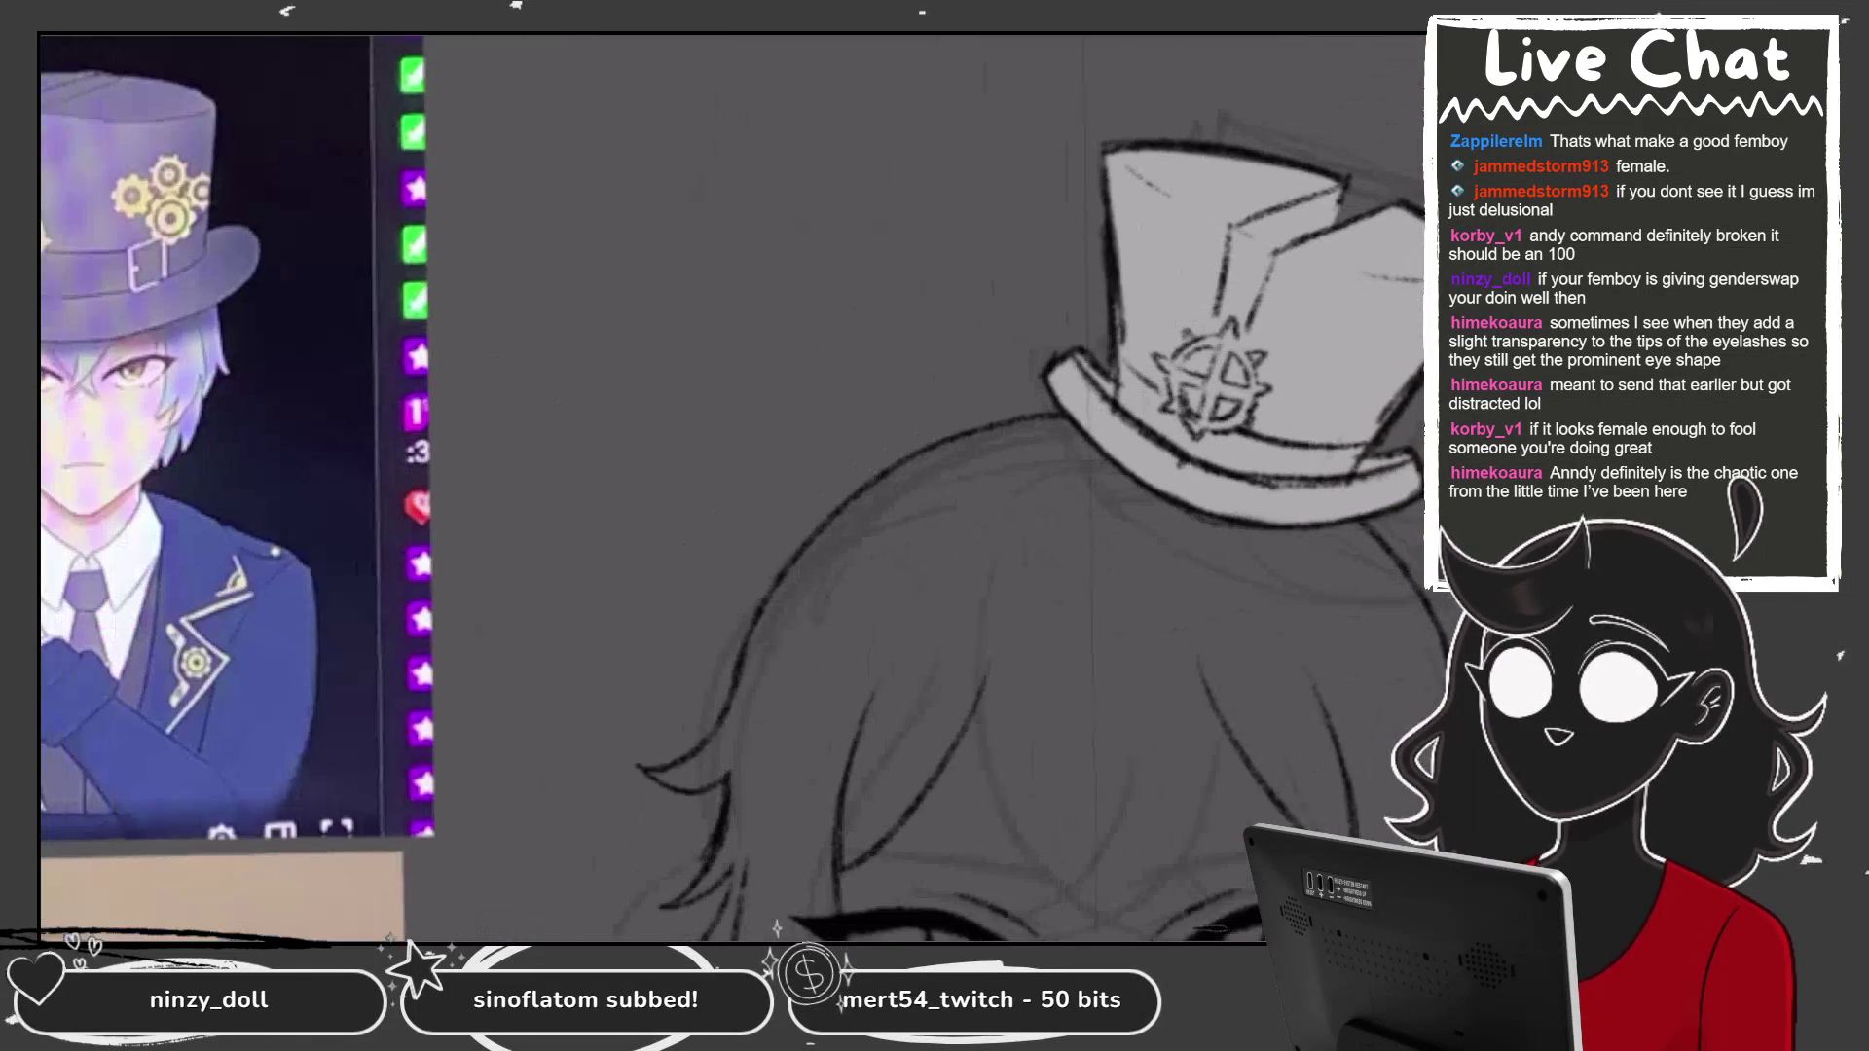
scroll(1070, 409, "up", 5)
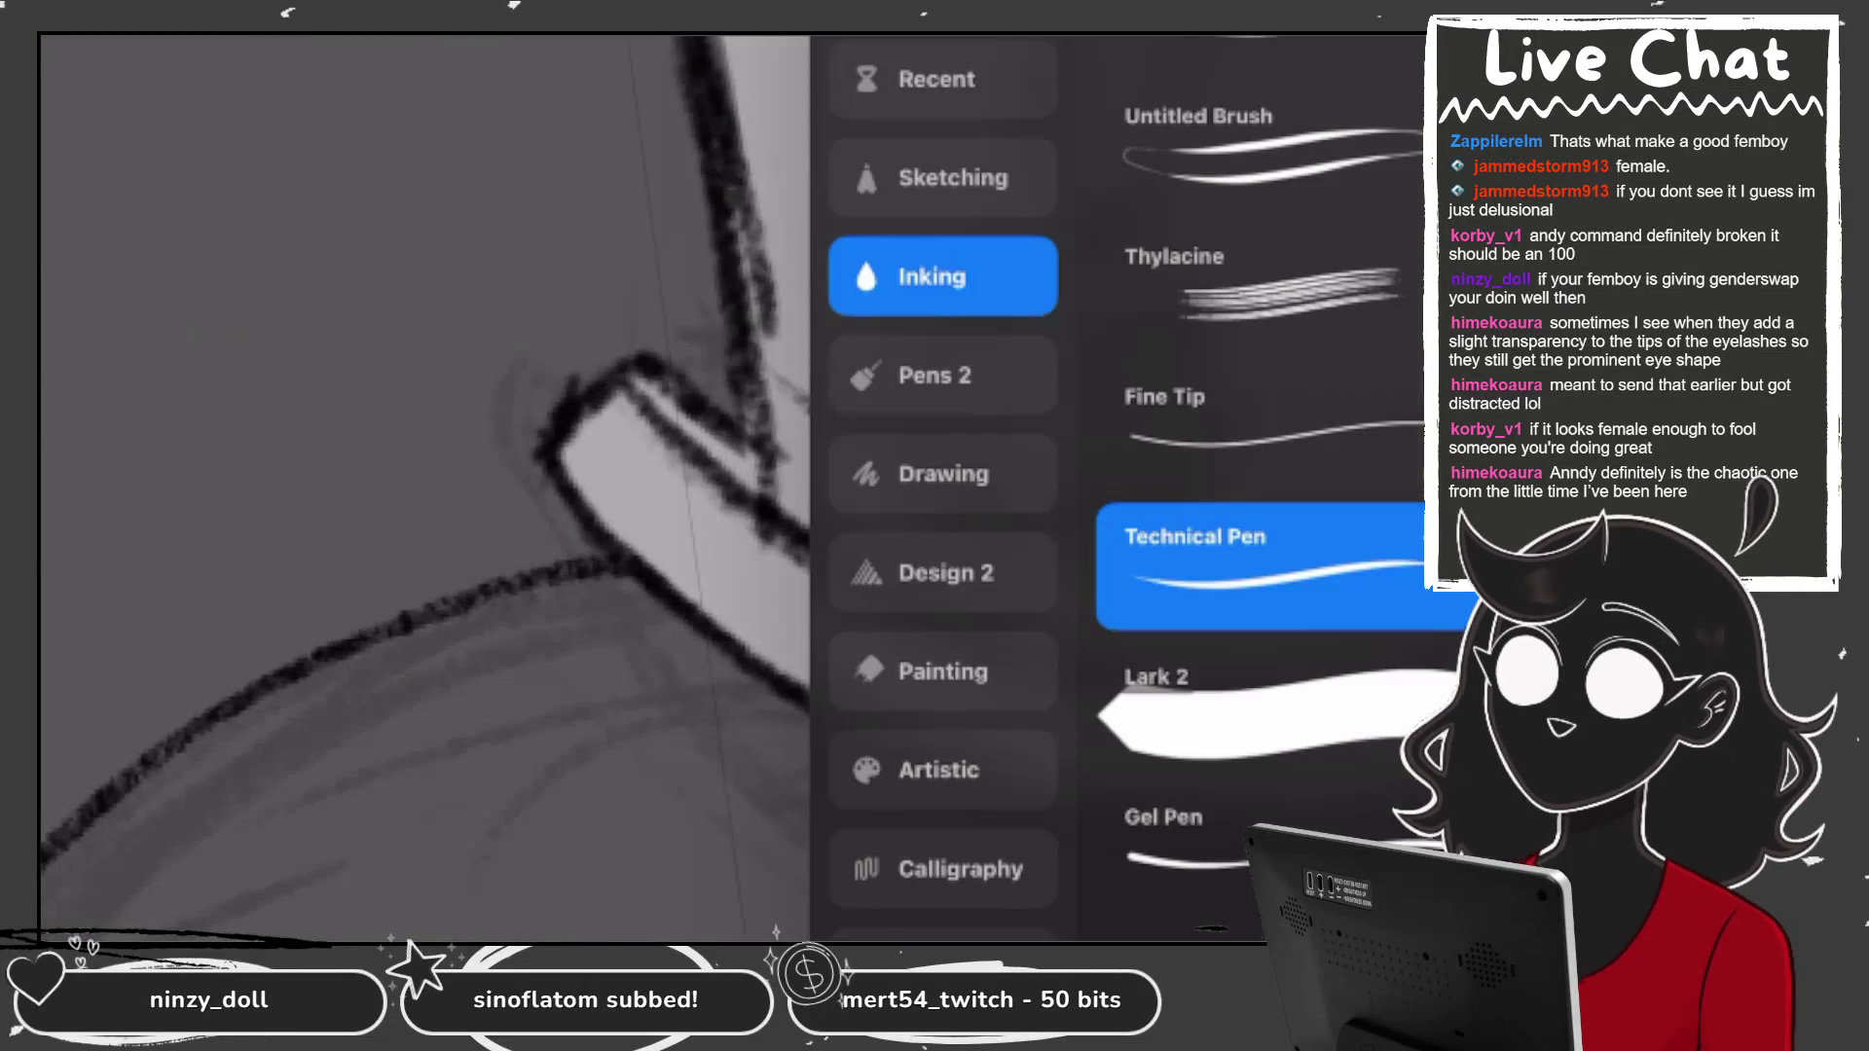
left_click(943, 177)
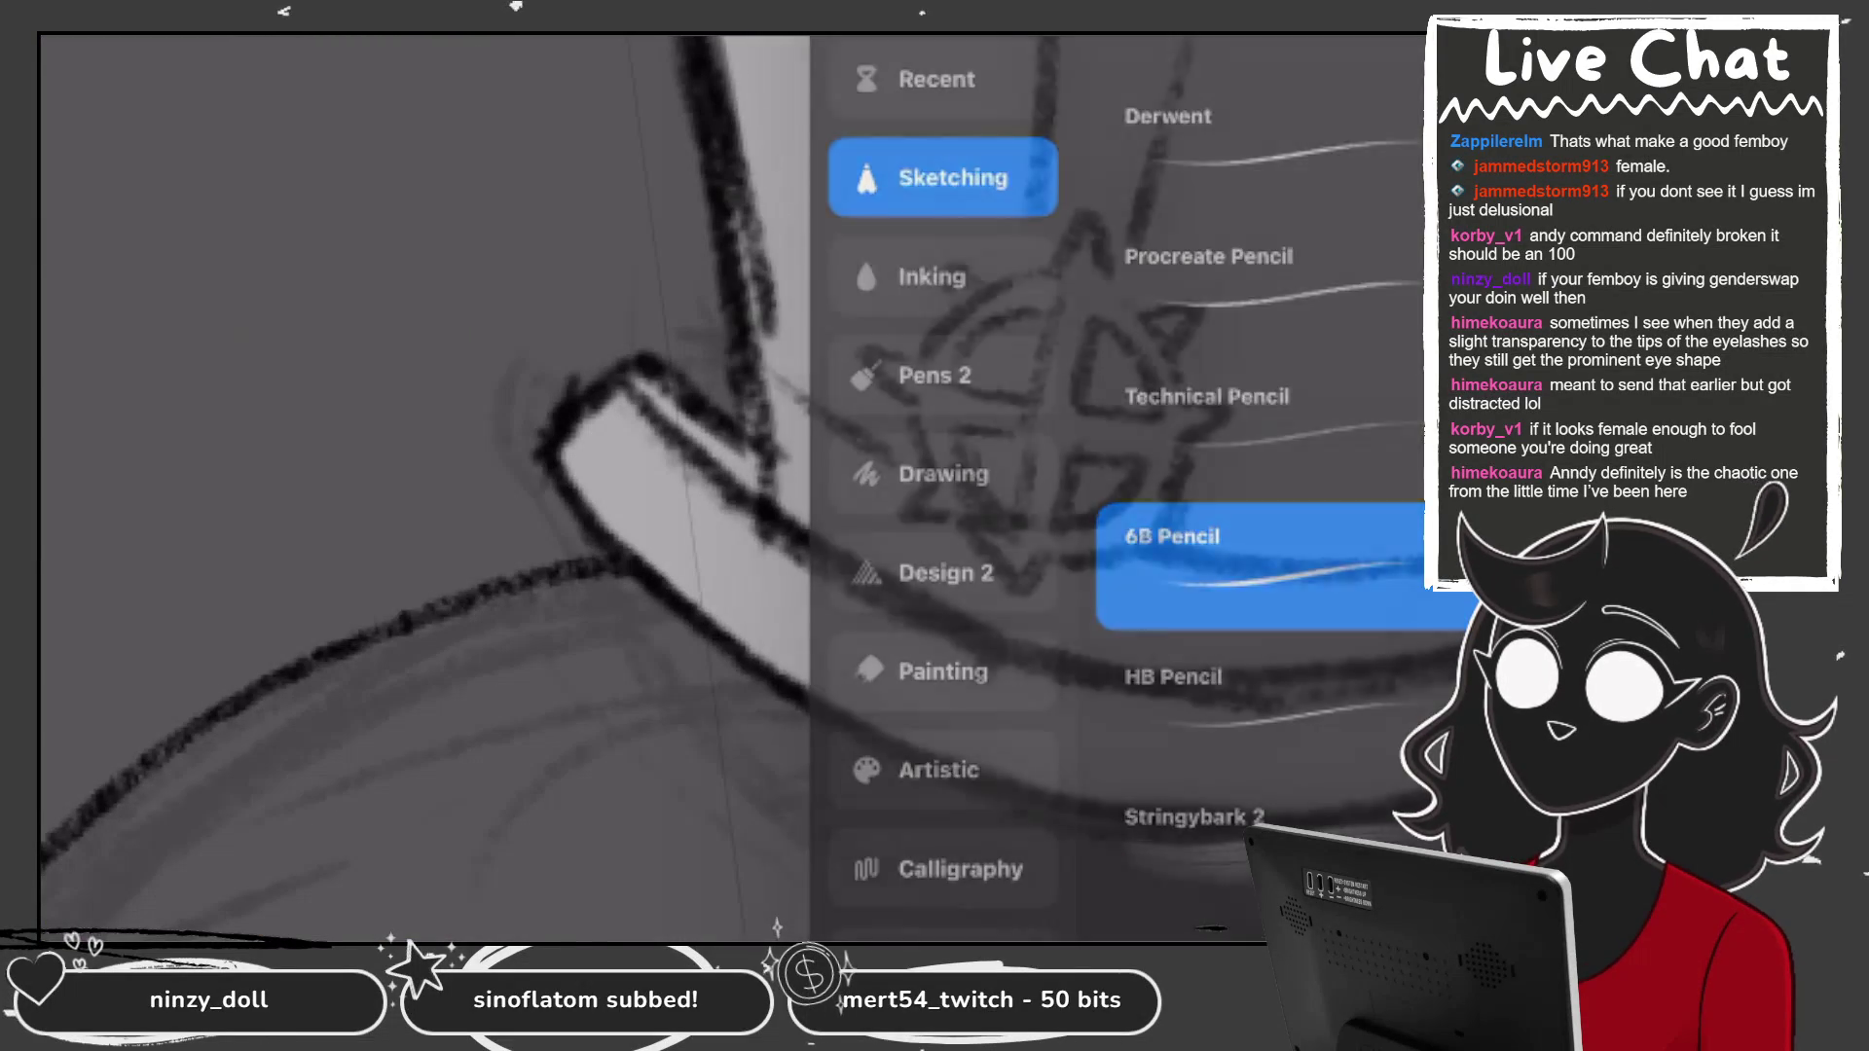
left_click(1255, 564)
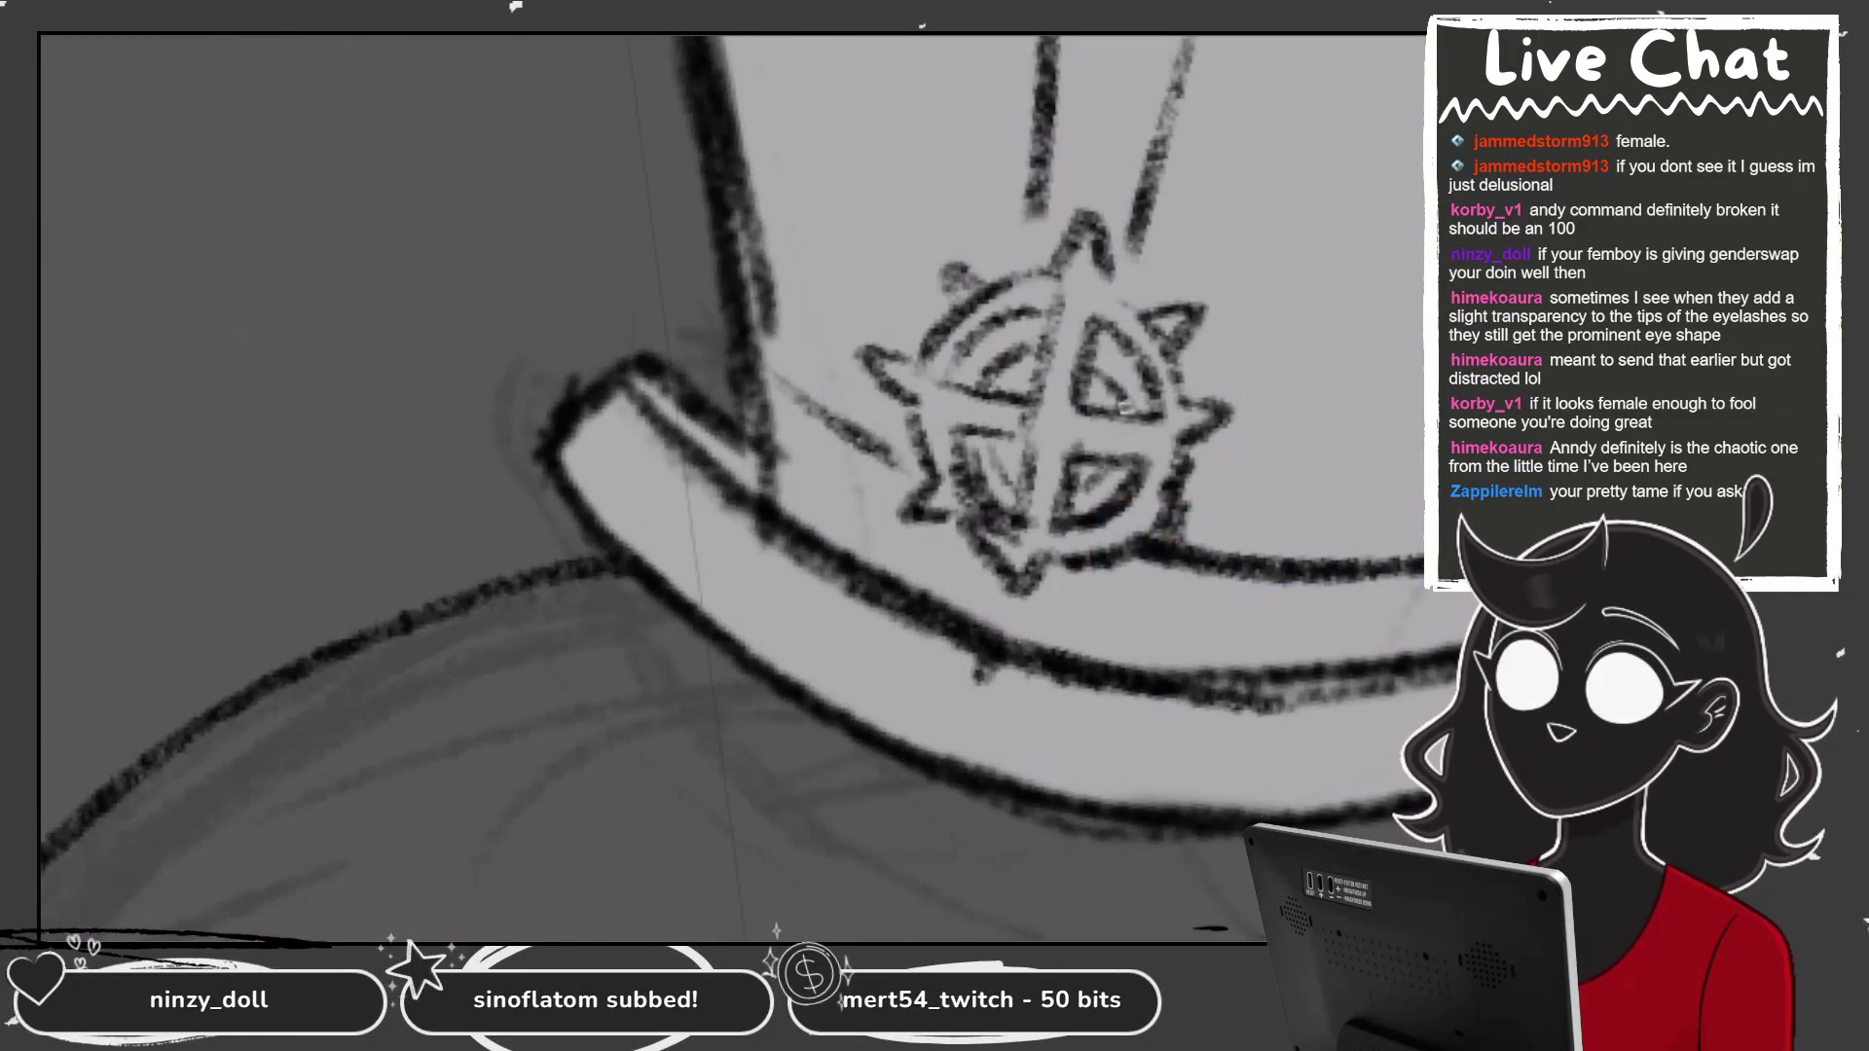
Shade the emblem's quadrants and darken the edge lines of the hat's front panel.
mouse_move(993, 341)
left_mouse_down()
mouse_move(1020, 381)
mouse_move(1134, 392)
left_mouse_up()
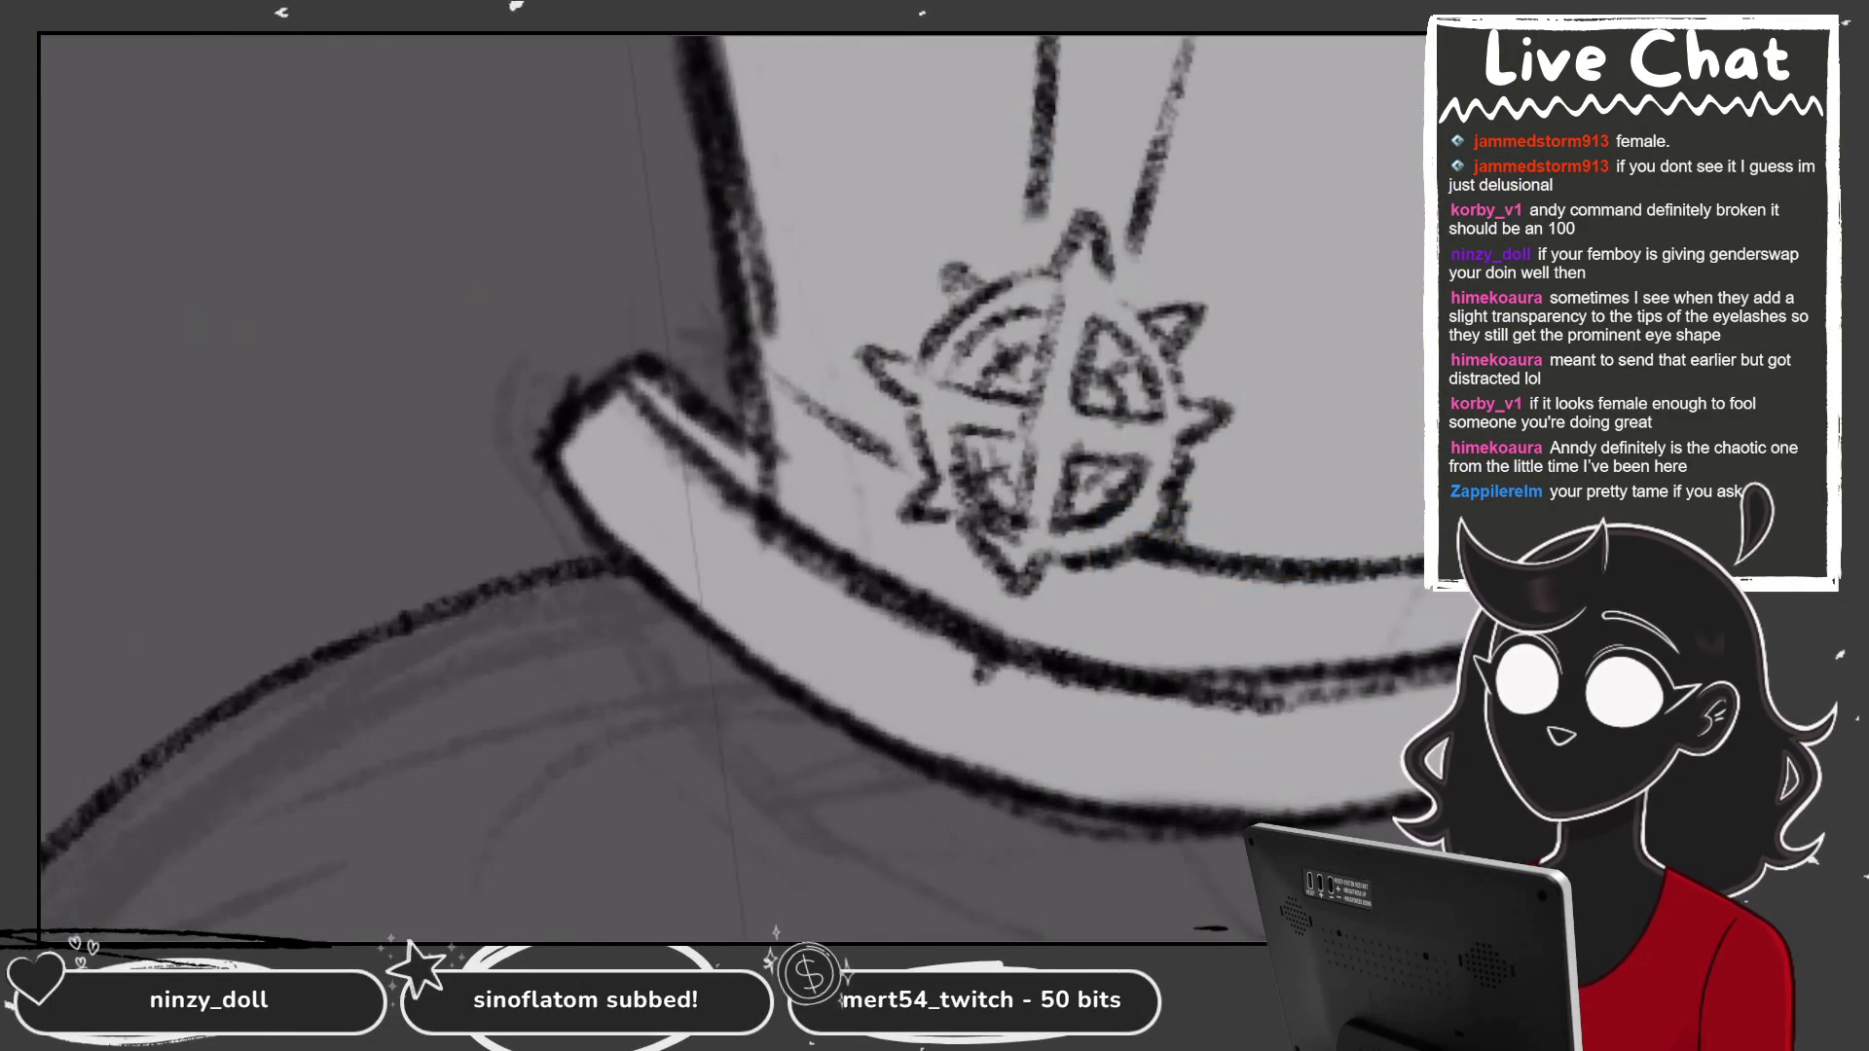
scroll(661, 428, "down", 5)
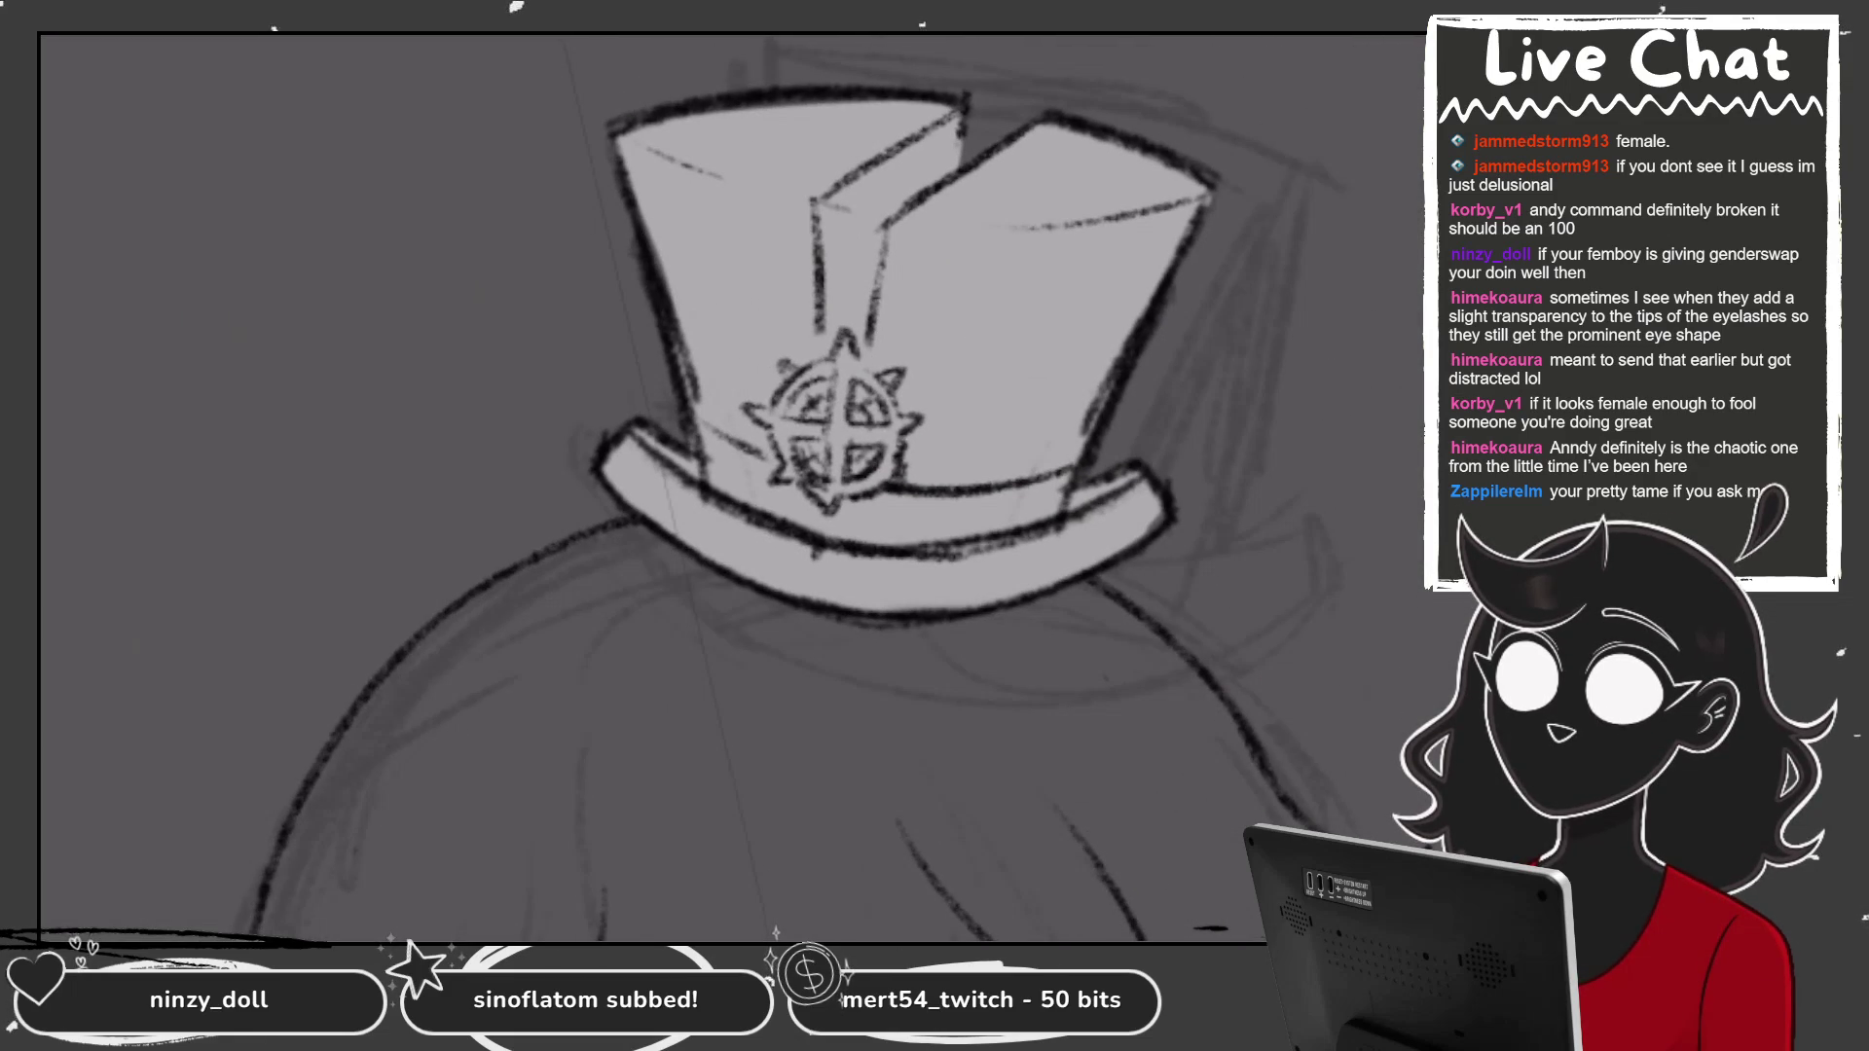
scroll(730, 487, "down", 5)
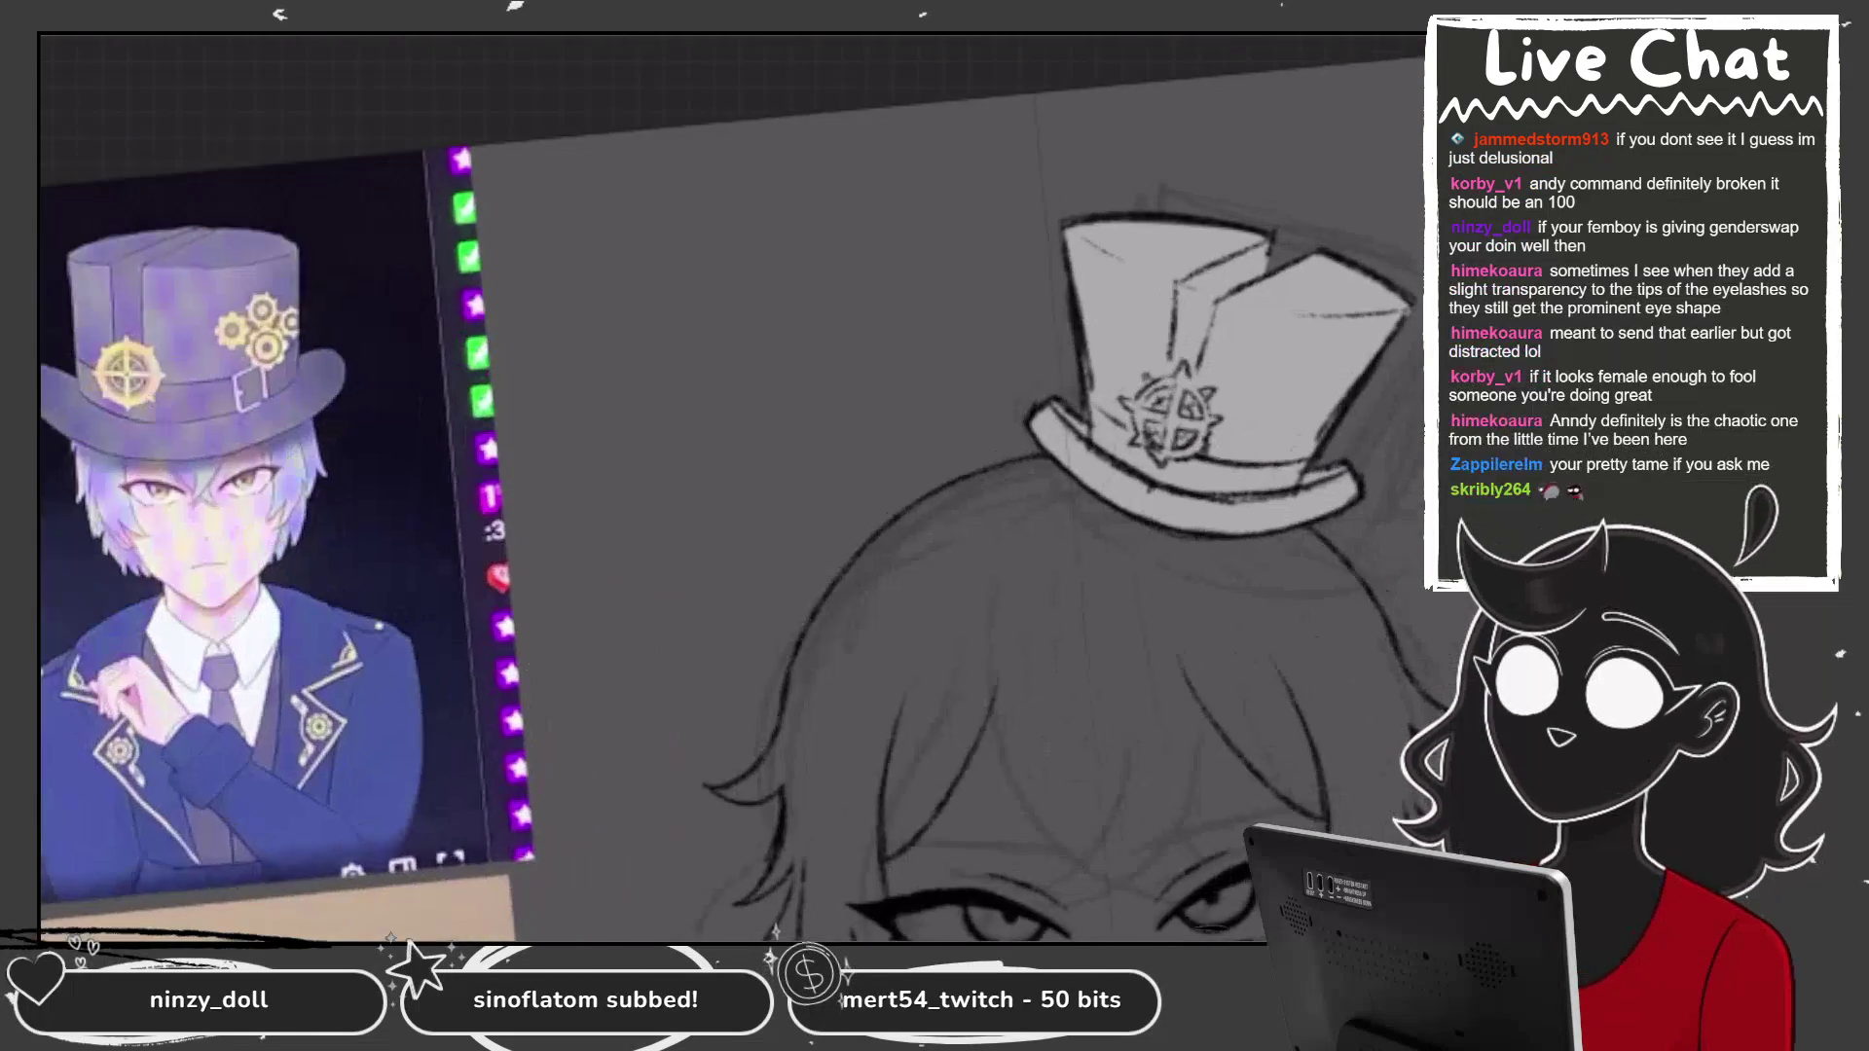
scroll(876, 438, "up", 5)
scroll(1329, 310, "up", 3)
mouse_move(1040, 239)
left_mouse_down()
mouse_move(1058, 162)
mouse_move(1050, 230)
left_mouse_up()
left_click_drag(825, 309, 828, 528)
left_click_drag(830, 262, 811, 492)
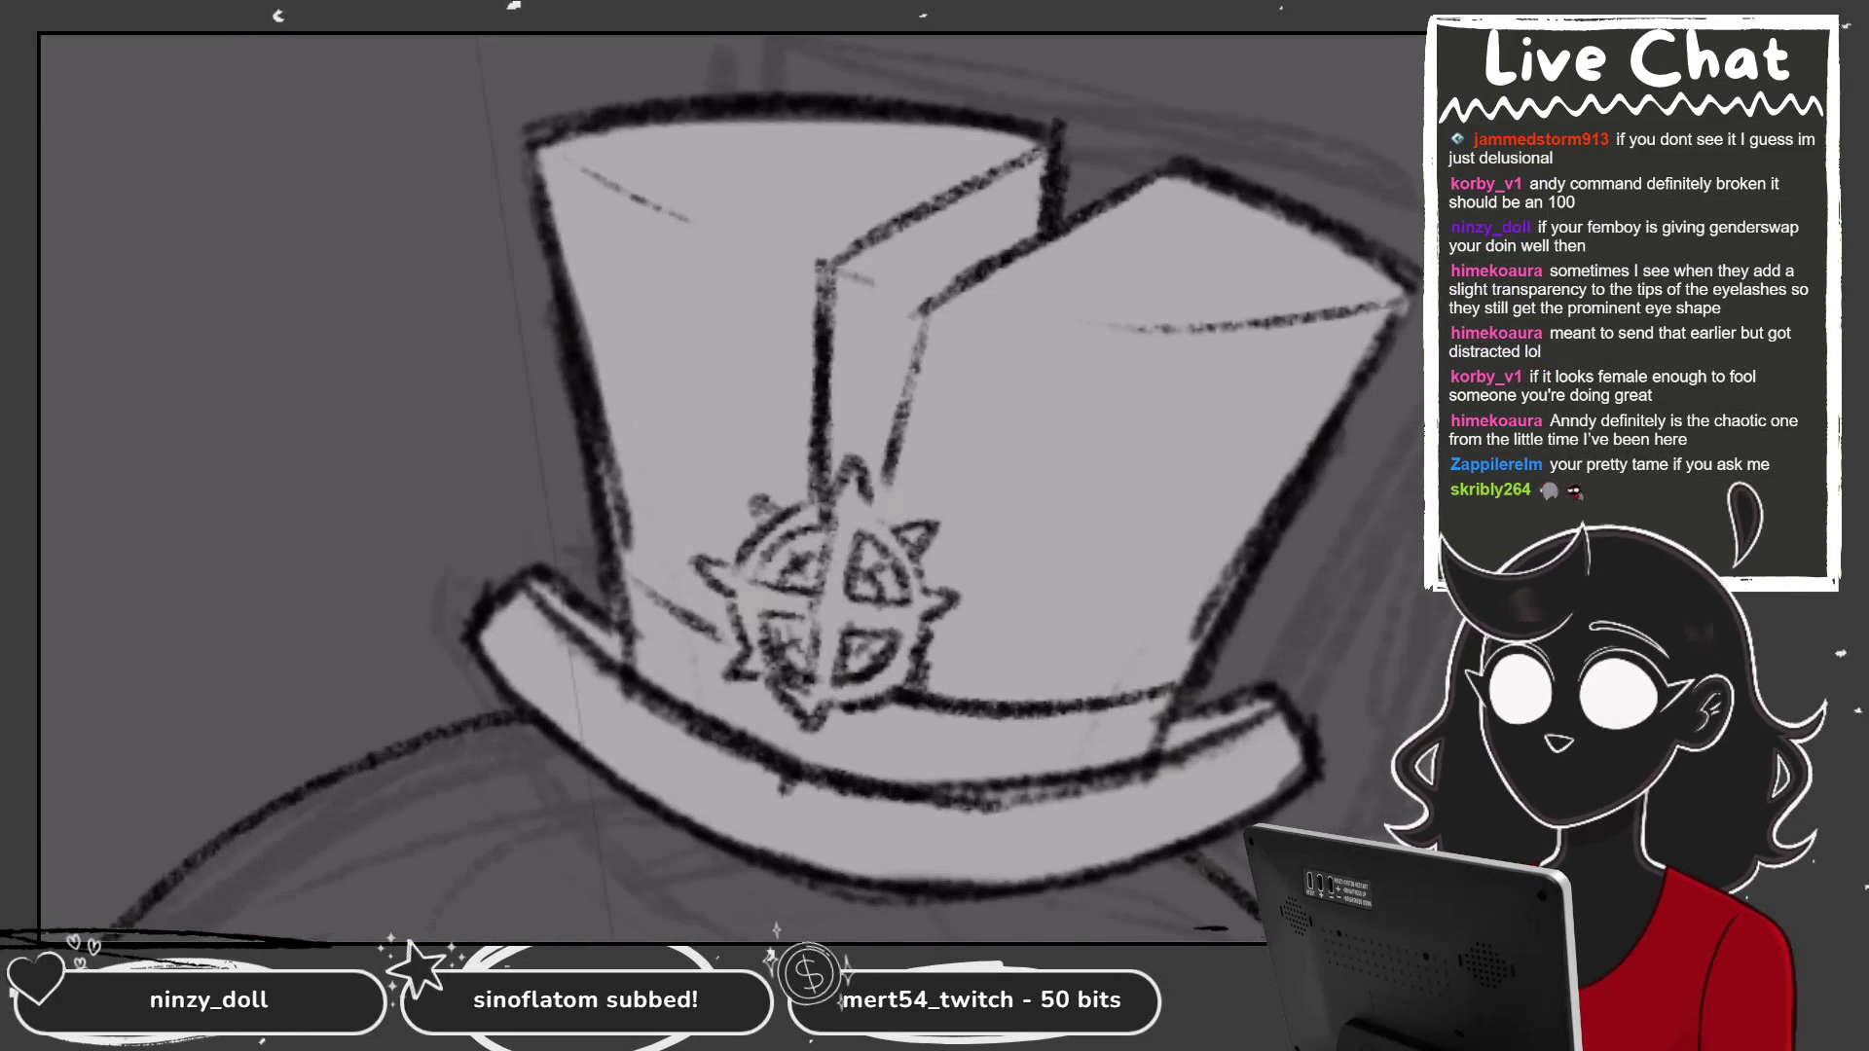
left_click_drag(923, 339, 876, 528)
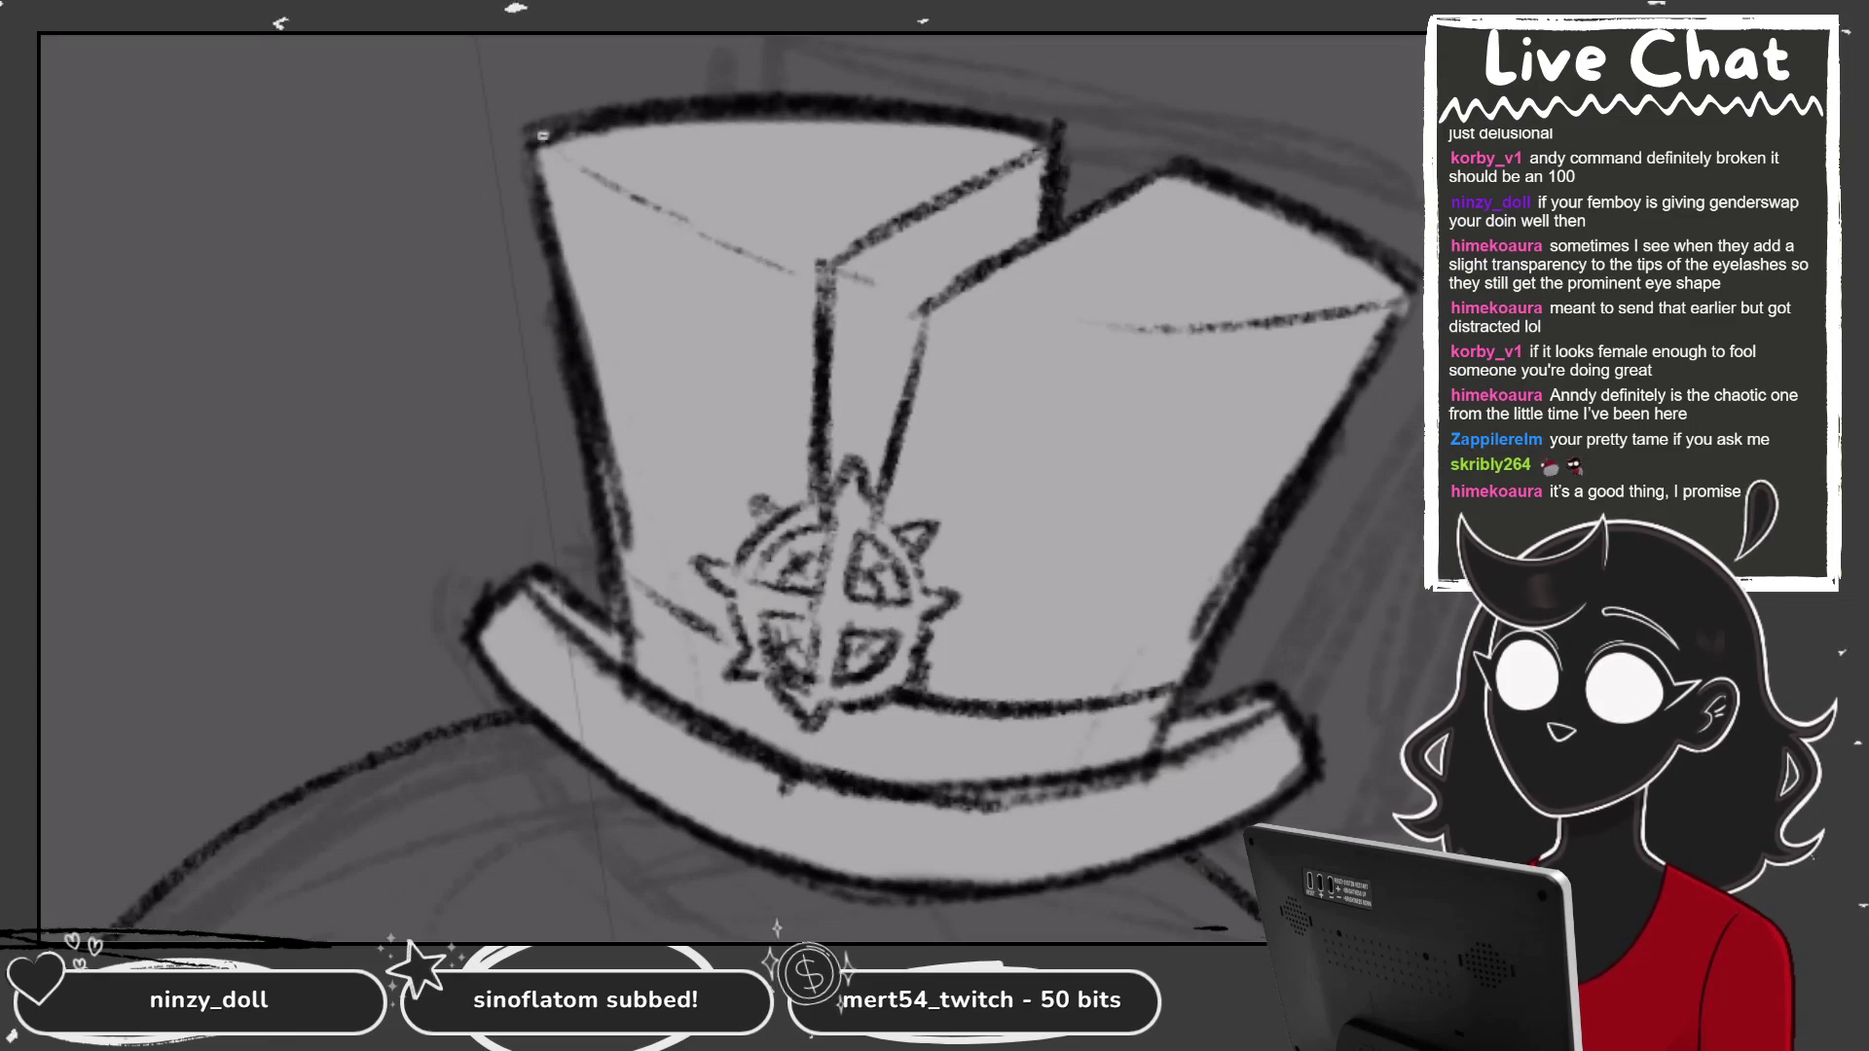
Re-ink the left and right sides of the top hat.
left_click_drag(531, 131, 584, 348)
left_click_drag(1387, 345, 1238, 587)
left_click_drag(1413, 253, 1314, 438)
scroll(740, 486, "down", 5)
scroll(740, 487, "up", 5)
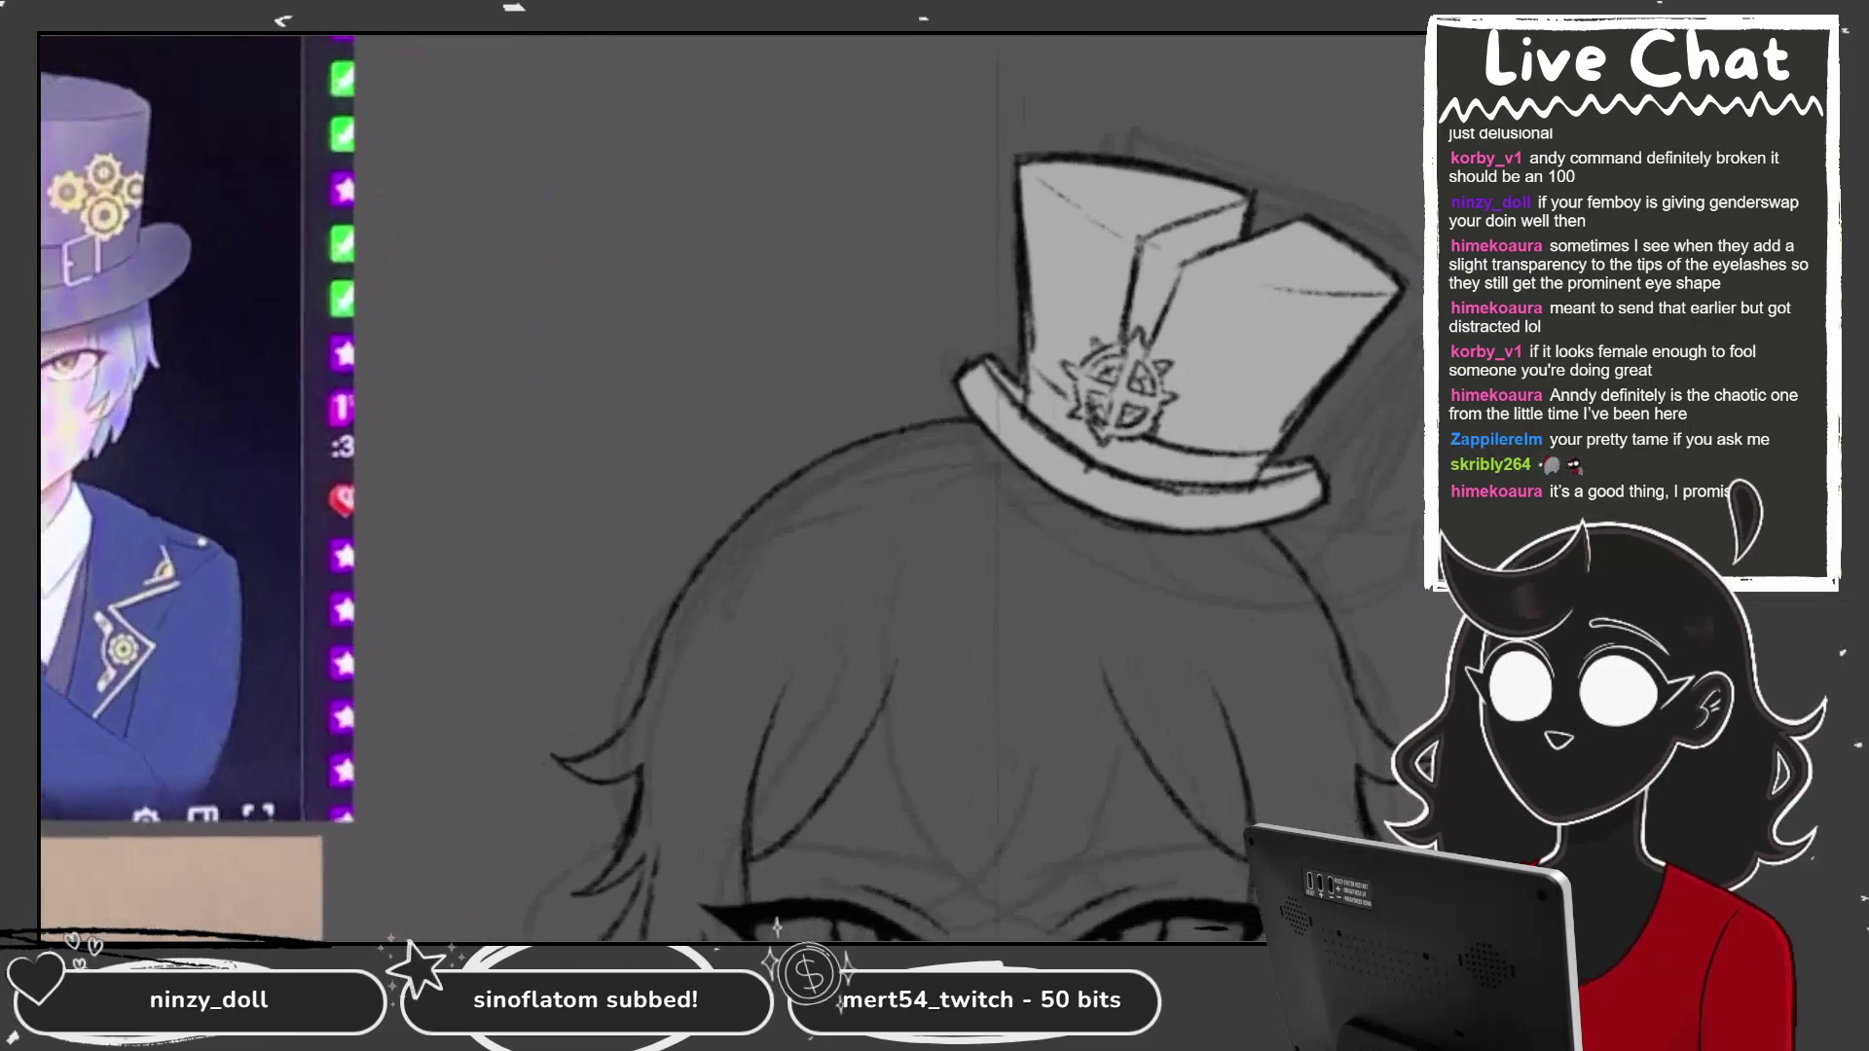
scroll(1087, 467, "up", 2)
Erase part of the hat band's top line and draw a small buckle on the band.
mouse_move(964, 385)
left_mouse_down()
mouse_move(1121, 379)
mouse_move(1040, 370)
mouse_move(969, 458)
mouse_move(1010, 413)
mouse_move(1088, 394)
mouse_move(1090, 458)
left_mouse_up()
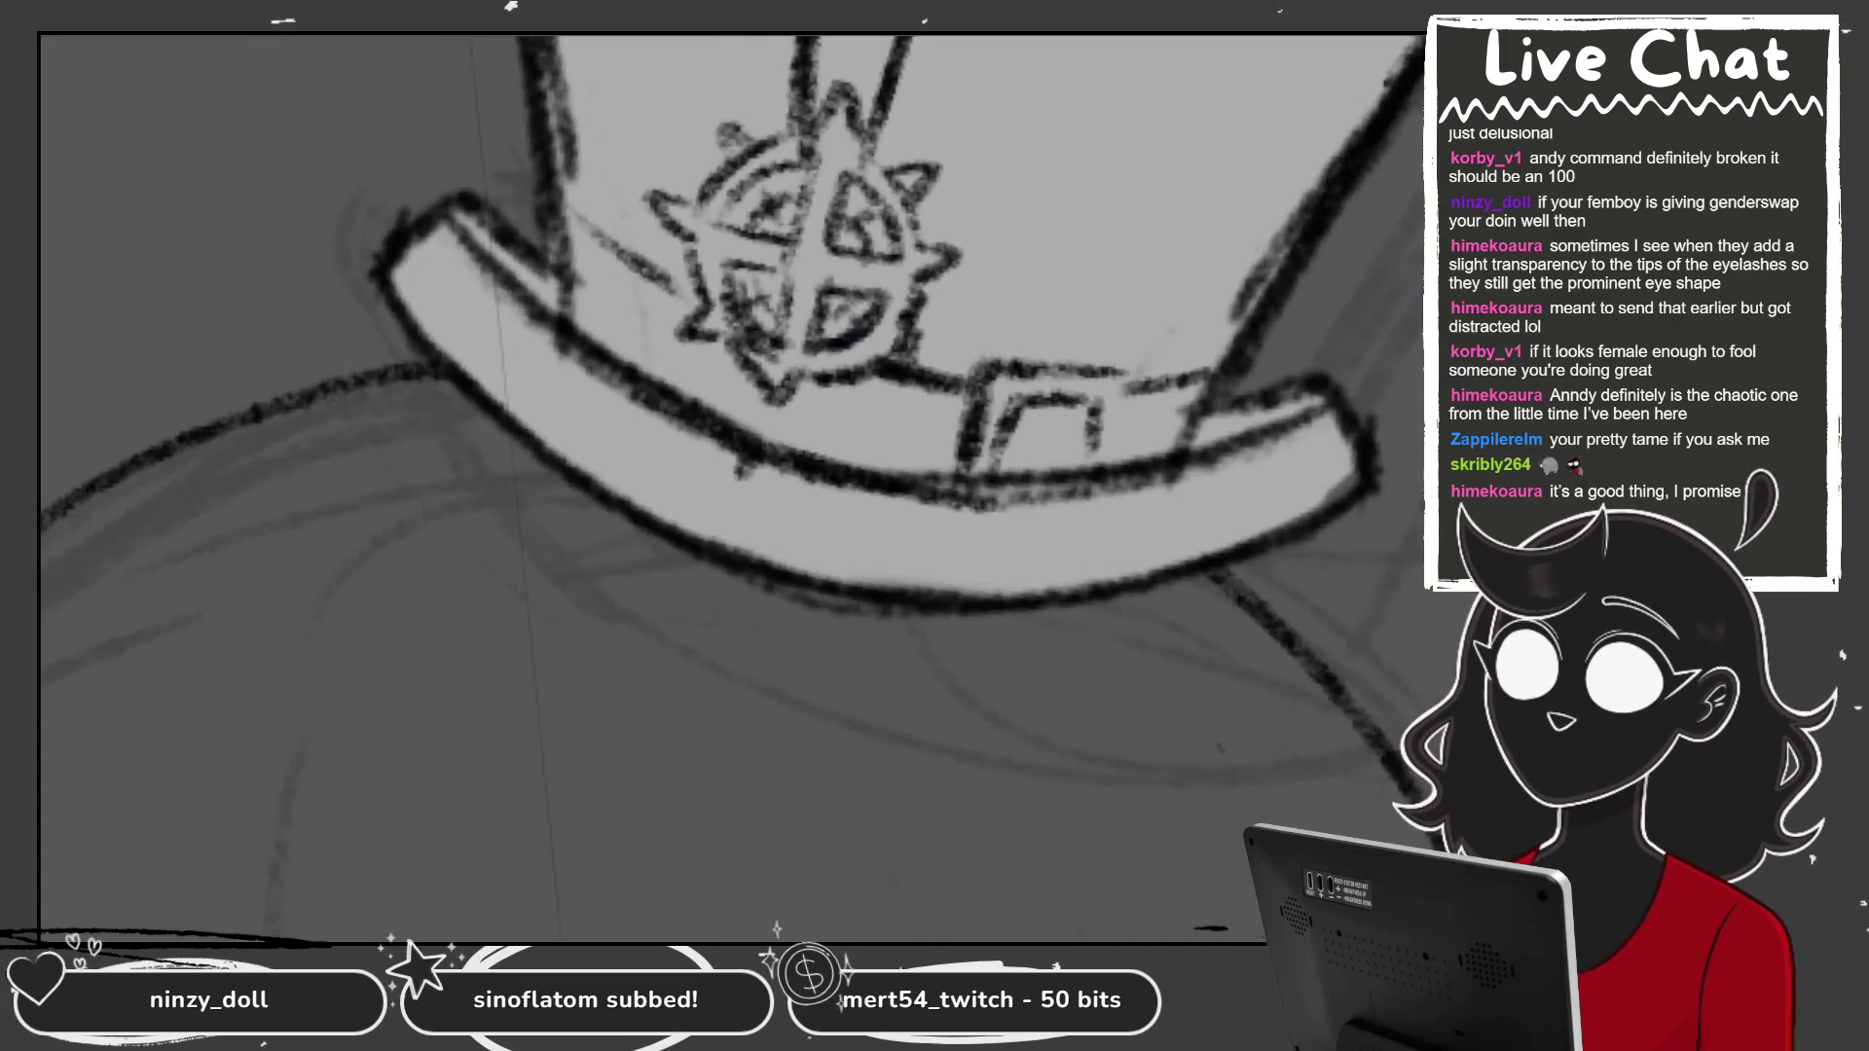
scroll(730, 487, "down", 5)
scroll(1210, 419, "up", 5)
left_click_drag(1070, 212, 1033, 244)
mouse_move(1018, 234)
left_mouse_down()
mouse_move(1071, 263)
mouse_move(1134, 200)
left_mouse_up()
left_click_drag(1139, 268, 1180, 183)
key("ctrl+z")
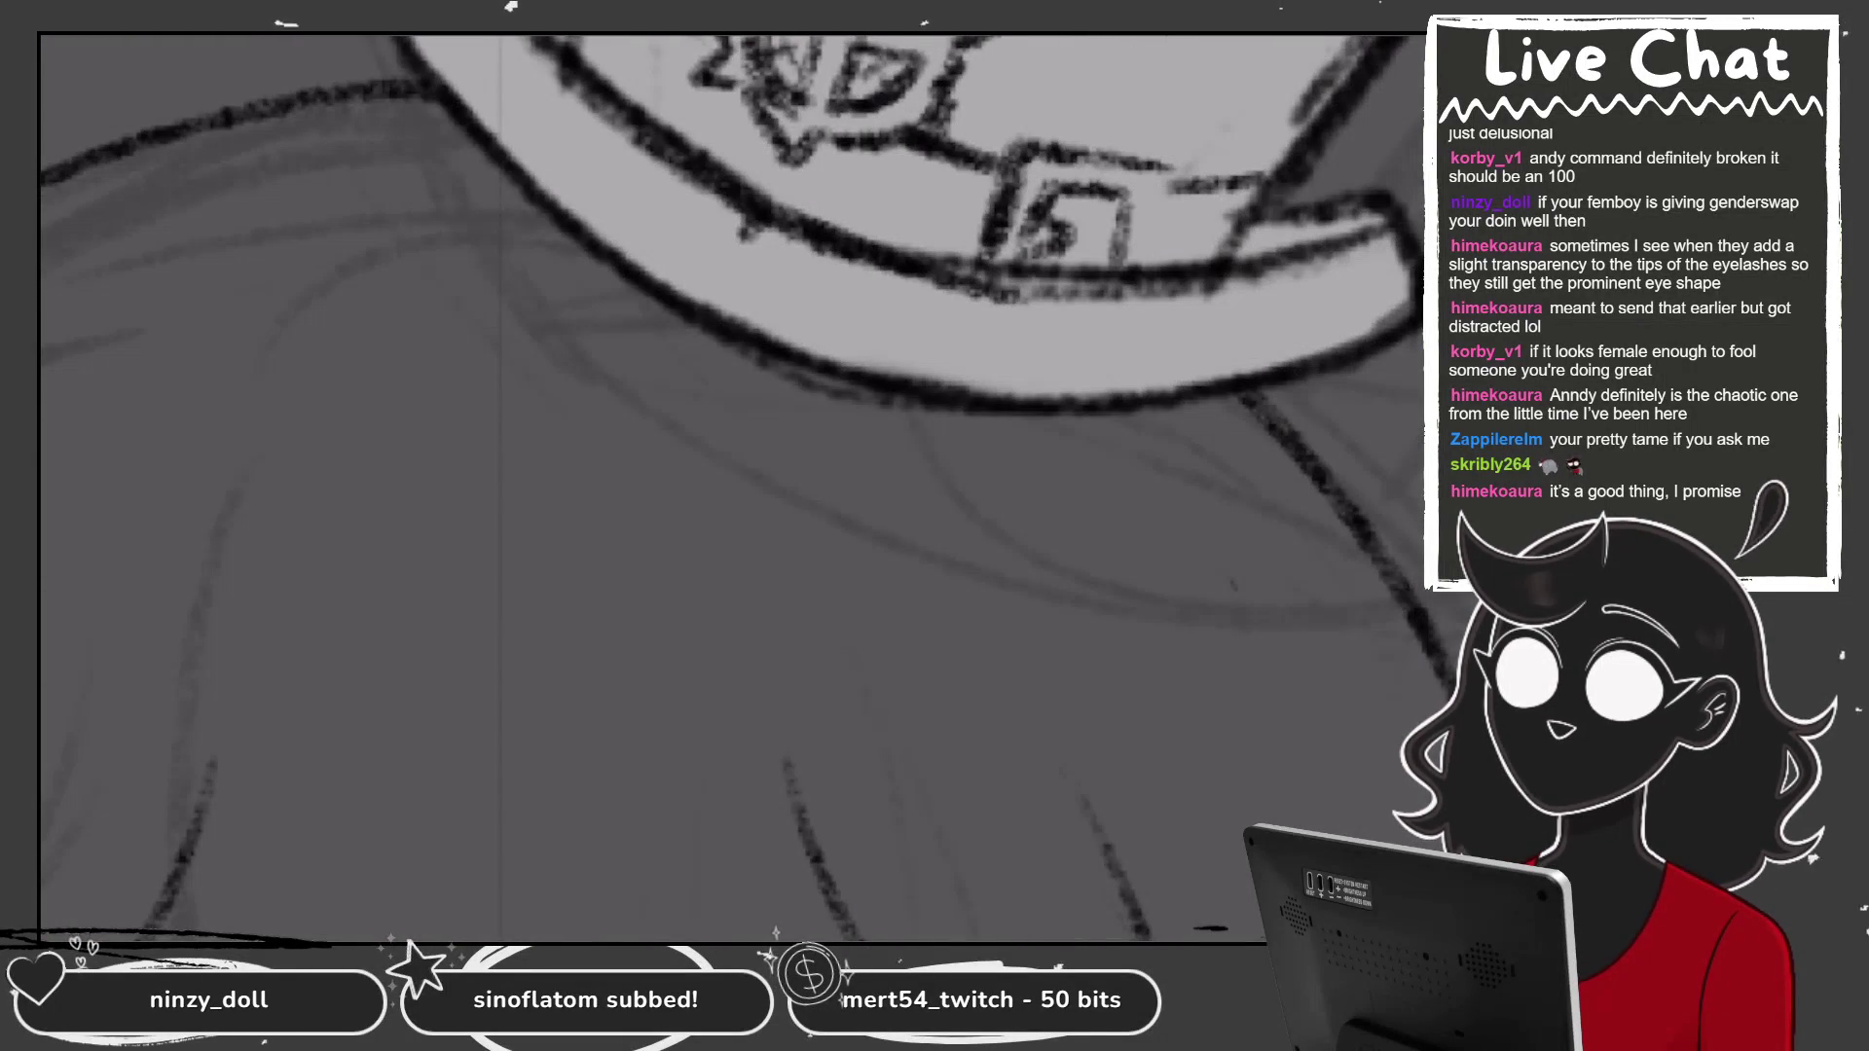
key("ctrl+z")
mouse_move(1137, 268)
left_mouse_down()
mouse_move(1190, 174)
mouse_move(1139, 193)
mouse_move(1110, 274)
left_mouse_up()
key("ctrl+z")
key("ctrl+minus")
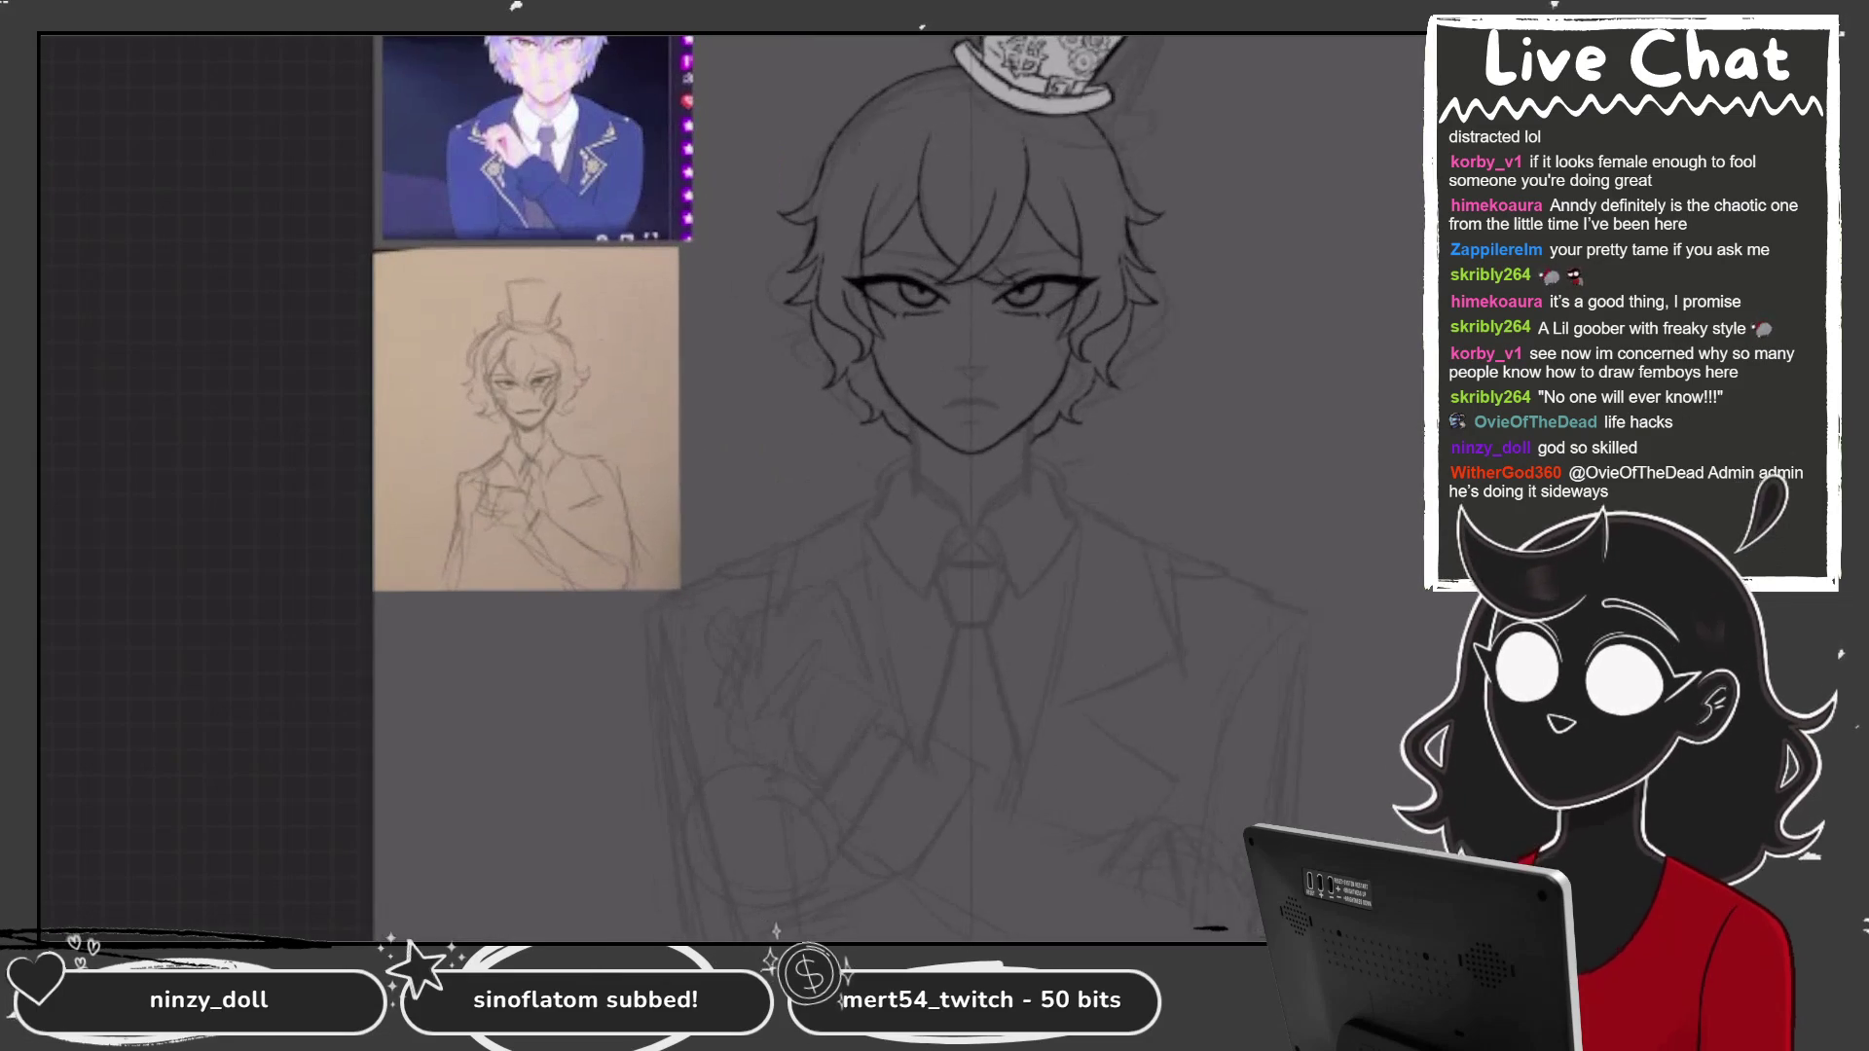
Turn on symmetry Drawing Assist for the new Layer 8 and restore the two neck lines.
key("l")
left_click(1245, 652)
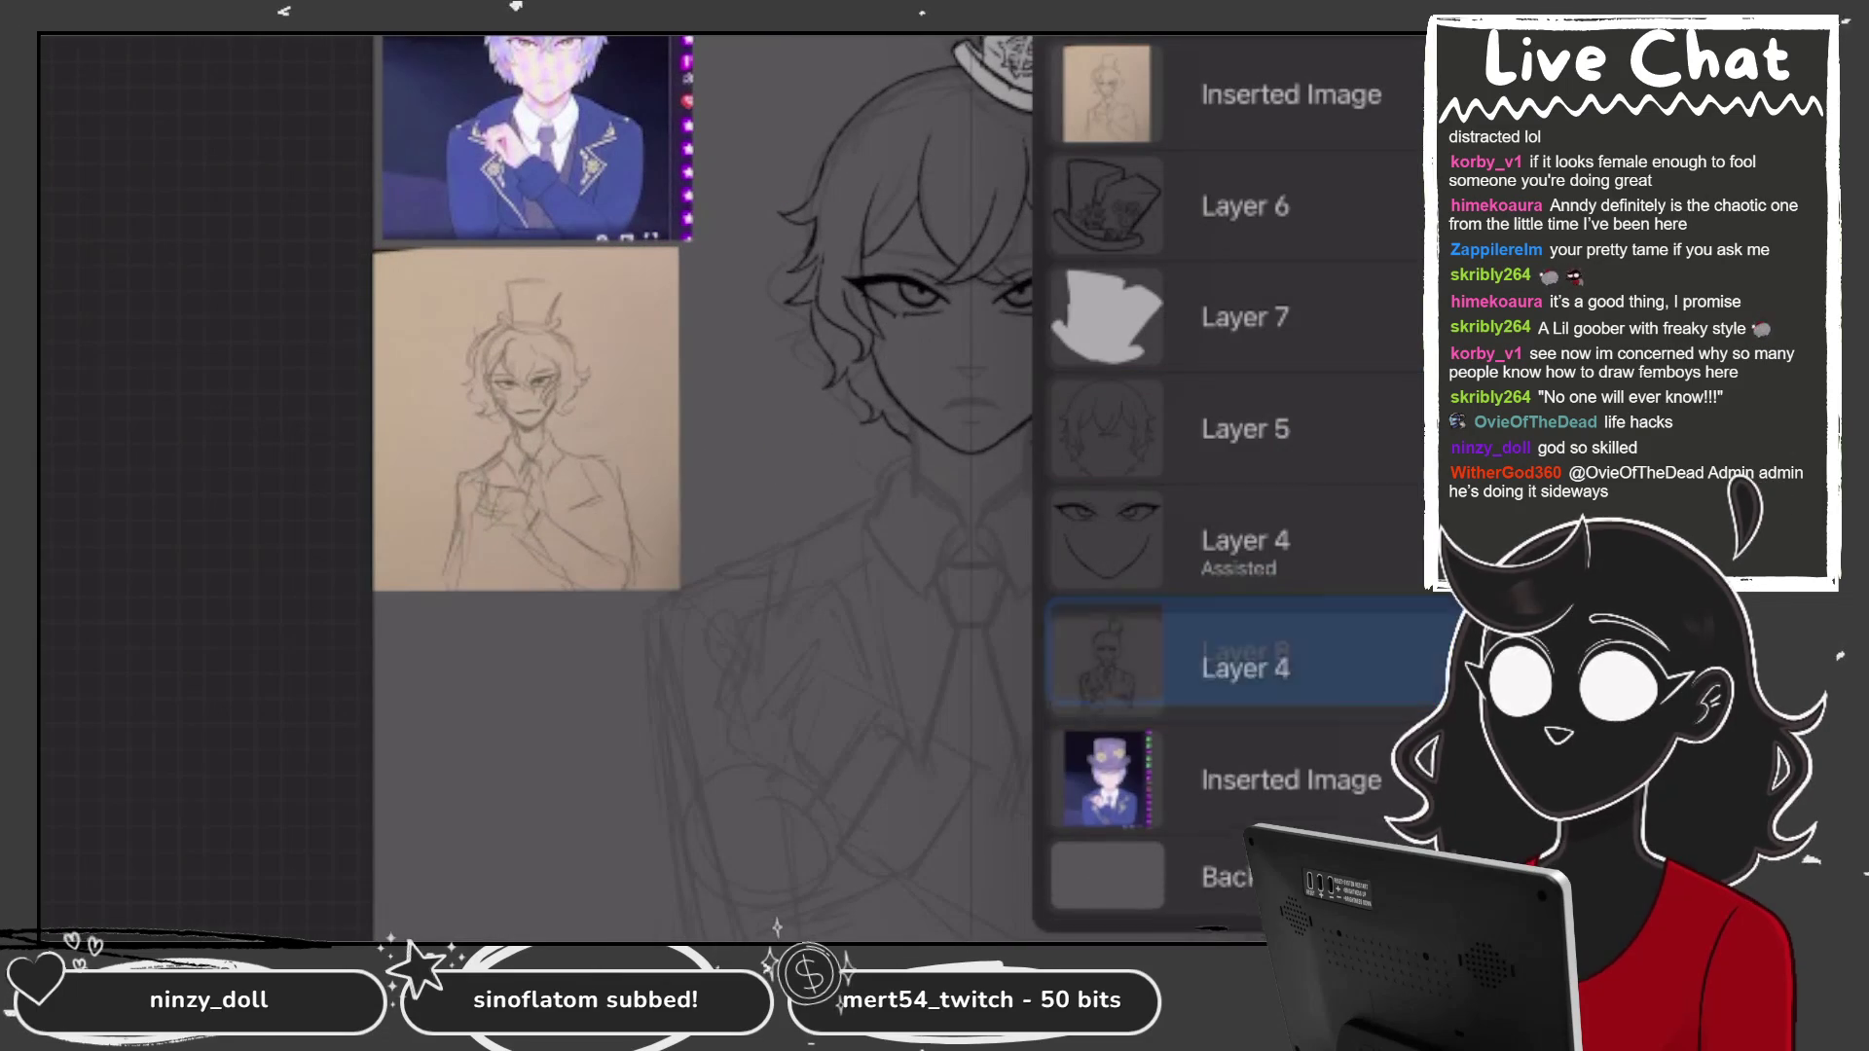
left_click(1105, 651)
left_click(584, 681)
scroll(934, 487, "up", 5)
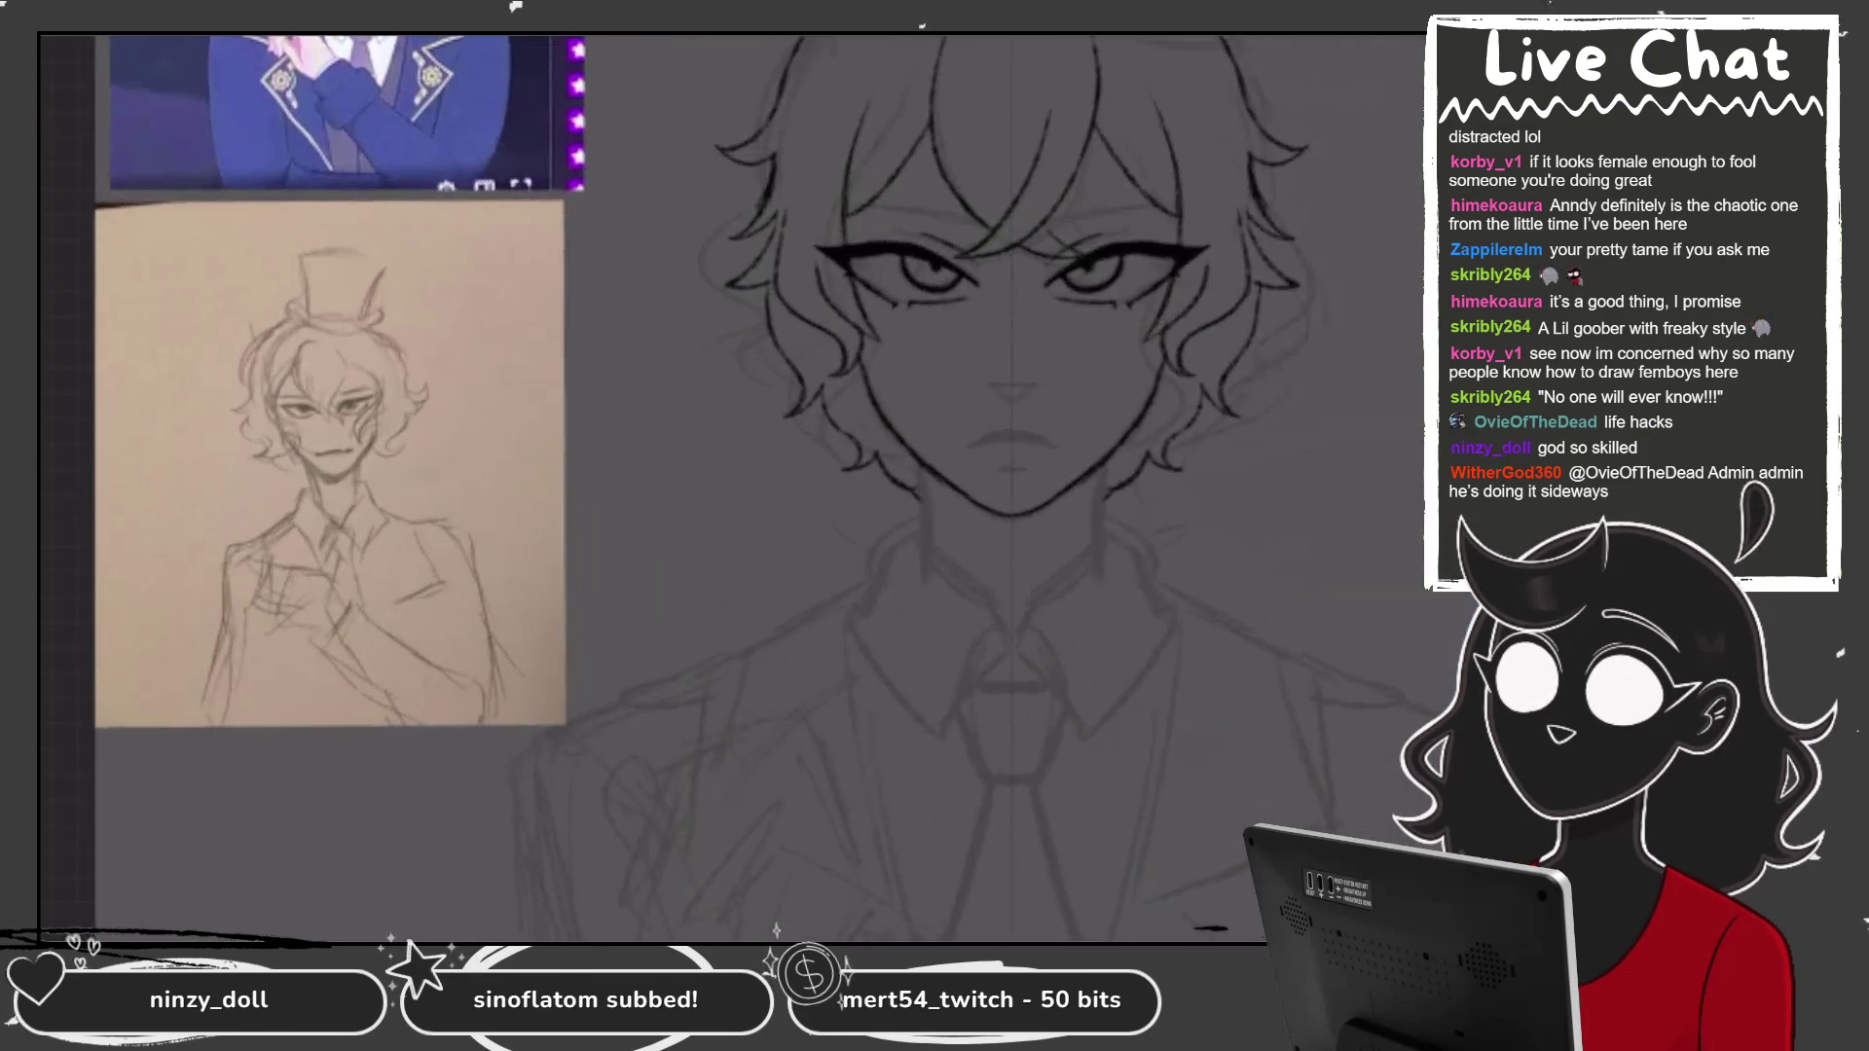
key("ctrl+shift+z")
key("ctrl+z")
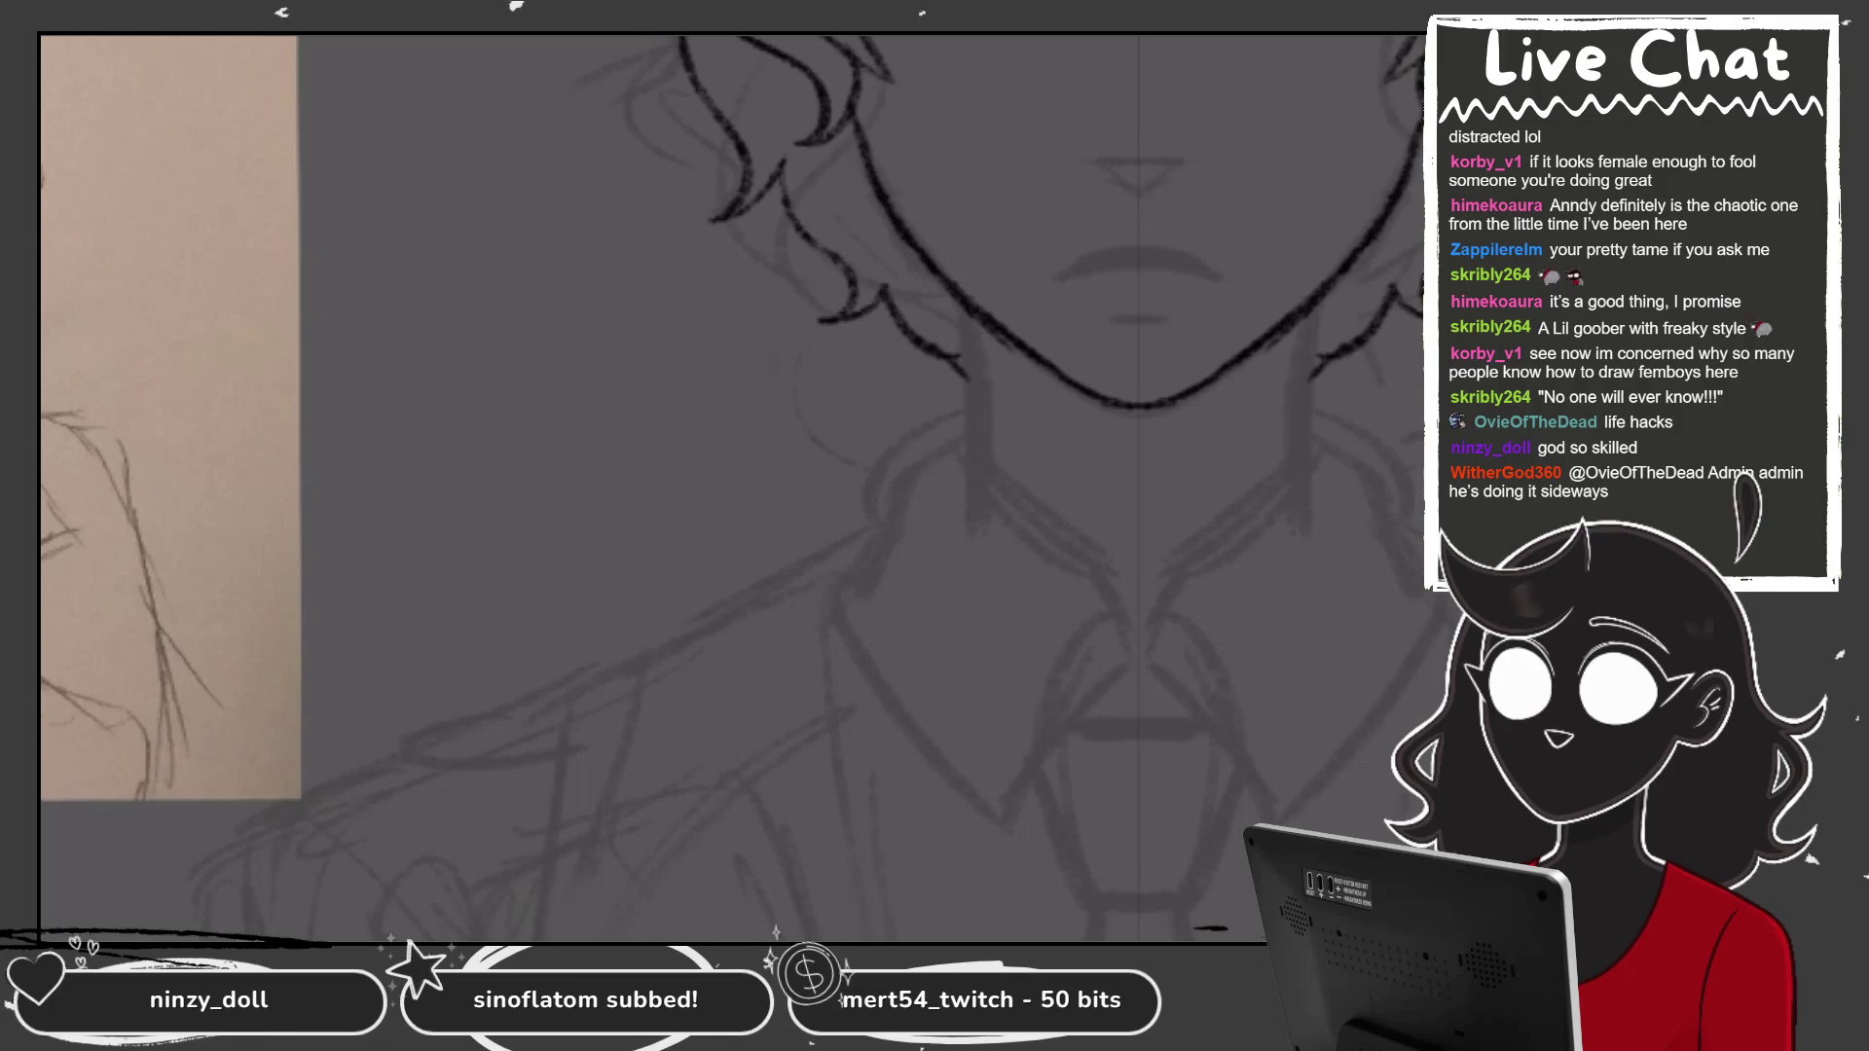
key("ctrl+shift+z")
scroll(730, 487, "down", 5)
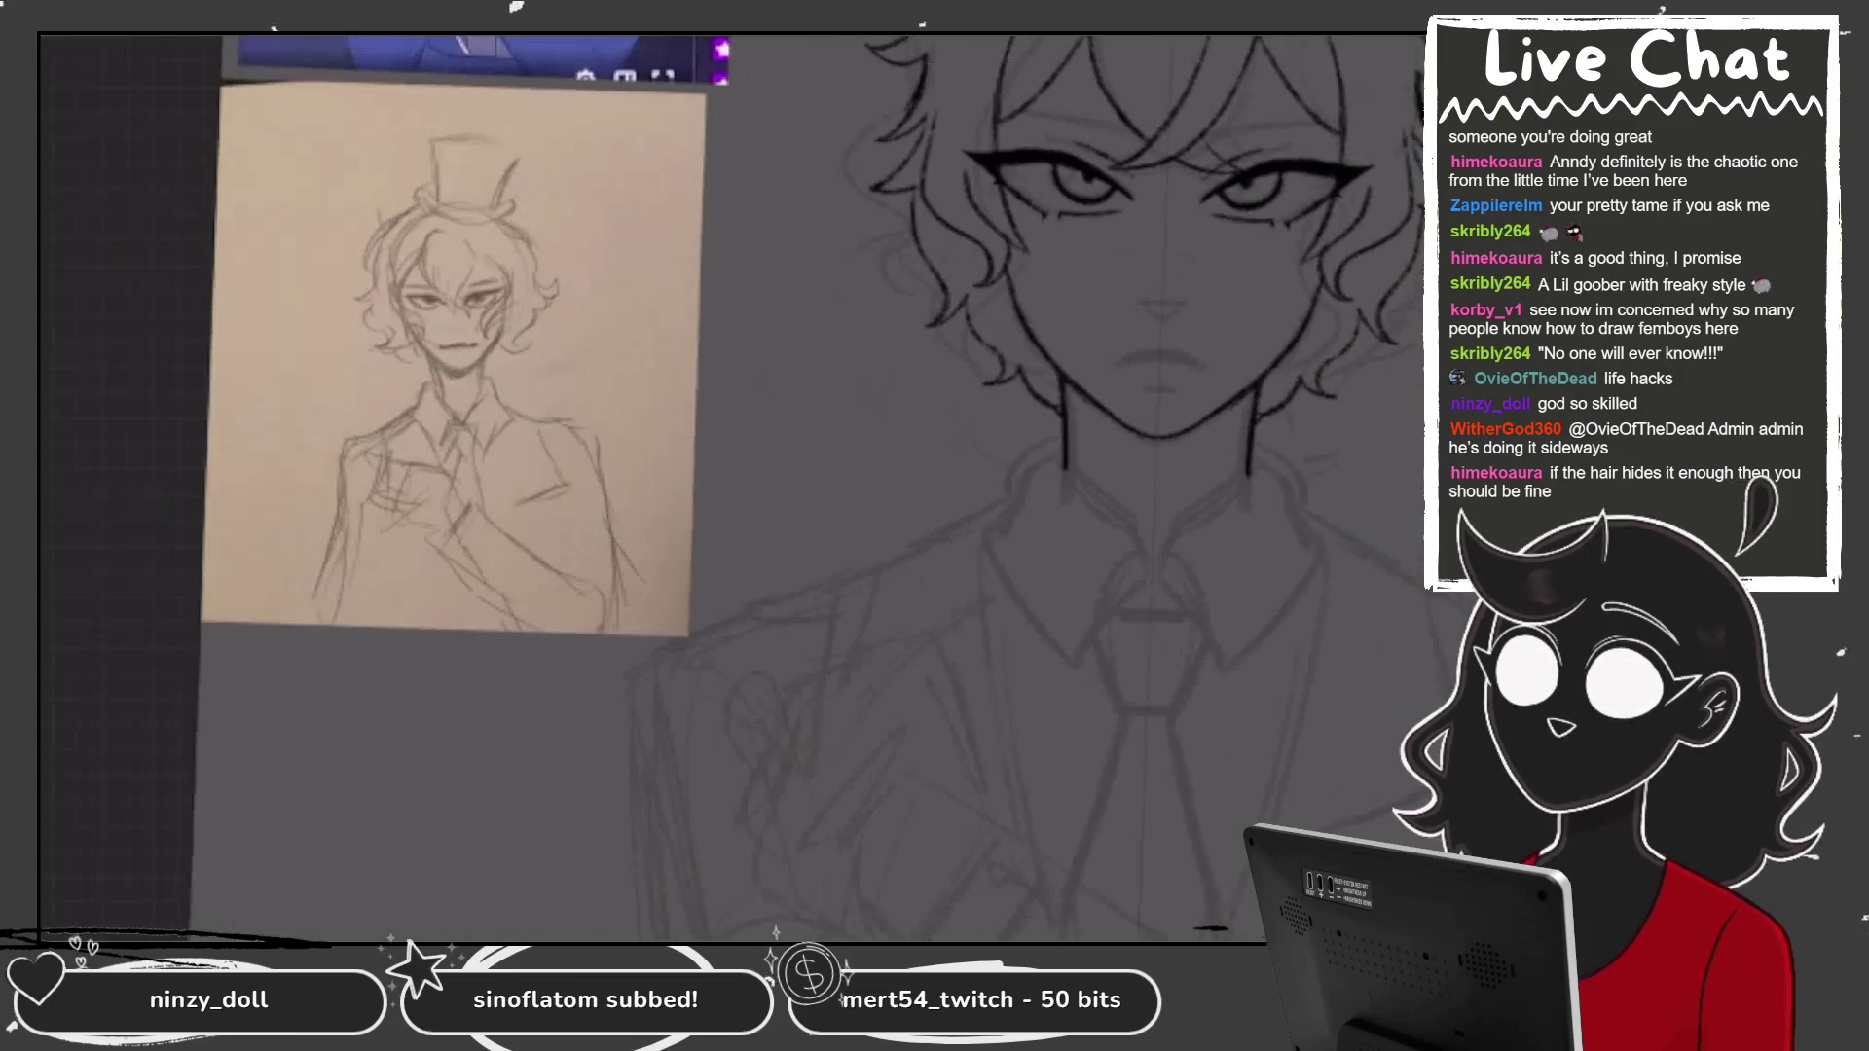
scroll(934, 487, "up", 3)
Add Layer 9 above Layer 8 with symmetry Drawing Assist turned on.
key("l")
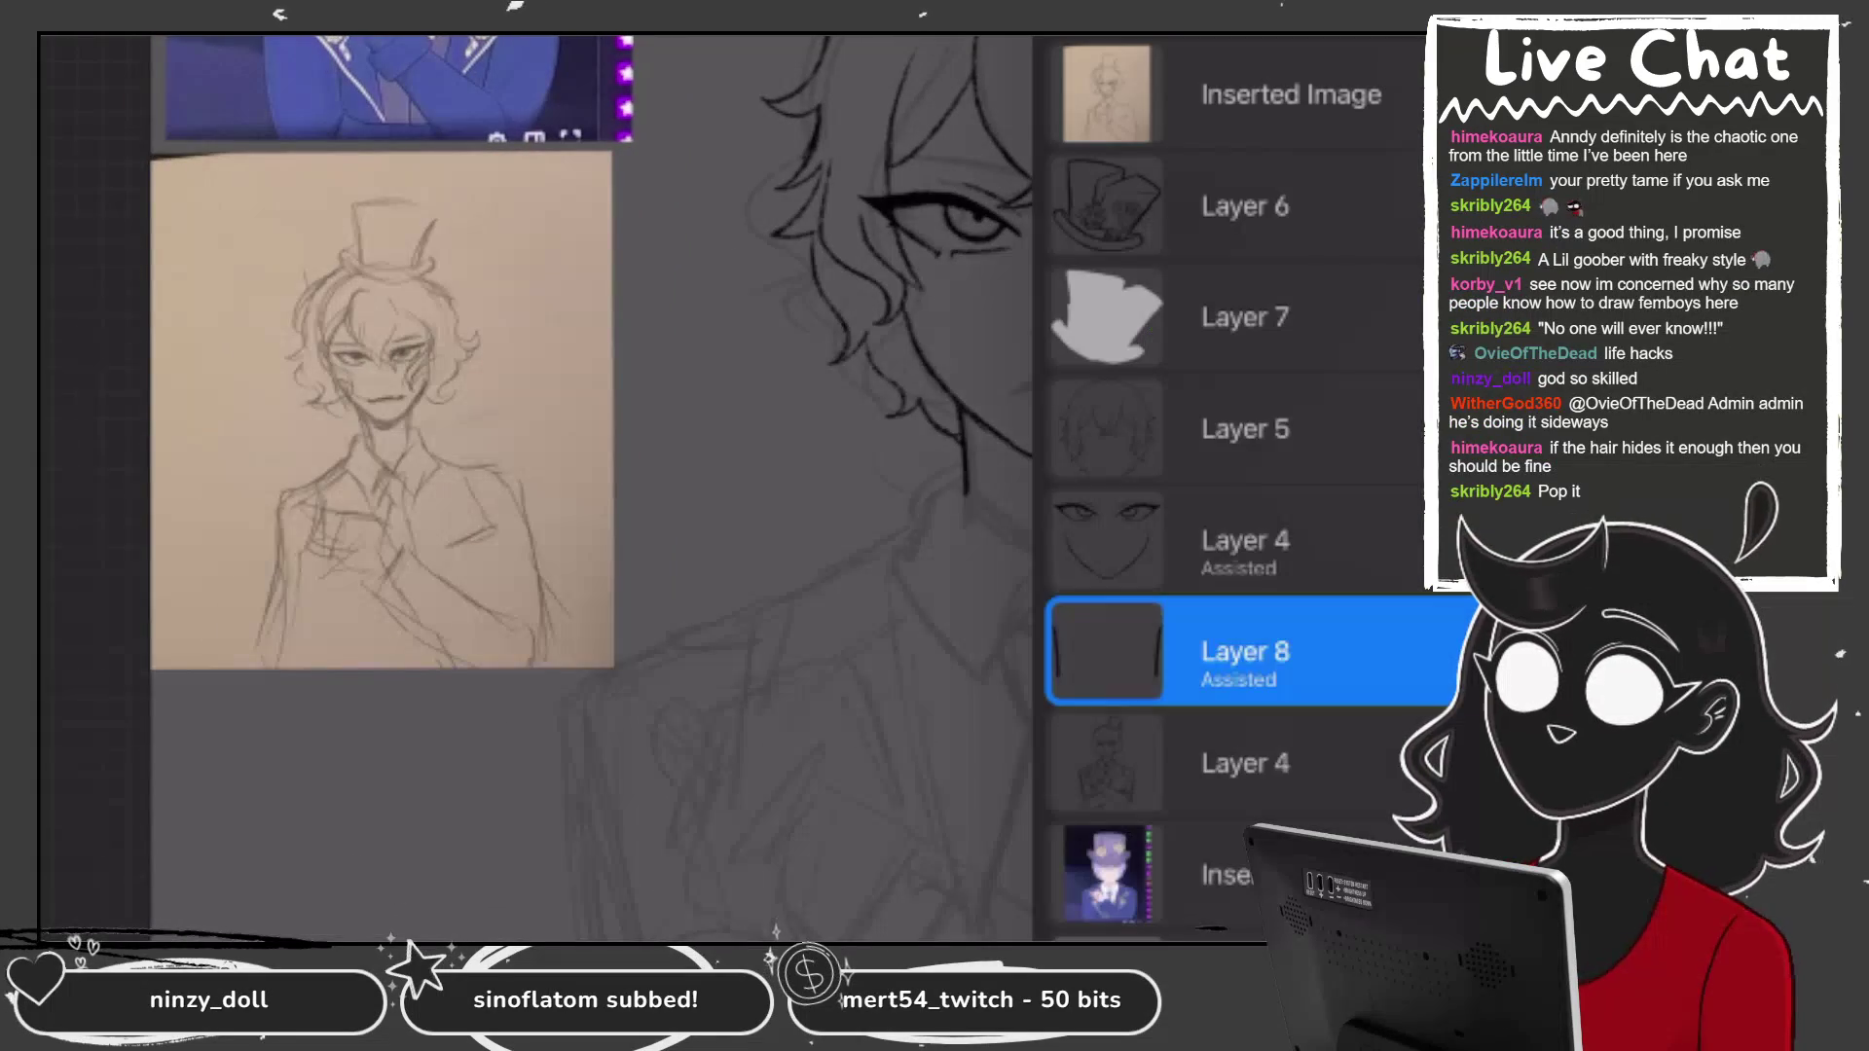
key("ctrl+shift+n")
left_click(1246, 651)
left_click(926, 817)
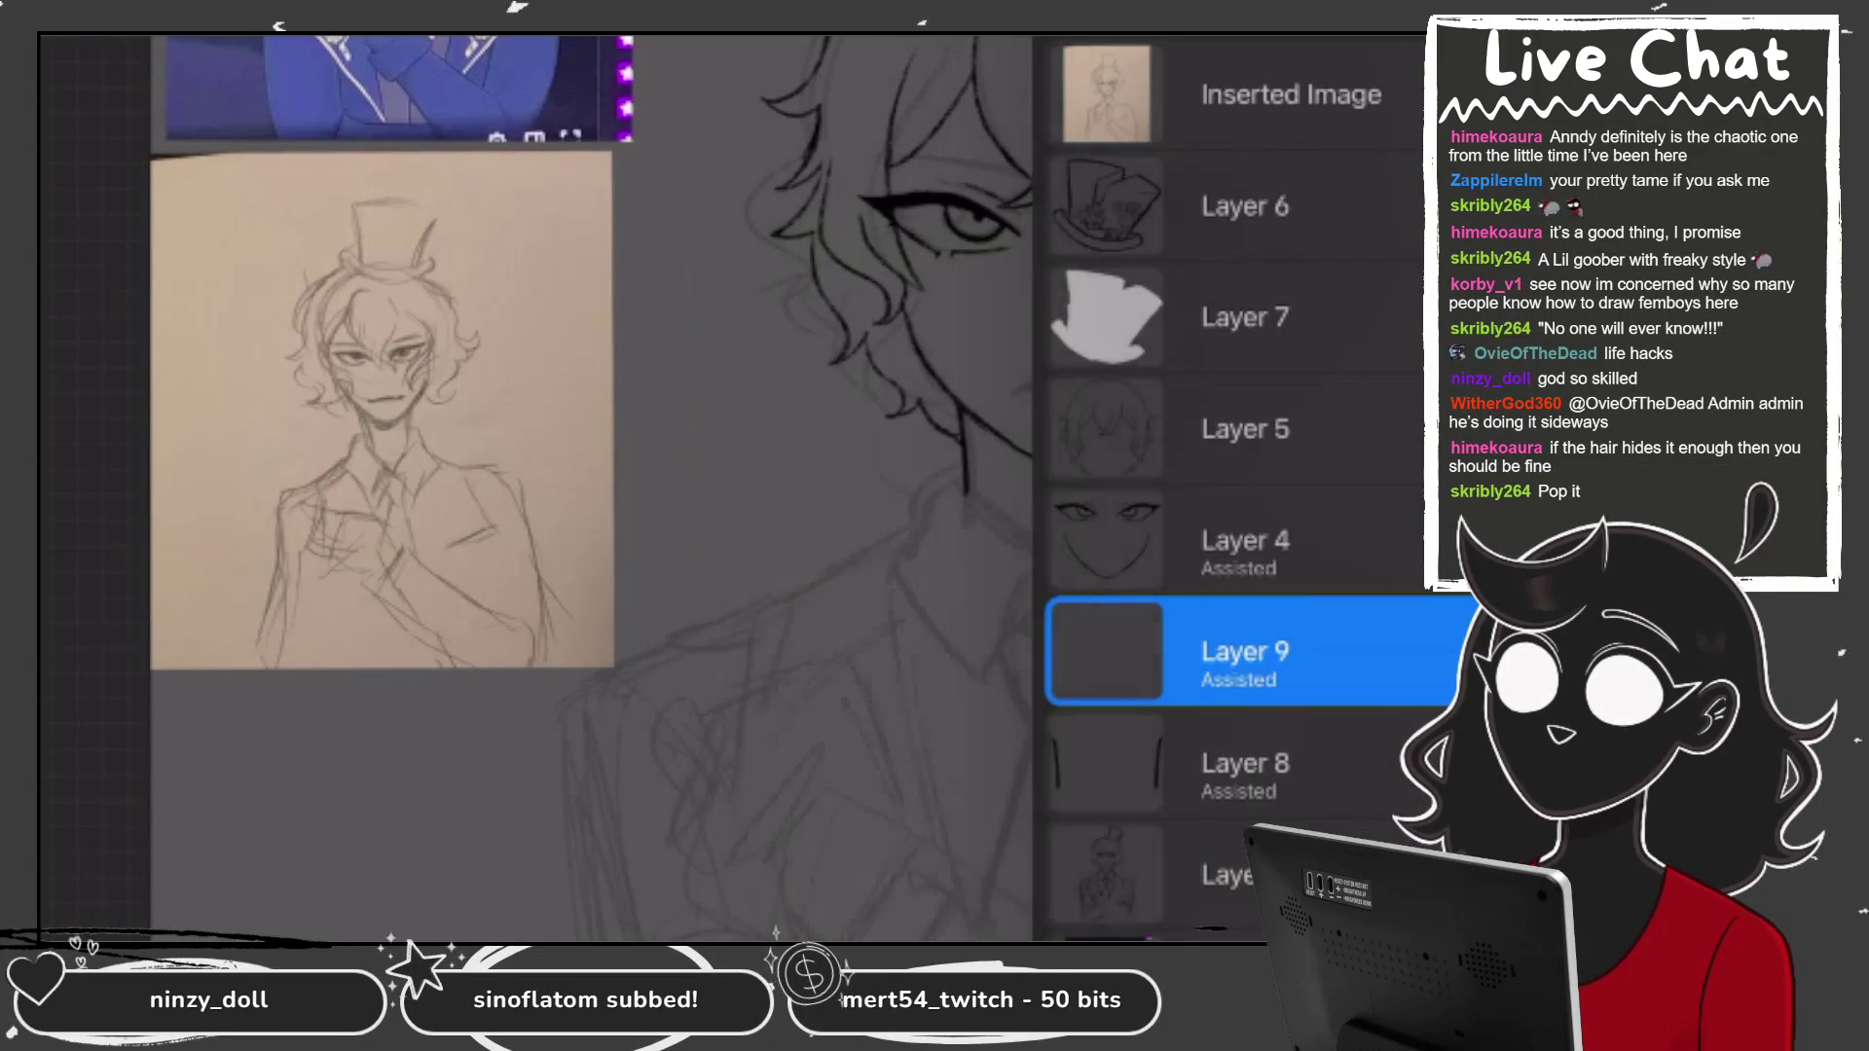
scroll(934, 487, "up", 3)
scroll(730, 486, "down", 3)
Ink the V of the shirt collar and a collar stroke beside the neck.
left_click_drag(1003, 463, 969, 541)
left_click_drag(1105, 382, 968, 541)
left_click_drag(827, 380, 934, 471)
scroll(730, 486, "down", 3)
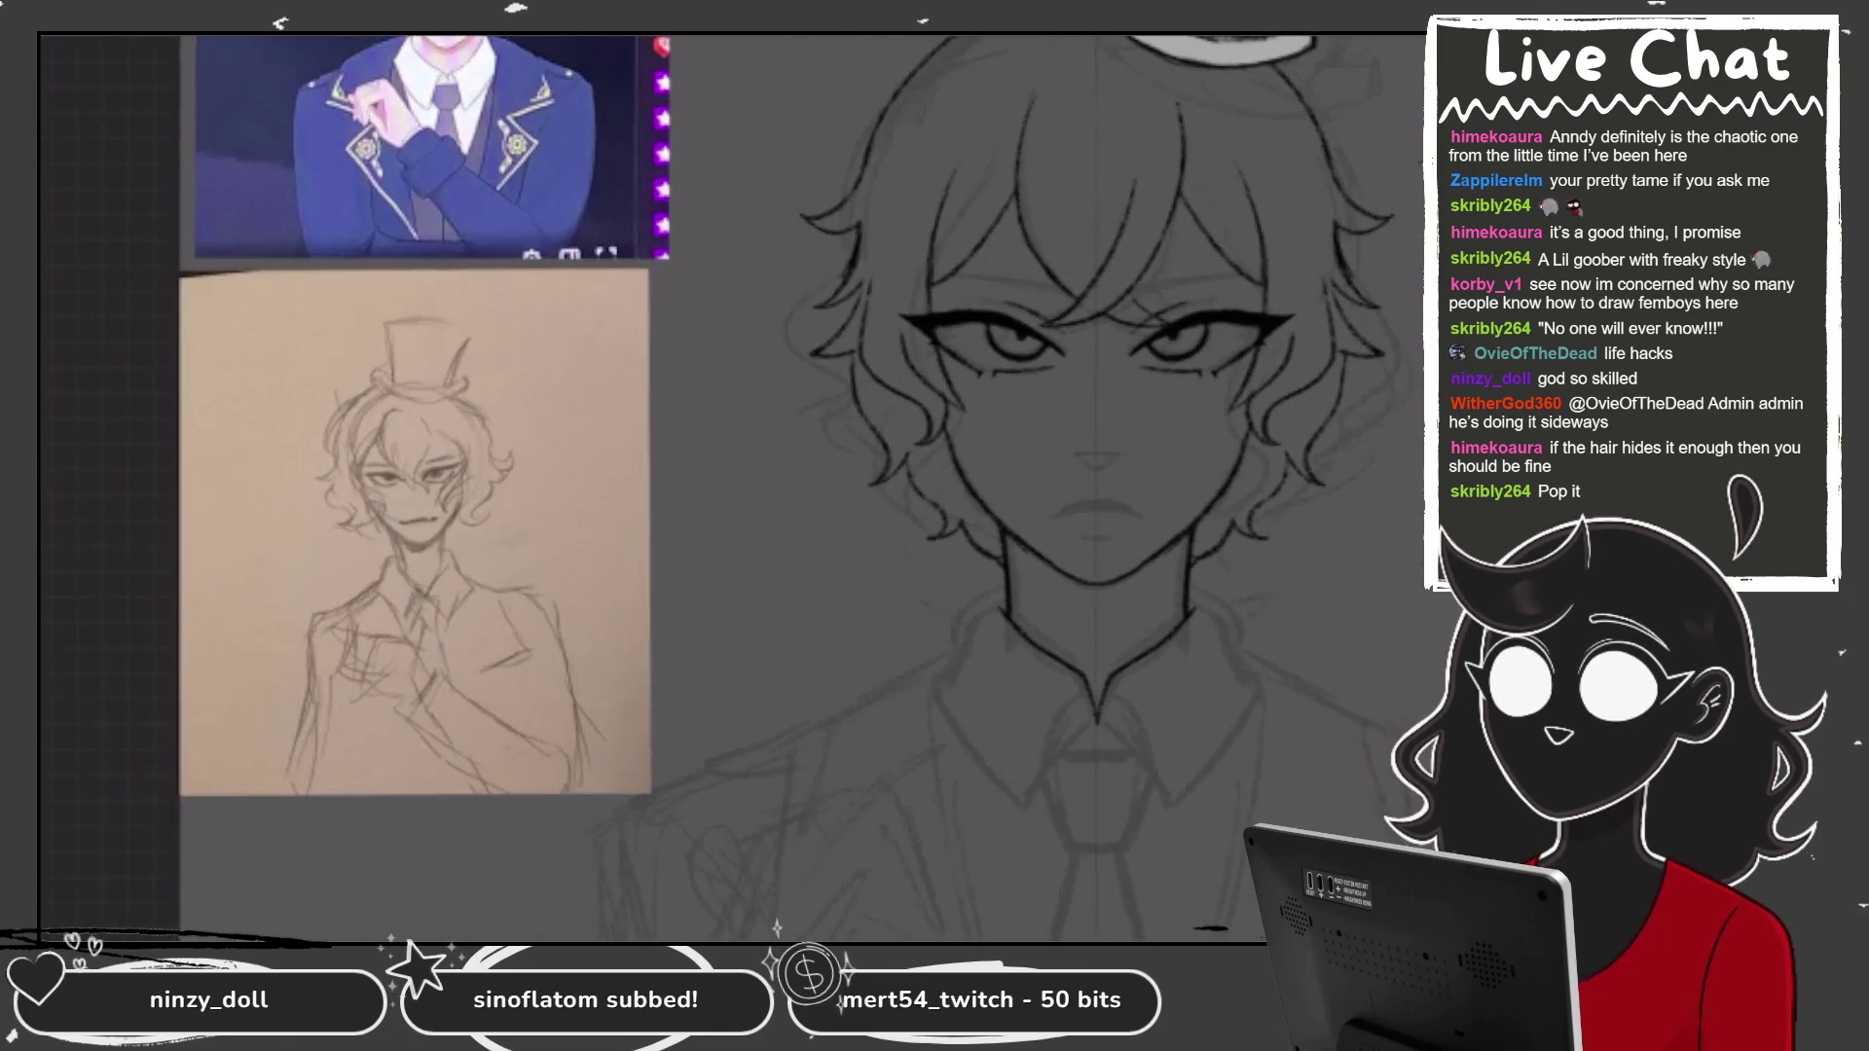
scroll(974, 487, "up", 3)
left_click_drag(940, 441, 855, 584)
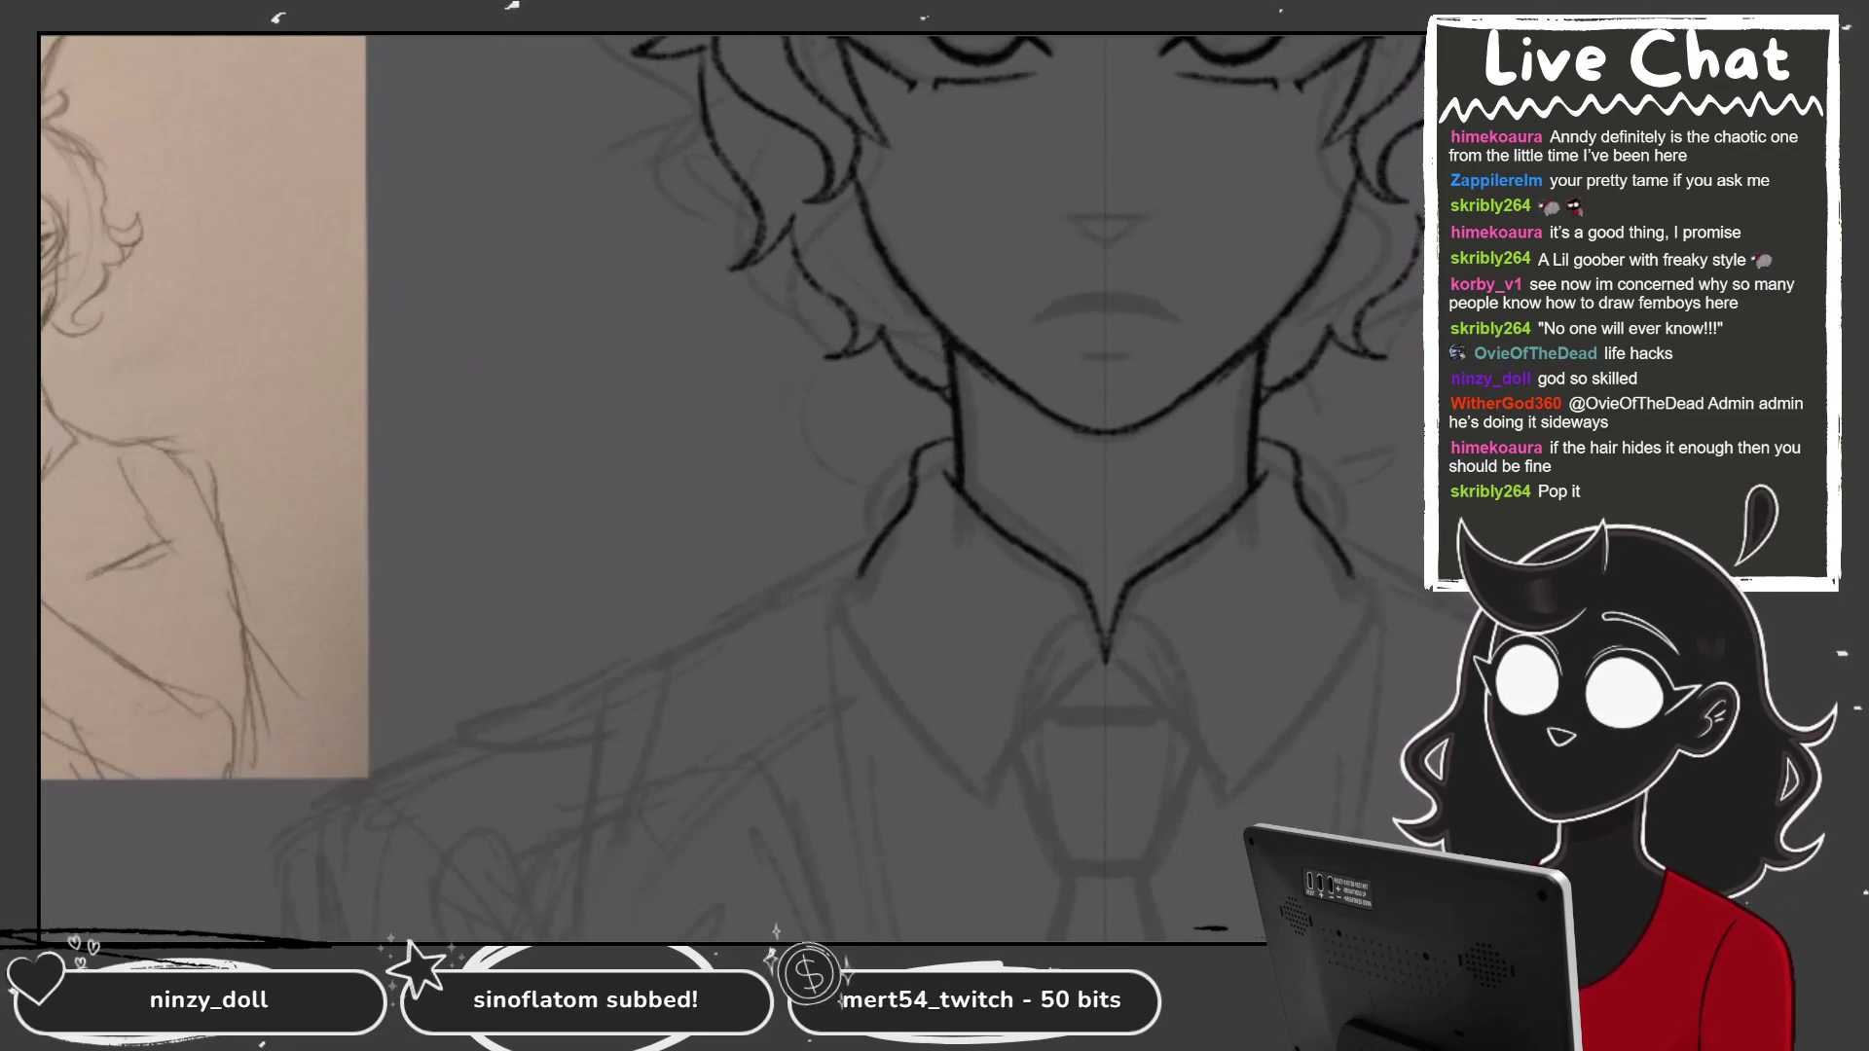
key("ctrl+z")
mouse_move(952, 444)
left_mouse_down()
mouse_move(913, 456)
mouse_move(861, 565)
mouse_move(974, 754)
mouse_move(1056, 638)
mouse_move(1105, 672)
left_mouse_up()
Draw the triangular tie knot below the collar point.
scroll(973, 487, "down", 3)
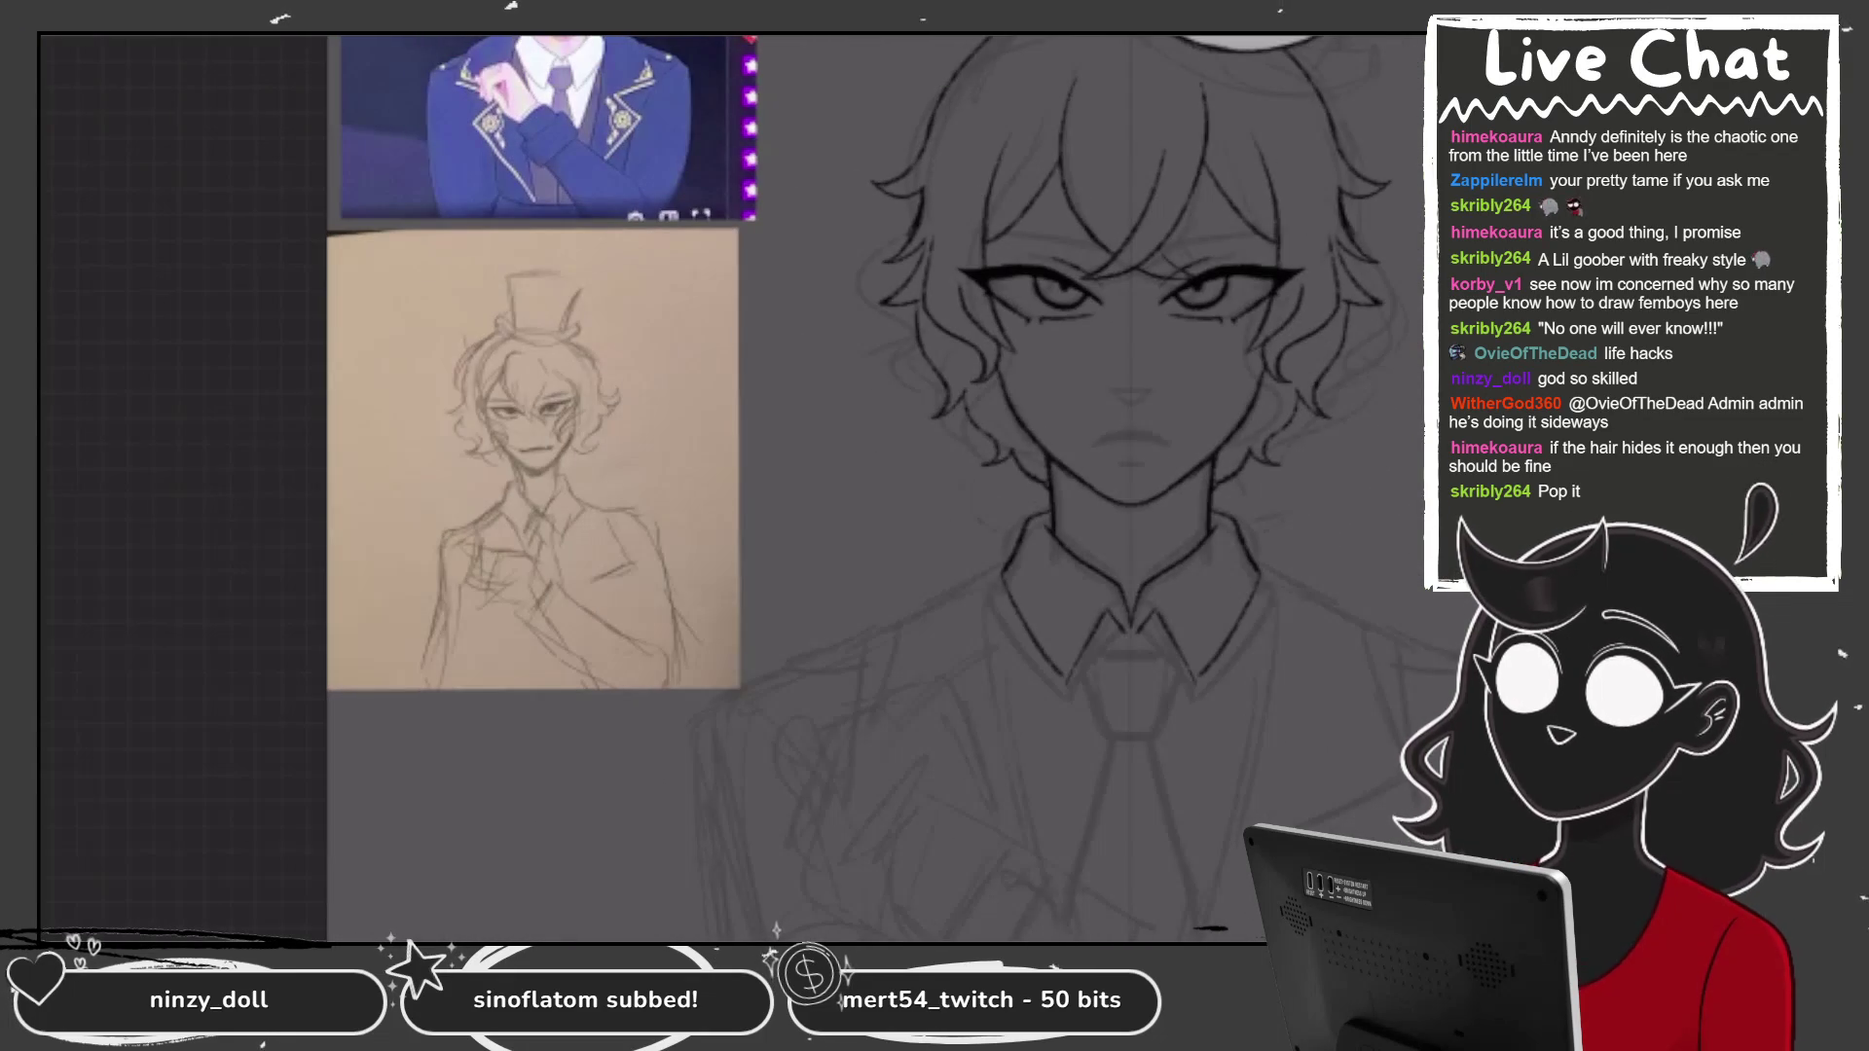
scroll(1153, 726, "up", 3)
mouse_move(1040, 502)
left_mouse_down()
mouse_move(1084, 492)
mouse_move(1049, 547)
left_mouse_up()
key("ctrl+z")
key("ctrl+z")
mouse_move(1034, 484)
left_mouse_down()
mouse_move(1081, 563)
mouse_move(1003, 563)
mouse_move(1096, 566)
mouse_move(1039, 683)
mouse_move(1057, 748)
mouse_move(1096, 745)
left_mouse_up()
key("ctrl+minus")
key("ctrl+plus")
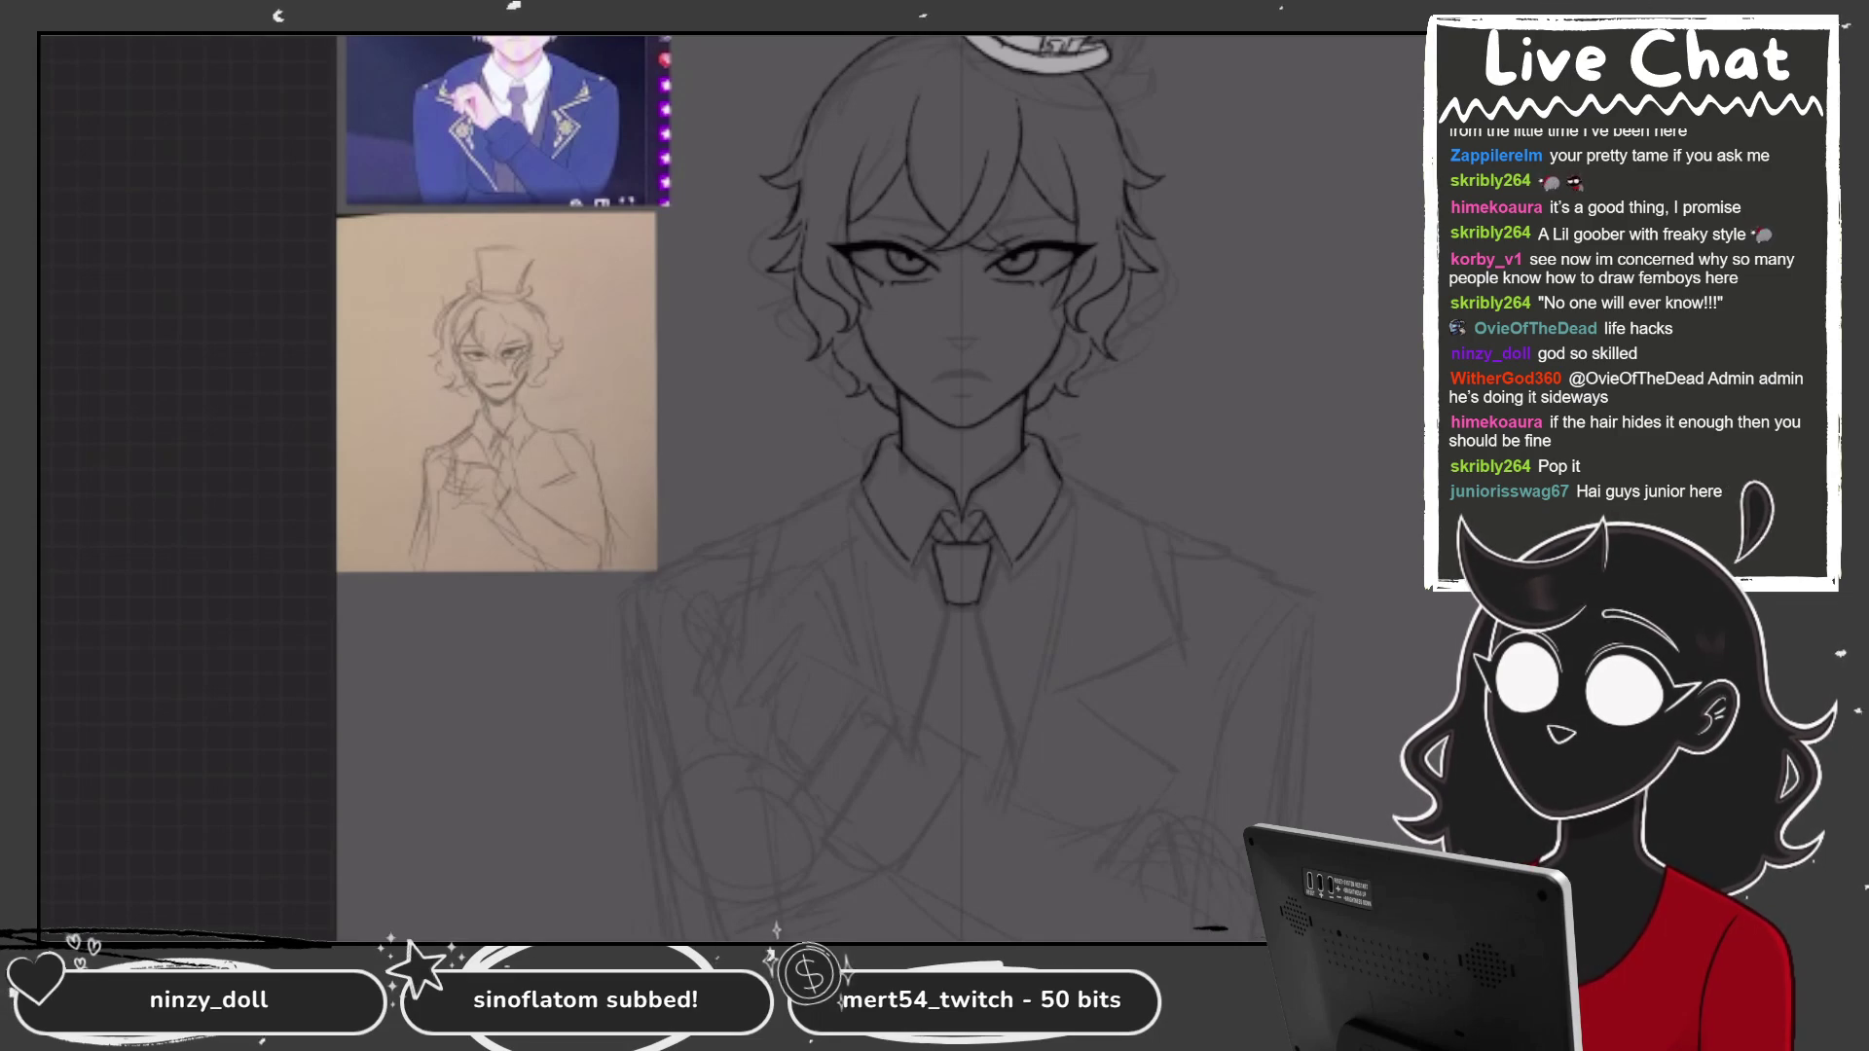
Ink the tie's long sides and pointed tip below the knot.
scroll(800, 789, "up", 3)
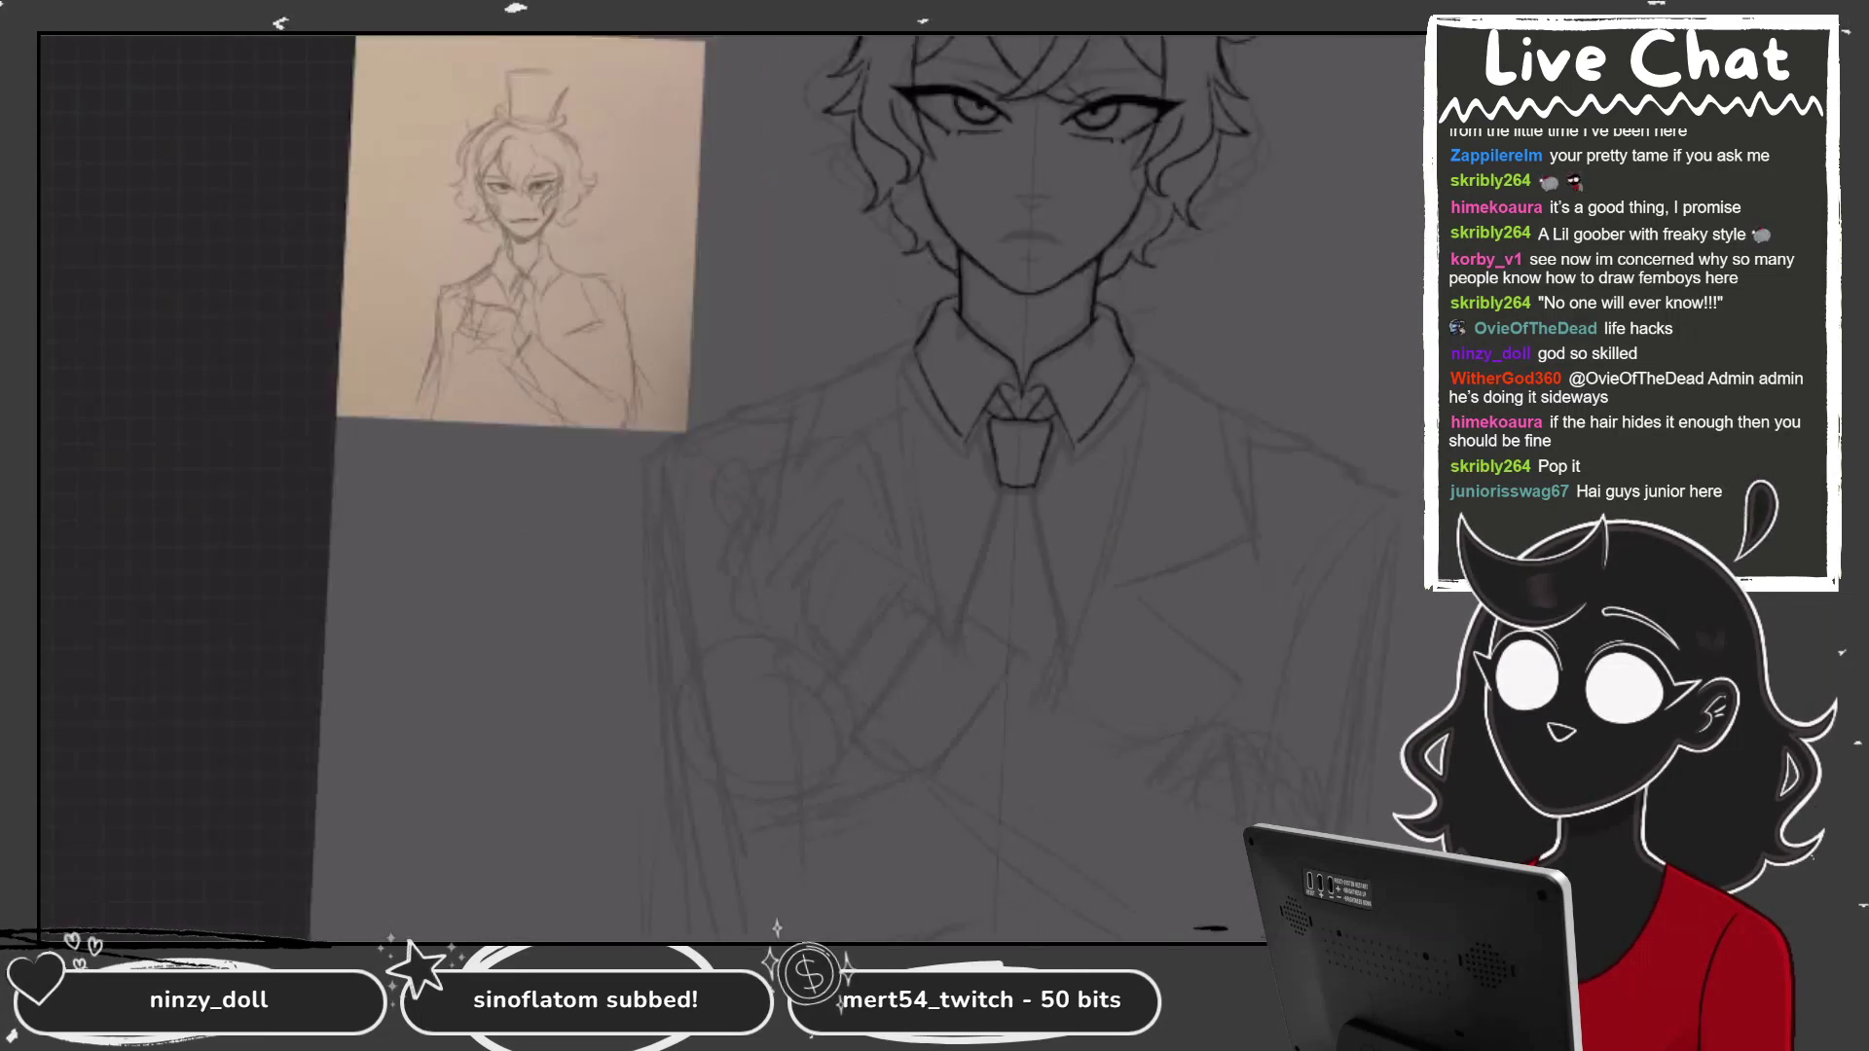
mouse_move(1013, 644)
left_mouse_down()
mouse_move(972, 804)
mouse_move(1096, 807)
left_mouse_up()
left_click_drag(1029, 521, 986, 693)
mouse_move(1053, 522)
left_mouse_down()
mouse_move(1096, 690)
mouse_move(1042, 771)
left_mouse_up()
left_click_drag(1095, 689, 1047, 772)
key("ctrl+z")
key("ctrl+z")
key("ctrl+z")
mouse_move(1024, 521)
left_mouse_down()
mouse_move(998, 653)
mouse_move(1088, 659)
left_mouse_up()
left_click_drag(996, 653, 1030, 709)
left_click_drag(1086, 660, 1052, 709)
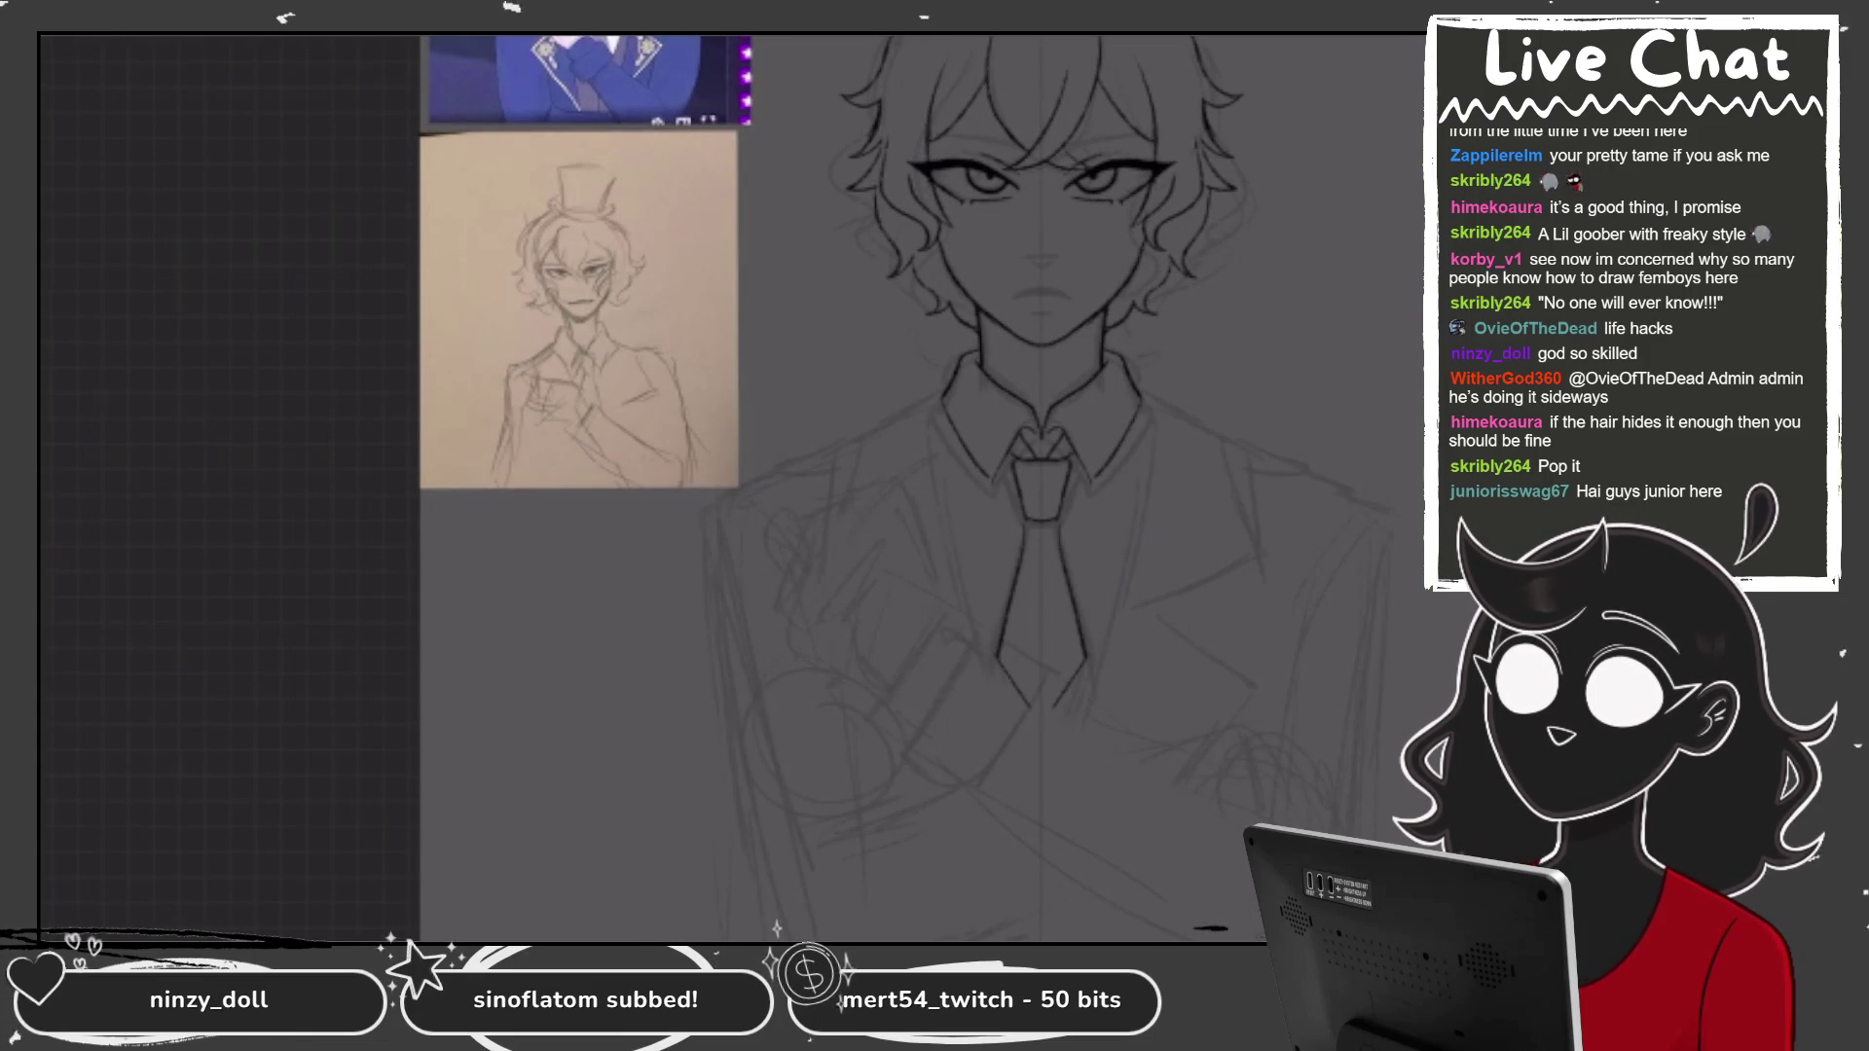
Redraw the tie sides to meet at the bottom and erase the overshoot at the tip.
left_click_drag(1012, 487, 989, 650)
key("ctrl+z")
left_click_drag(1012, 486, 989, 650)
left_click_drag(1141, 419, 1078, 679)
key("ctrl+z")
key("ctrl+z")
left_click_drag(946, 418, 1048, 673)
left_click_drag(1137, 421, 1022, 682)
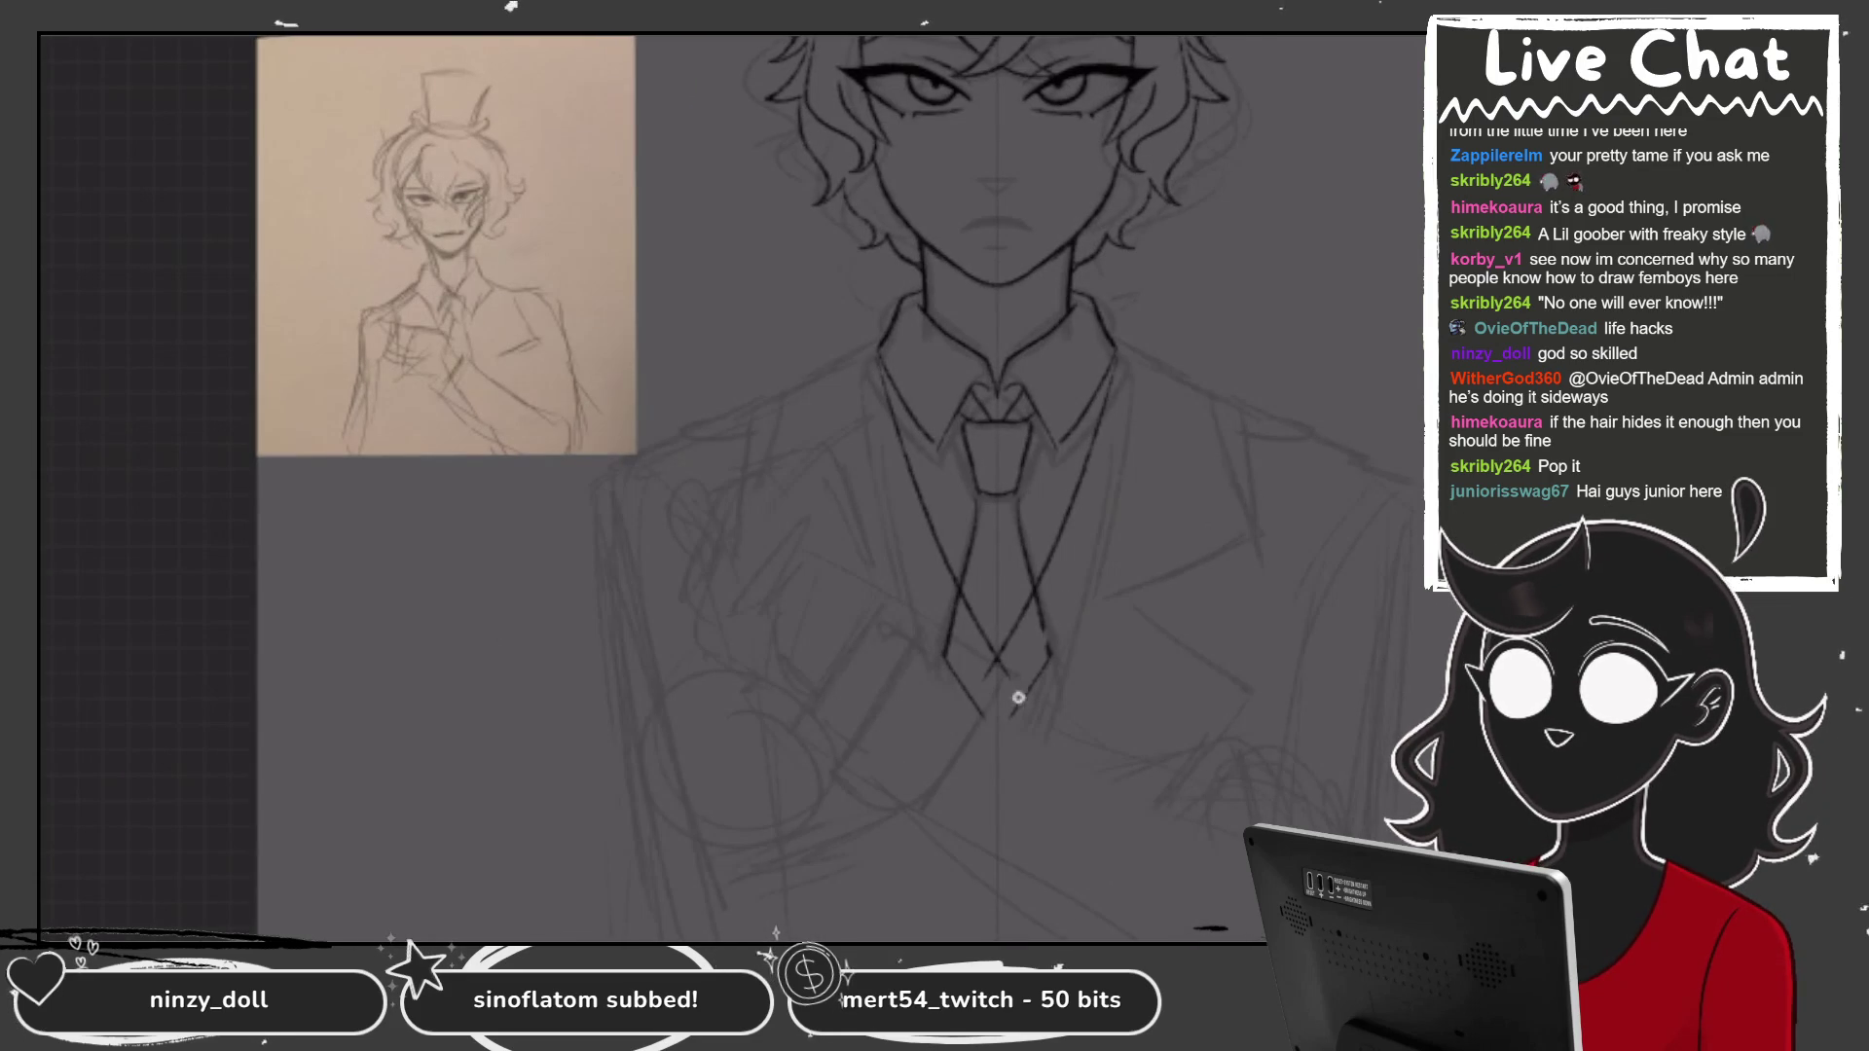
left_click_drag(991, 673, 988, 681)
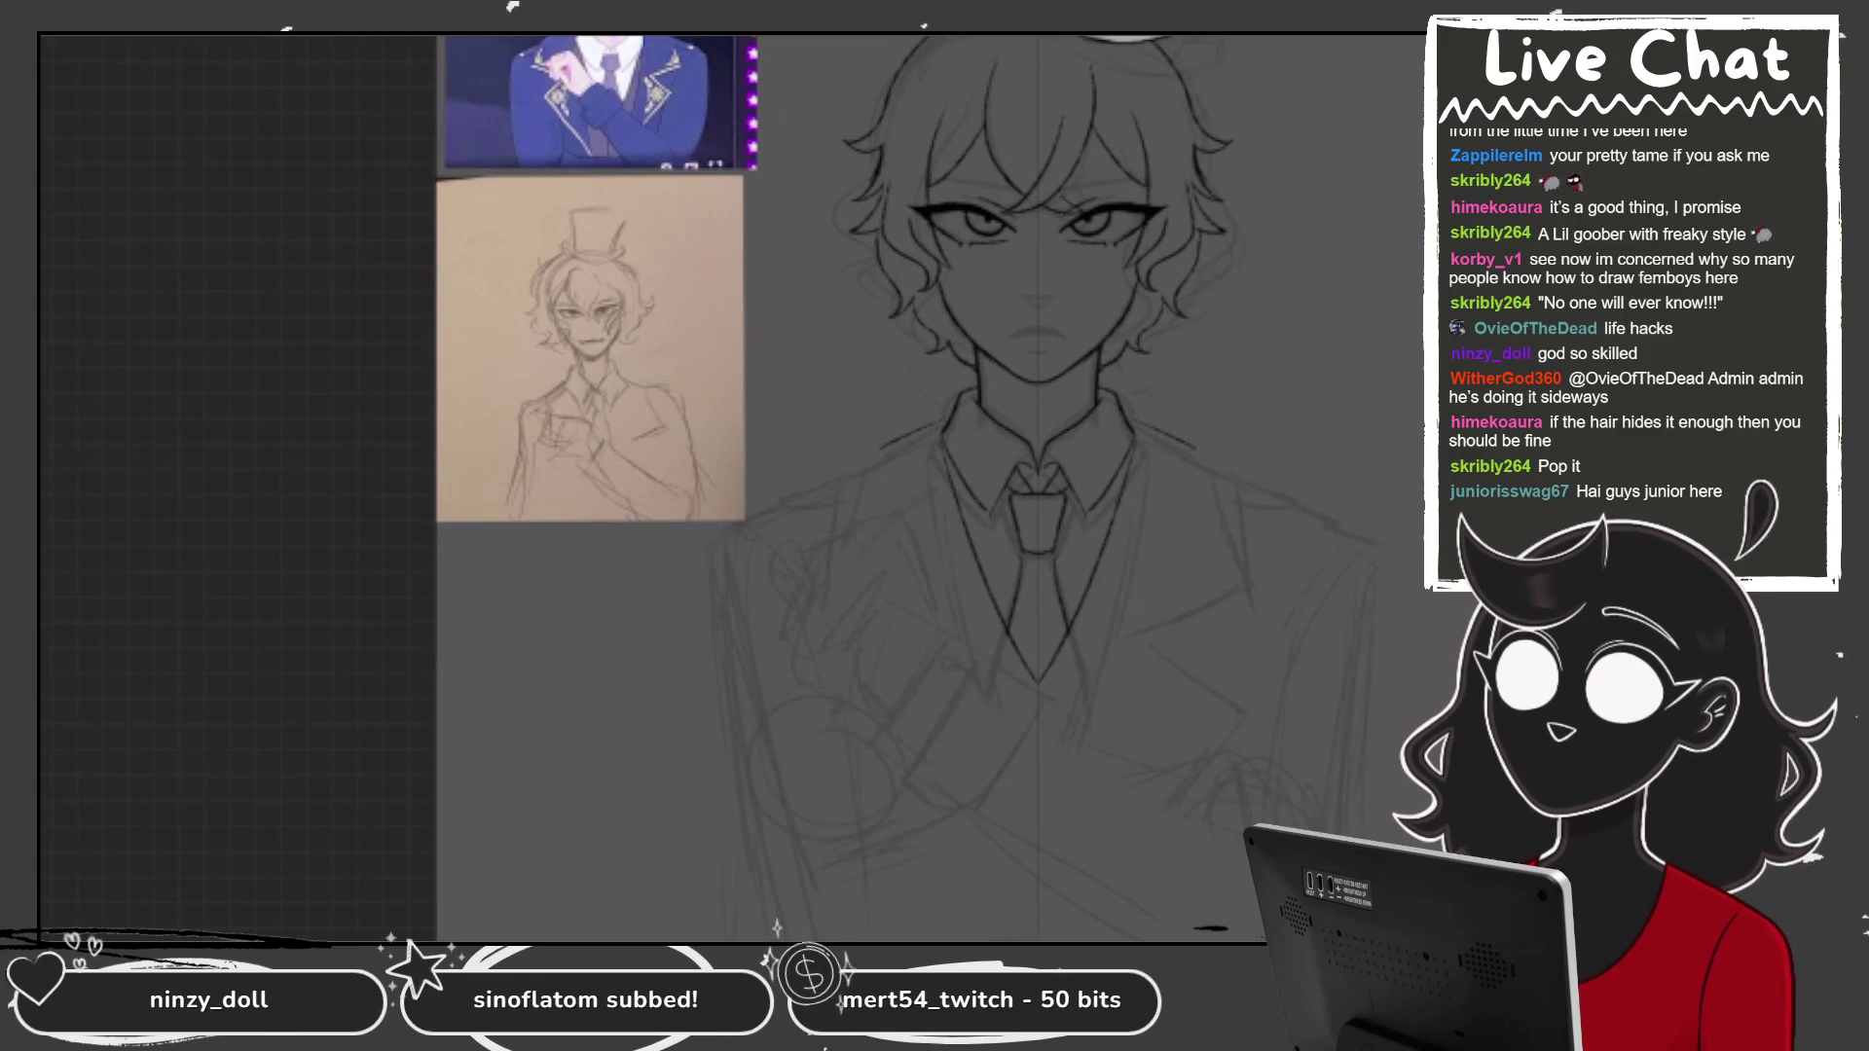
Reset to an upright full view and ink the right shoulder and jacket lapel lines.
scroll(927, 427, "up", 5)
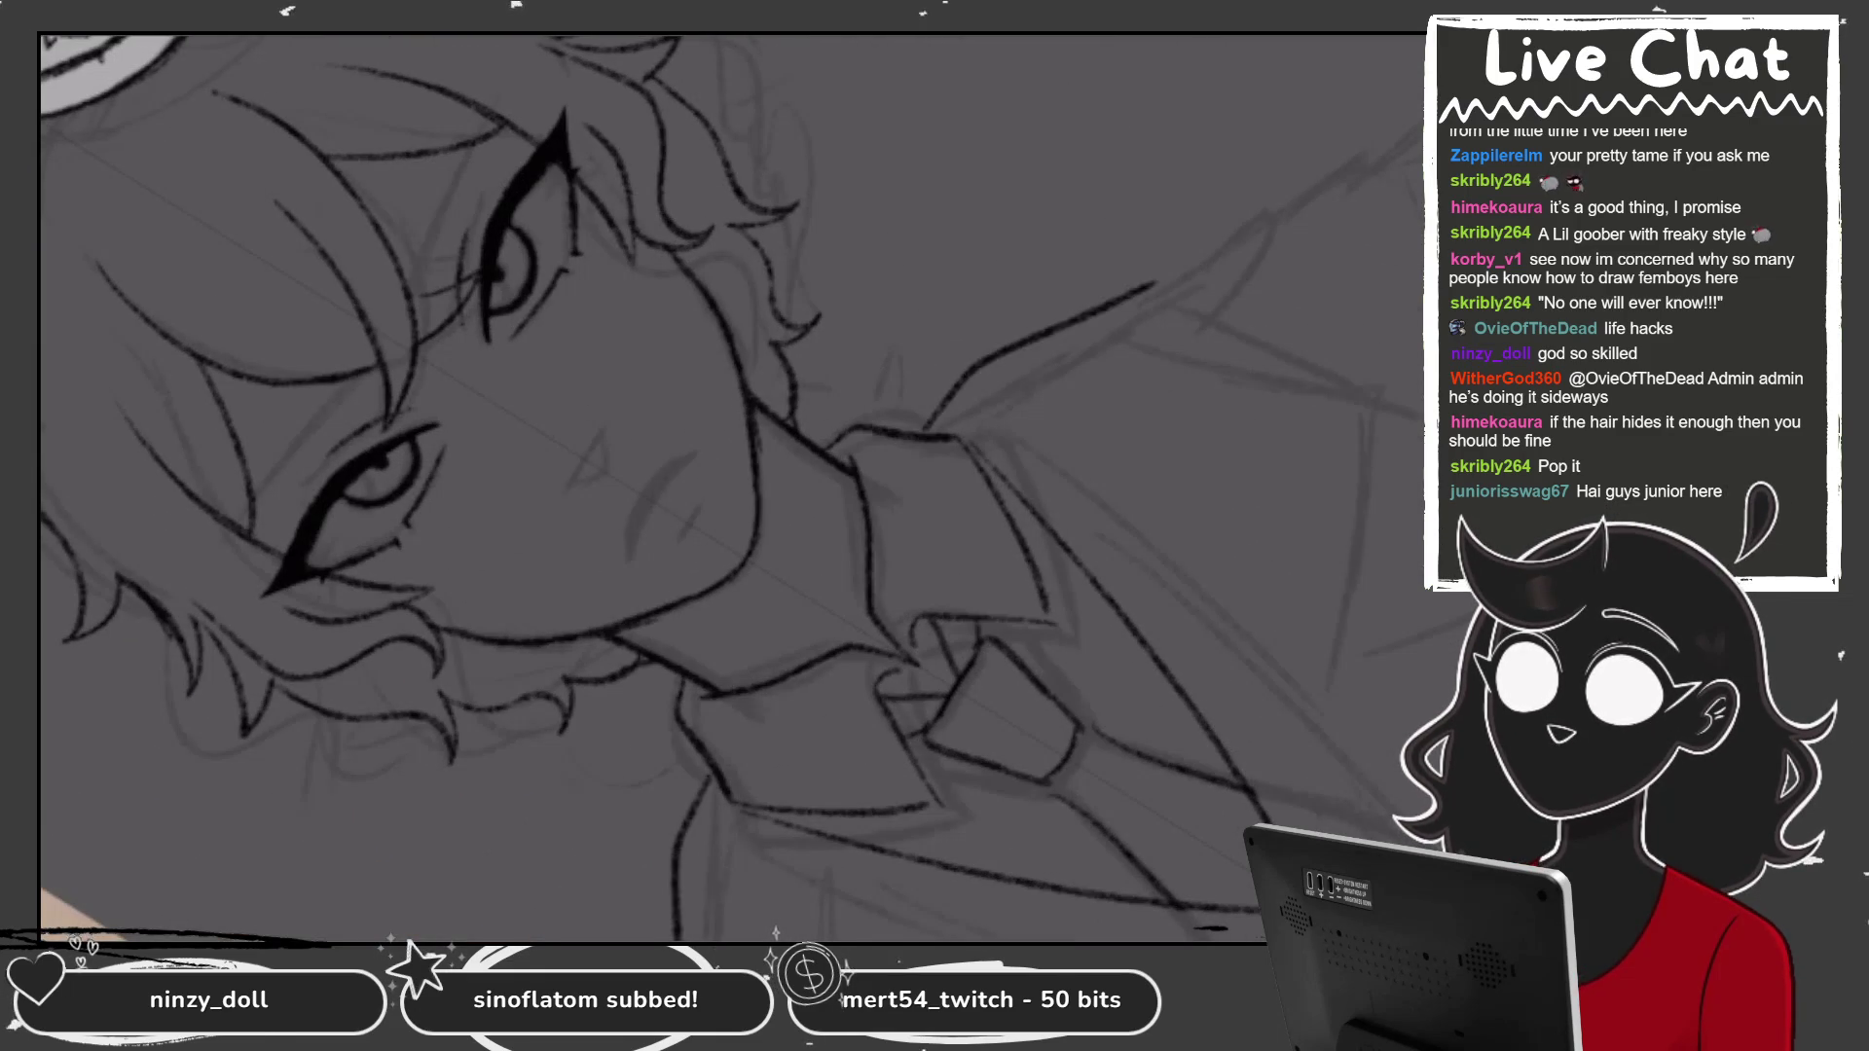
key("ctrl+0")
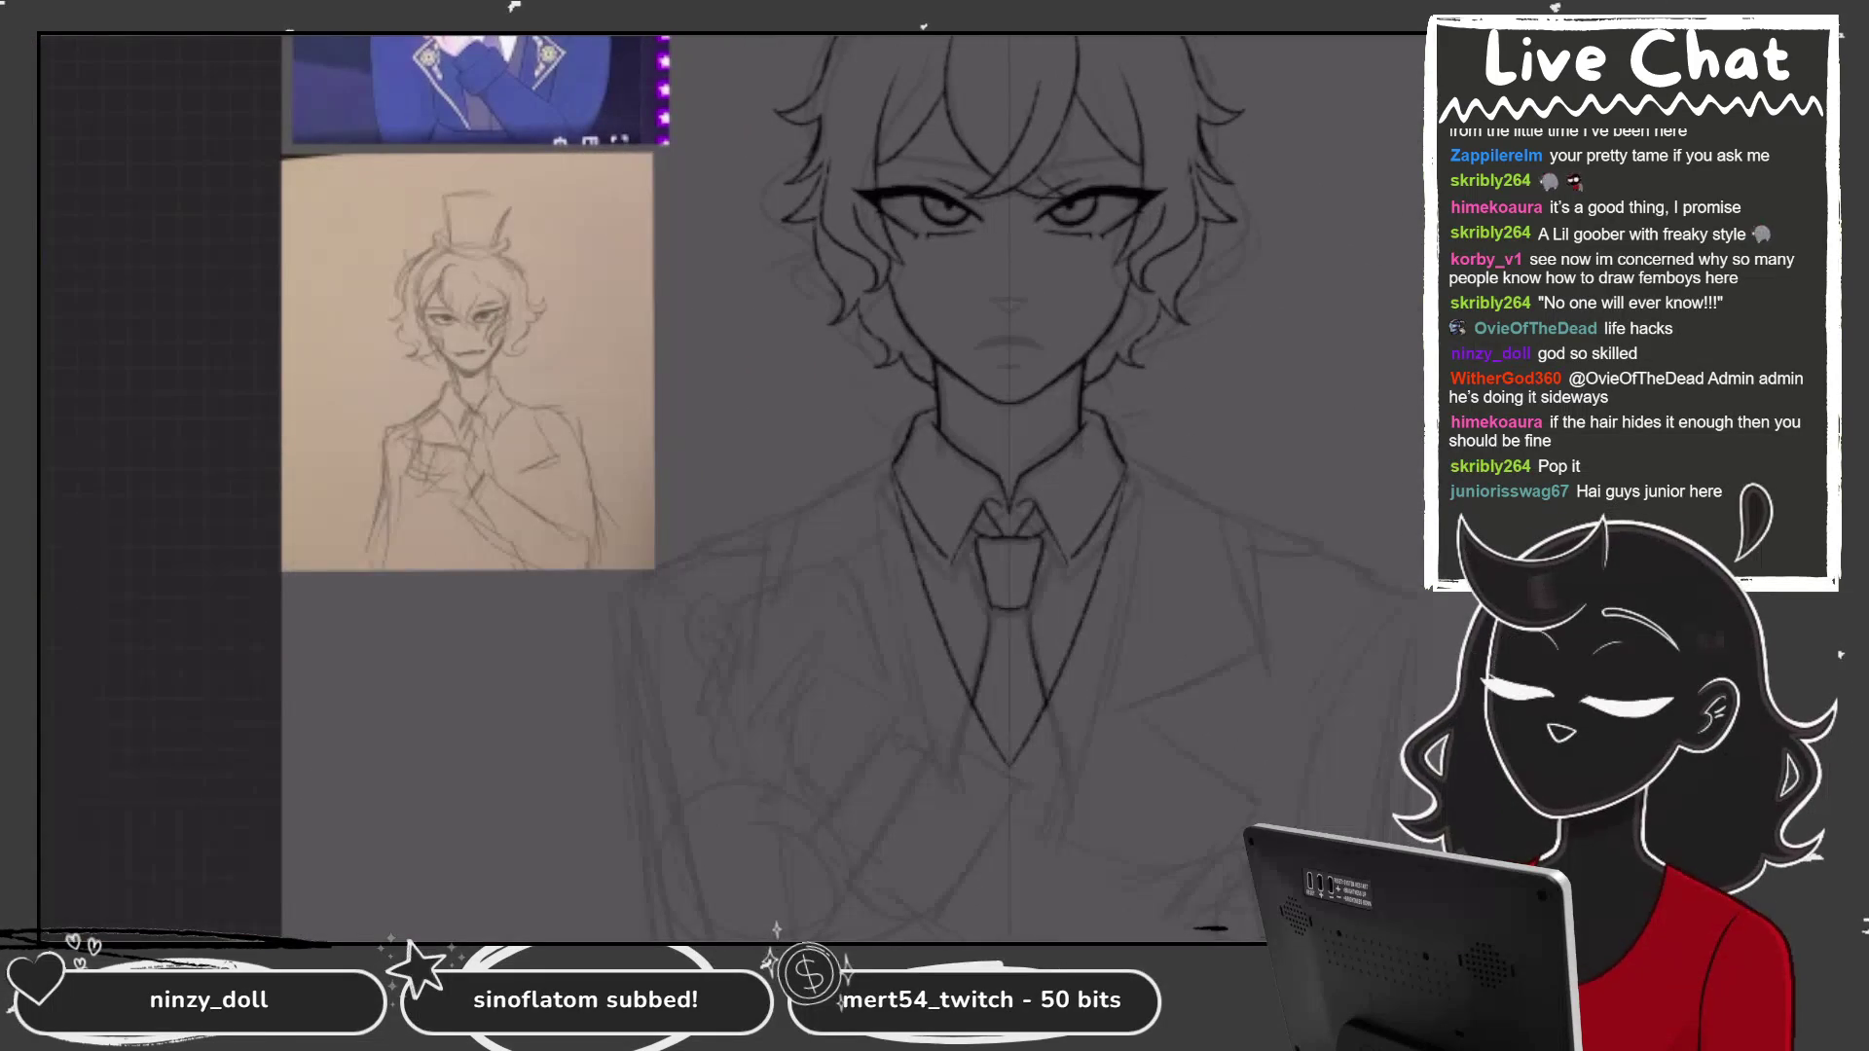
scroll(974, 487, "down", 1)
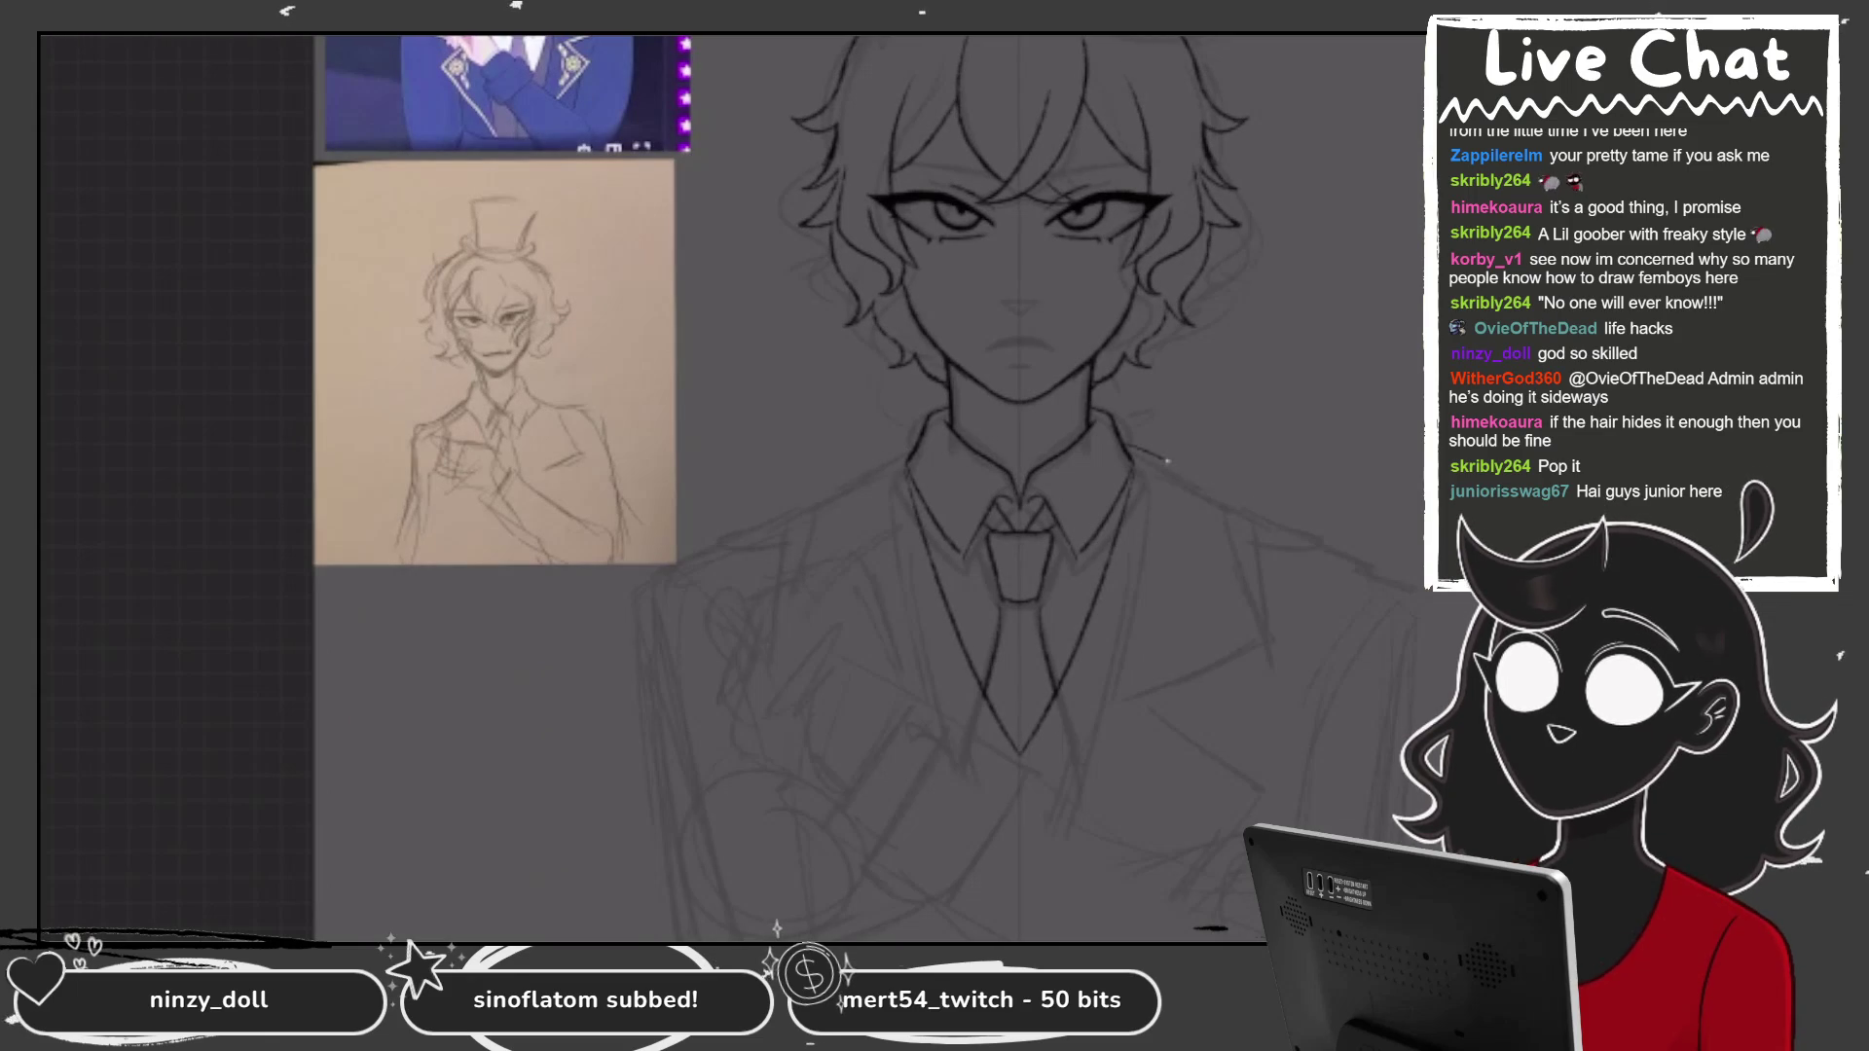
scroll(973, 486, "down", 1)
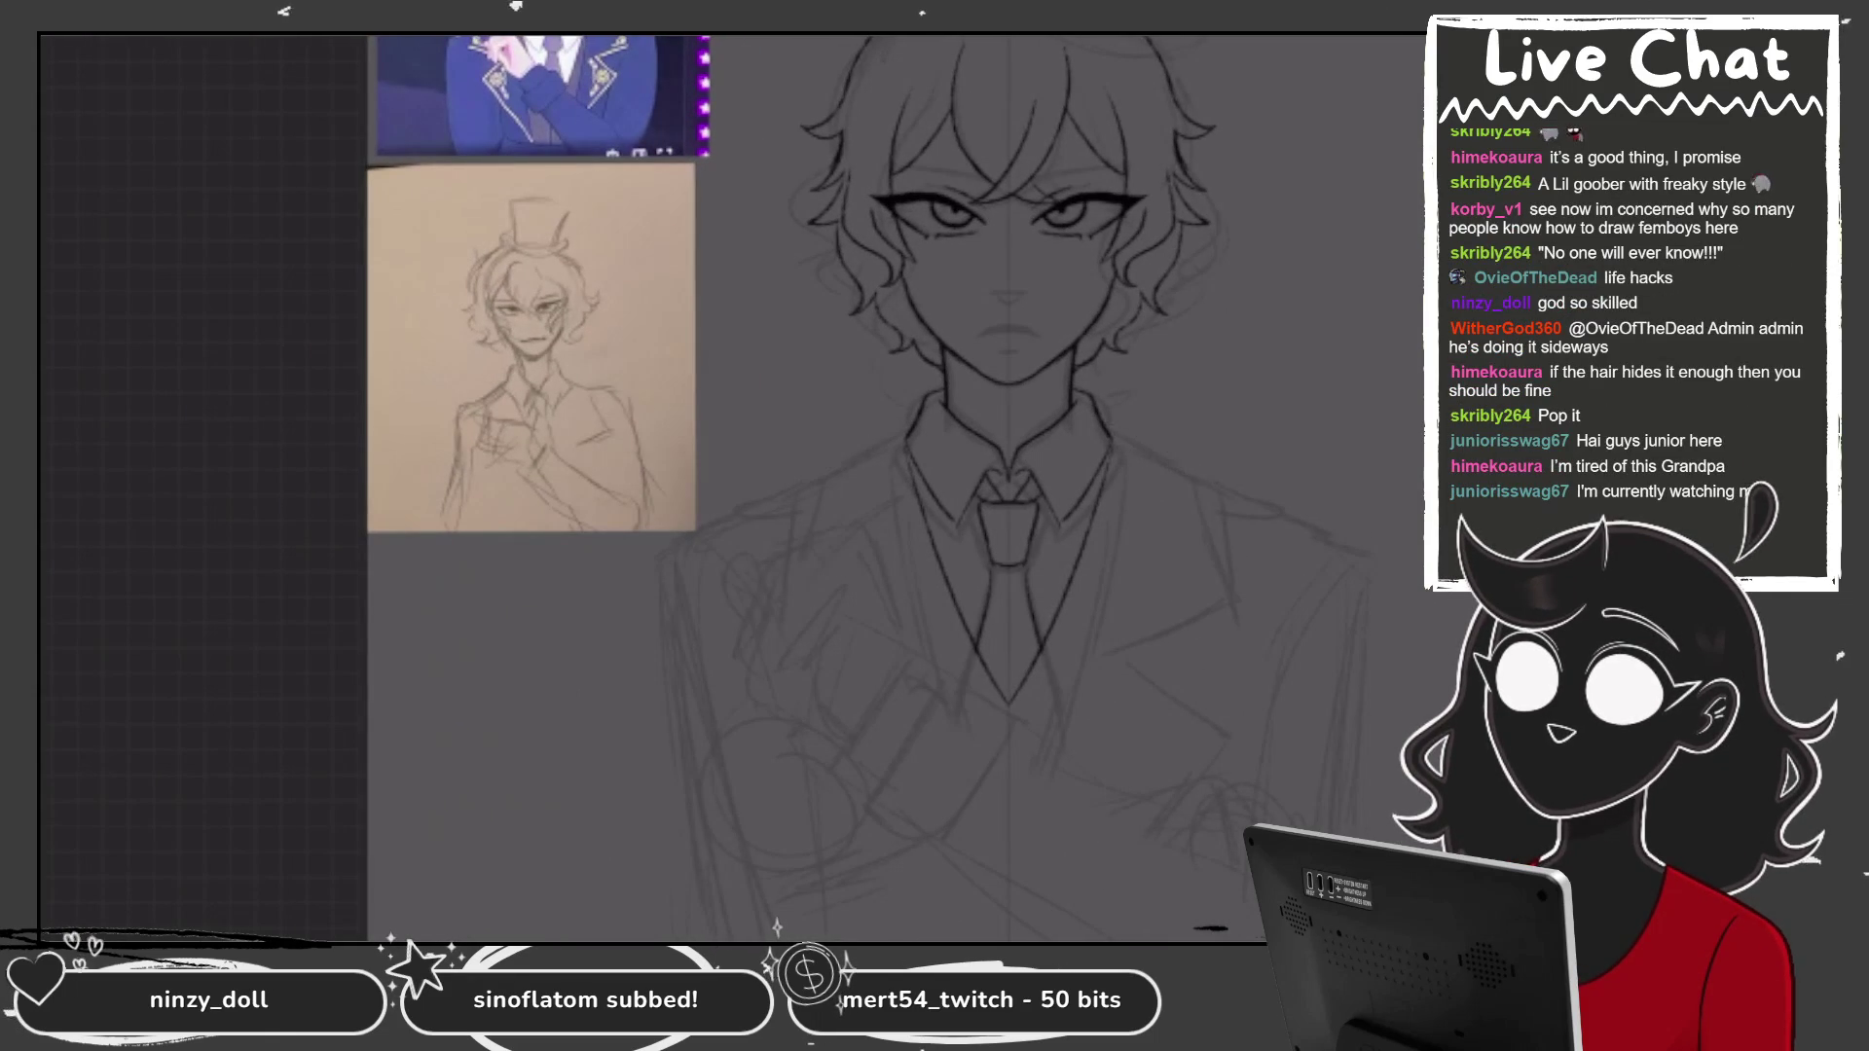
left_click_drag(1186, 467, 1250, 591)
mouse_move(829, 473)
left_mouse_down()
mouse_move(765, 601)
mouse_move(885, 660)
left_mouse_up()
left_click_drag(1250, 596, 1130, 660)
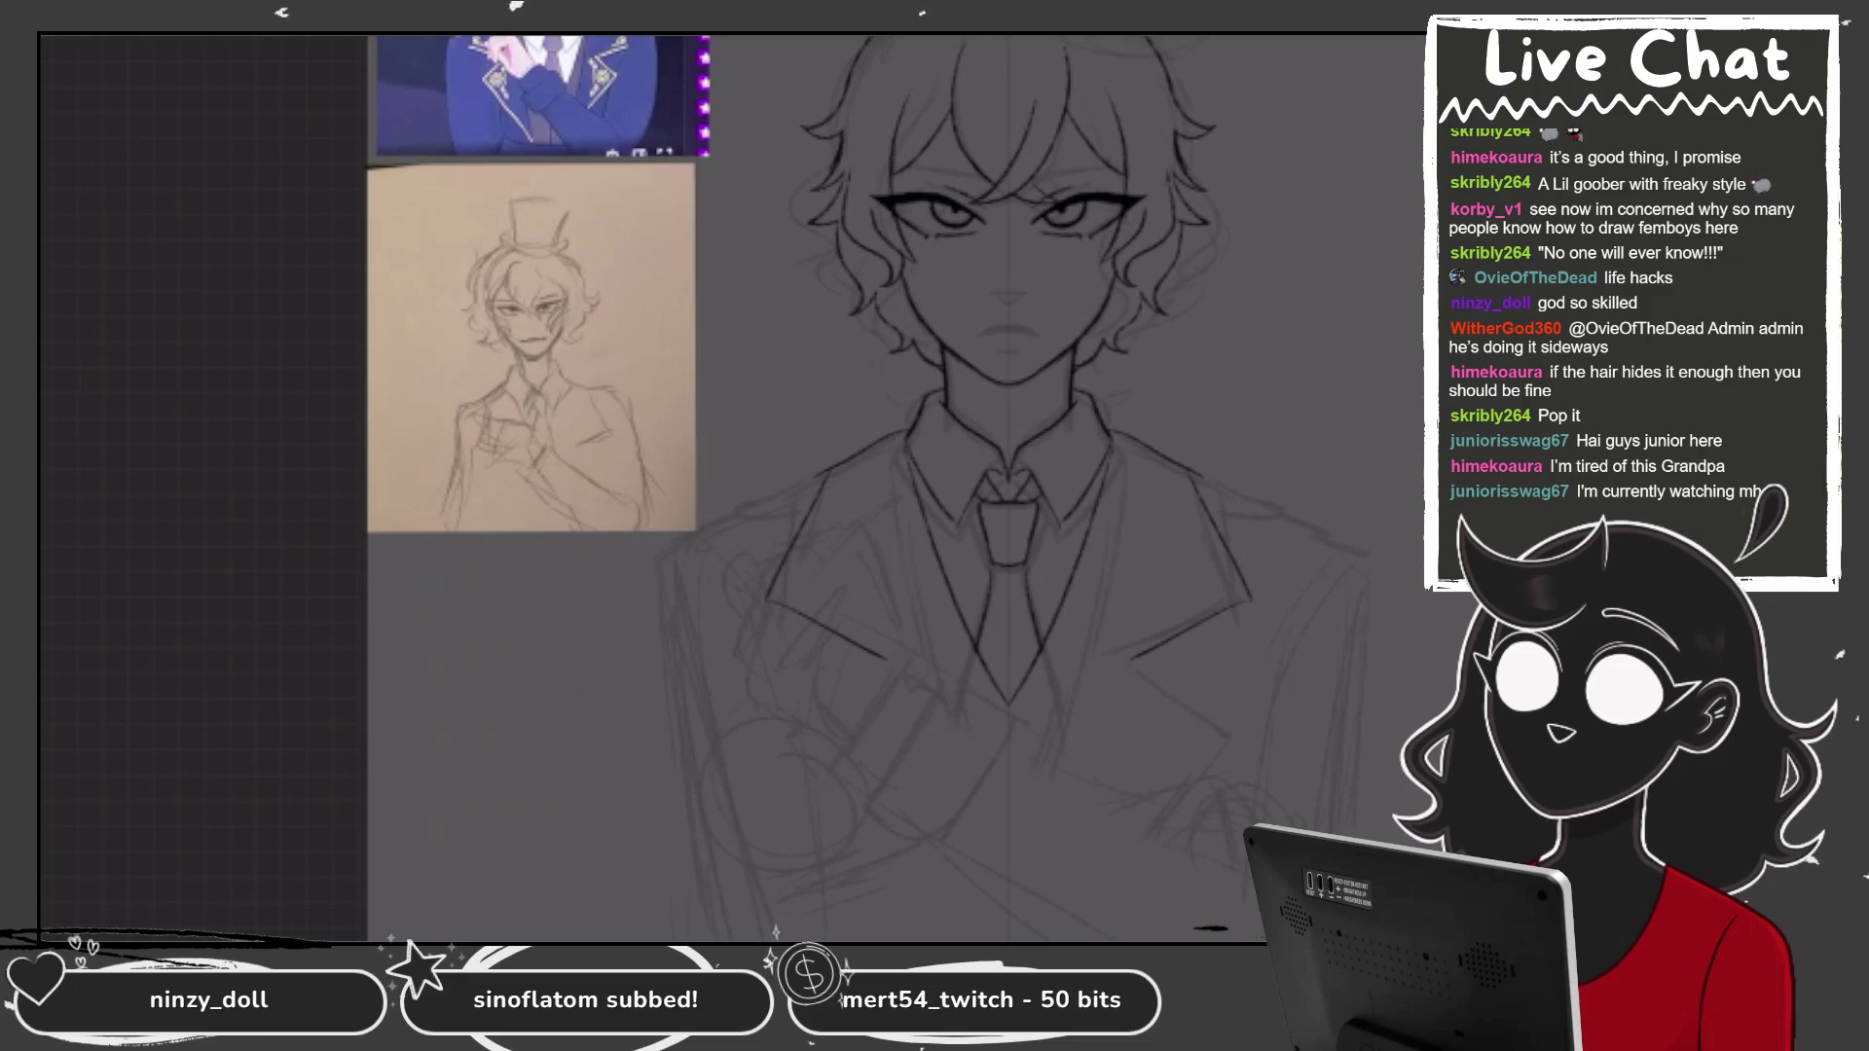
Draw the lapel notches and edges toward the chest, redrawn with a lower notch.
mouse_move(1182, 718)
left_mouse_down()
mouse_move(1133, 669)
mouse_move(1123, 621)
left_mouse_up()
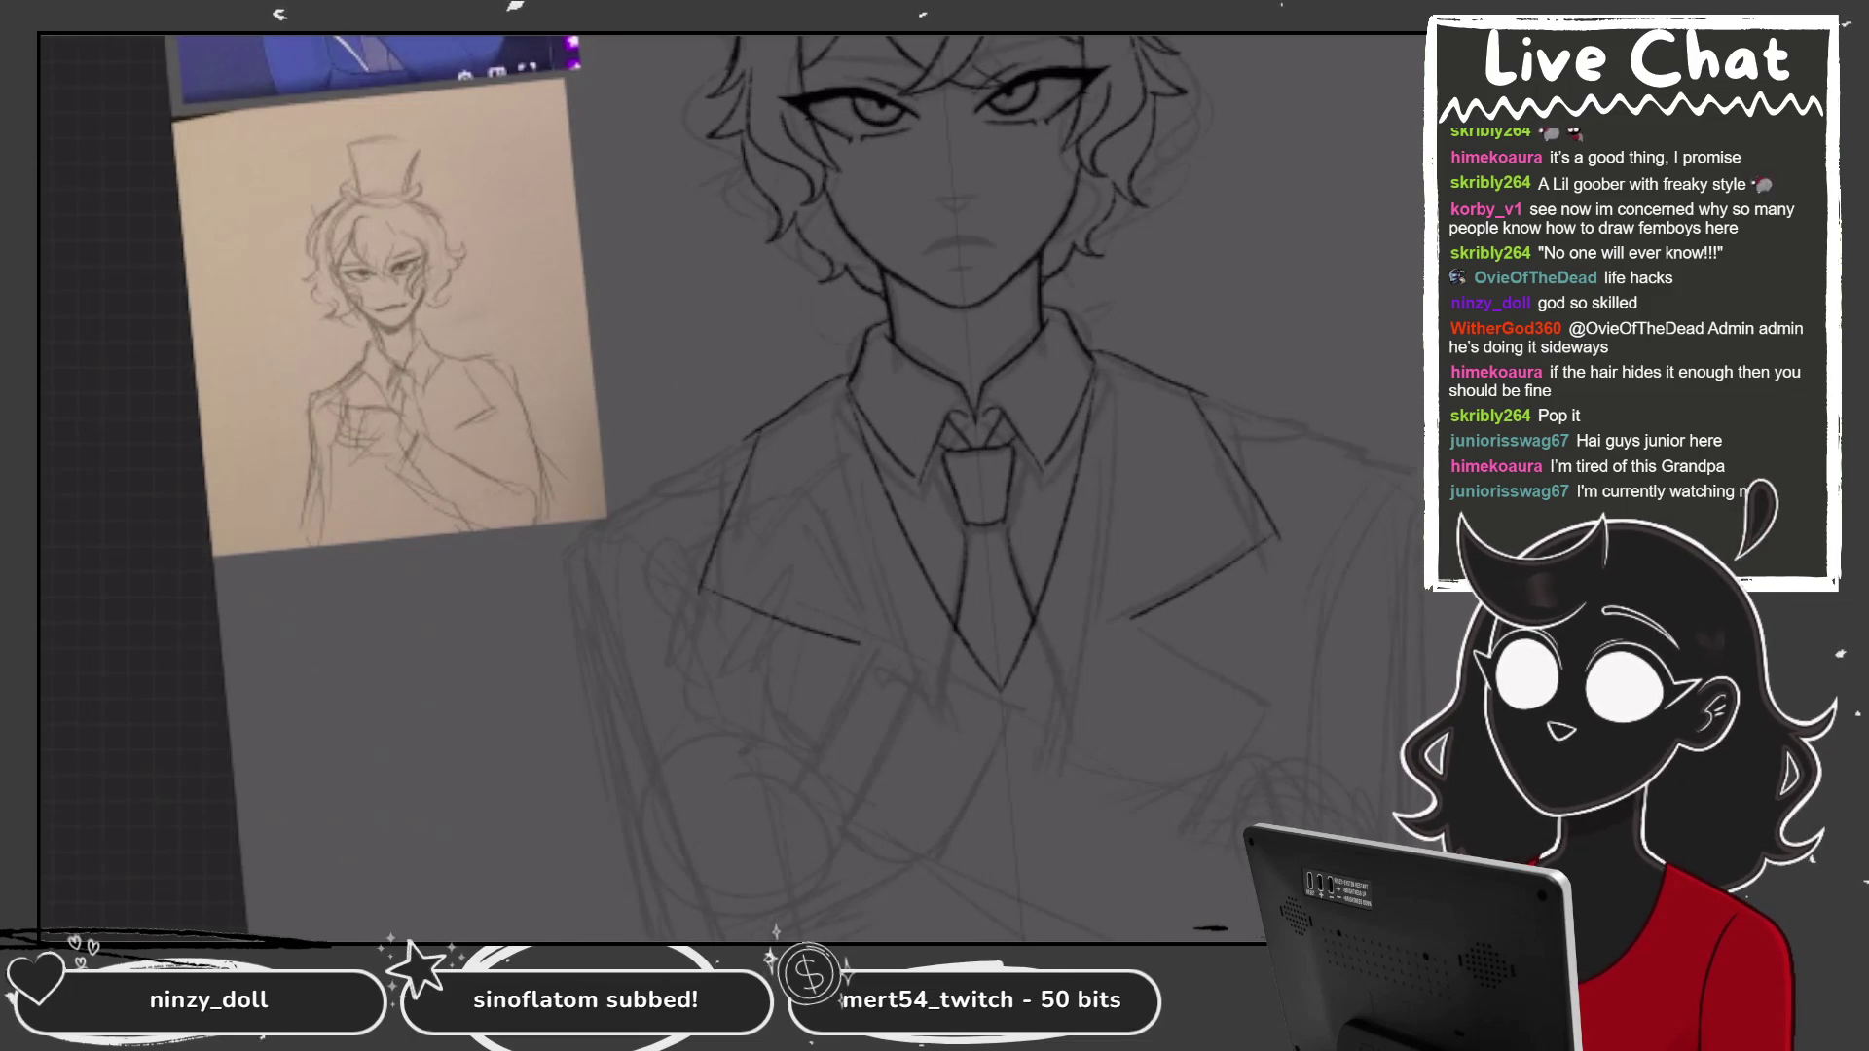
left_click_drag(1104, 547, 1207, 611)
left_click_drag(1207, 611, 1066, 774)
left_click_drag(769, 608, 910, 774)
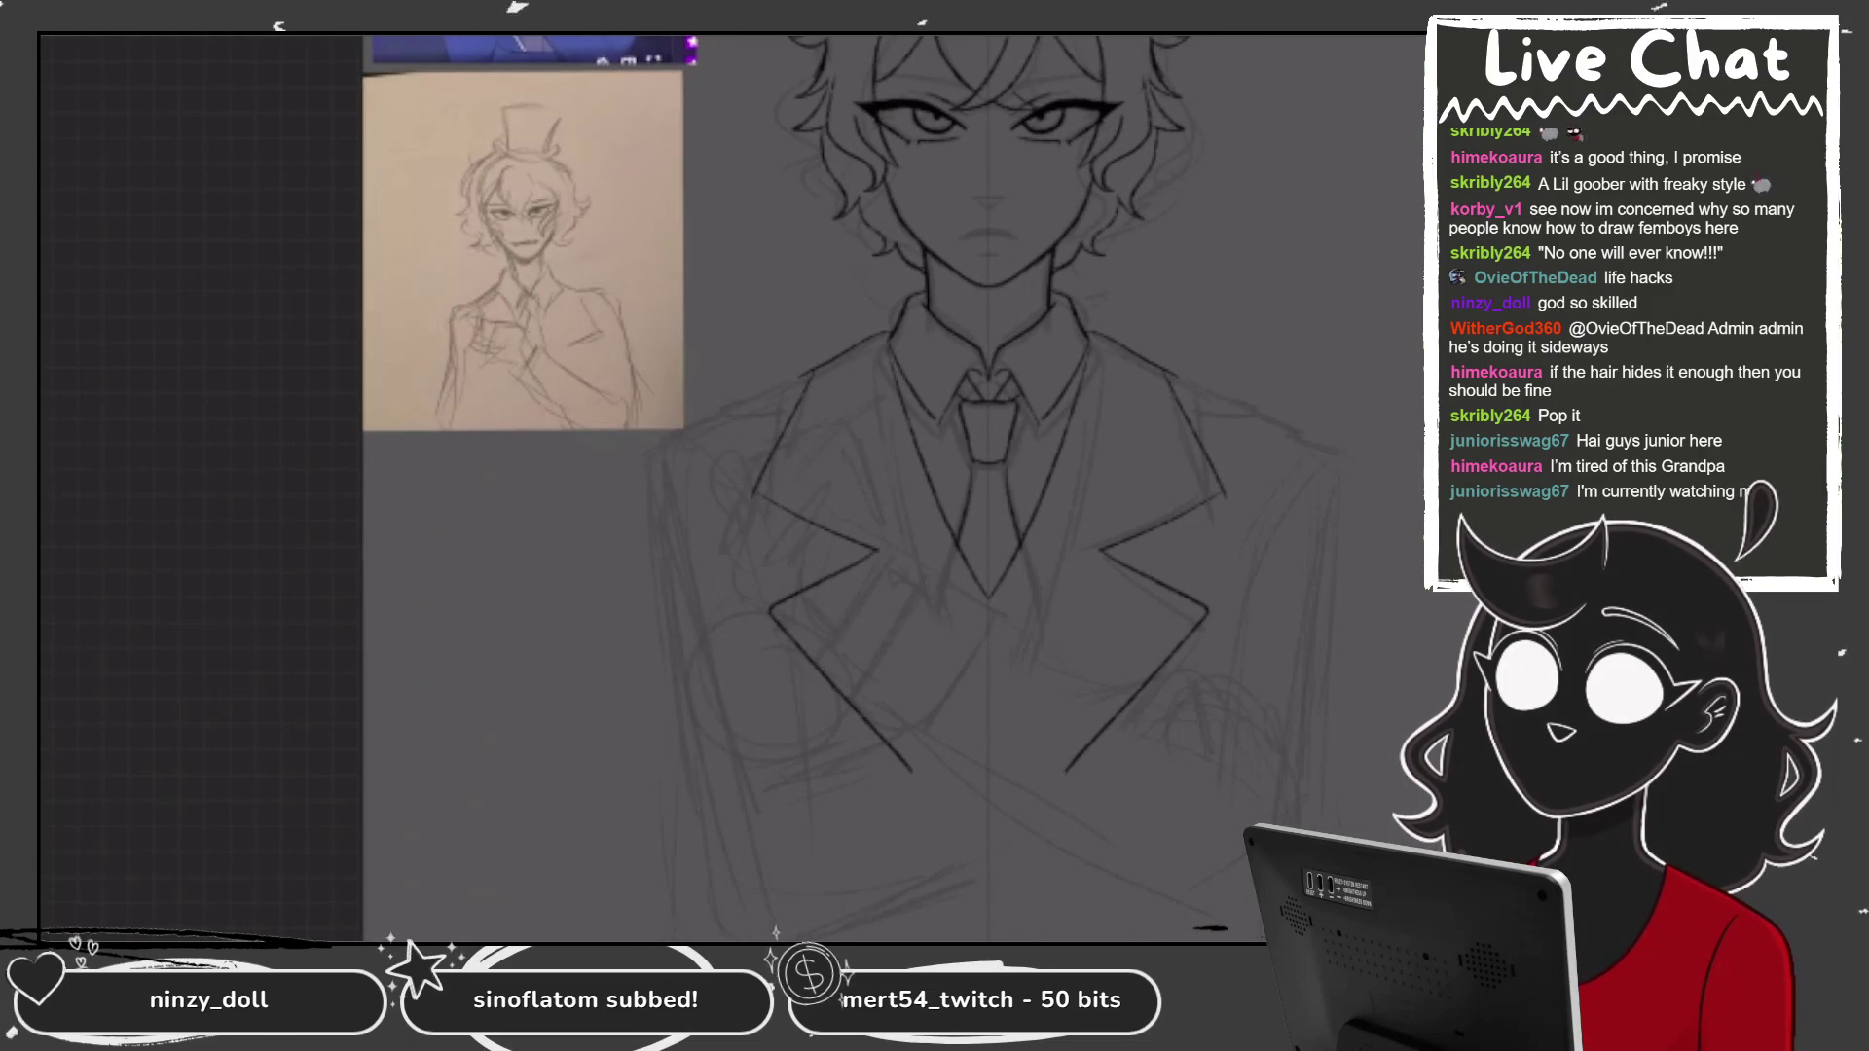
key("ctrl+z")
key("ctrl+z")
left_click_drag(1105, 550, 1192, 611)
mouse_move(876, 553)
left_mouse_down()
mouse_move(827, 581)
mouse_move(919, 793)
left_mouse_up()
left_click_drag(1190, 616, 1059, 793)
Draw two long vest lines down from the collar, settled slightly shorter.
left_click_drag(1100, 336, 1023, 881)
left_click_drag(876, 341, 959, 881)
key("ctrl+z")
key("ctrl+z")
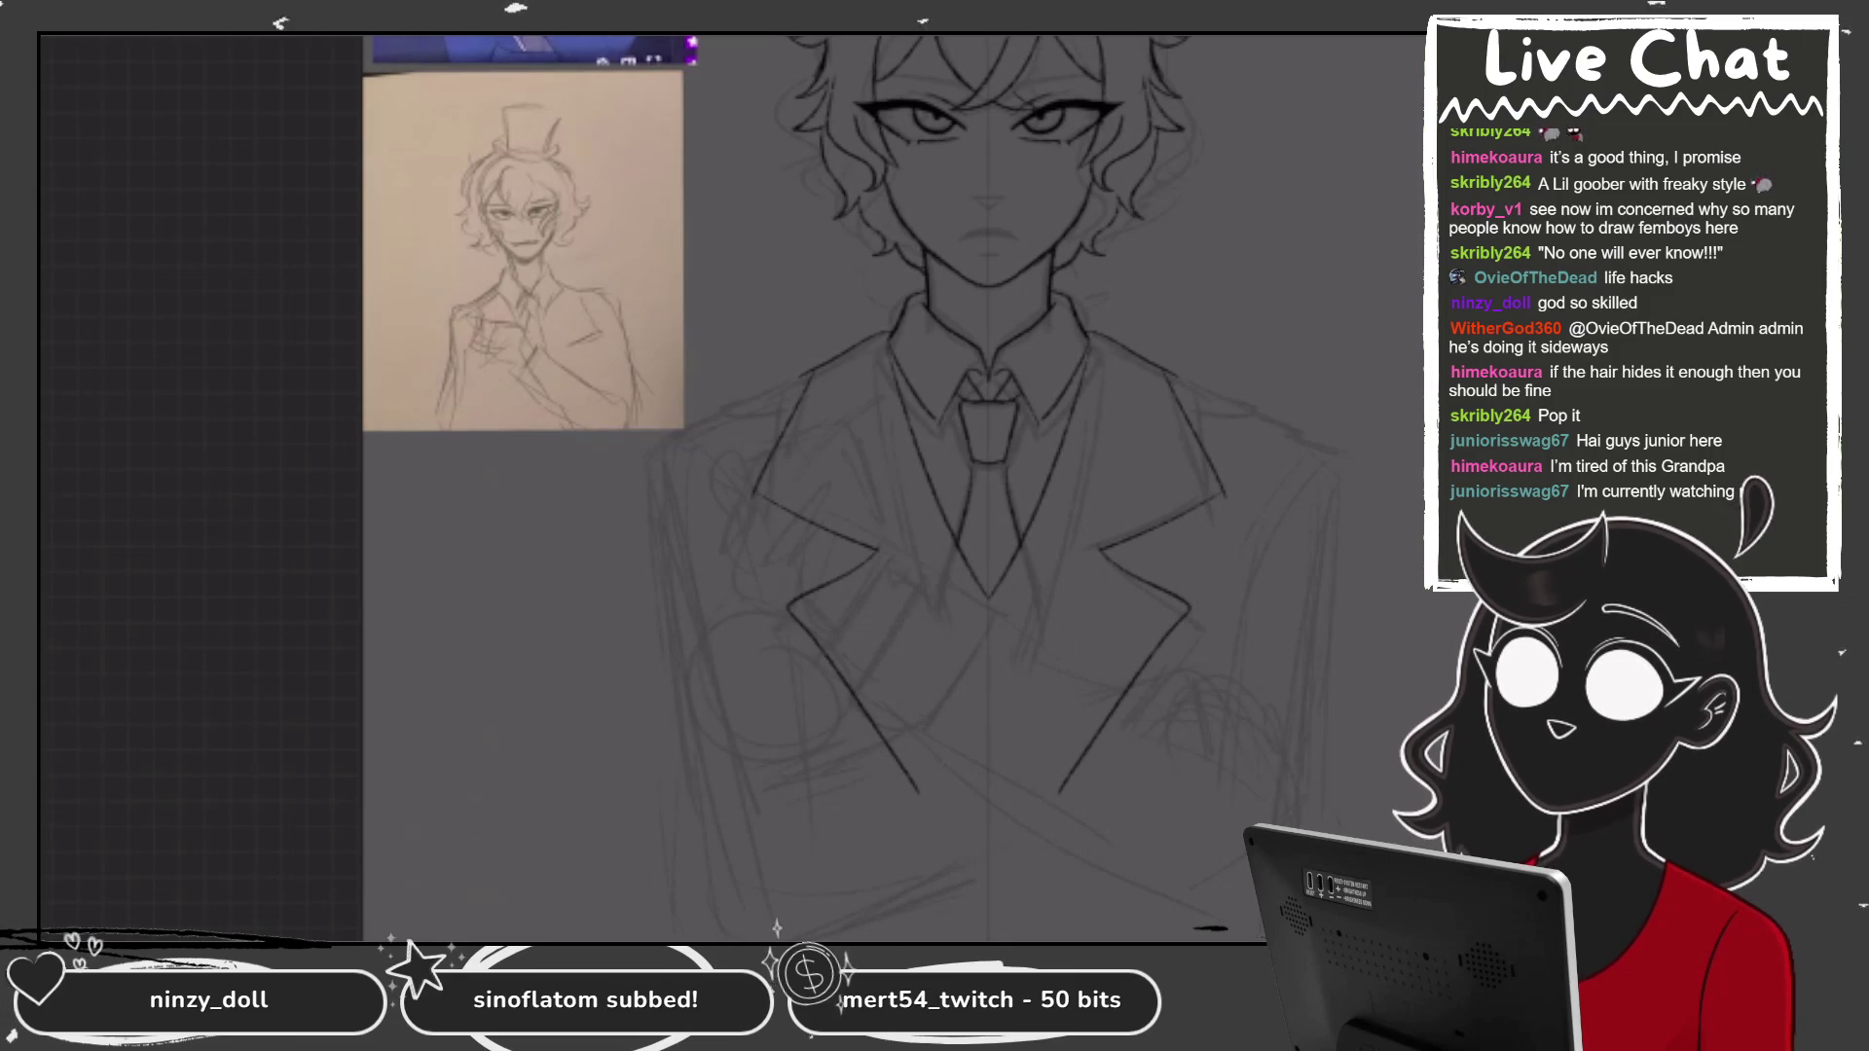
left_click_drag(1100, 339, 1027, 933)
left_click_drag(876, 339, 952, 932)
key("ctrl+z")
key("ctrl+z")
left_click_drag(1100, 339, 1038, 895)
left_click_drag(876, 338, 936, 891)
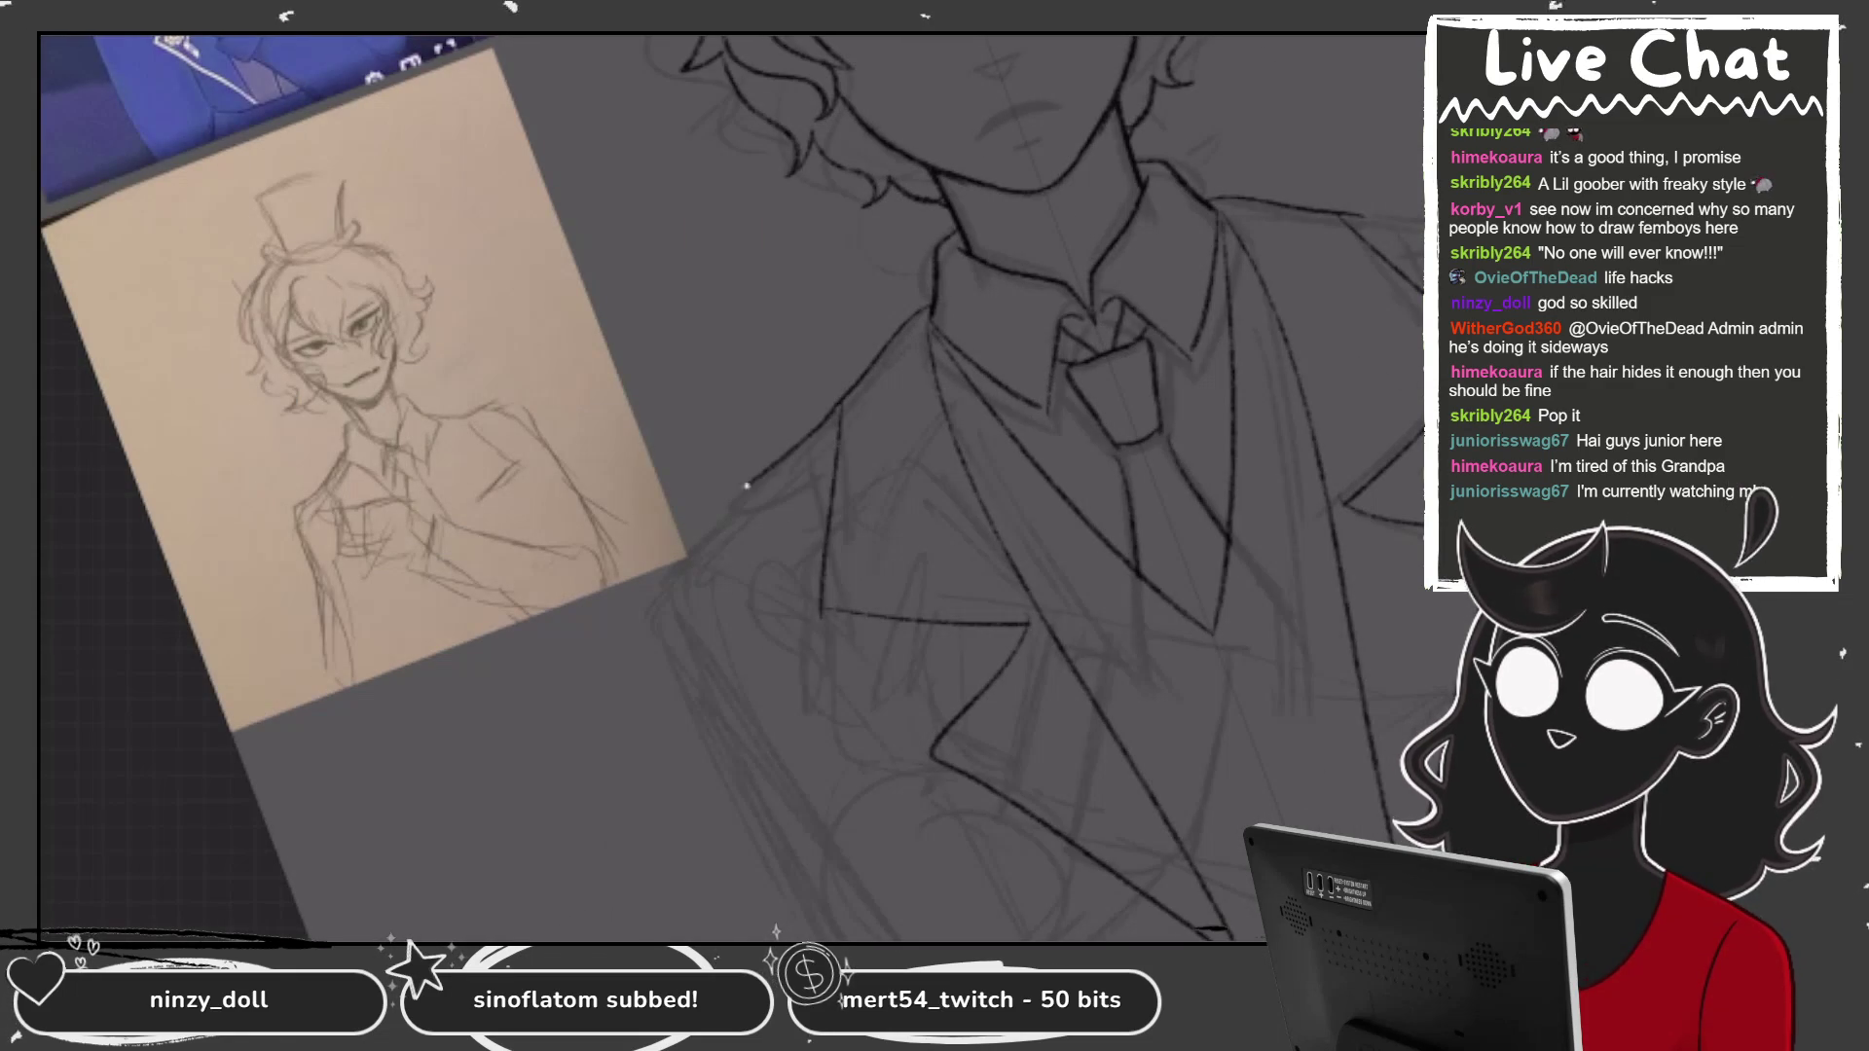
Ink the outer jacket outlines symmetrically down from the shoulders.
left_click_drag(787, 454, 718, 507)
mouse_move(838, 452)
left_mouse_down()
mouse_move(720, 514)
mouse_move(771, 506)
mouse_move(838, 453)
left_mouse_up()
key("ctrl+z")
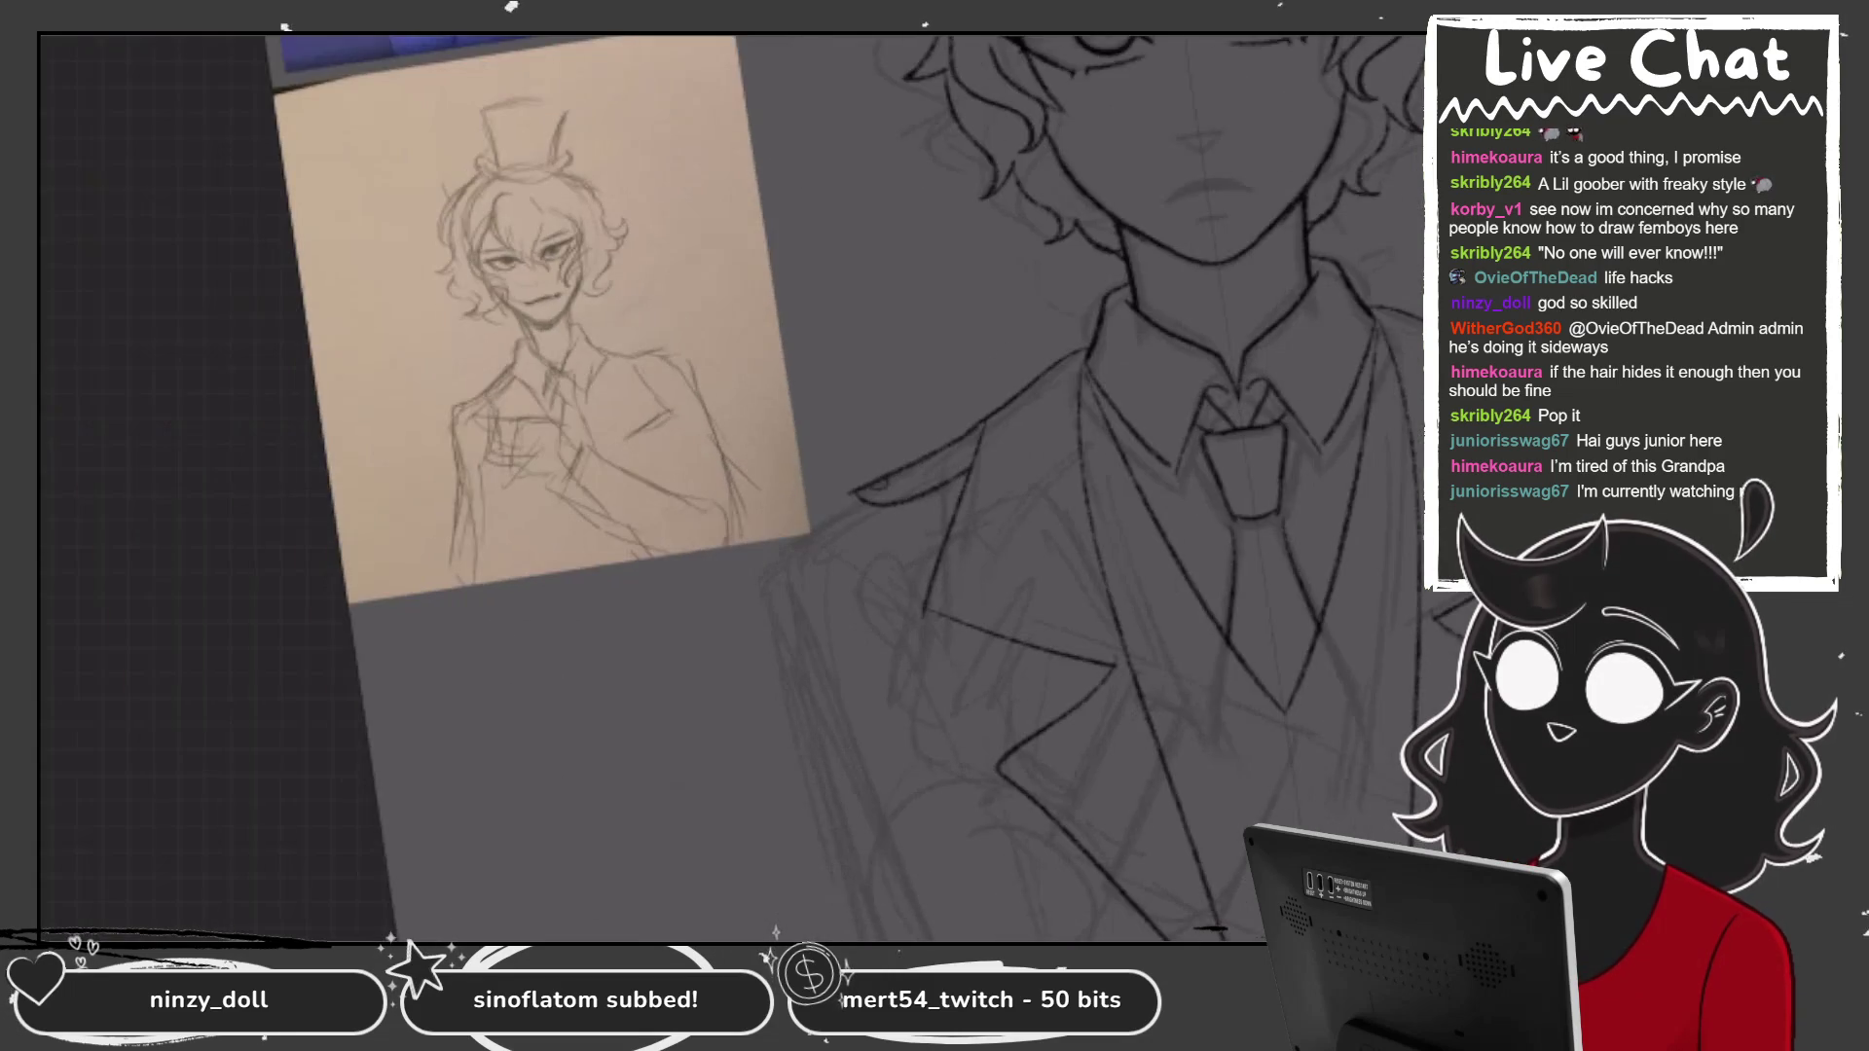
mouse_move(813, 426)
left_mouse_down()
mouse_move(776, 450)
mouse_move(775, 570)
mouse_move(832, 841)
left_mouse_up()
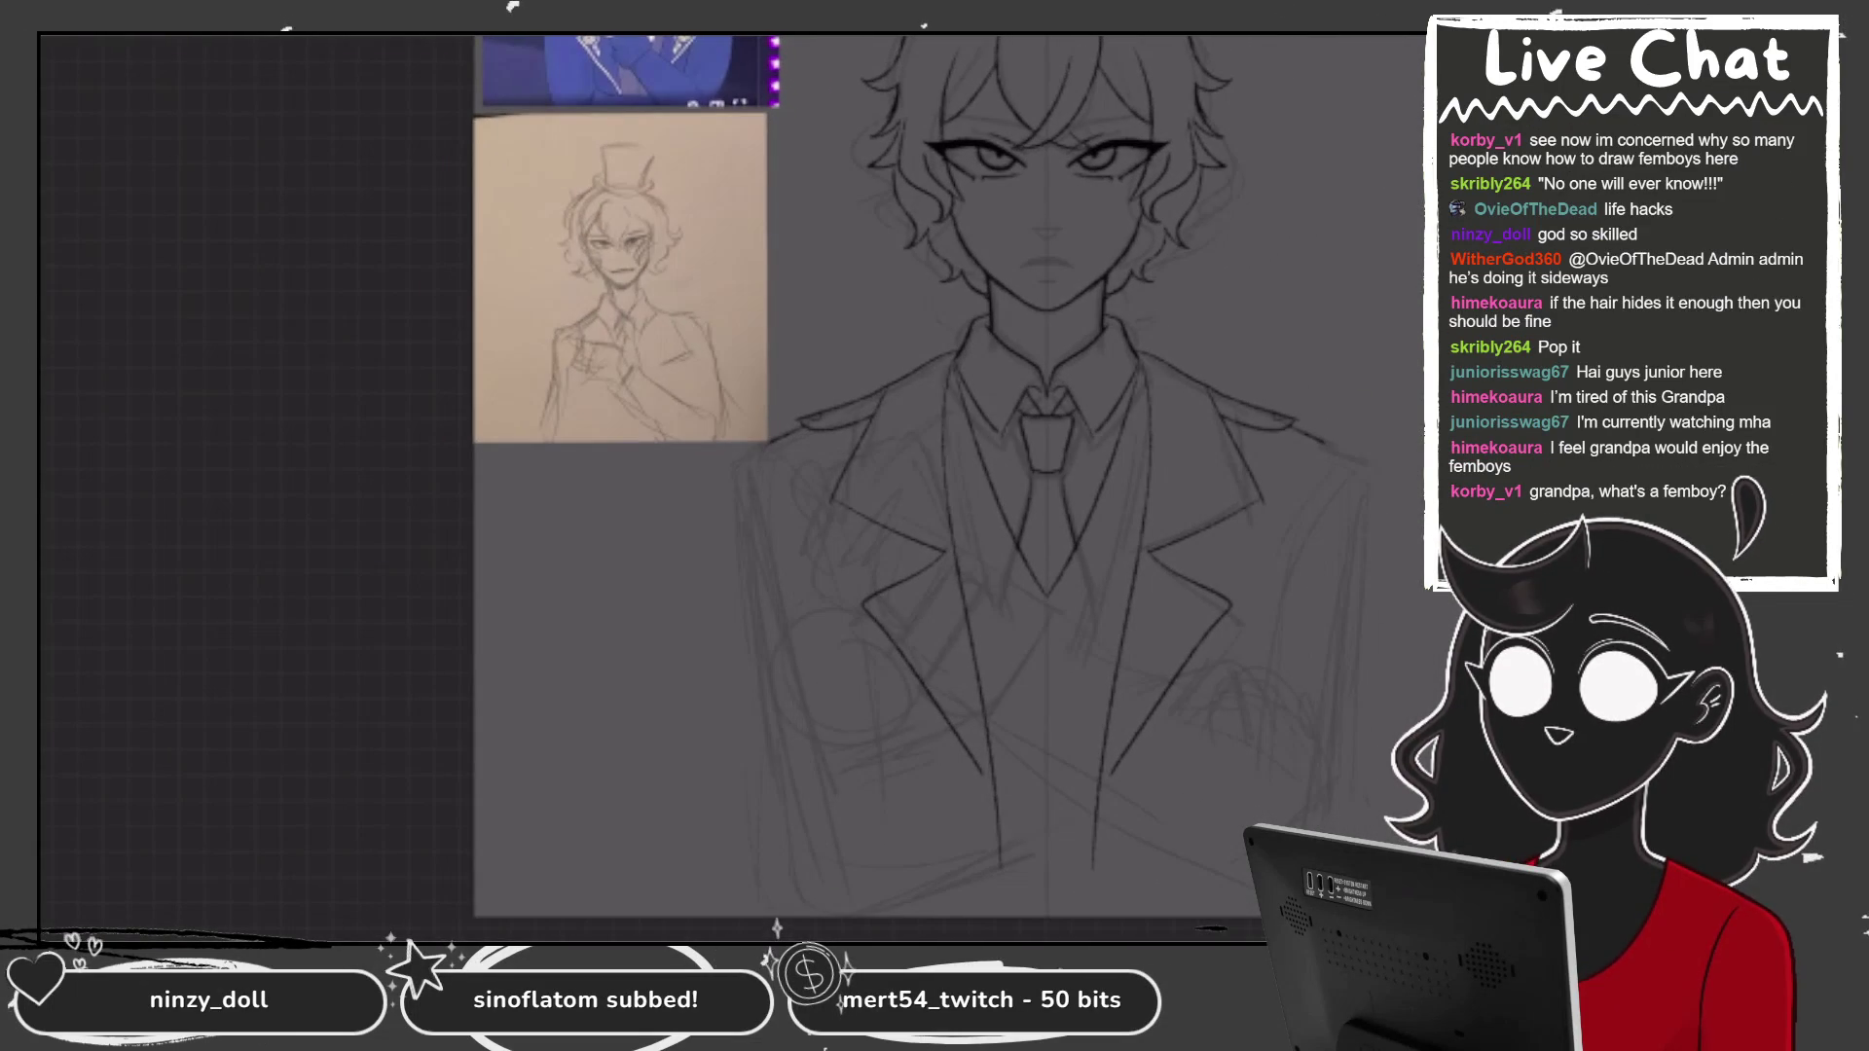
left_click_drag(755, 450, 804, 865)
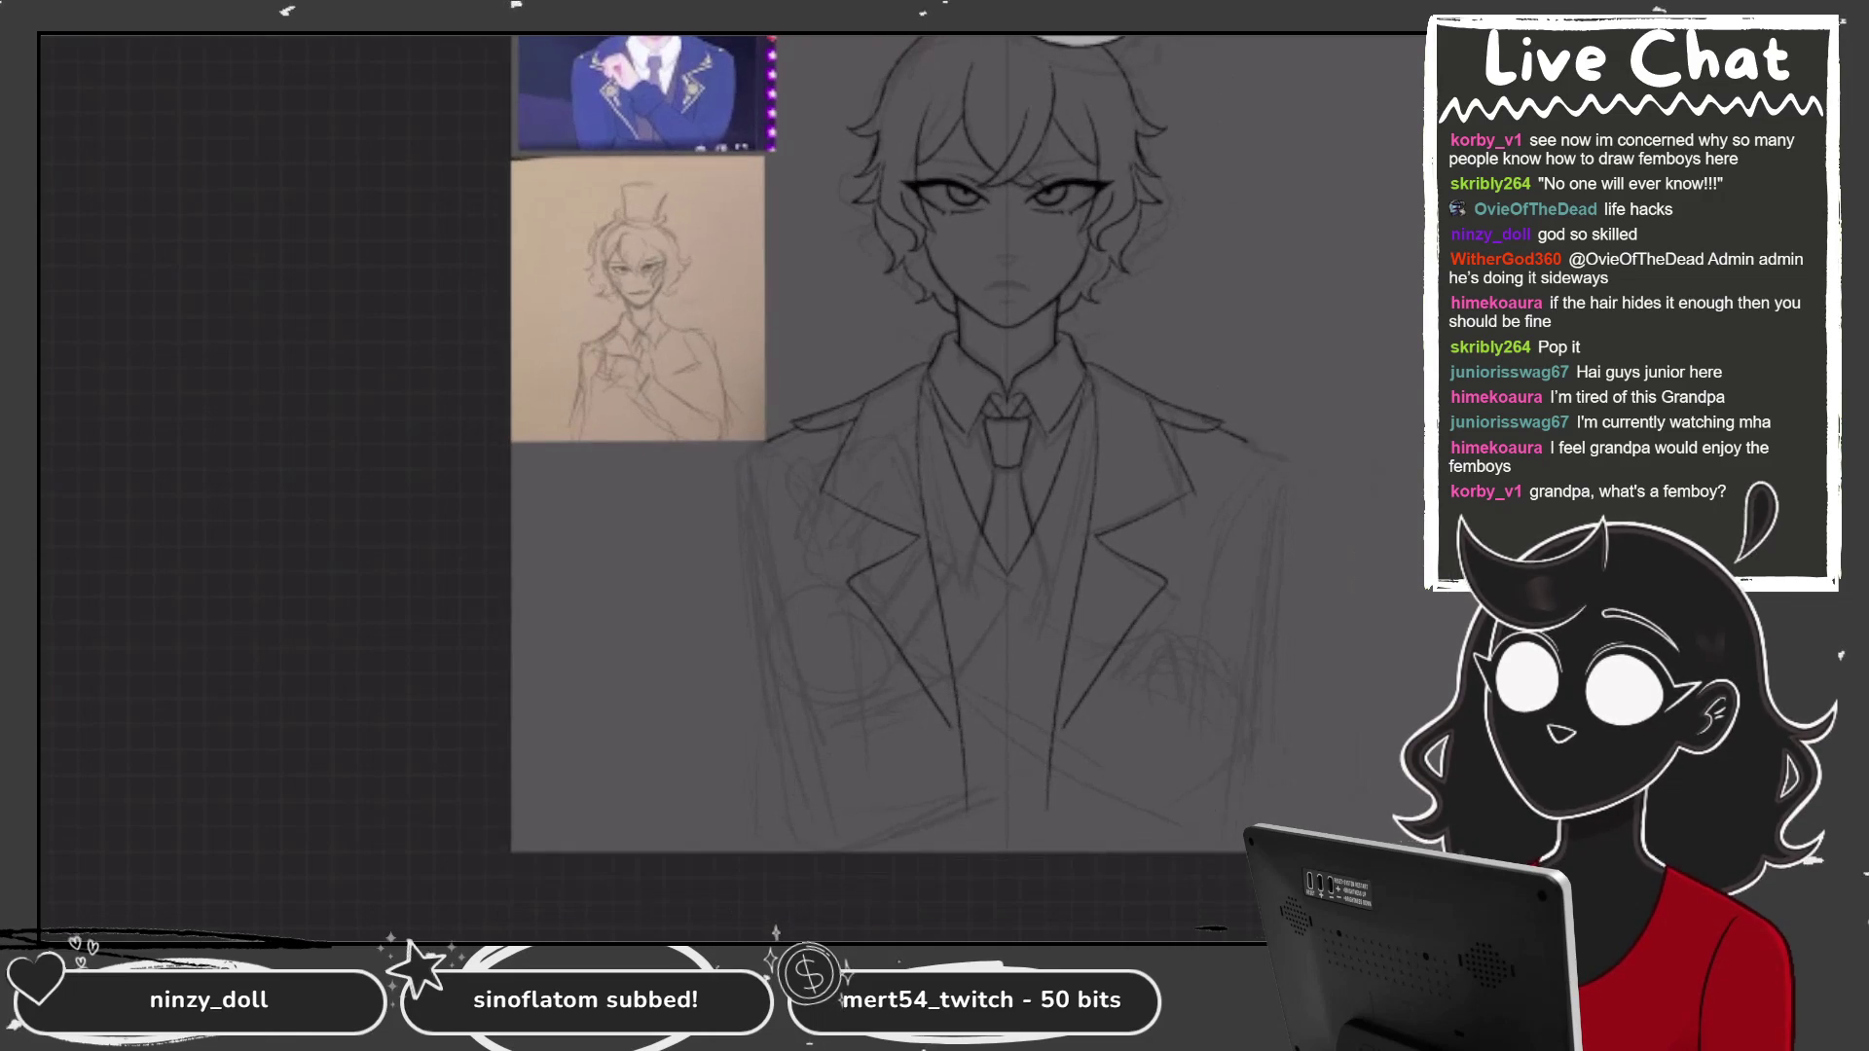
key("ctrl+z")
left_click_drag(752, 448, 796, 793)
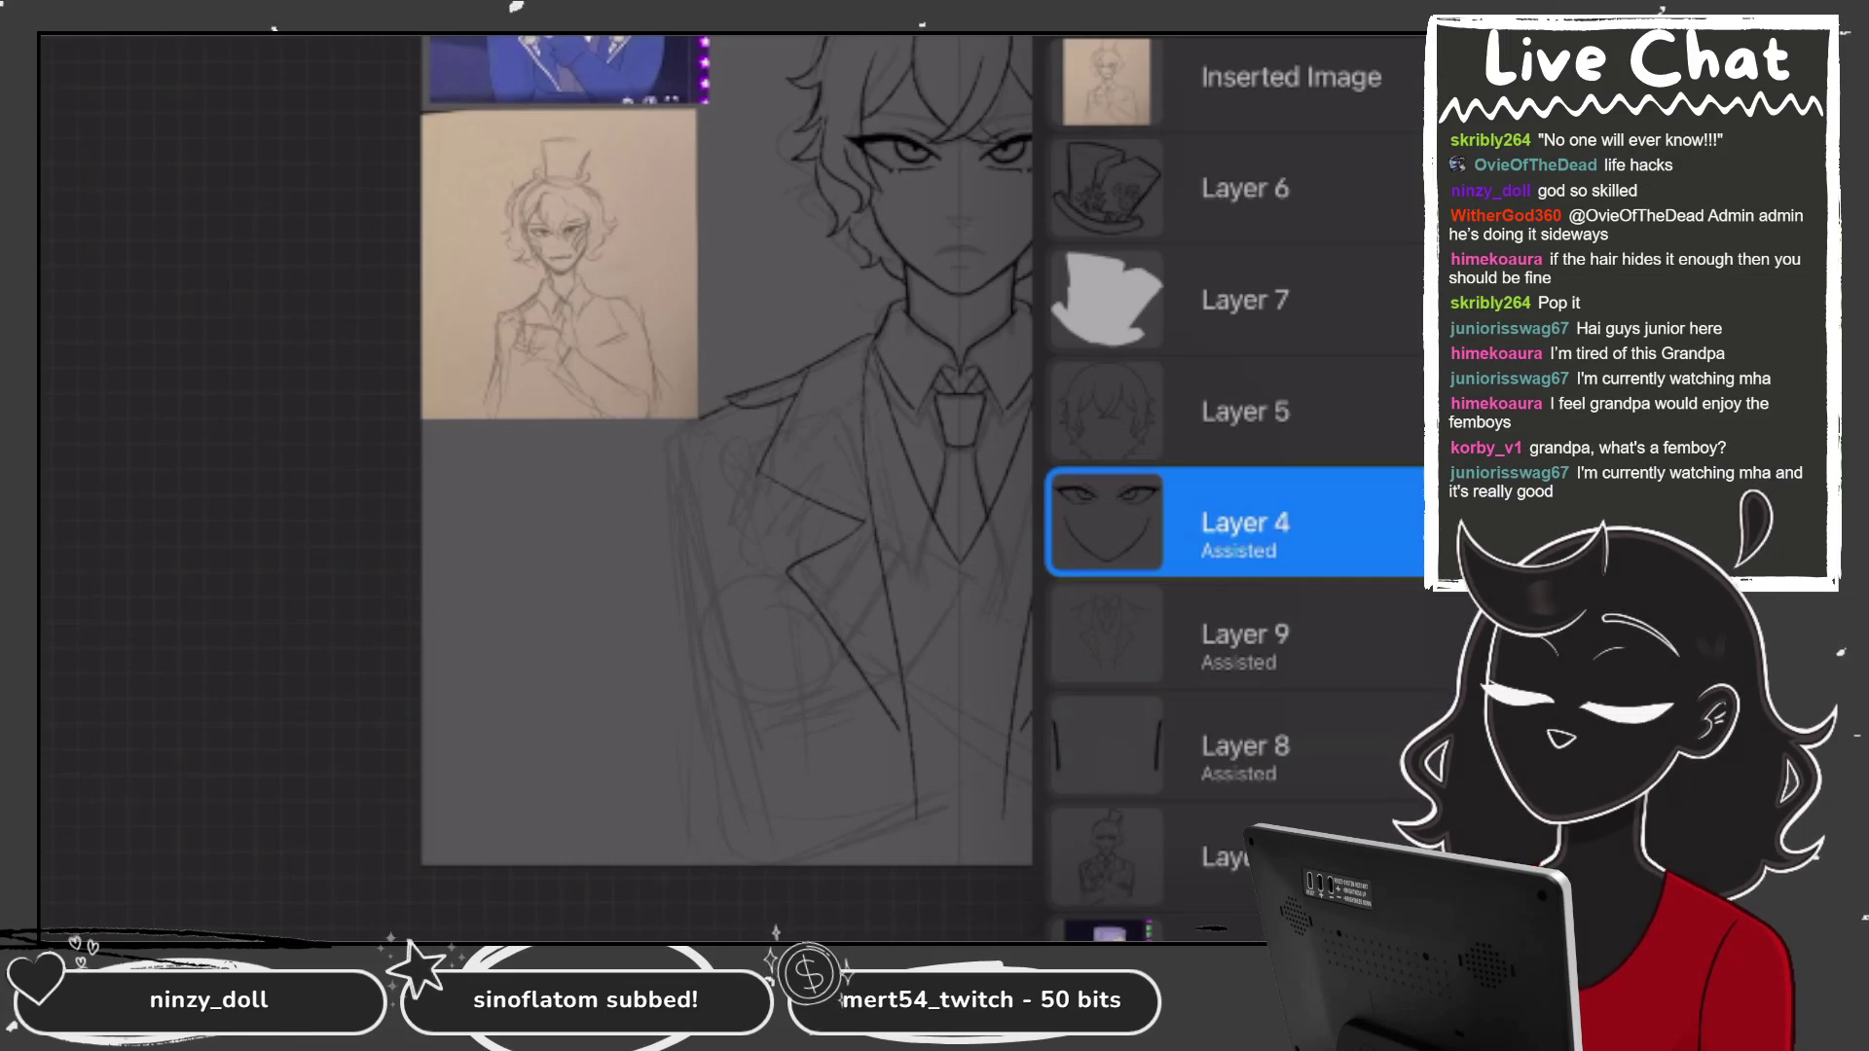
Merge Layer 9 into Layer 8 and lasso the face on Layer 4 into a From selection layer.
left_click(1246, 652)
left_click(1246, 540)
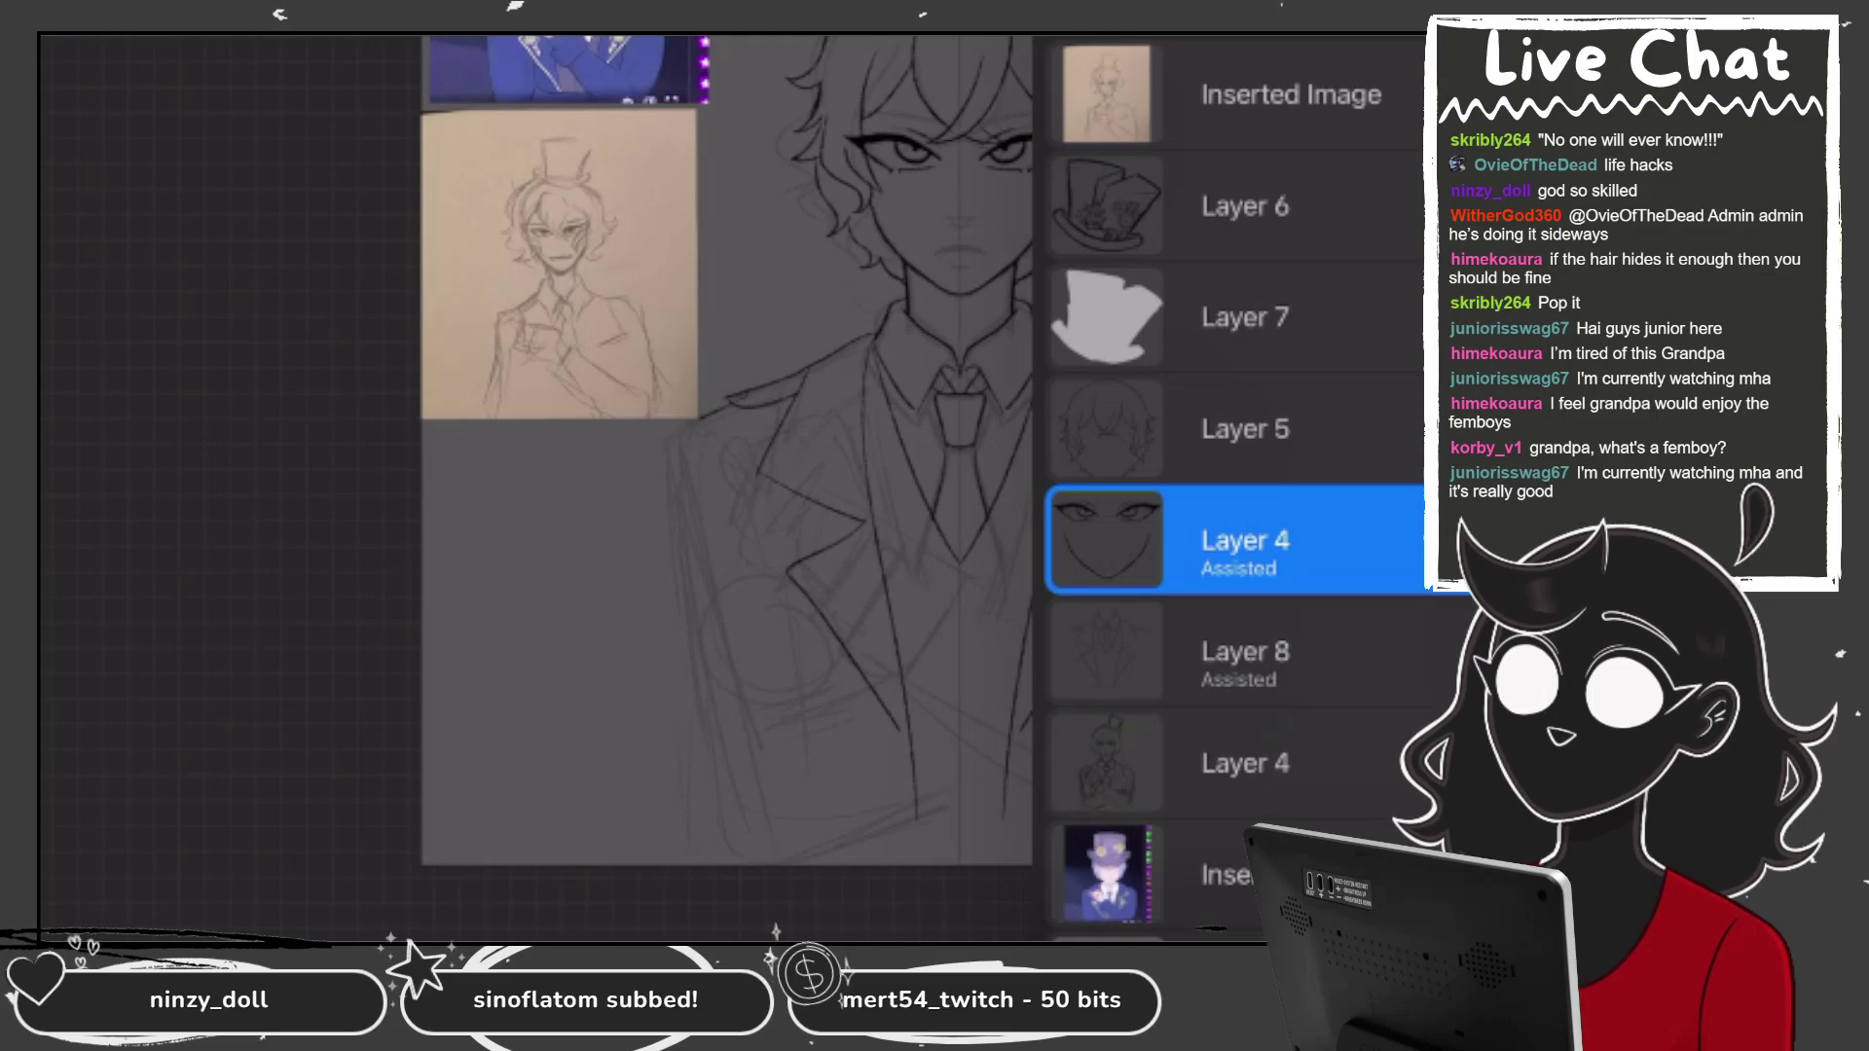
scroll(793, 389, "up", 5)
mouse_move(689, 389)
left_mouse_down()
mouse_move(876, 521)
mouse_move(1207, 369)
mouse_move(1216, 292)
left_mouse_up()
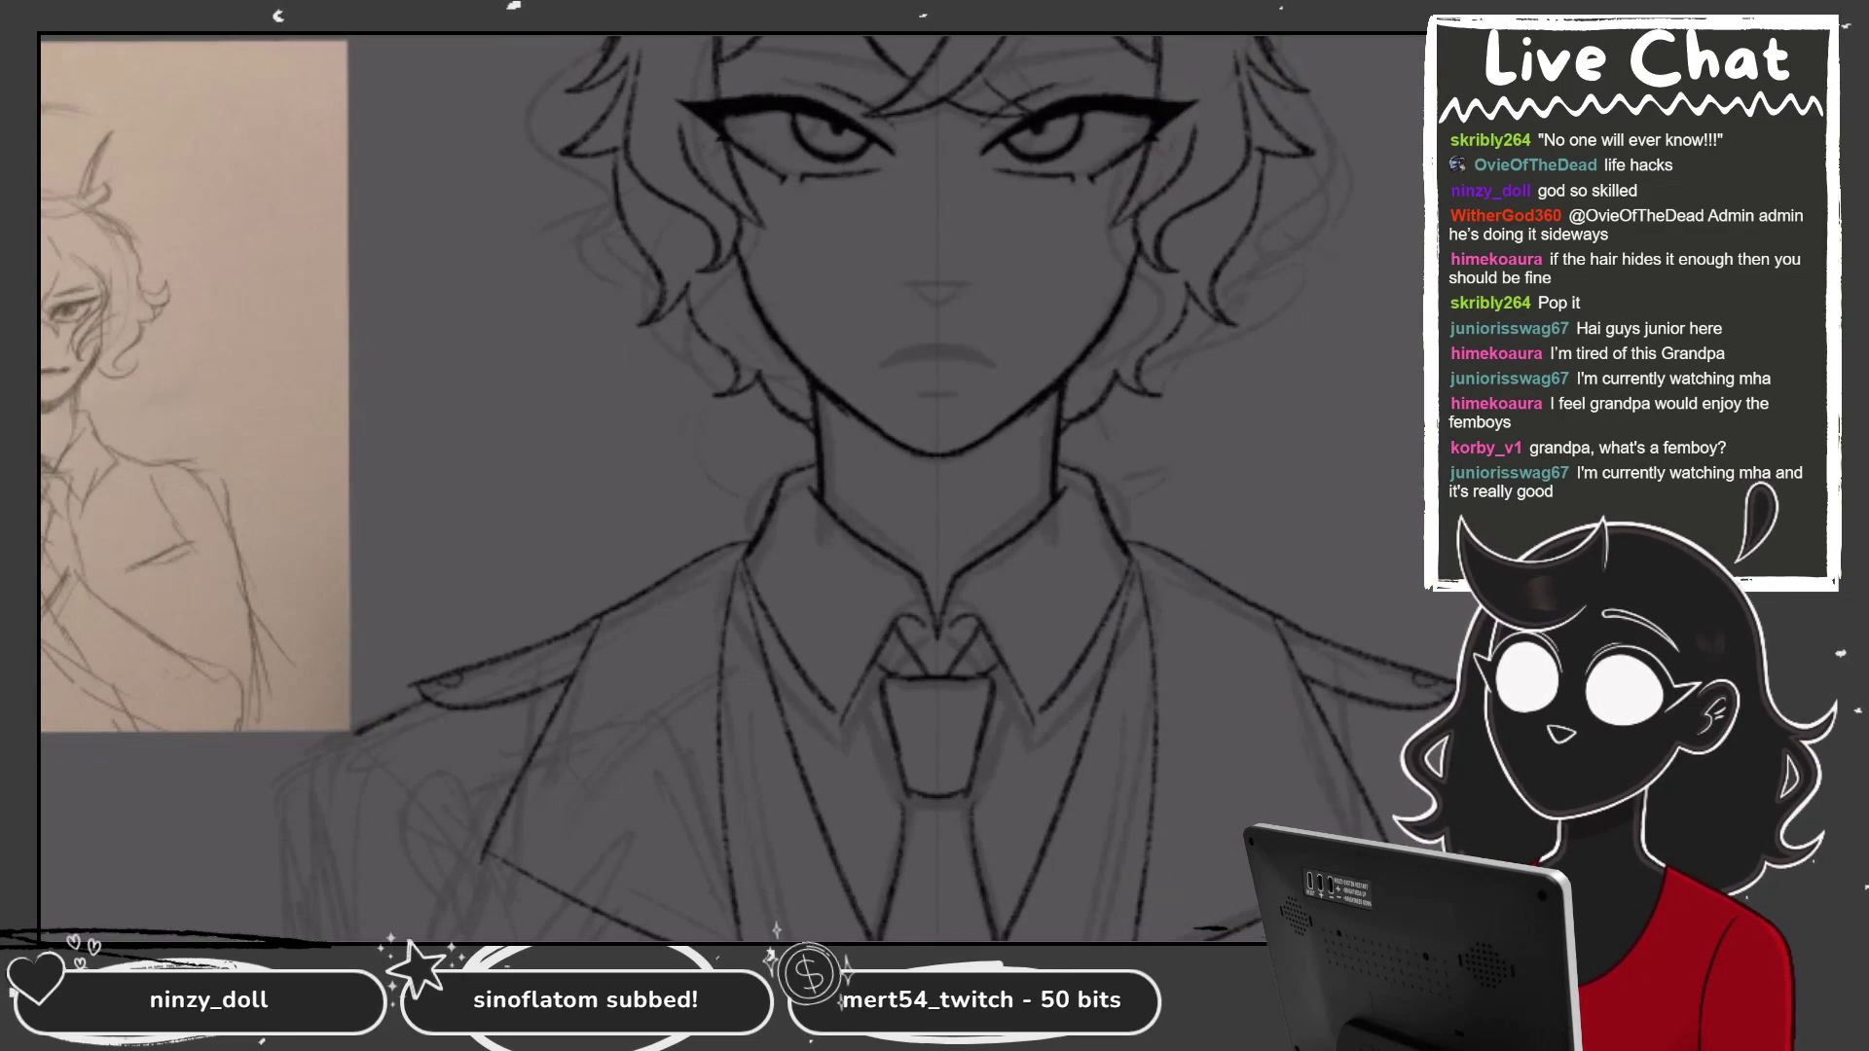
left_click(1251, 646)
left_click(1146, 273)
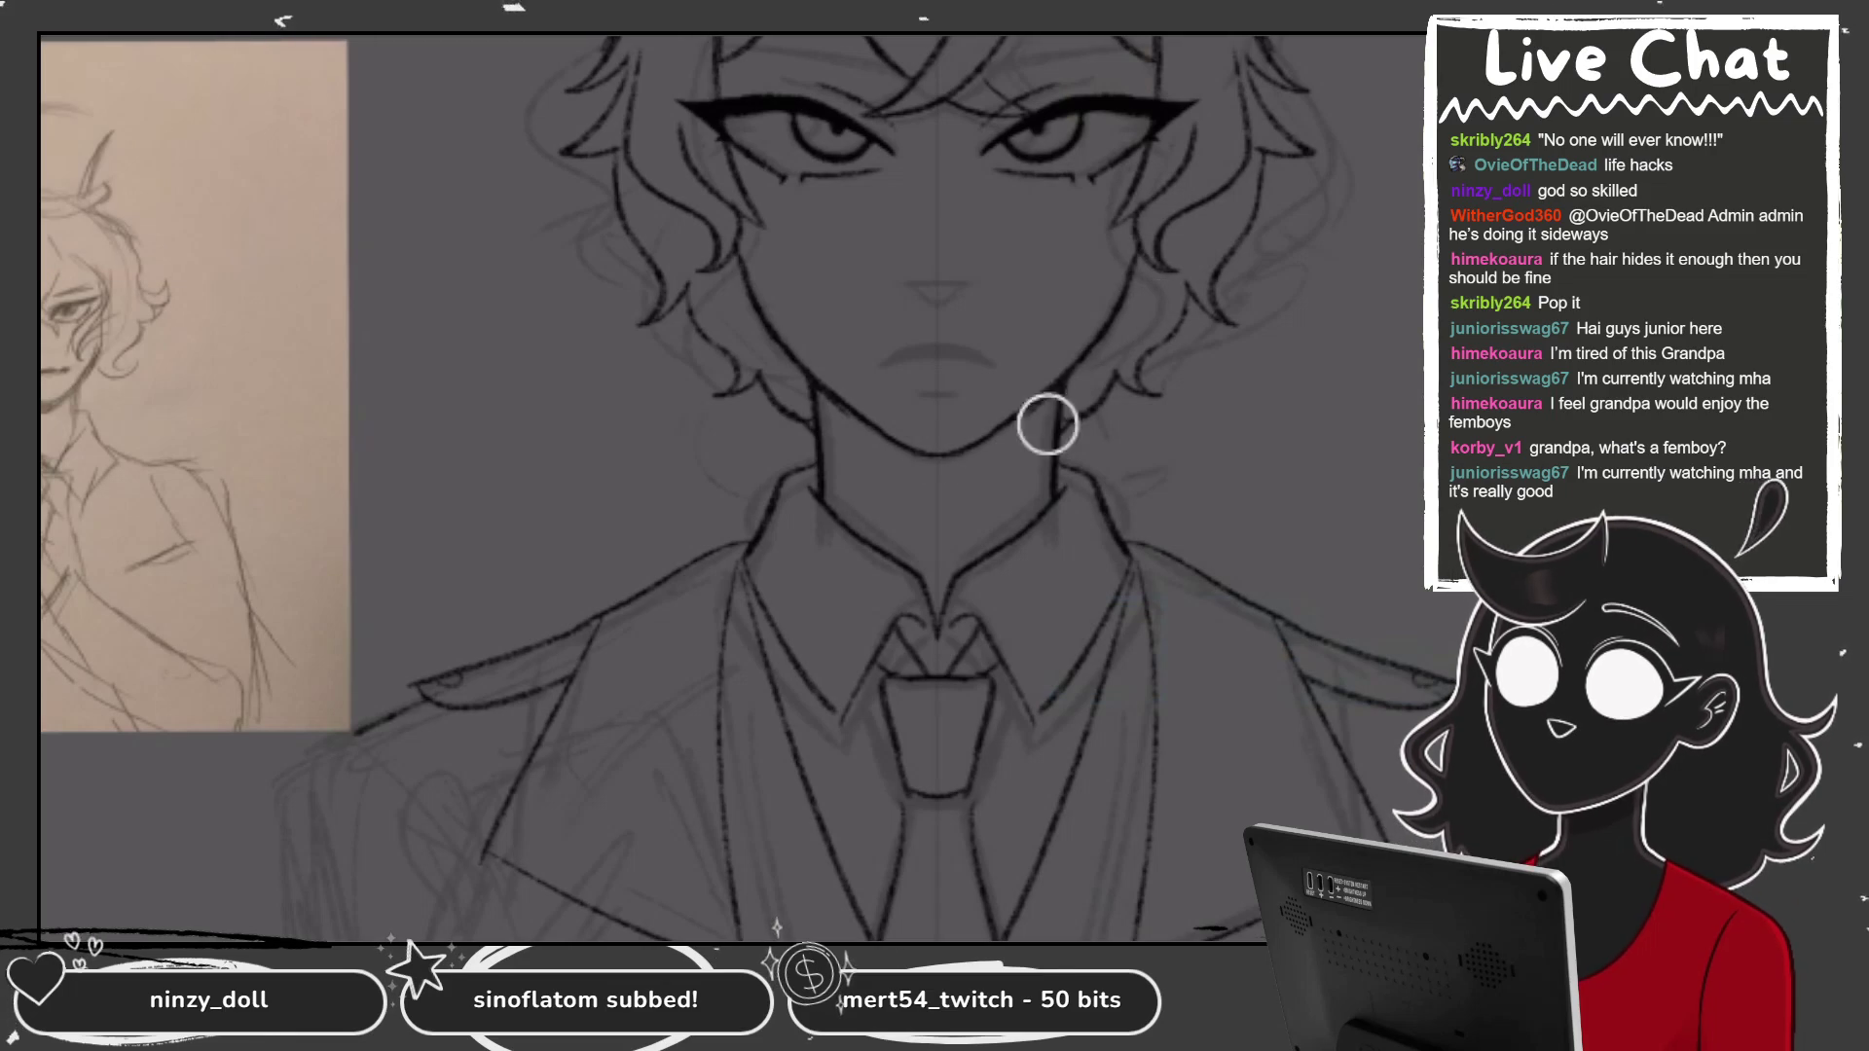
Make the From selection layer active and turn on its Drawing Assist.
scroll(750, 331, "down", 5)
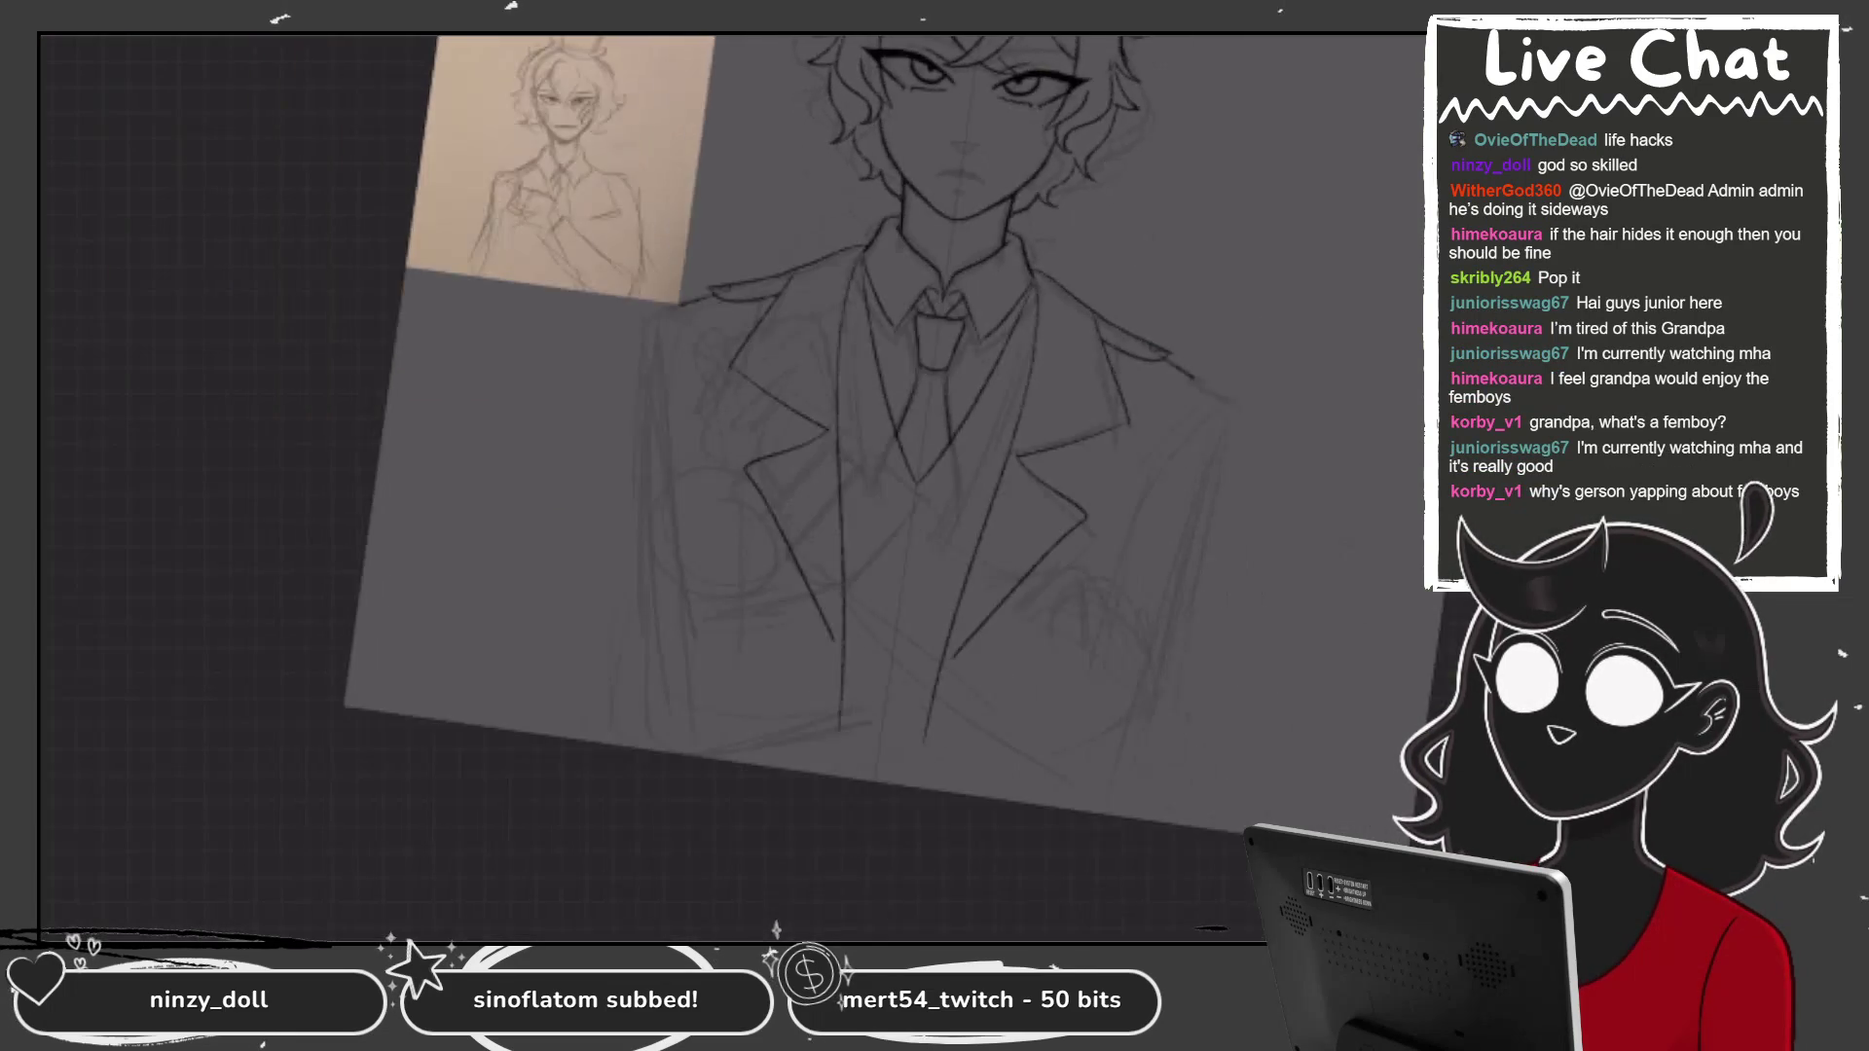
key("l")
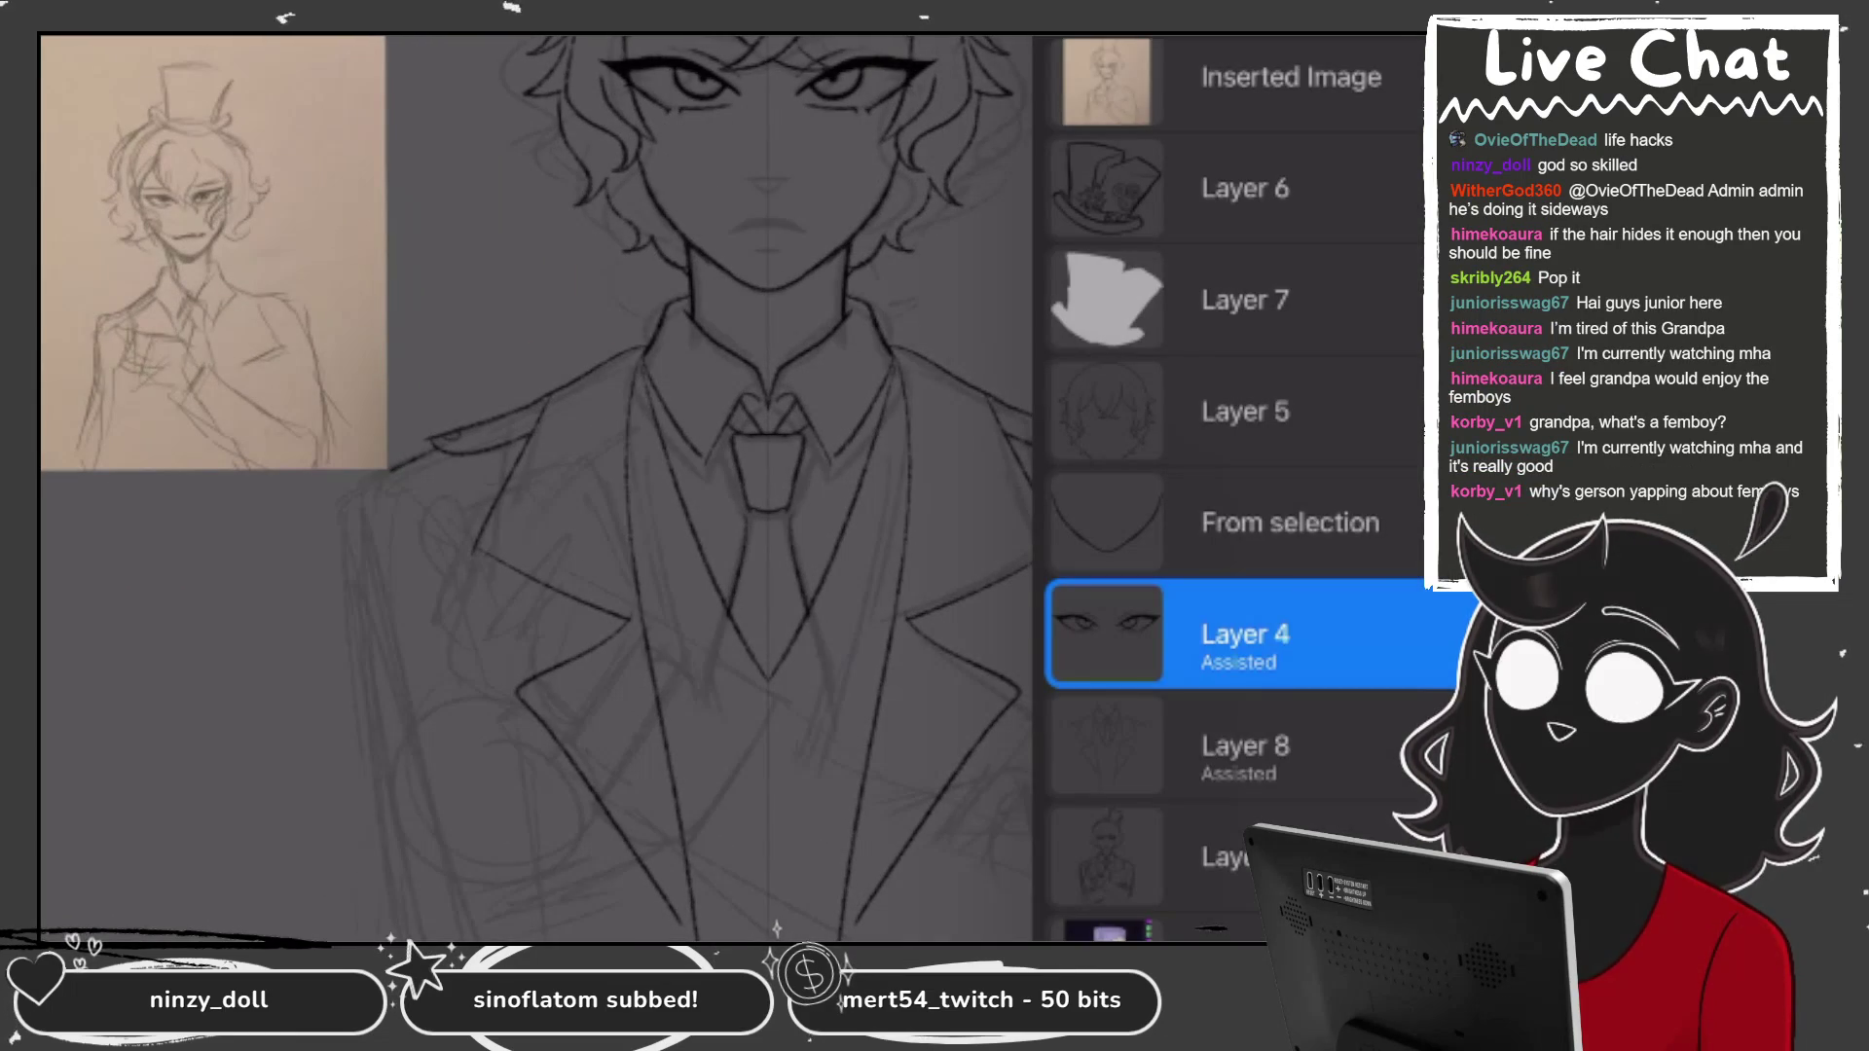
key("l")
key("l")
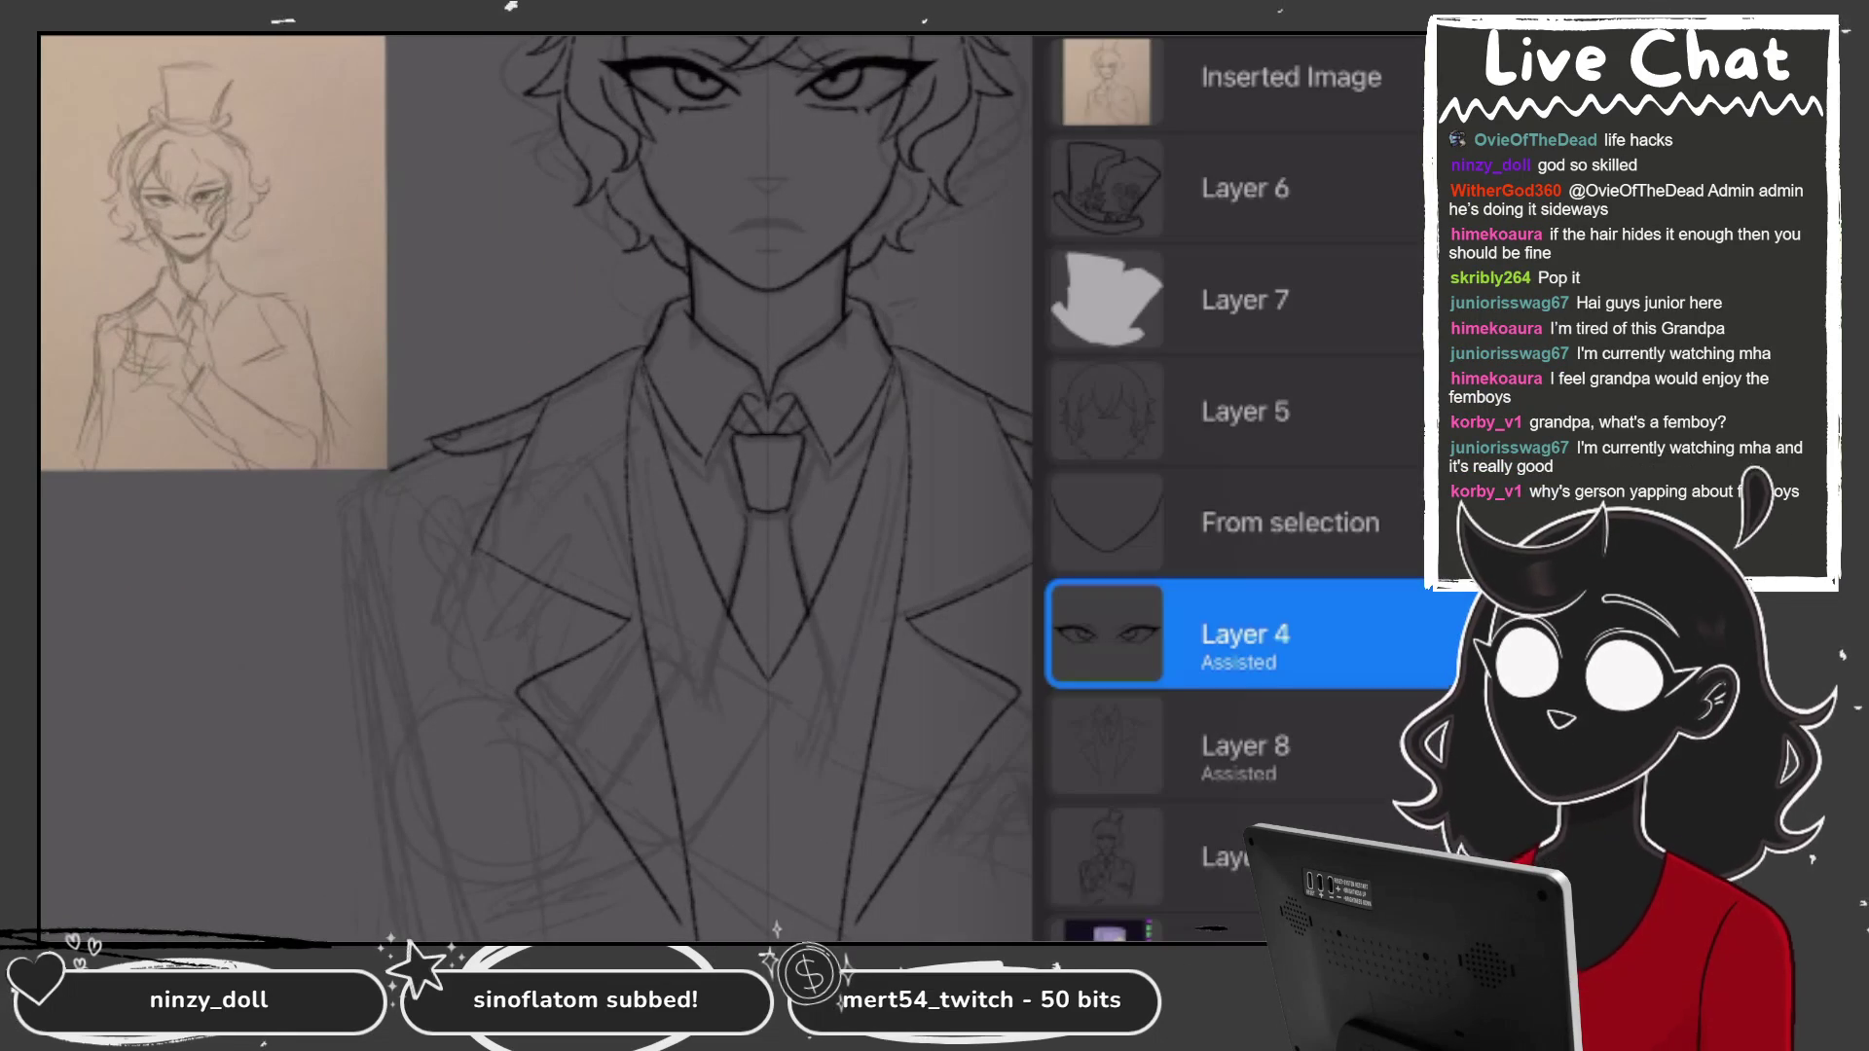
left_click(1265, 523)
key("l")
scroll(827, 438, "up", 5)
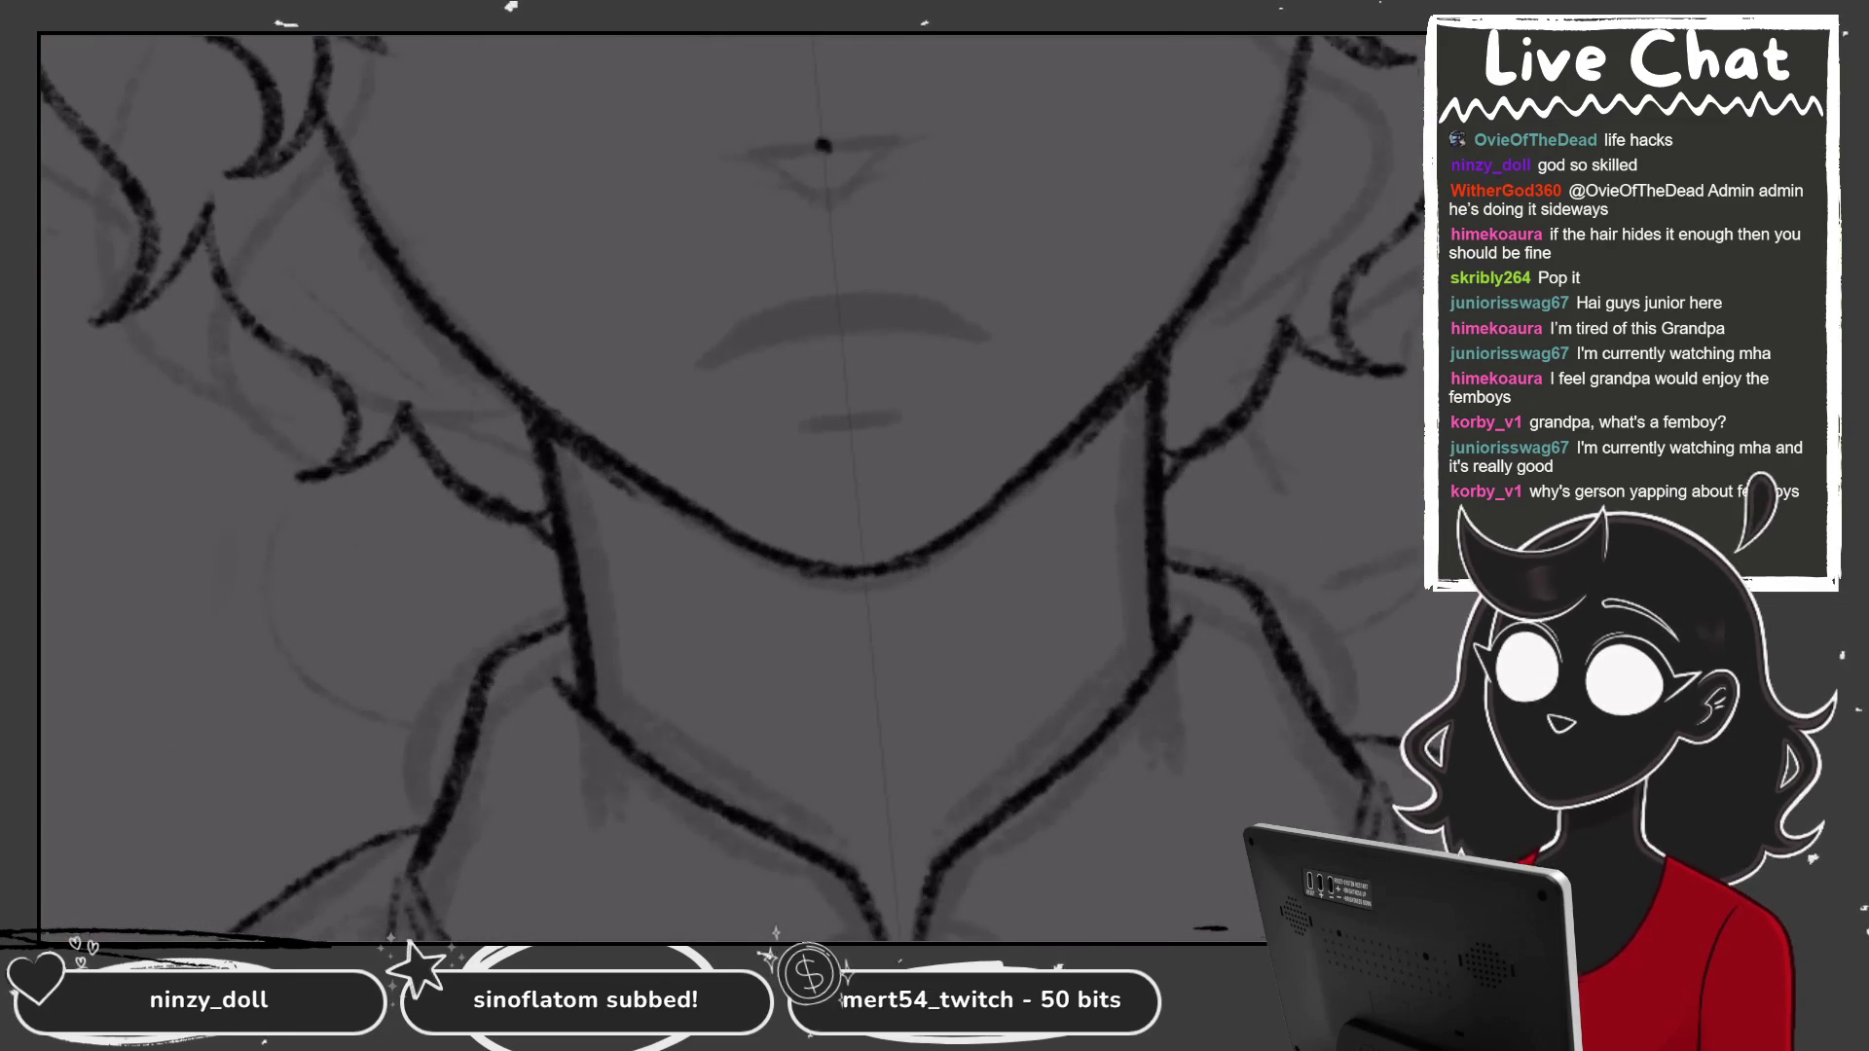
scroll(730, 486, "down", 5)
key("l")
left_click(1265, 540)
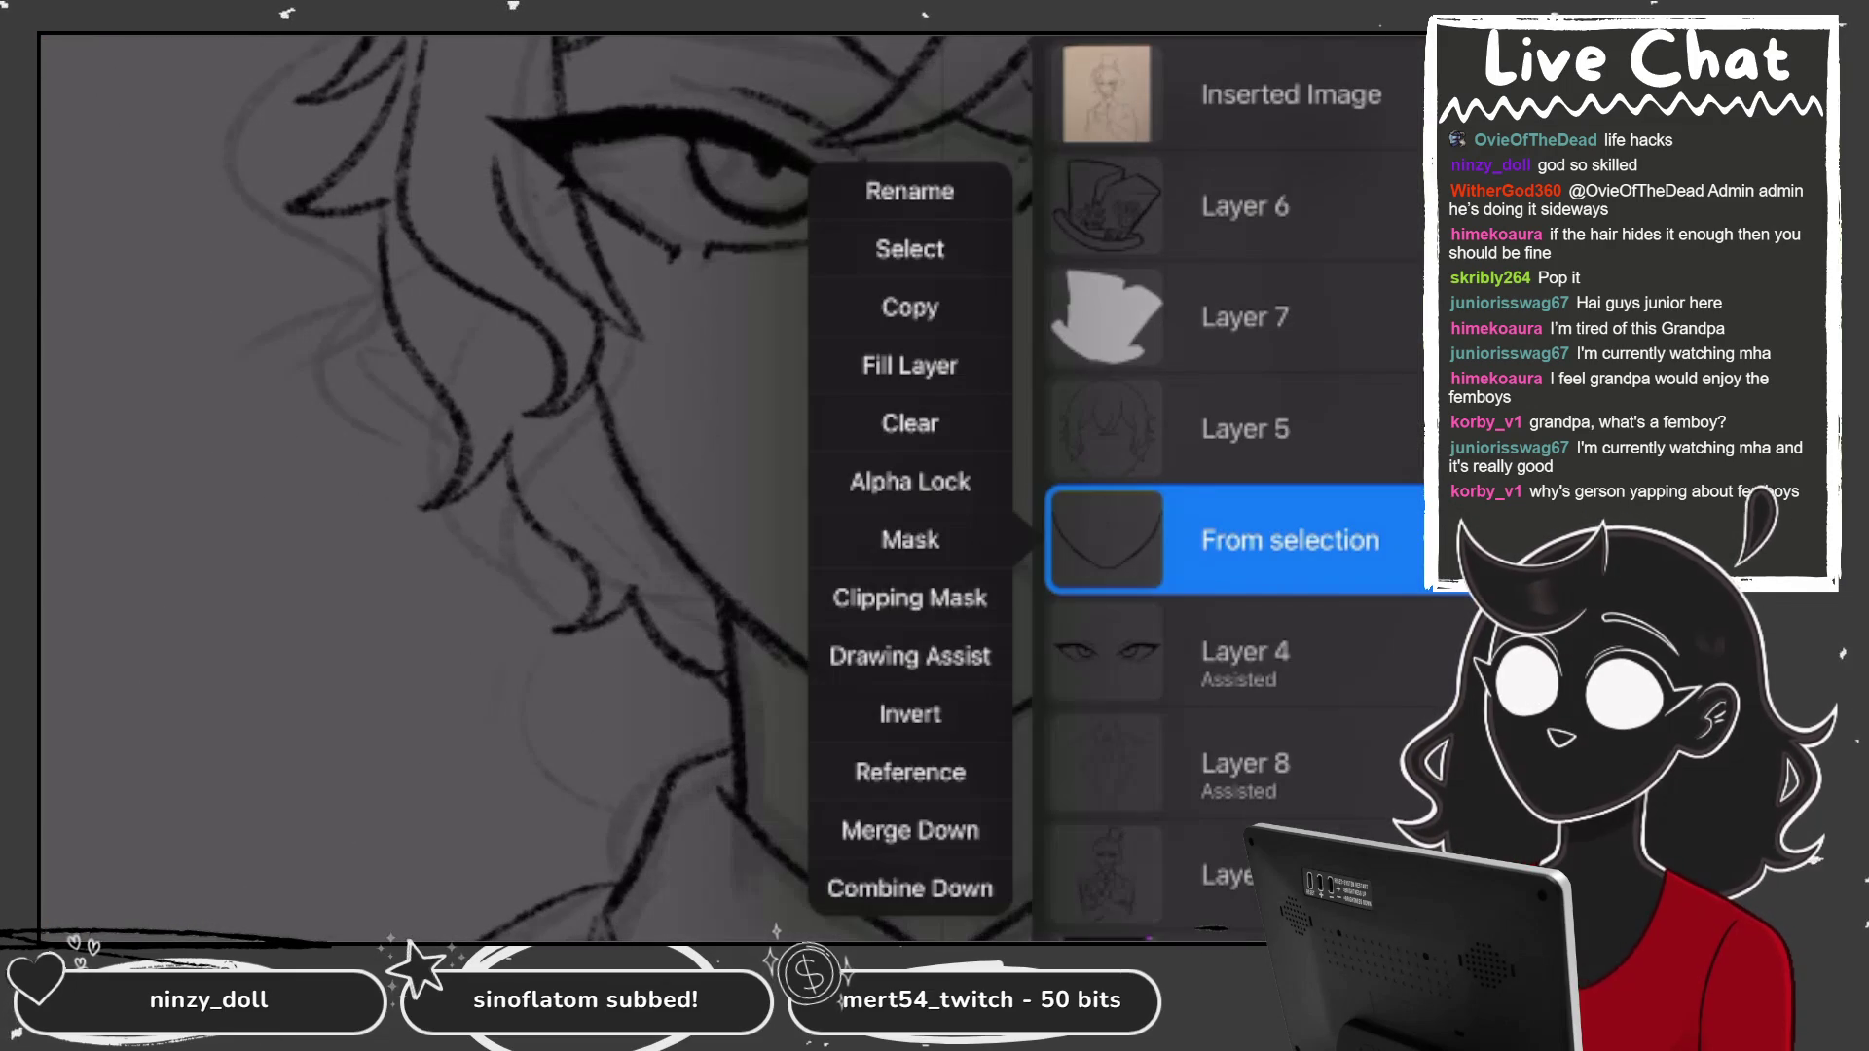
left_click(909, 656)
Zoom into the face and brush a thick, dark crescent upper lip.
key("l")
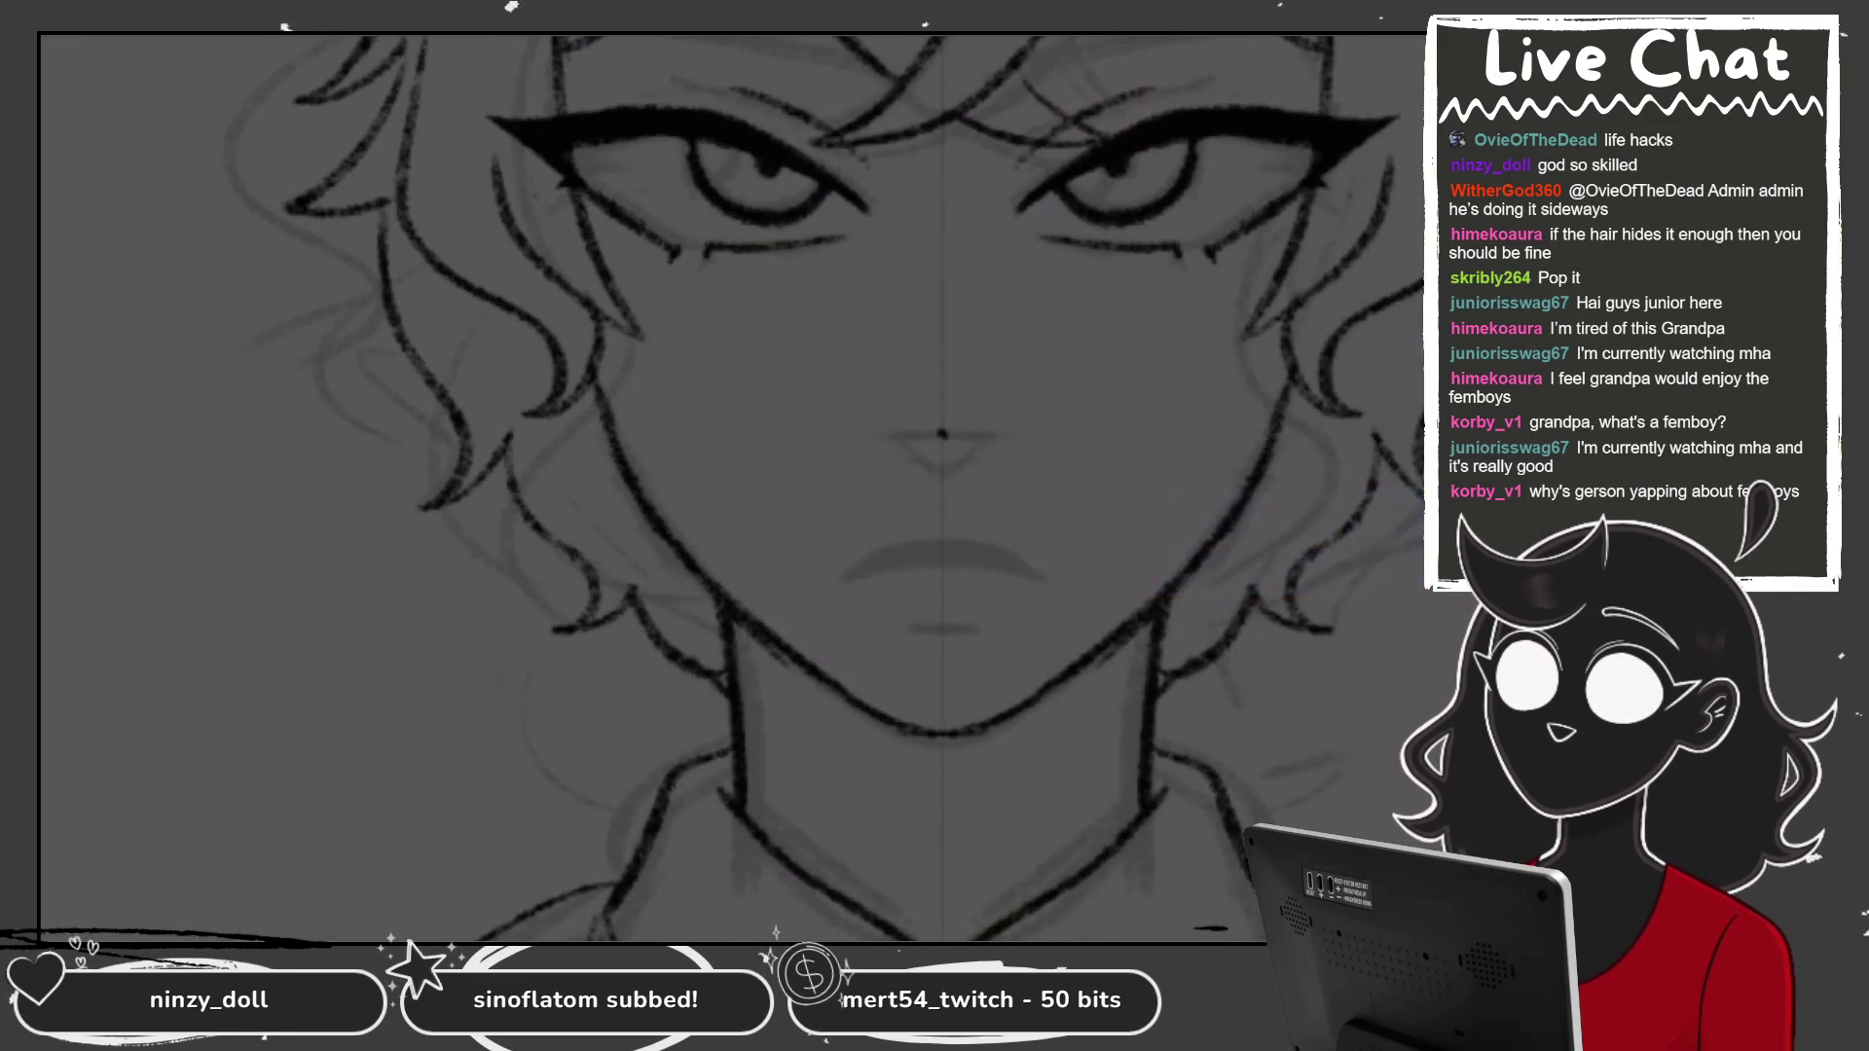
scroll(730, 487, "up", 3)
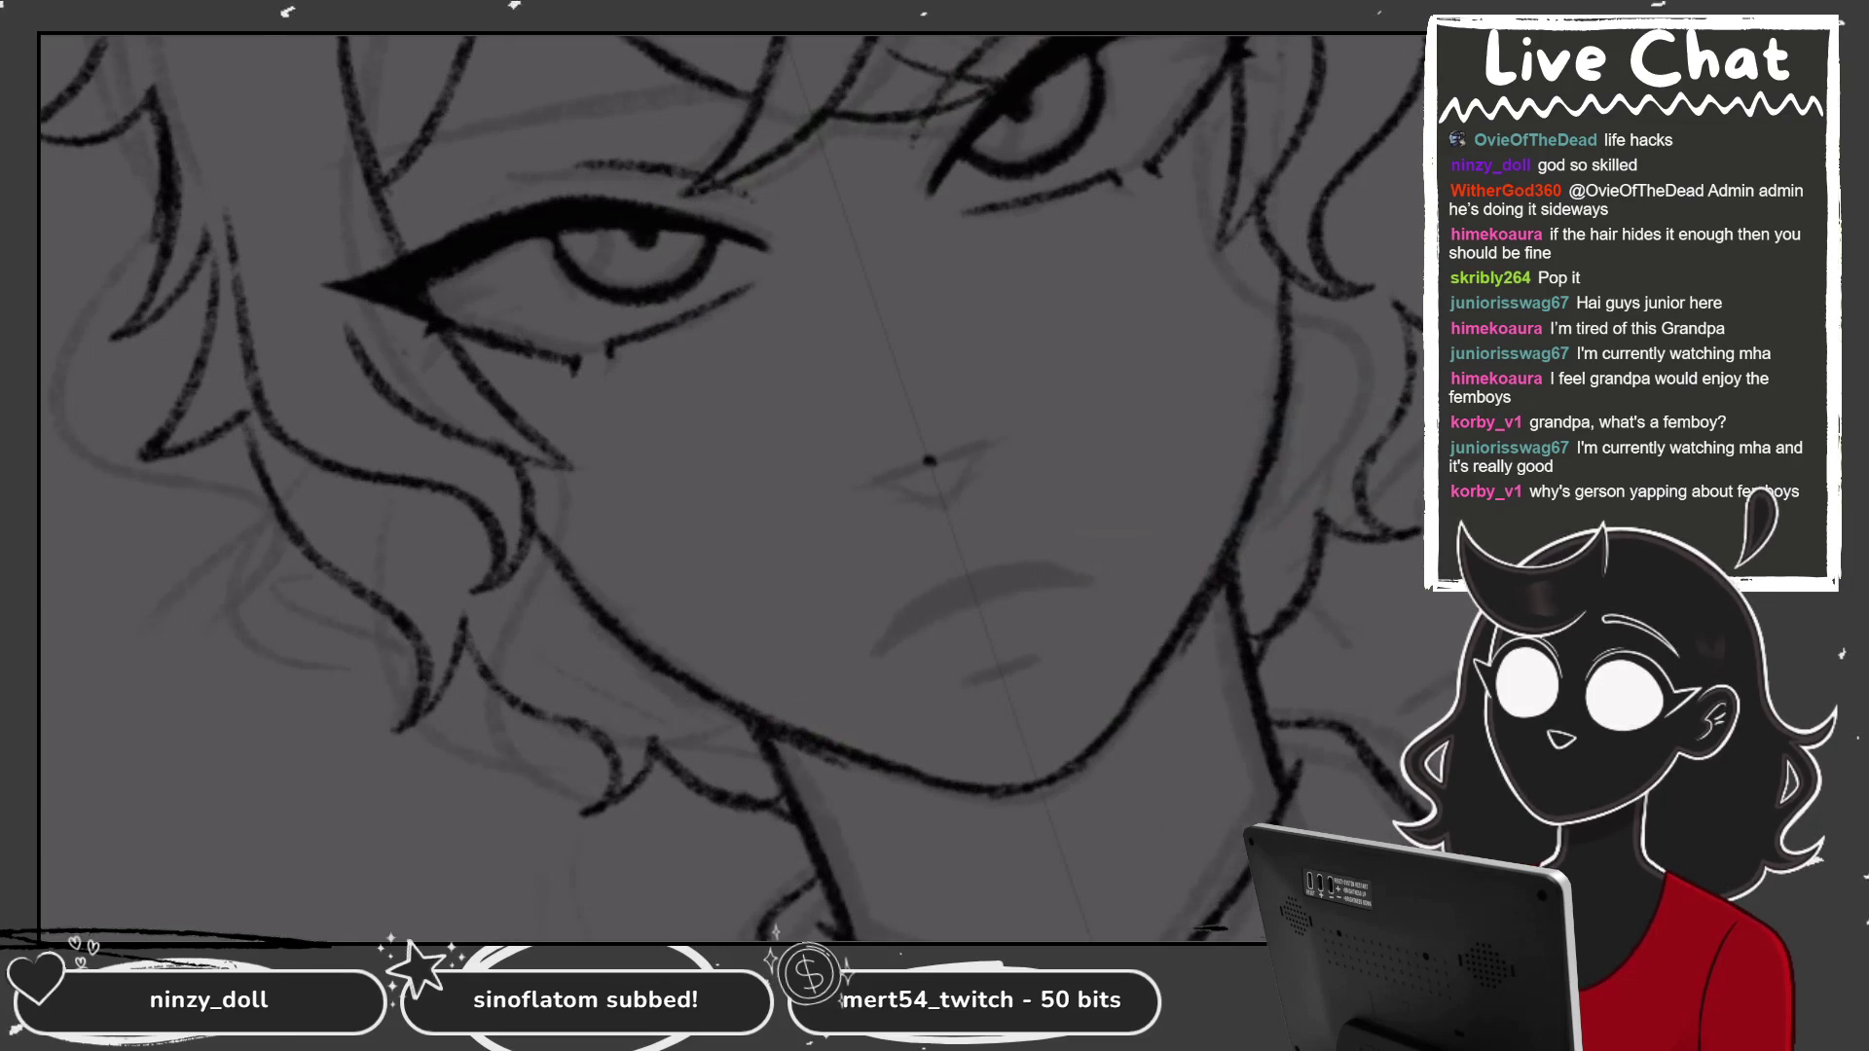
scroll(730, 486, "up", 3)
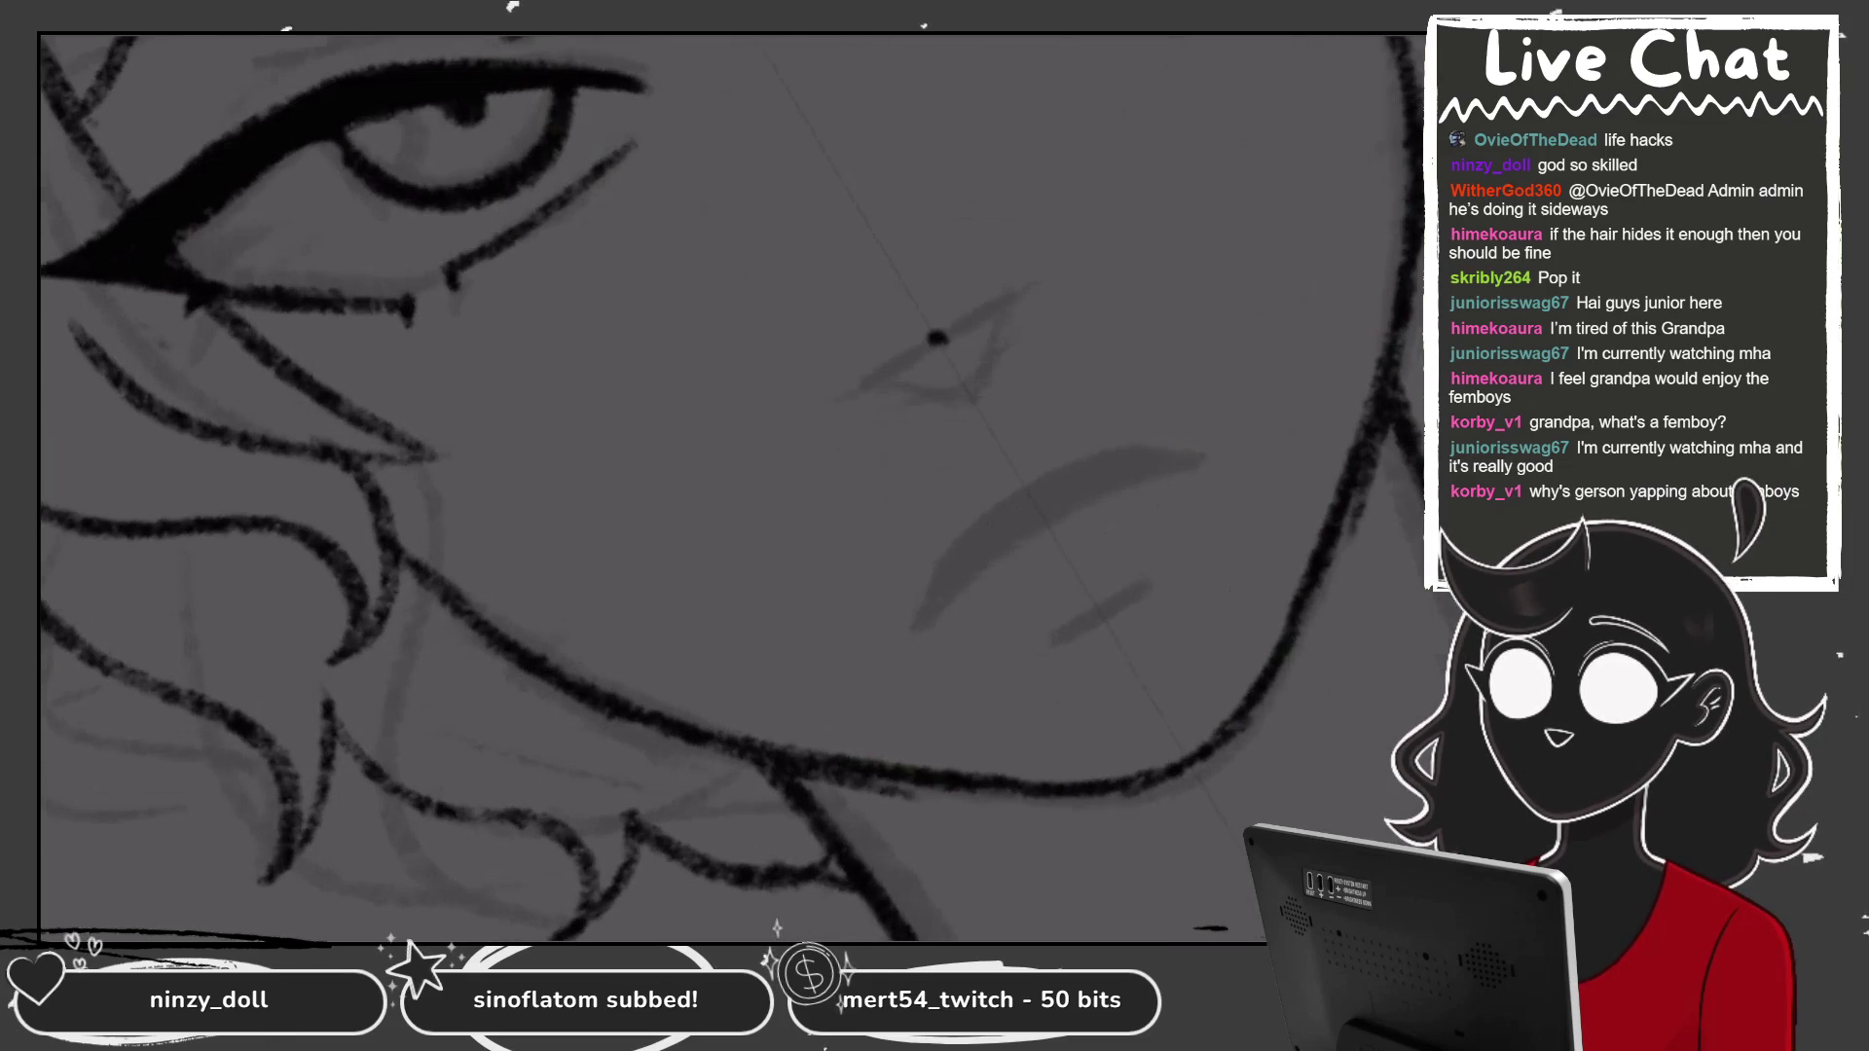
mouse_move(917, 621)
left_mouse_down()
mouse_move(1022, 480)
mouse_move(1197, 453)
left_mouse_up()
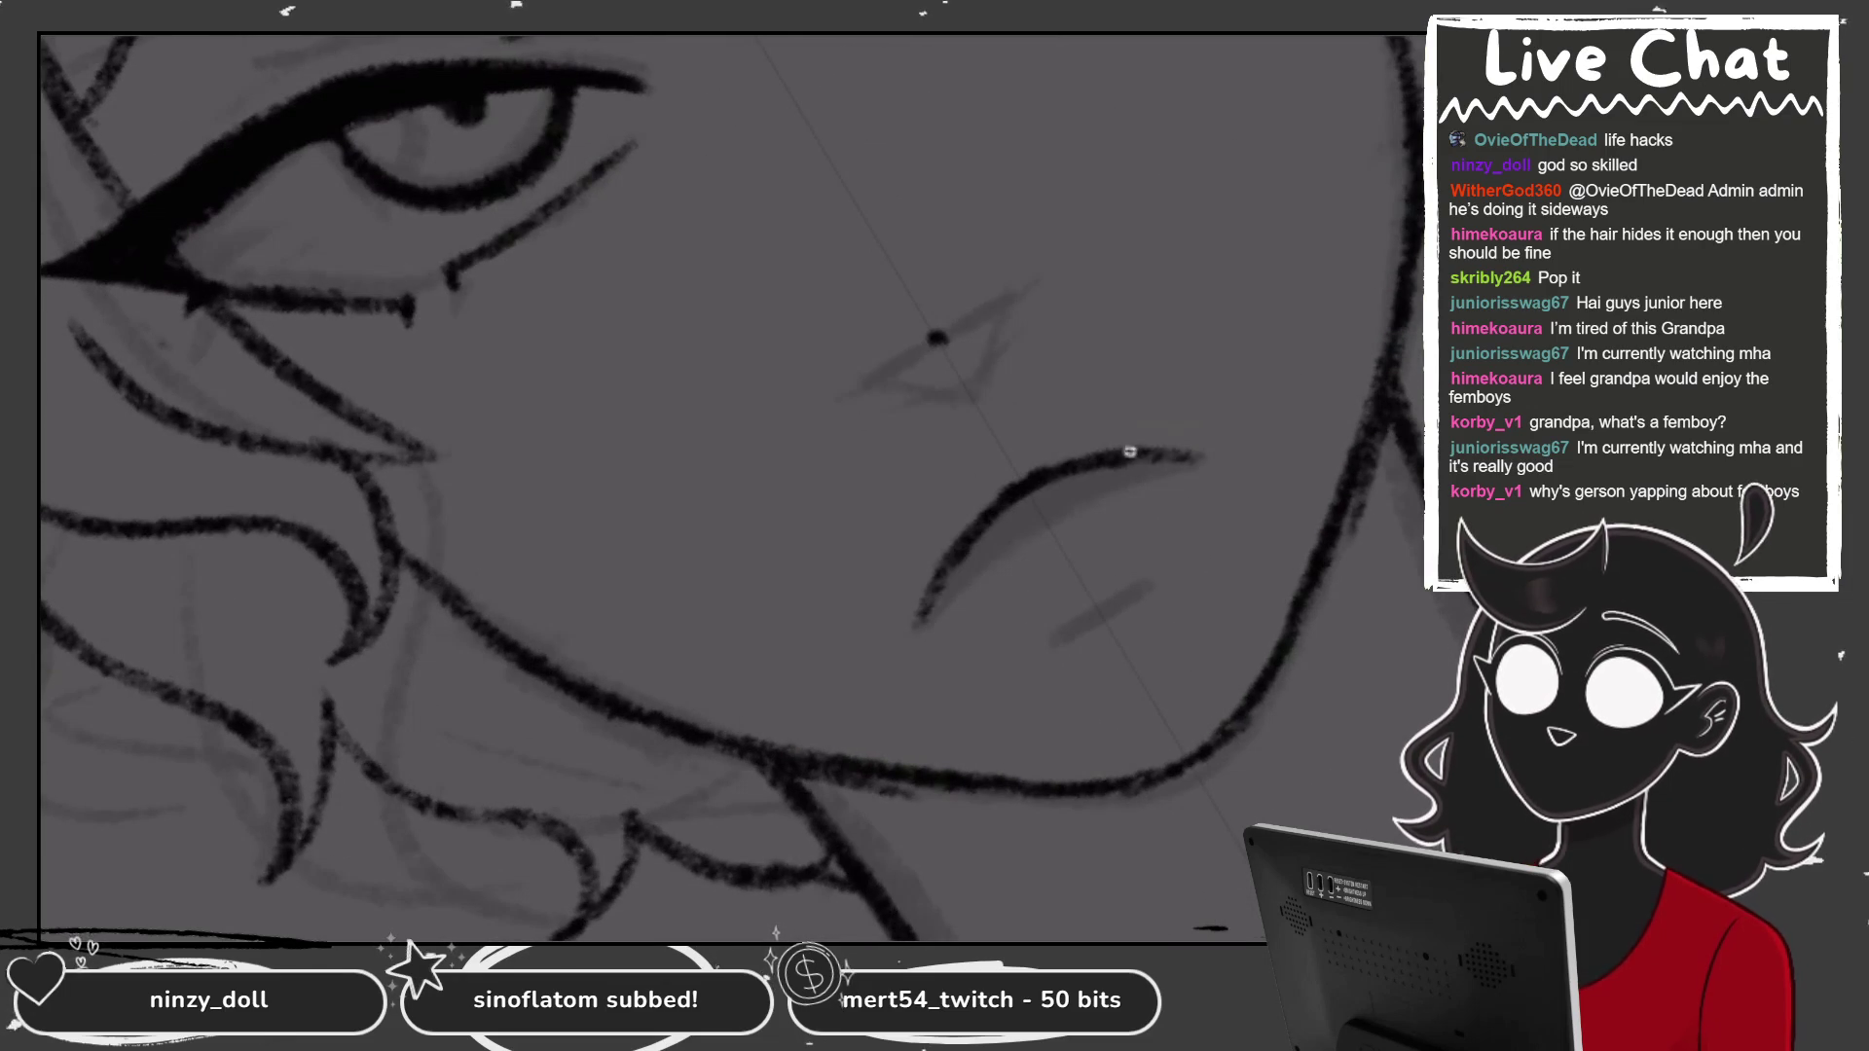
mouse_move(920, 615)
left_mouse_down()
mouse_move(1013, 530)
mouse_move(1180, 456)
left_mouse_up()
scroll(730, 487, "up", 2)
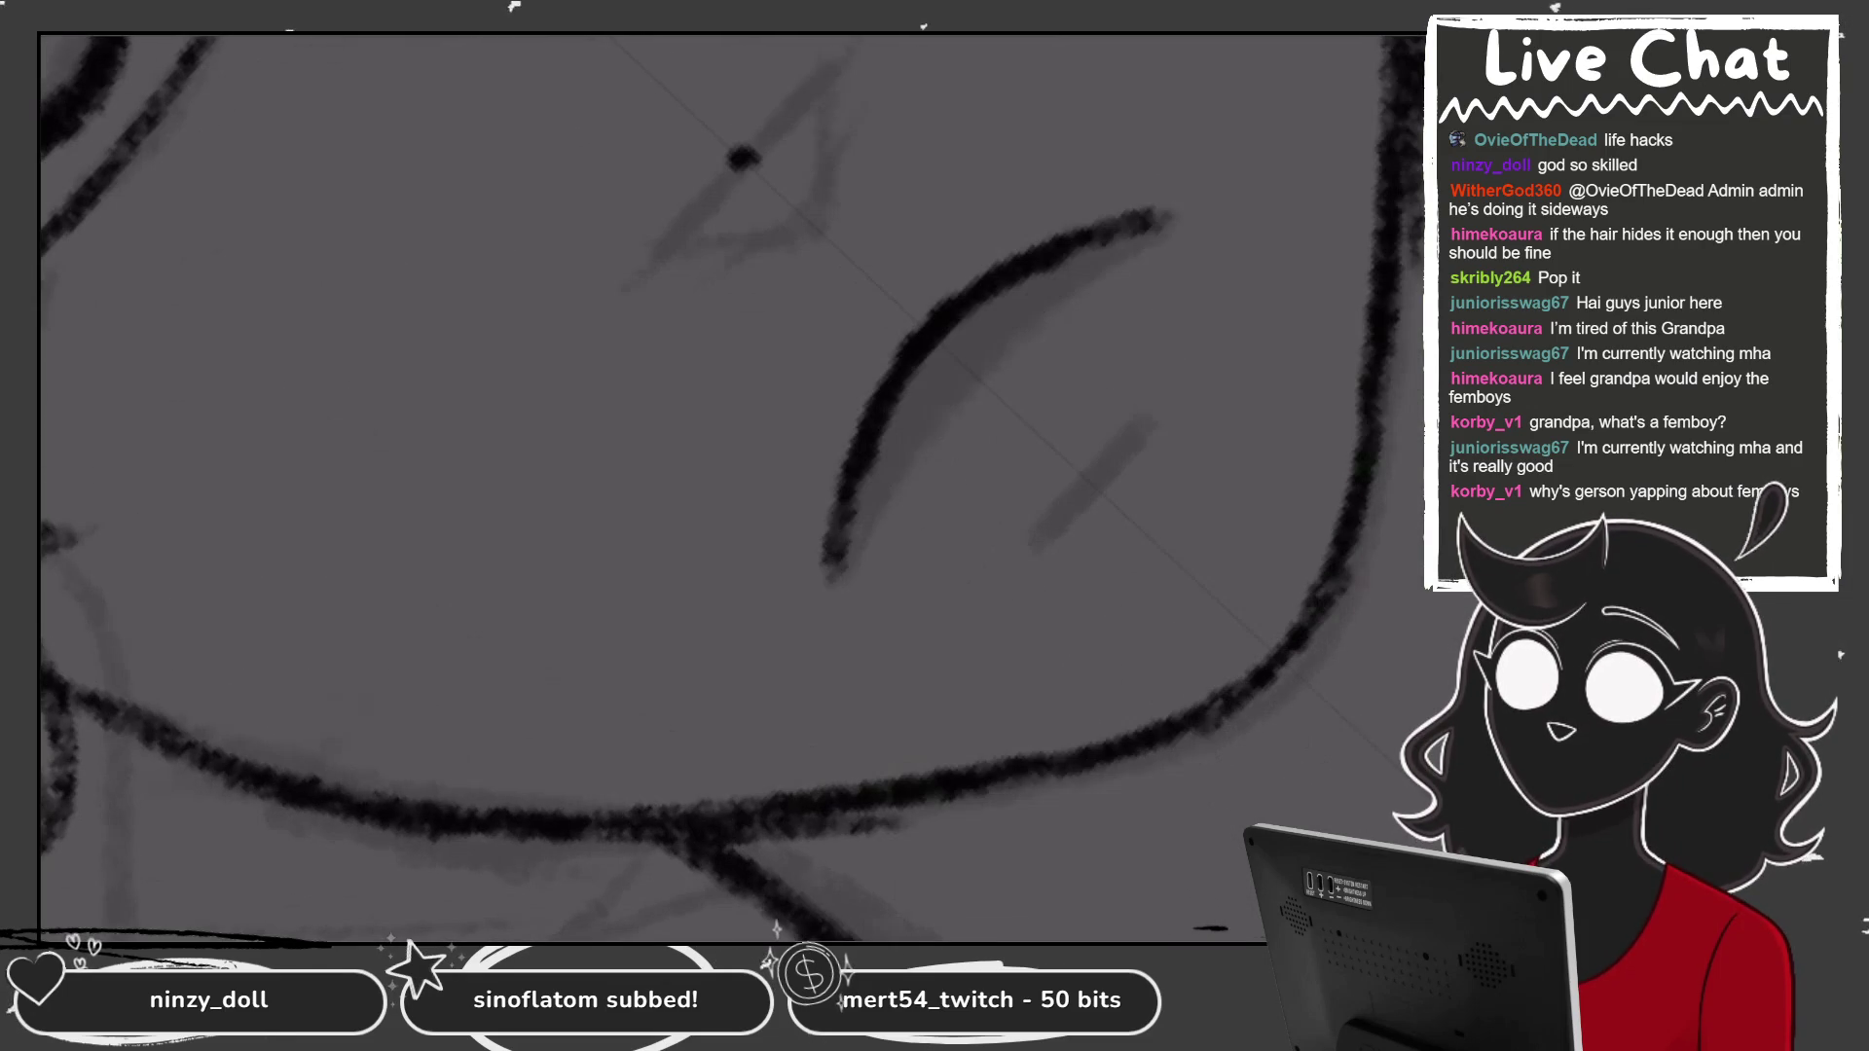
mouse_move(957, 322)
left_mouse_down()
mouse_move(1051, 271)
mouse_move(889, 429)
mouse_move(838, 509)
mouse_move(1125, 235)
mouse_move(985, 362)
left_mouse_up()
left_click_drag(817, 589, 1180, 207)
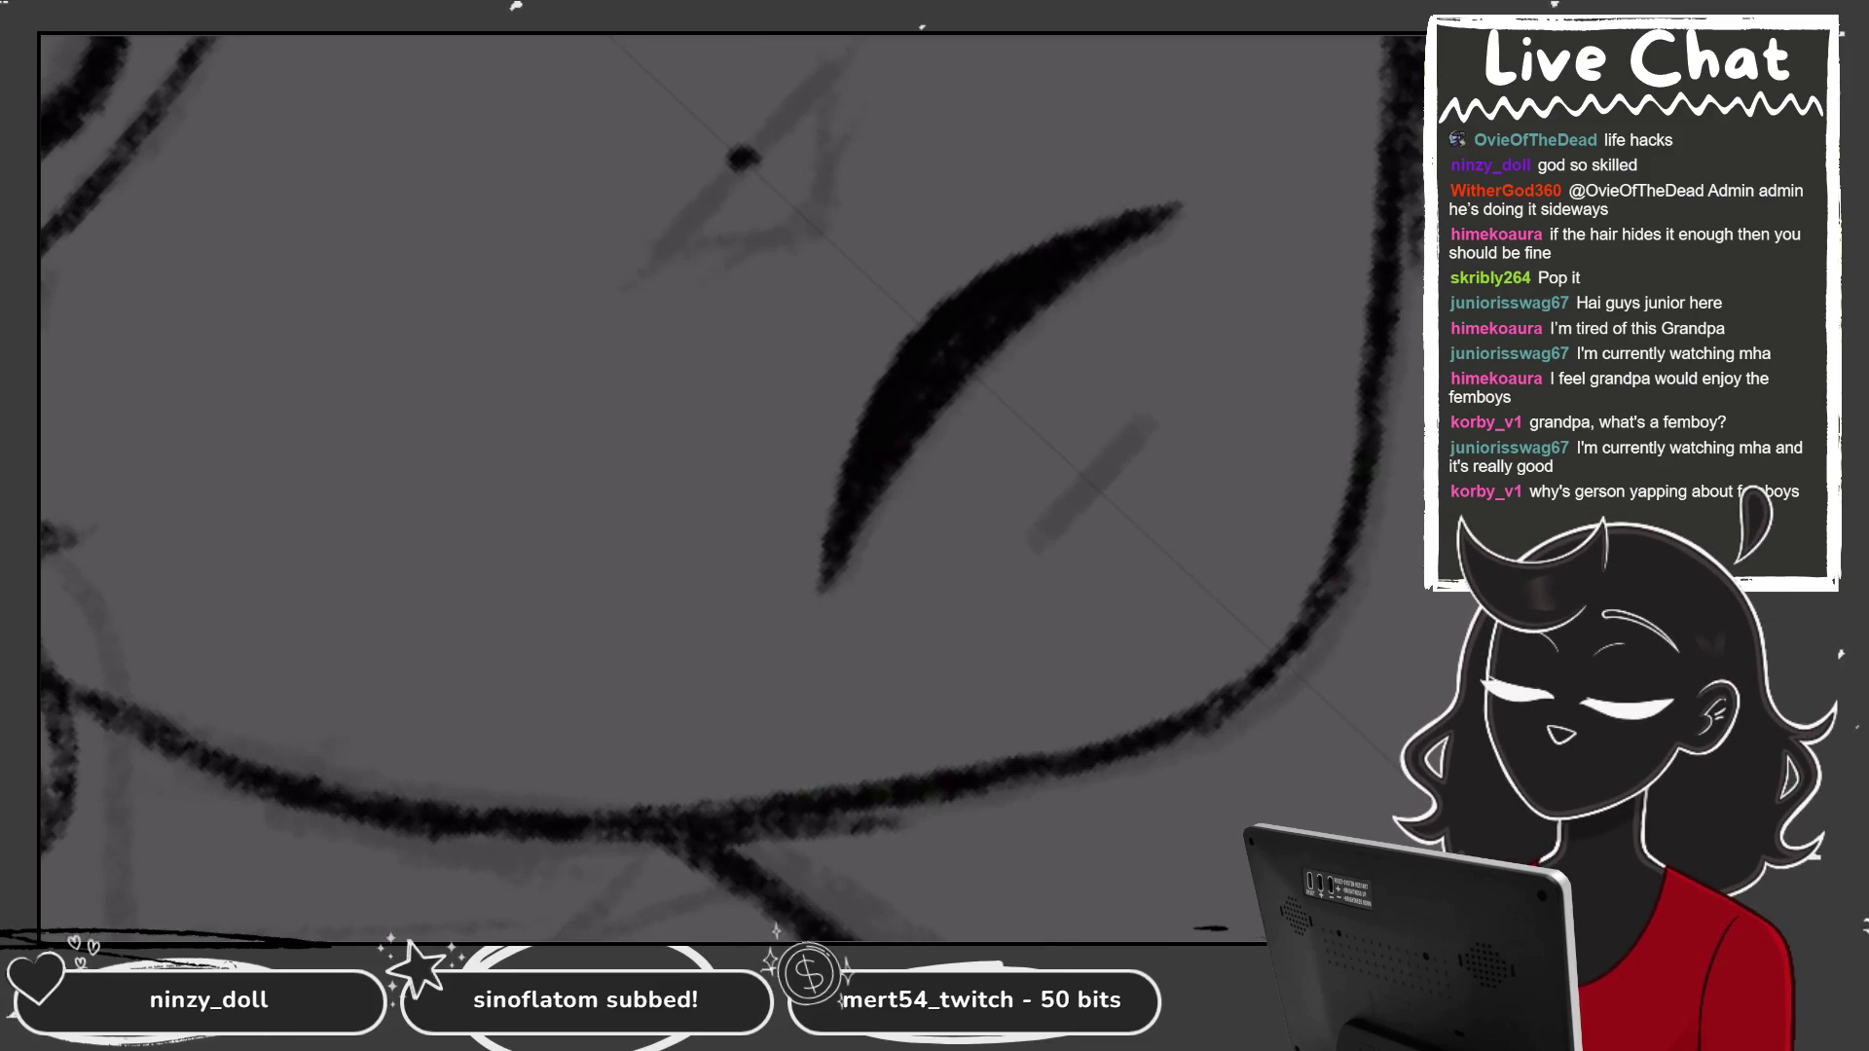
Darken the lip's top edge and add a short diagonal dash beneath it.
scroll(730, 487, "down", 3)
scroll(730, 487, "up", 3)
left_click_drag(1072, 184, 837, 443)
left_click_drag(1174, 371, 1039, 513)
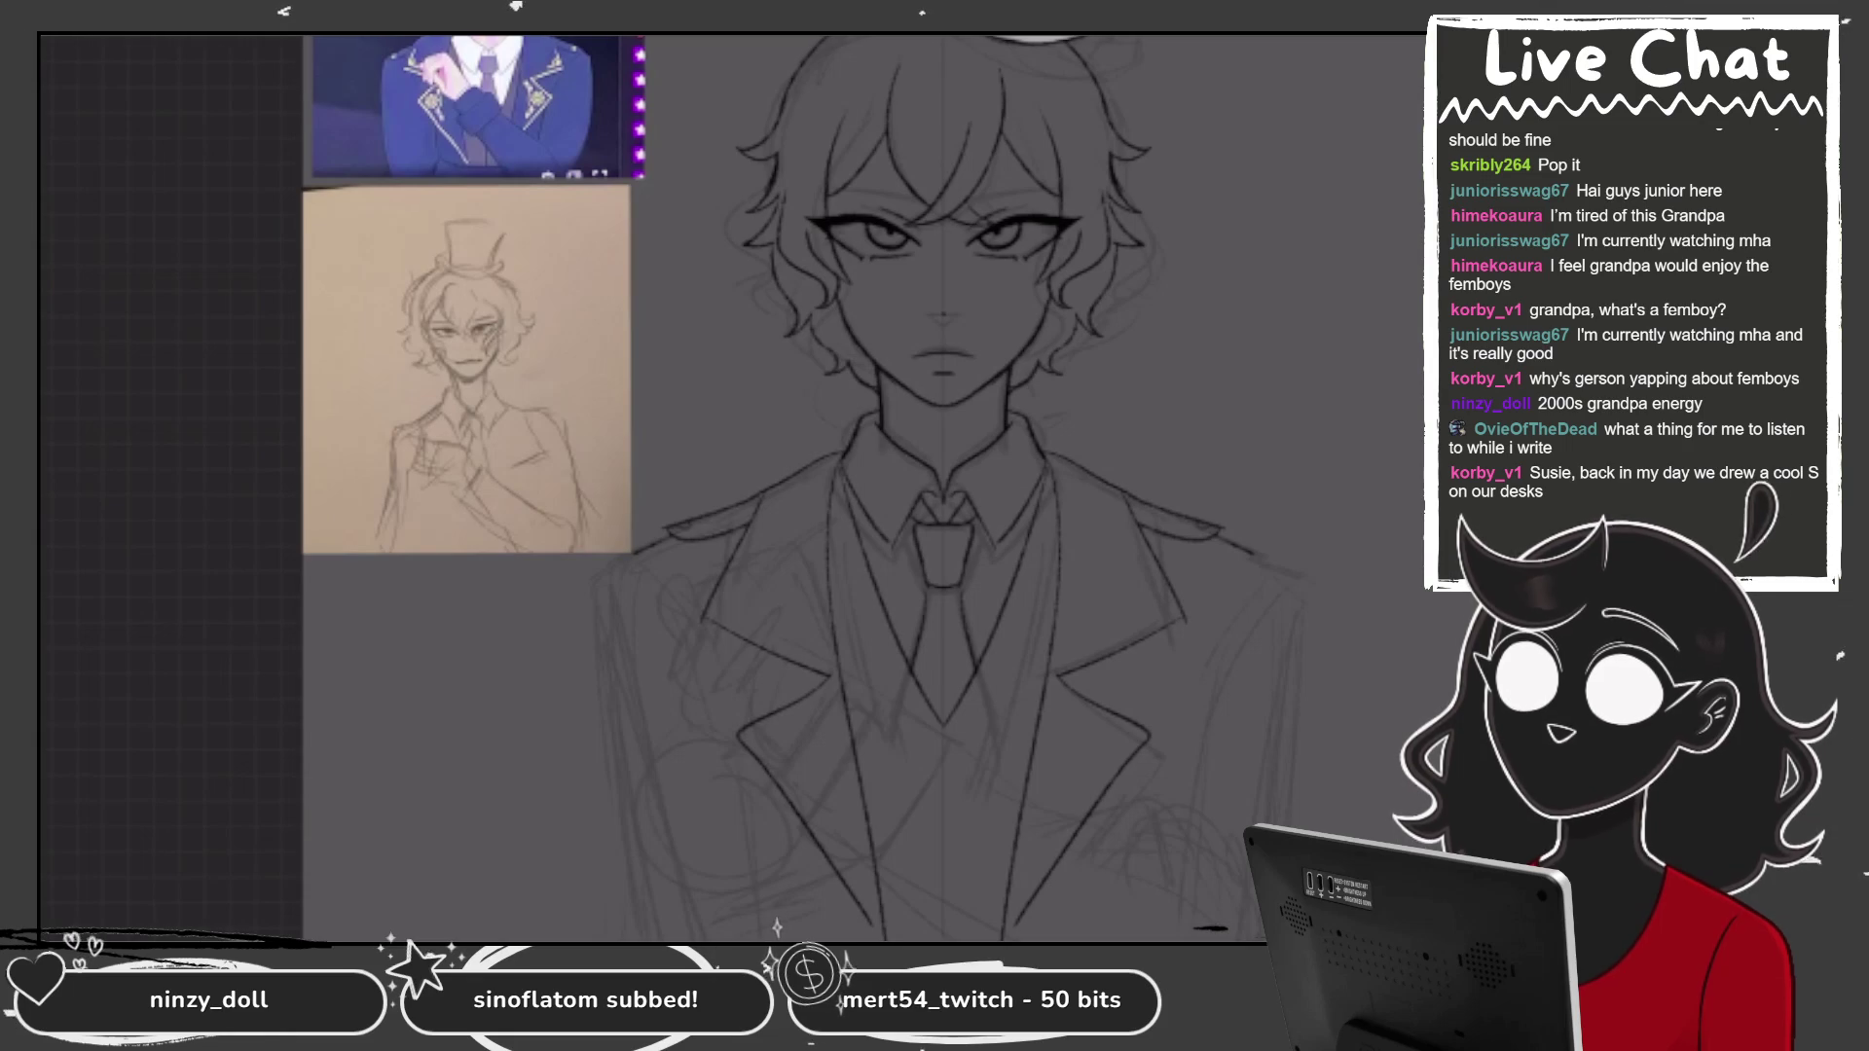
Select Layer 8 and add the new Layer 10 above it.
scroll(934, 487, "down", 3)
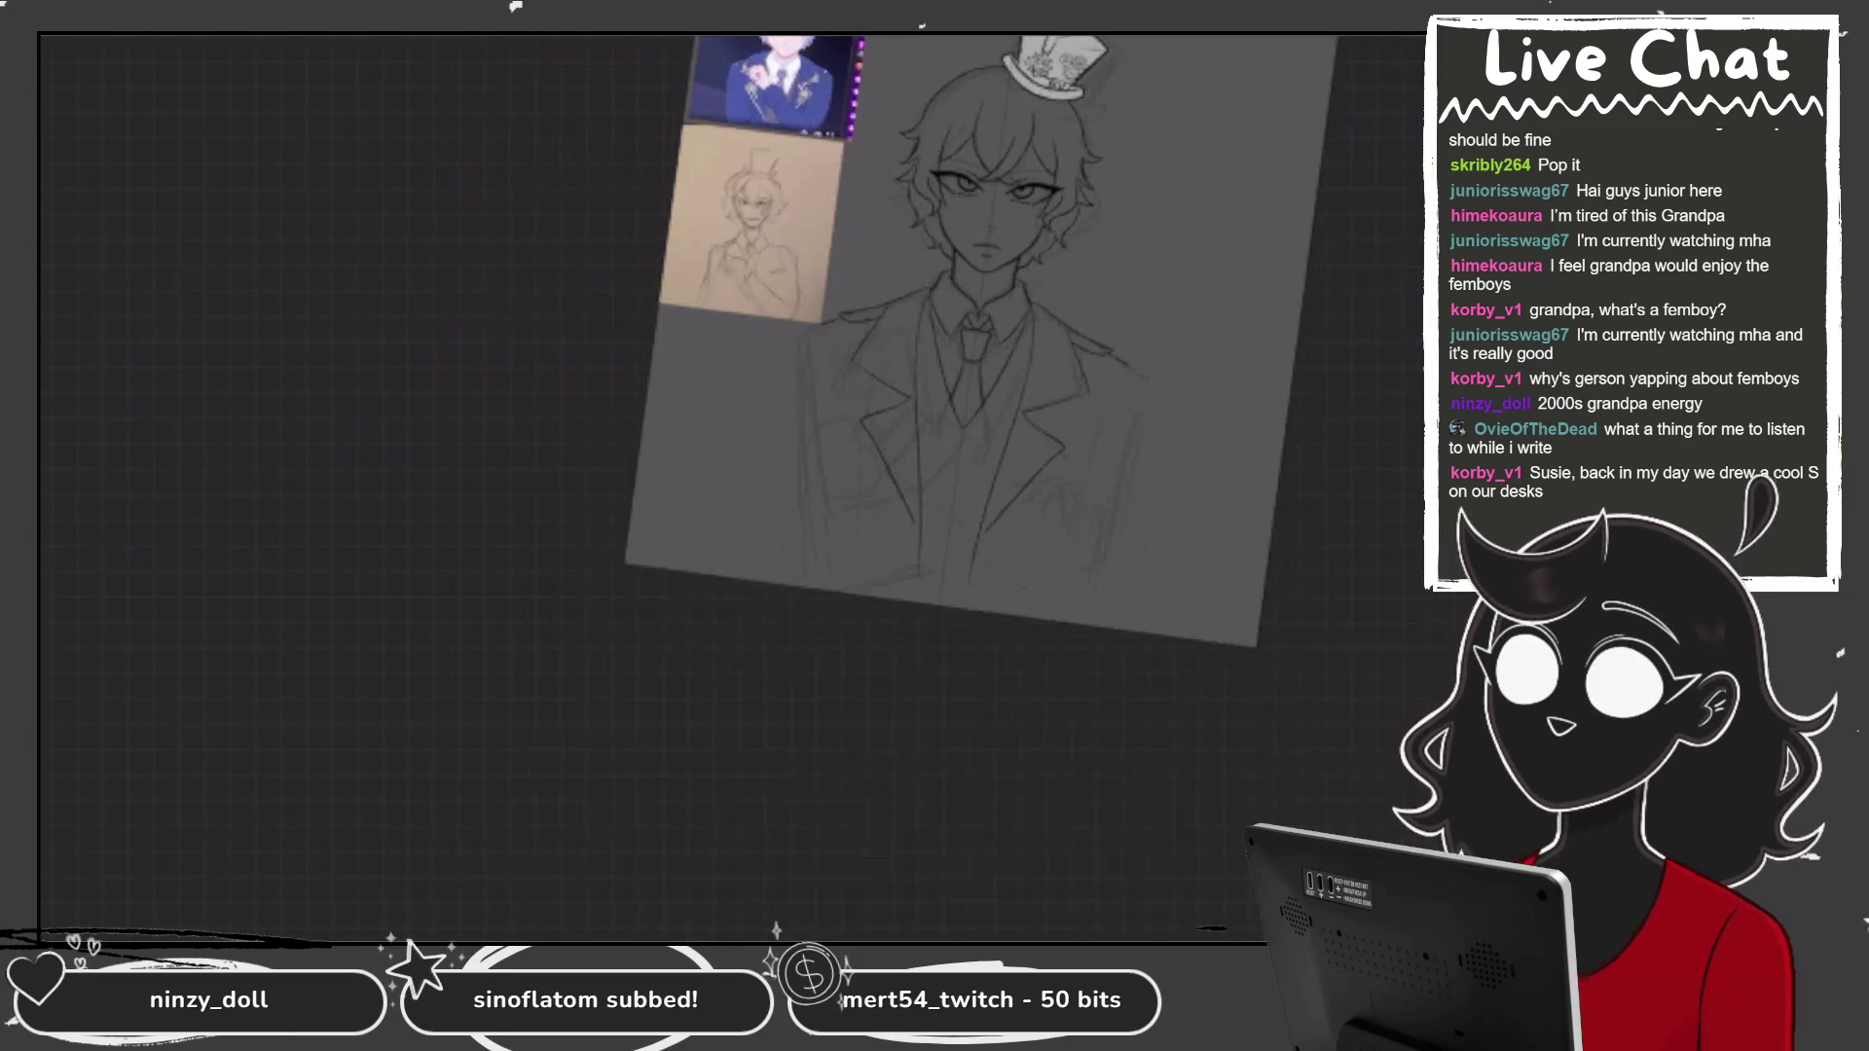
scroll(682, 486, "up", 6)
key("l")
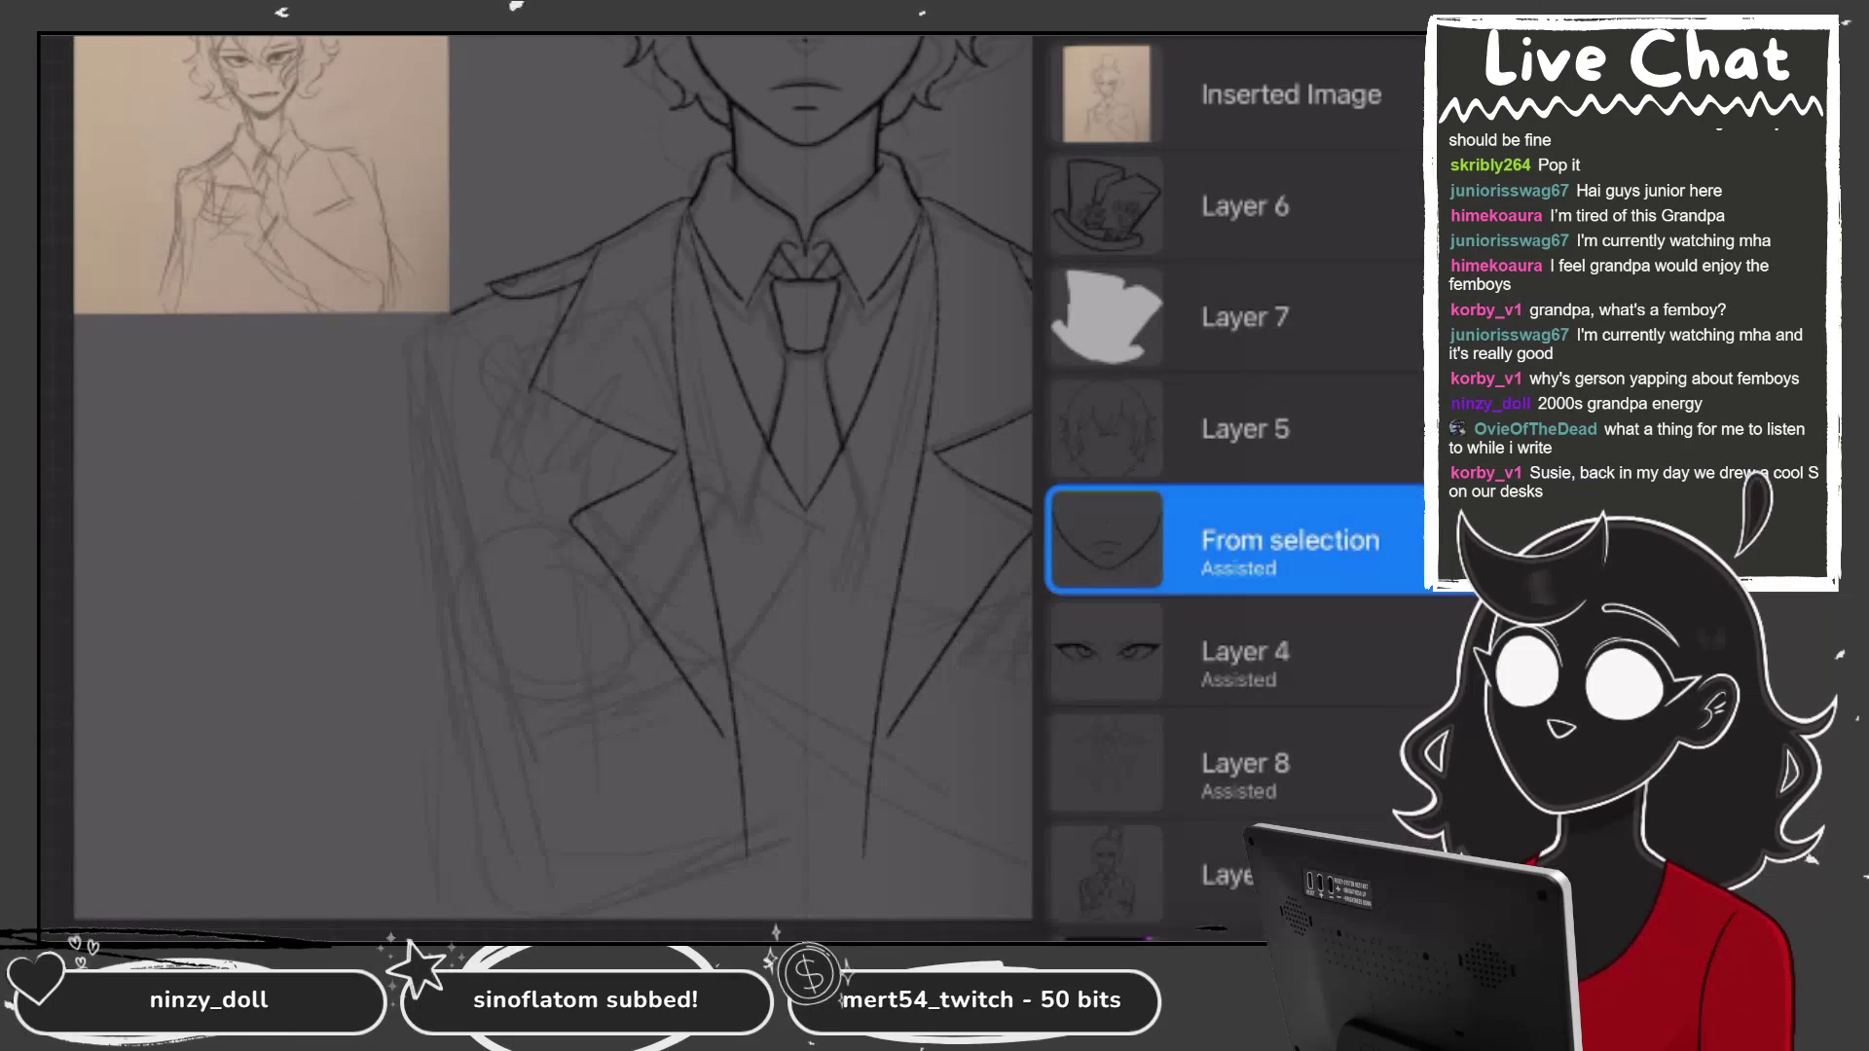
left_click(1246, 763)
left_click(1246, 763)
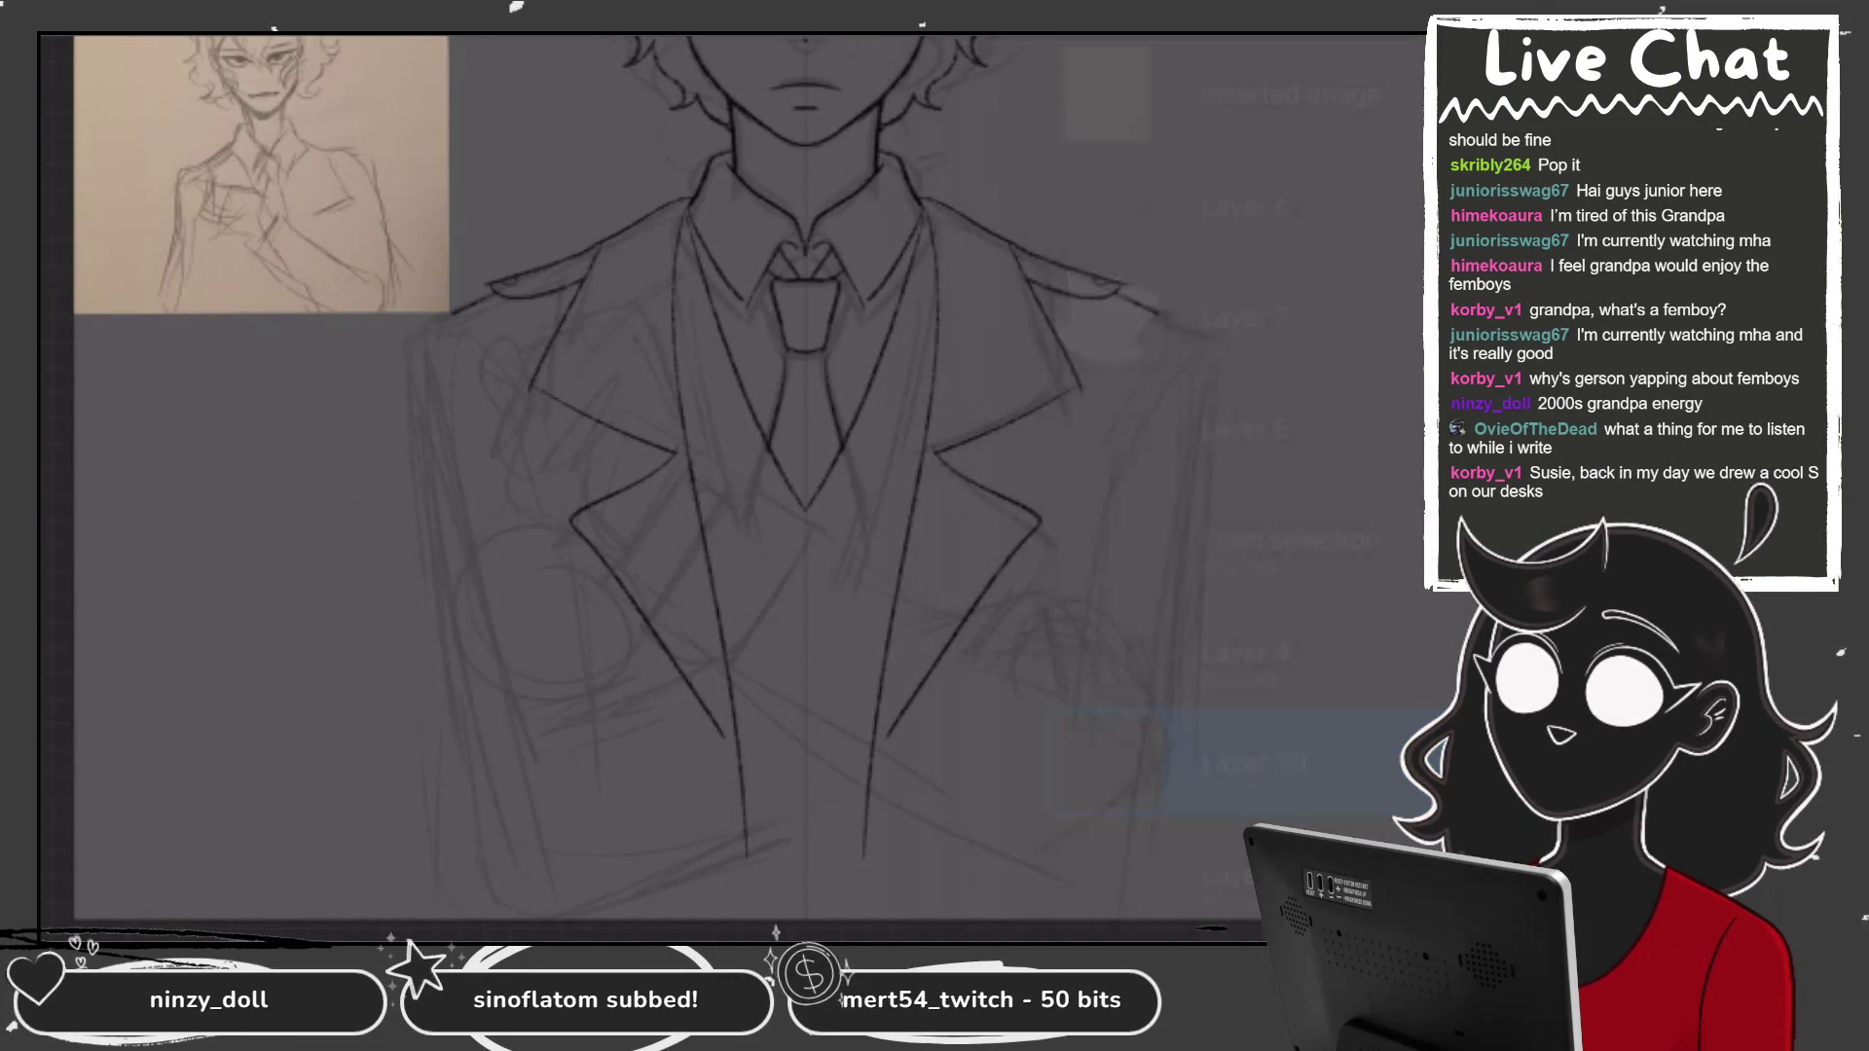
scroll(681, 487, "down", 3)
scroll(617, 421, "up", 2)
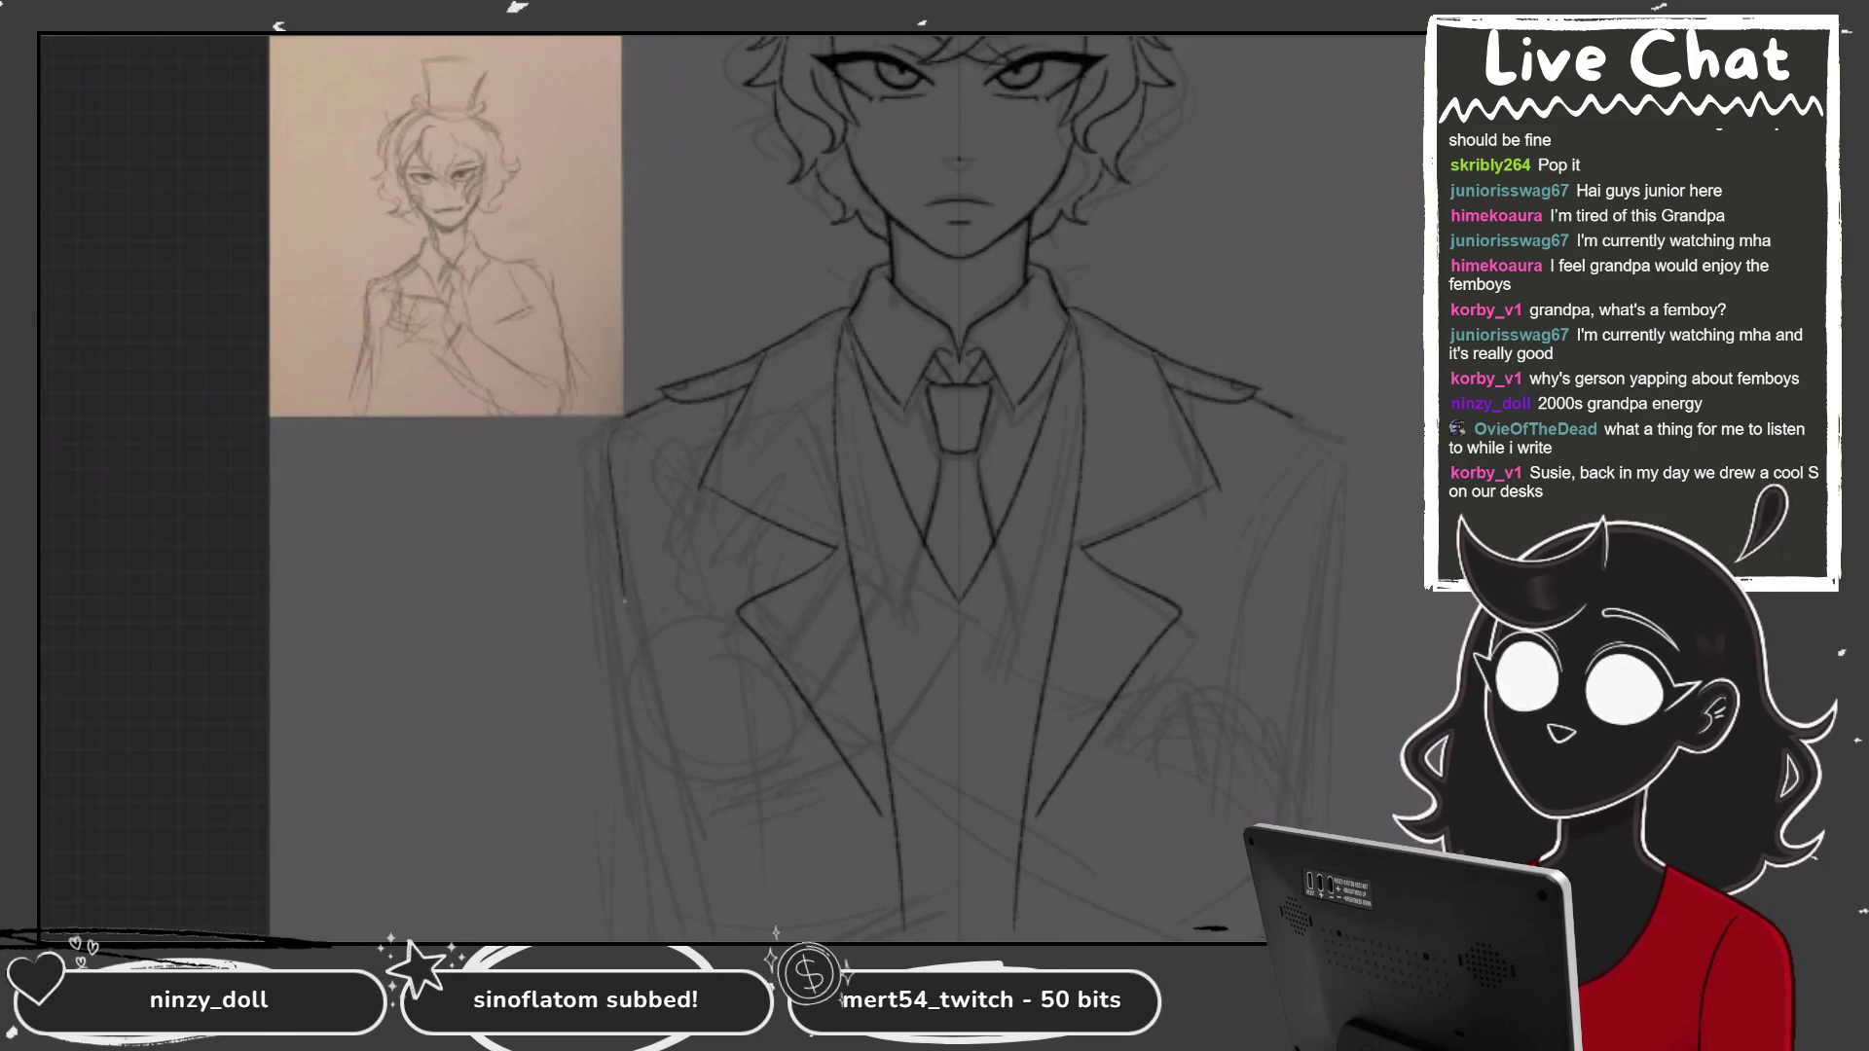
scroll(711, 487, "up", 1)
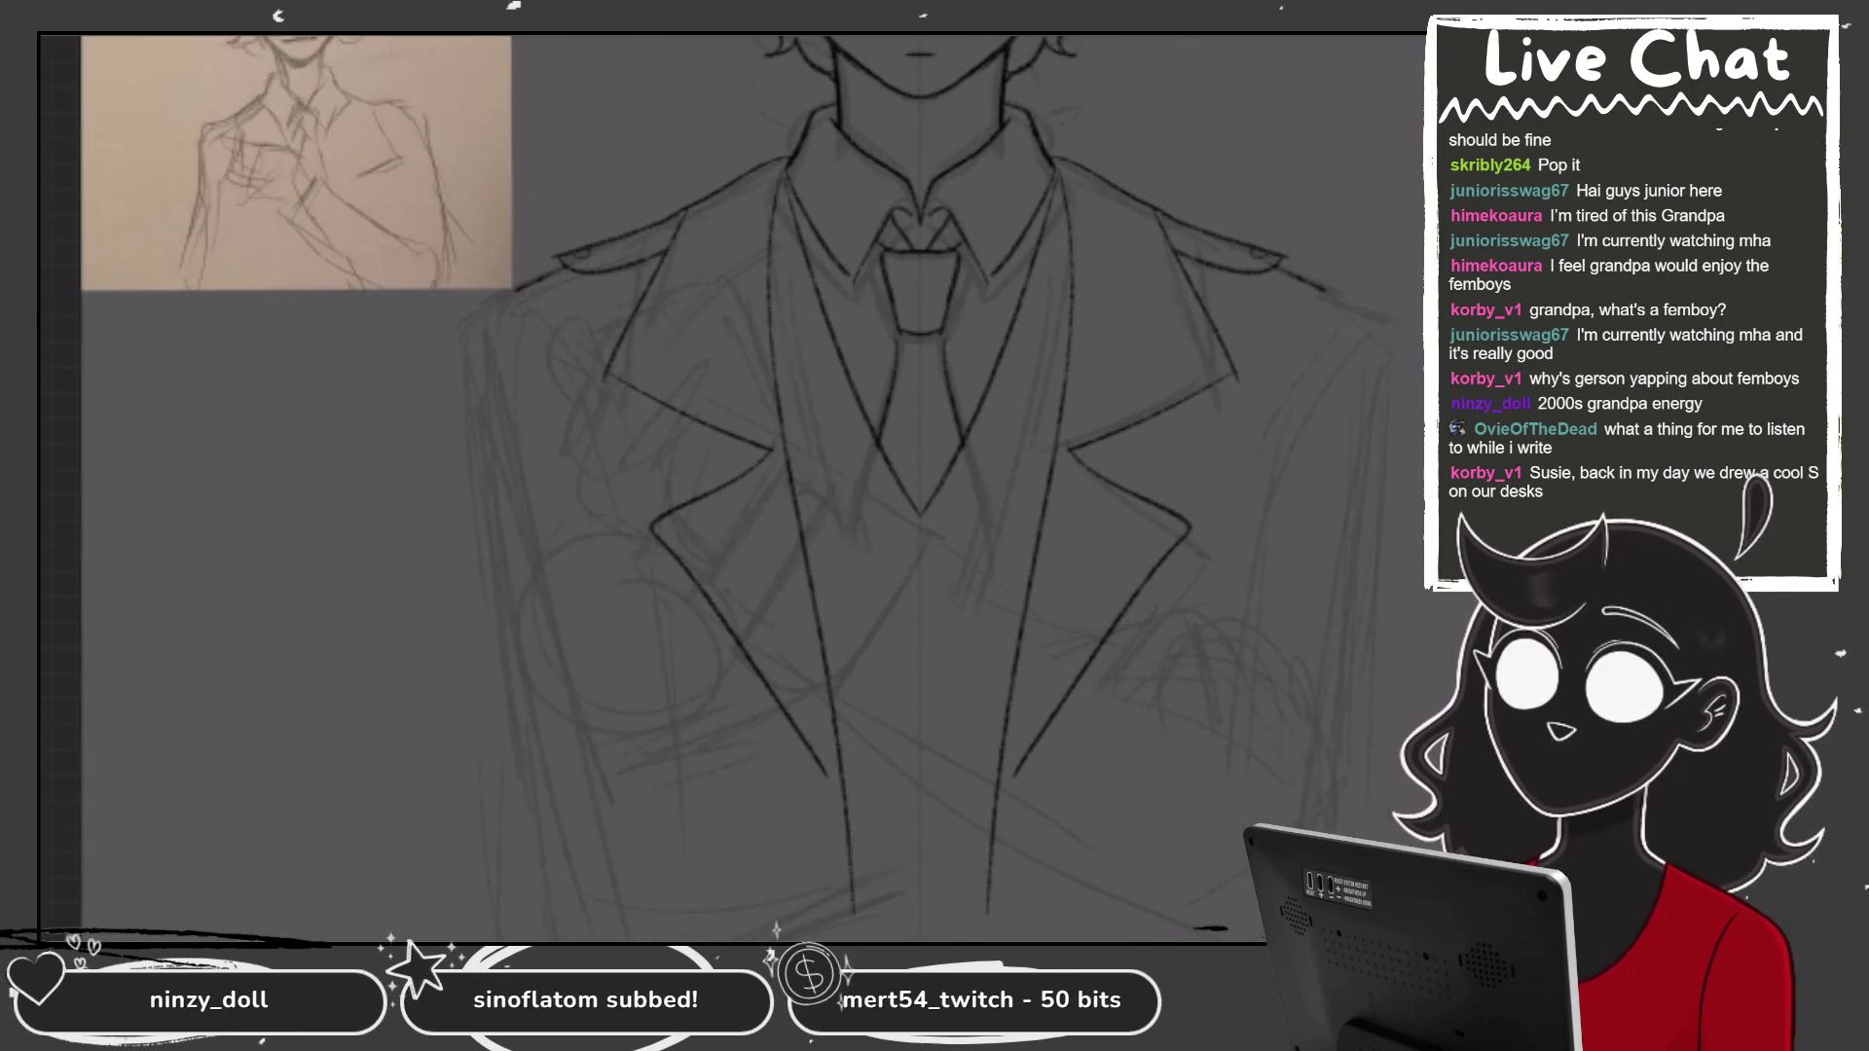
Draw a long dark line down the jacket's left edge, retrying until its length fits.
left_click_drag(516, 292, 618, 924)
key("ctrl+z")
mouse_move(511, 297)
left_mouse_down()
mouse_move(514, 439)
mouse_move(596, 847)
left_mouse_up()
key("ctrl+z")
left_click_drag(503, 297, 590, 891)
key("ctrl+z")
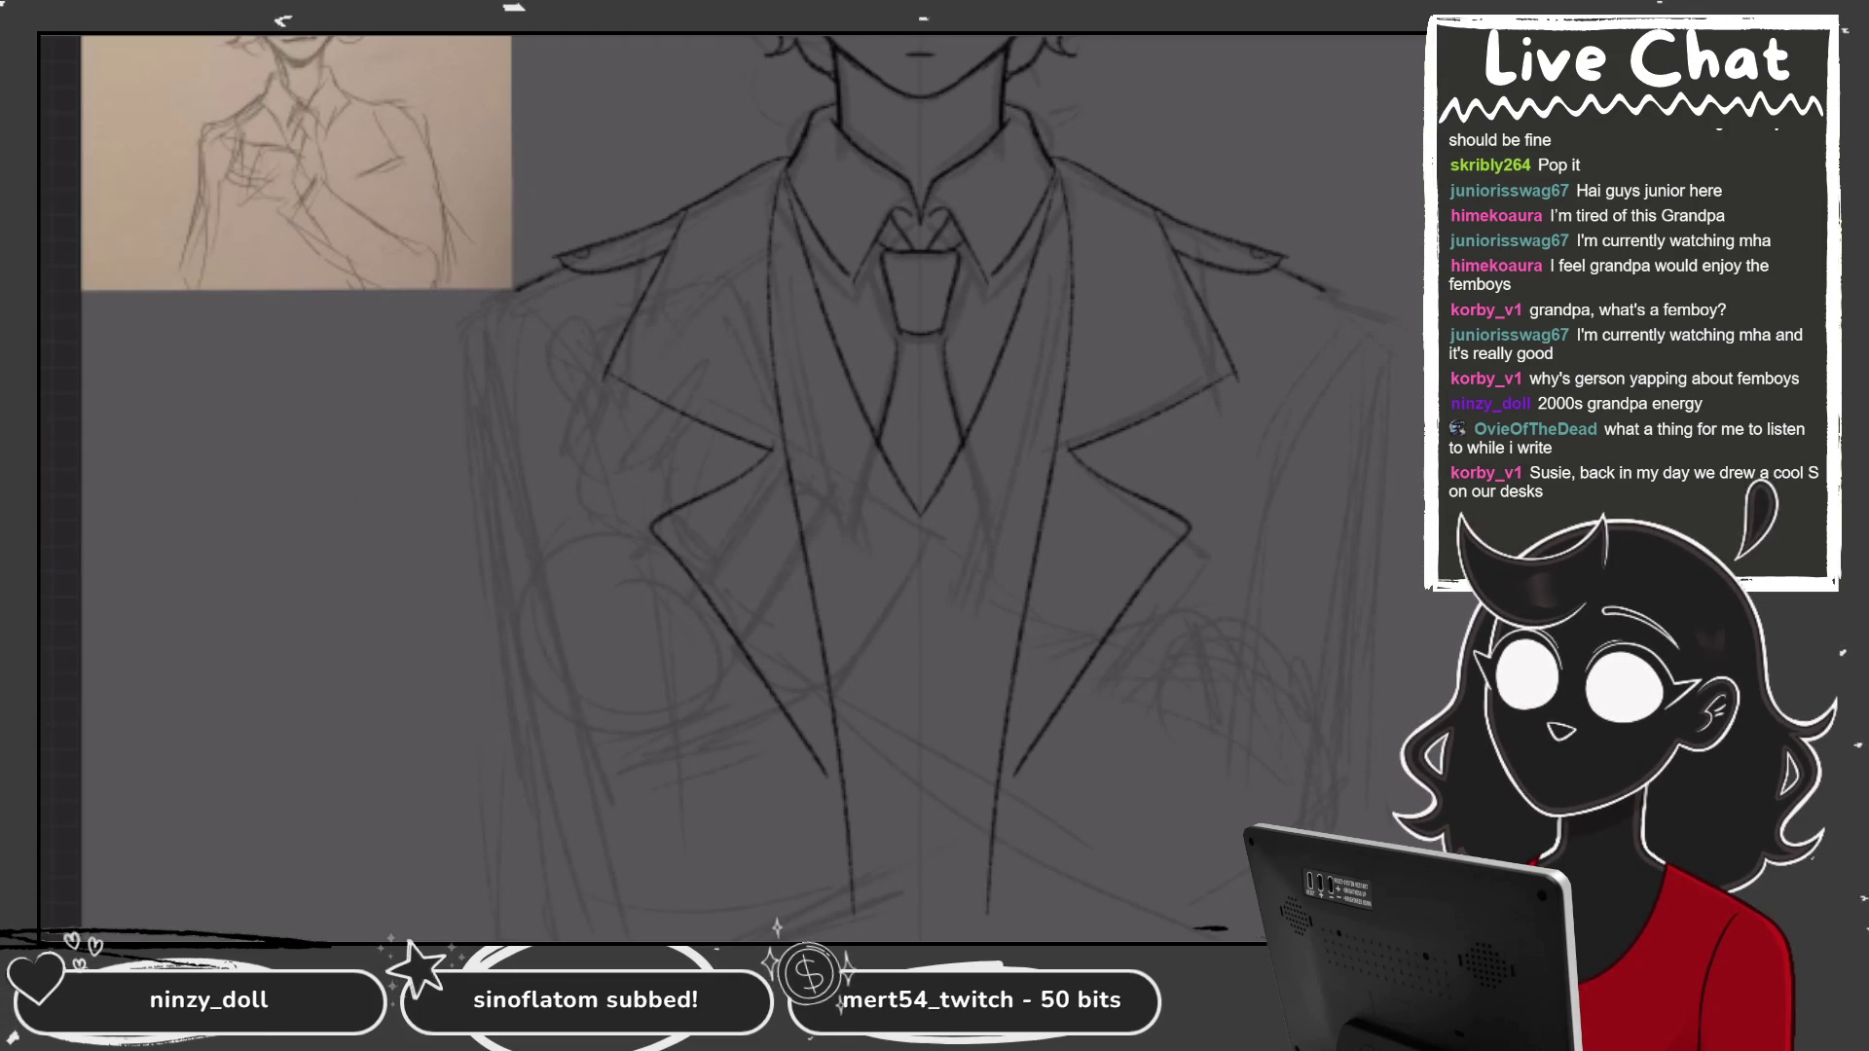
left_click_drag(503, 297, 608, 915)
key("ctrl+z")
left_click_drag(501, 292, 604, 939)
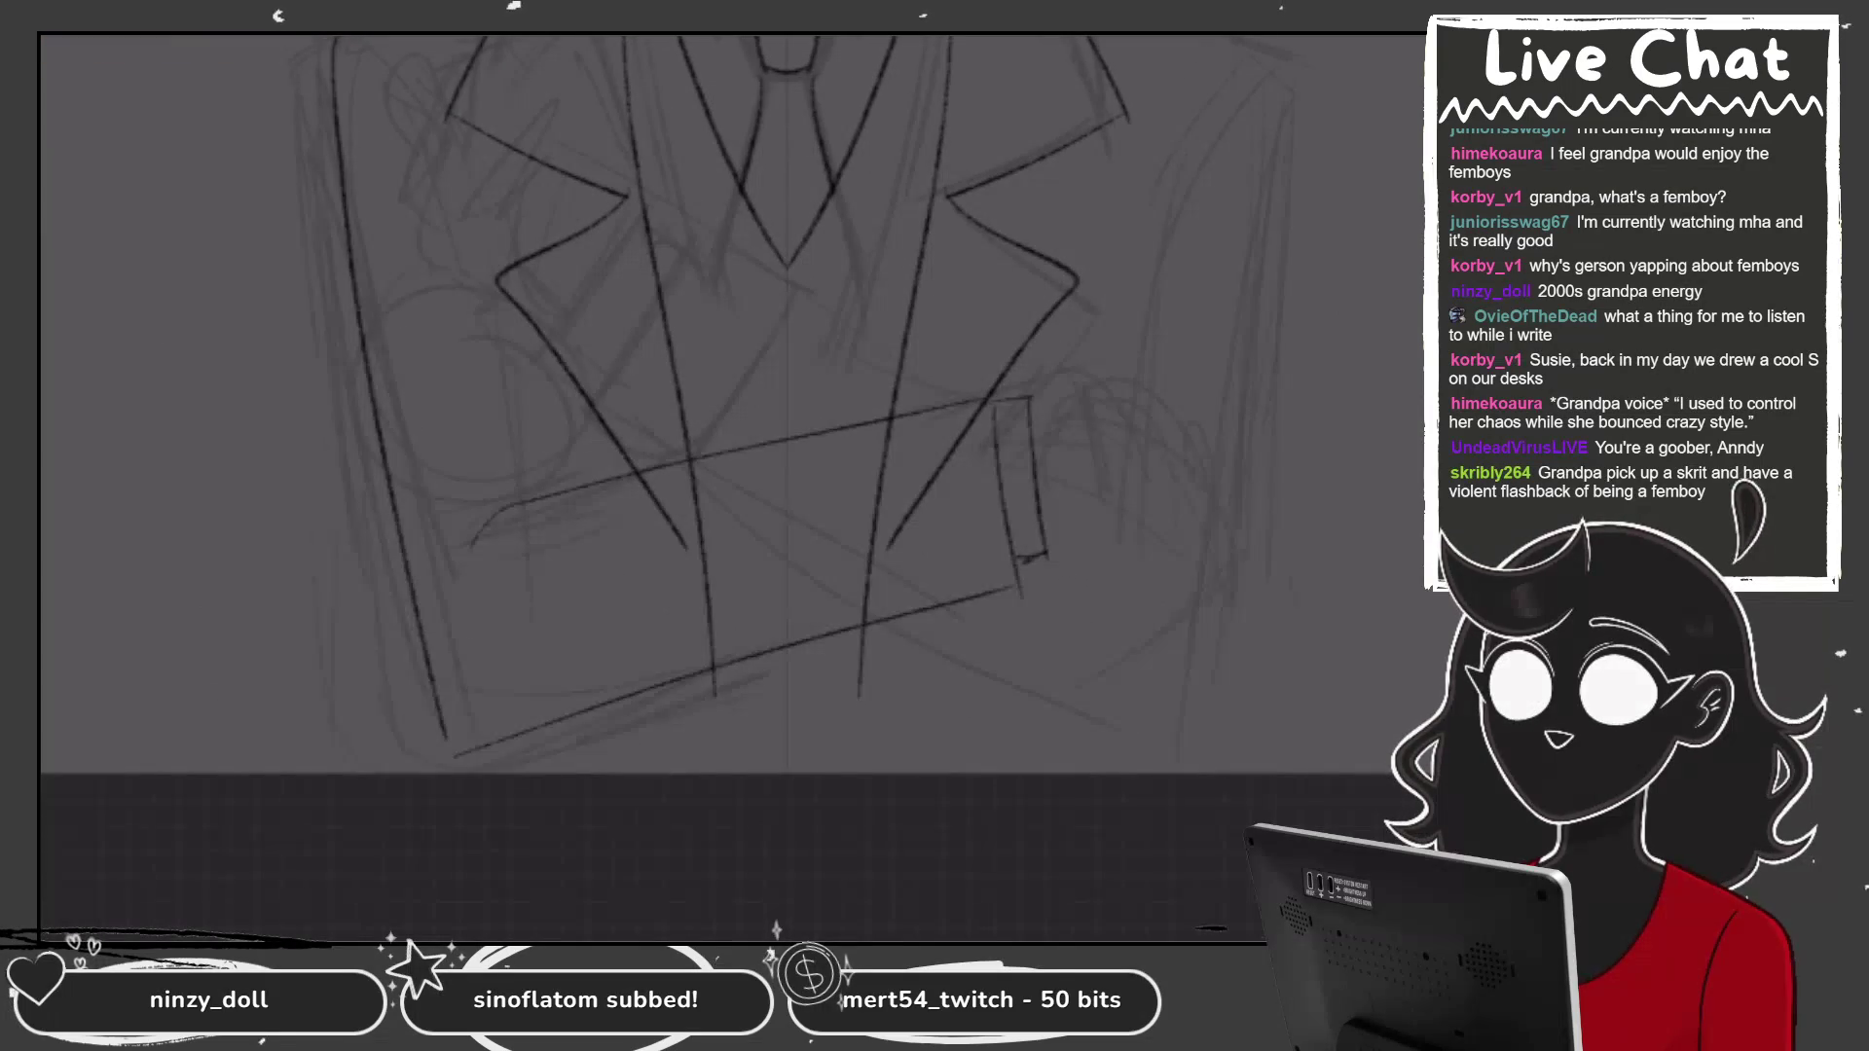
Add a short stroke on the lower jacket and extend the long forearm line up-right.
left_click_drag(1037, 396, 1101, 368)
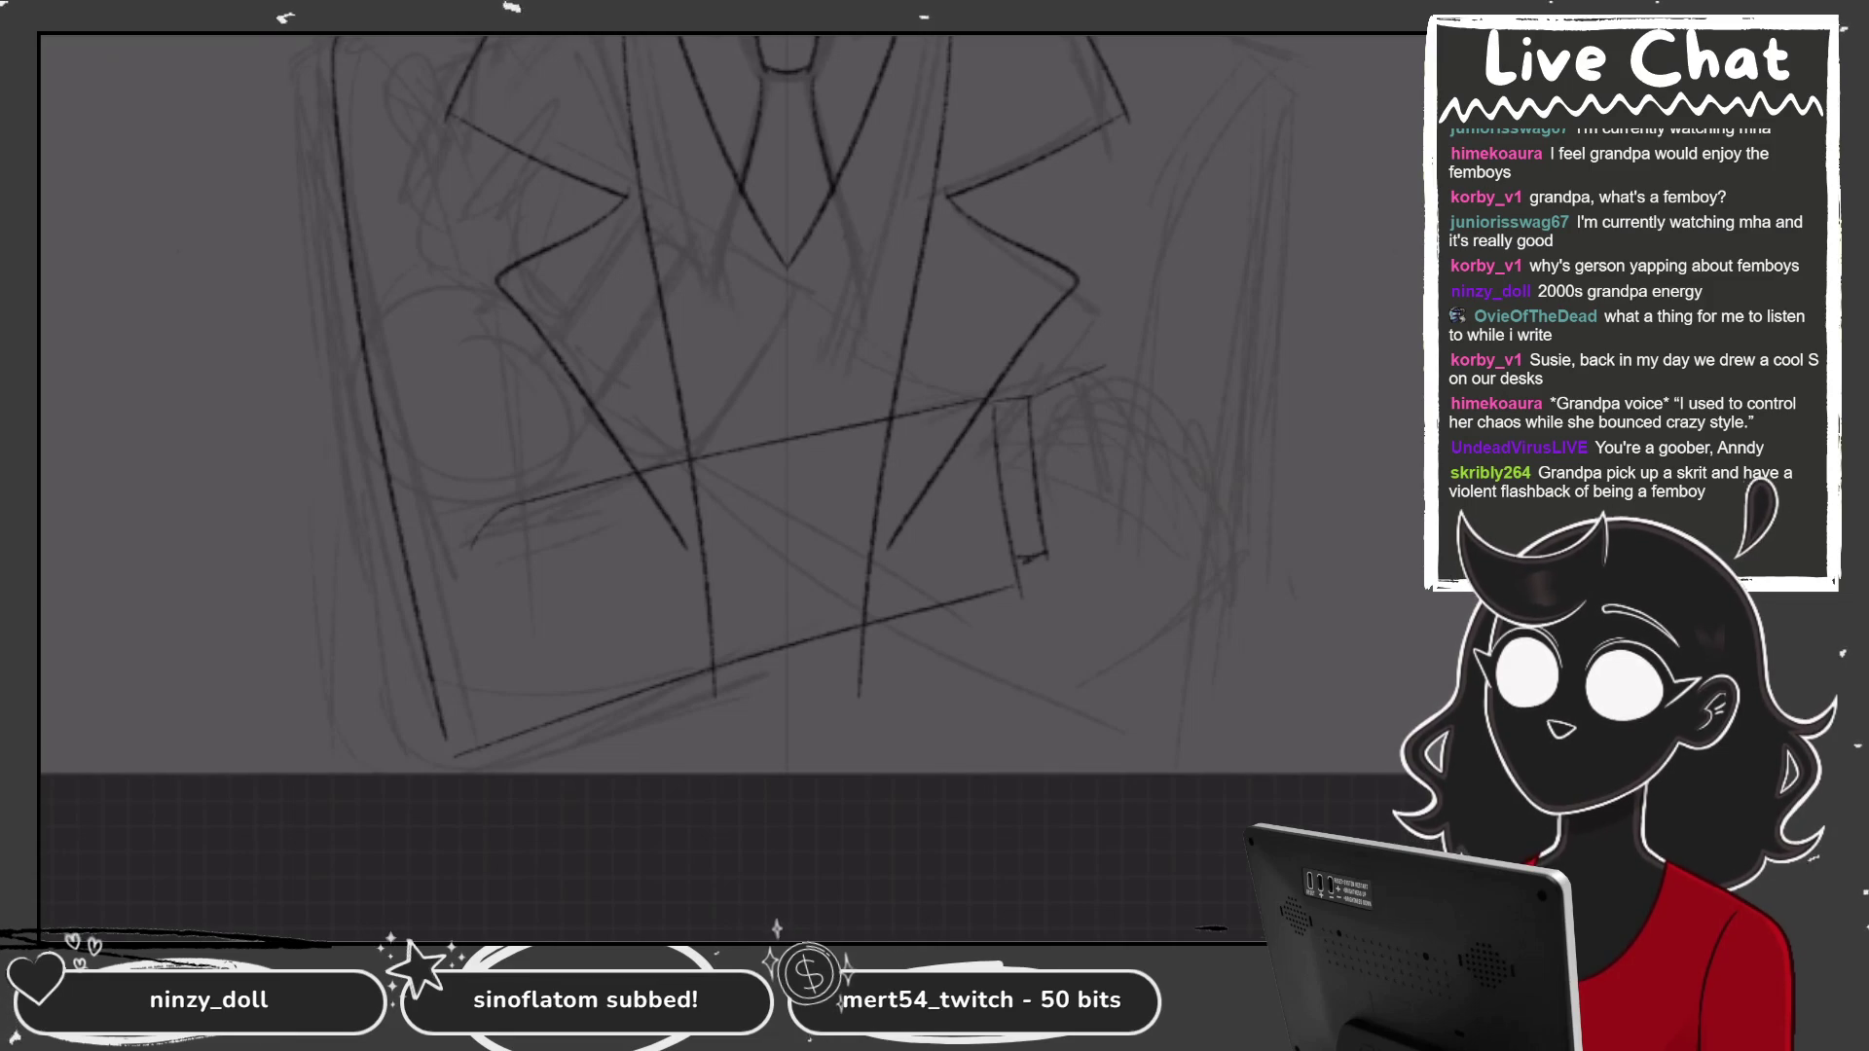
scroll(730, 486, "up", 3)
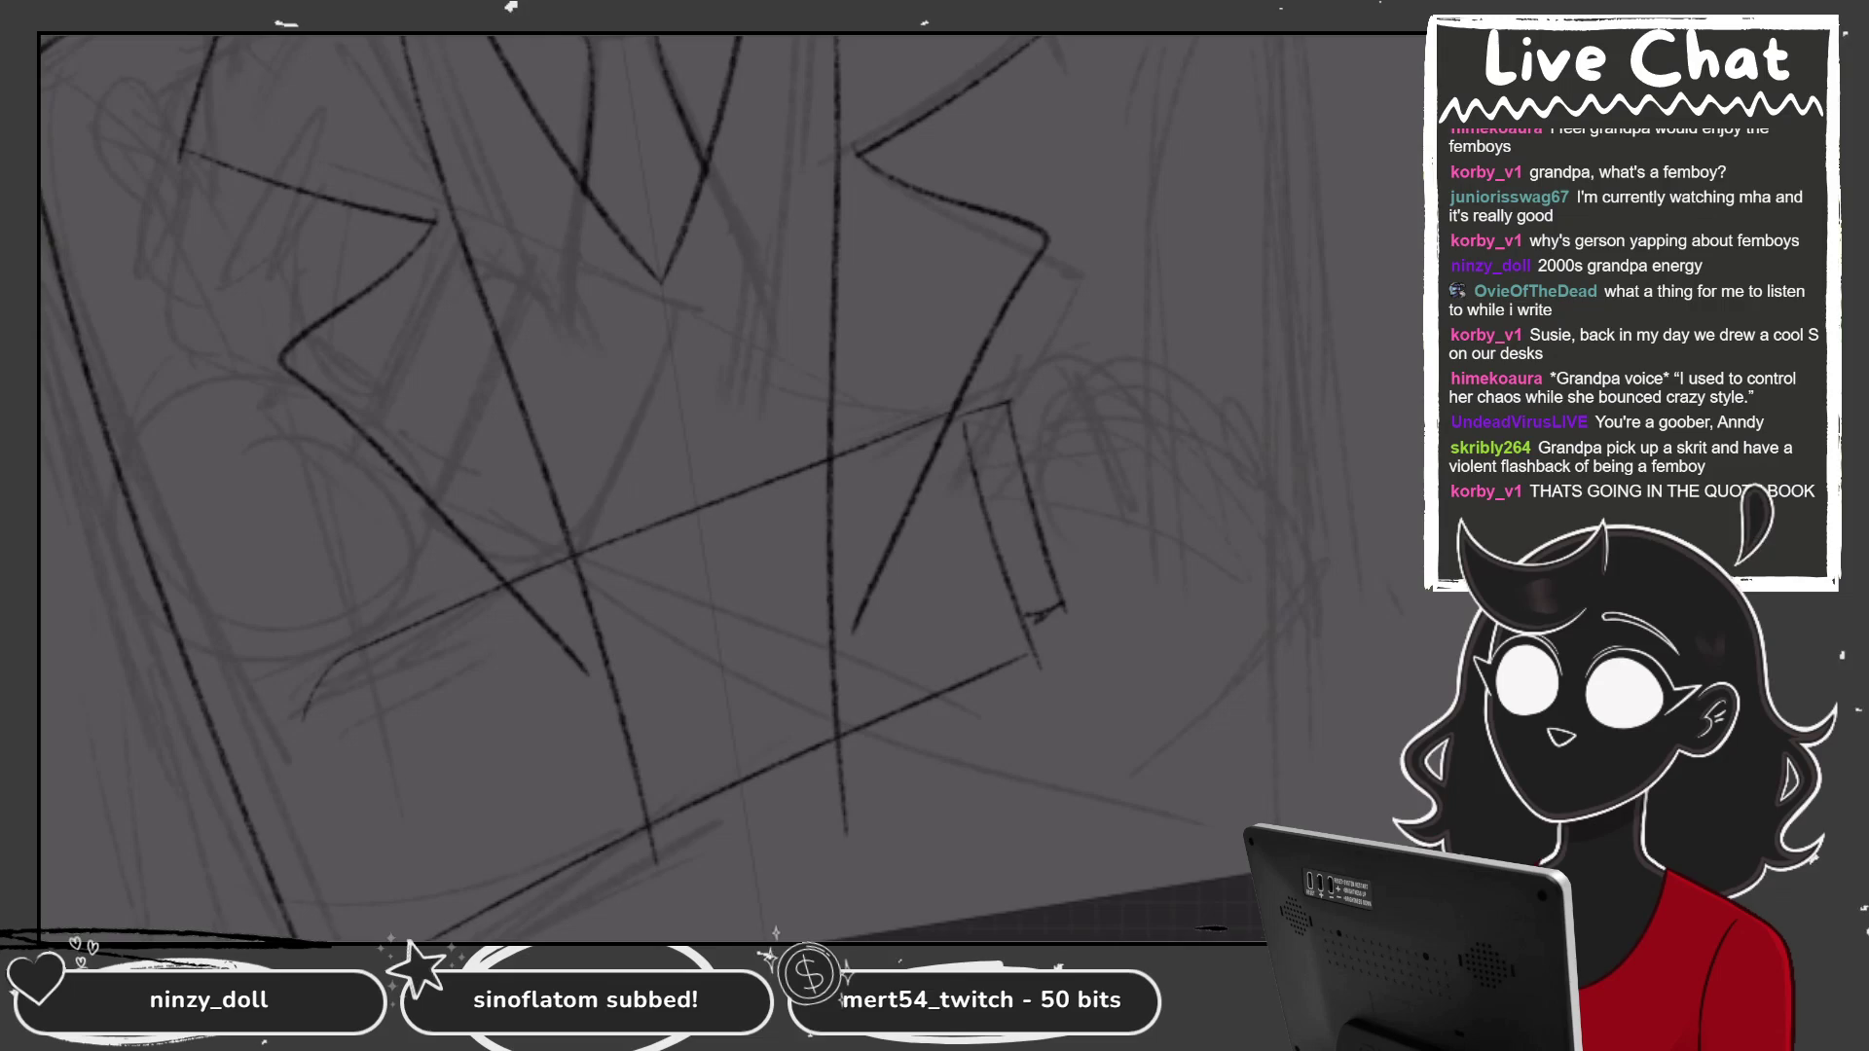
scroll(730, 487, "down", 2)
left_click_drag(936, 326, 1120, 232)
scroll(682, 487, "down", 2)
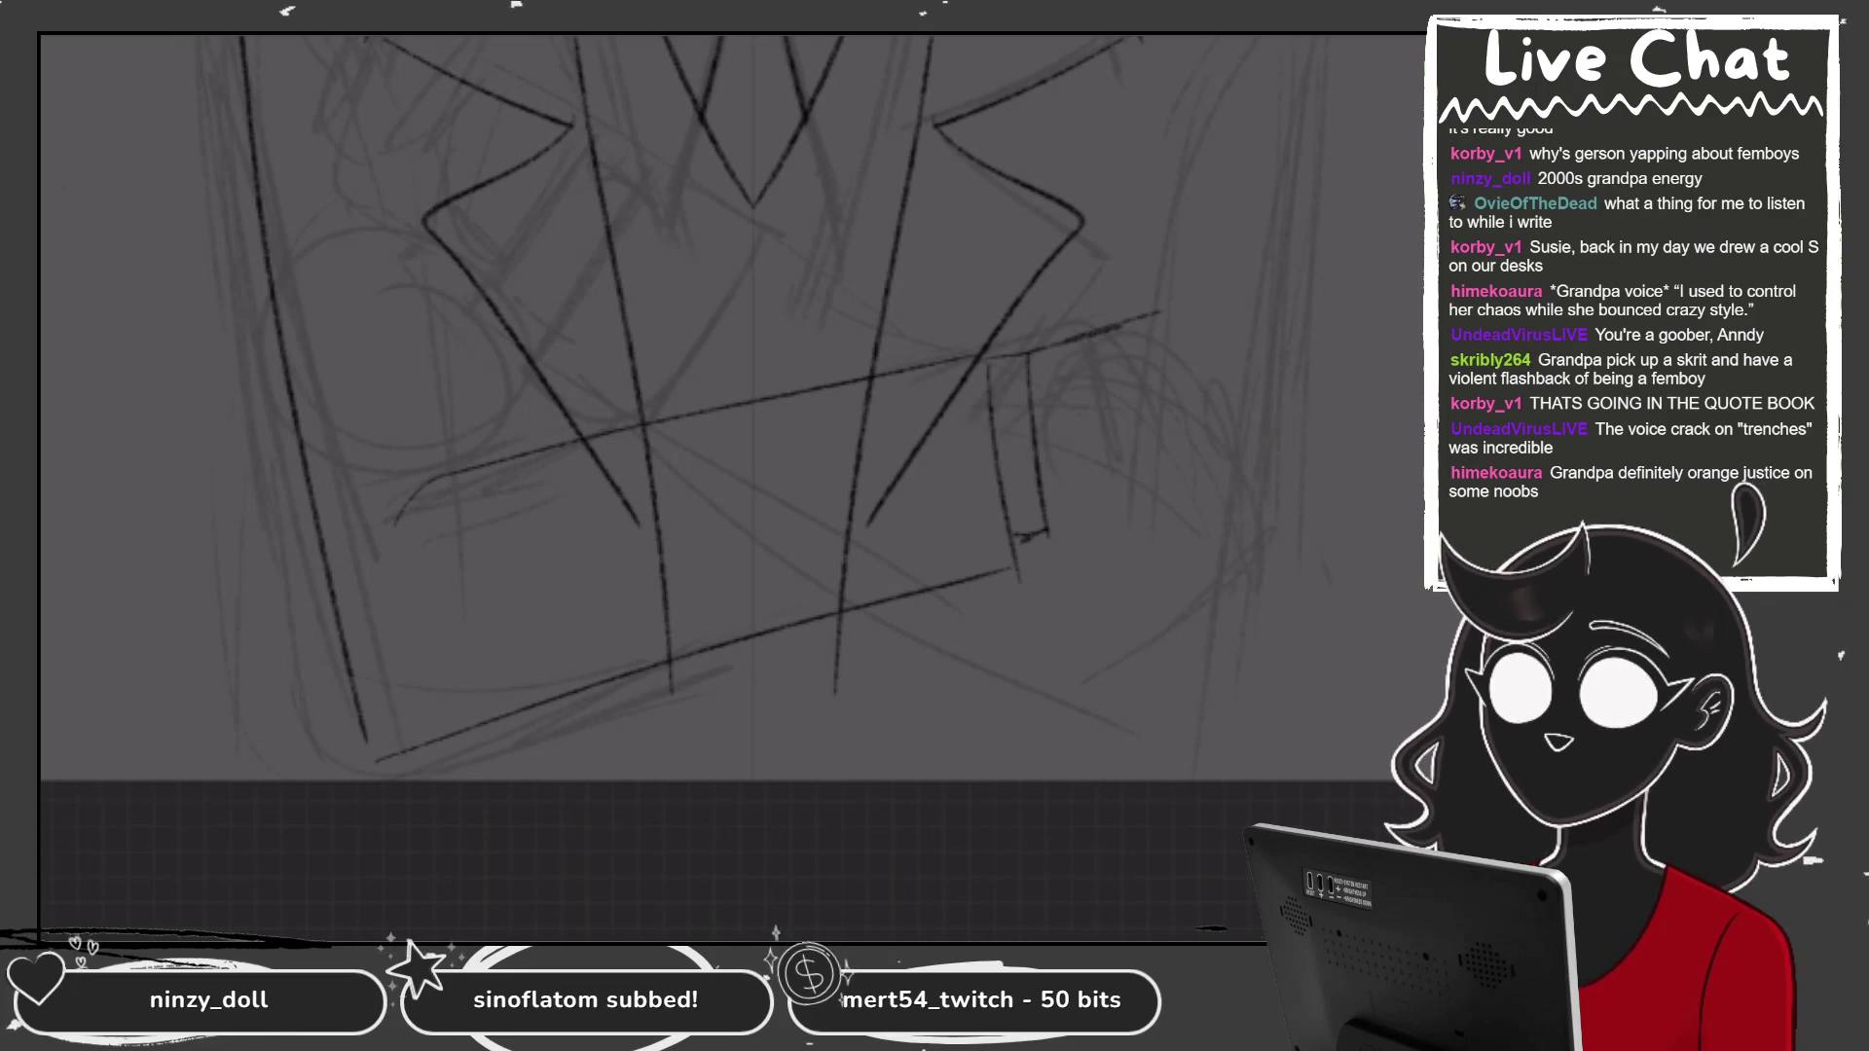
scroll(730, 487, "up", 3)
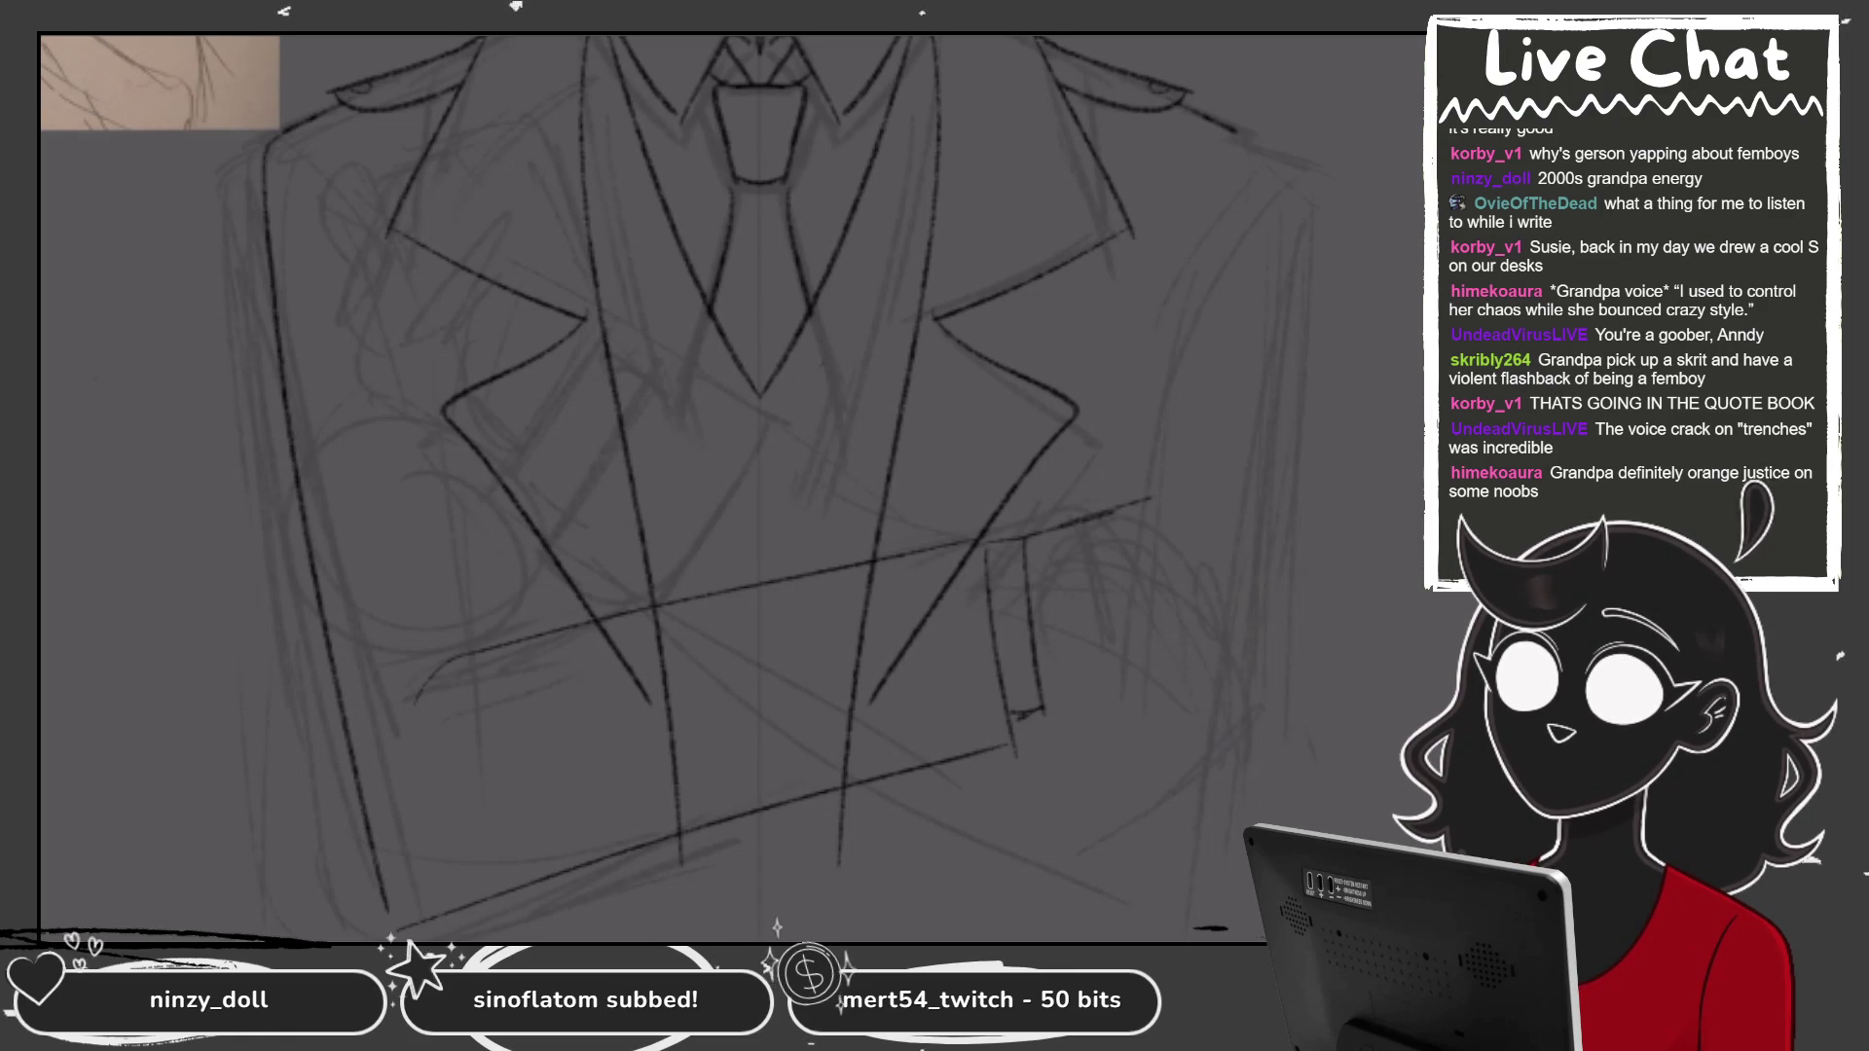
Replace the short right-side stroke with a curved sleeve line on the right.
key("ctrl+z")
mouse_move(1037, 536)
left_mouse_down()
mouse_move(1134, 504)
mouse_move(1236, 642)
left_mouse_up()
key("ctrl+z")
mouse_move(1095, 503)
left_mouse_down()
mouse_move(1207, 545)
mouse_move(1251, 594)
left_mouse_up()
key("ctrl+minus")
key("ctrl+t")
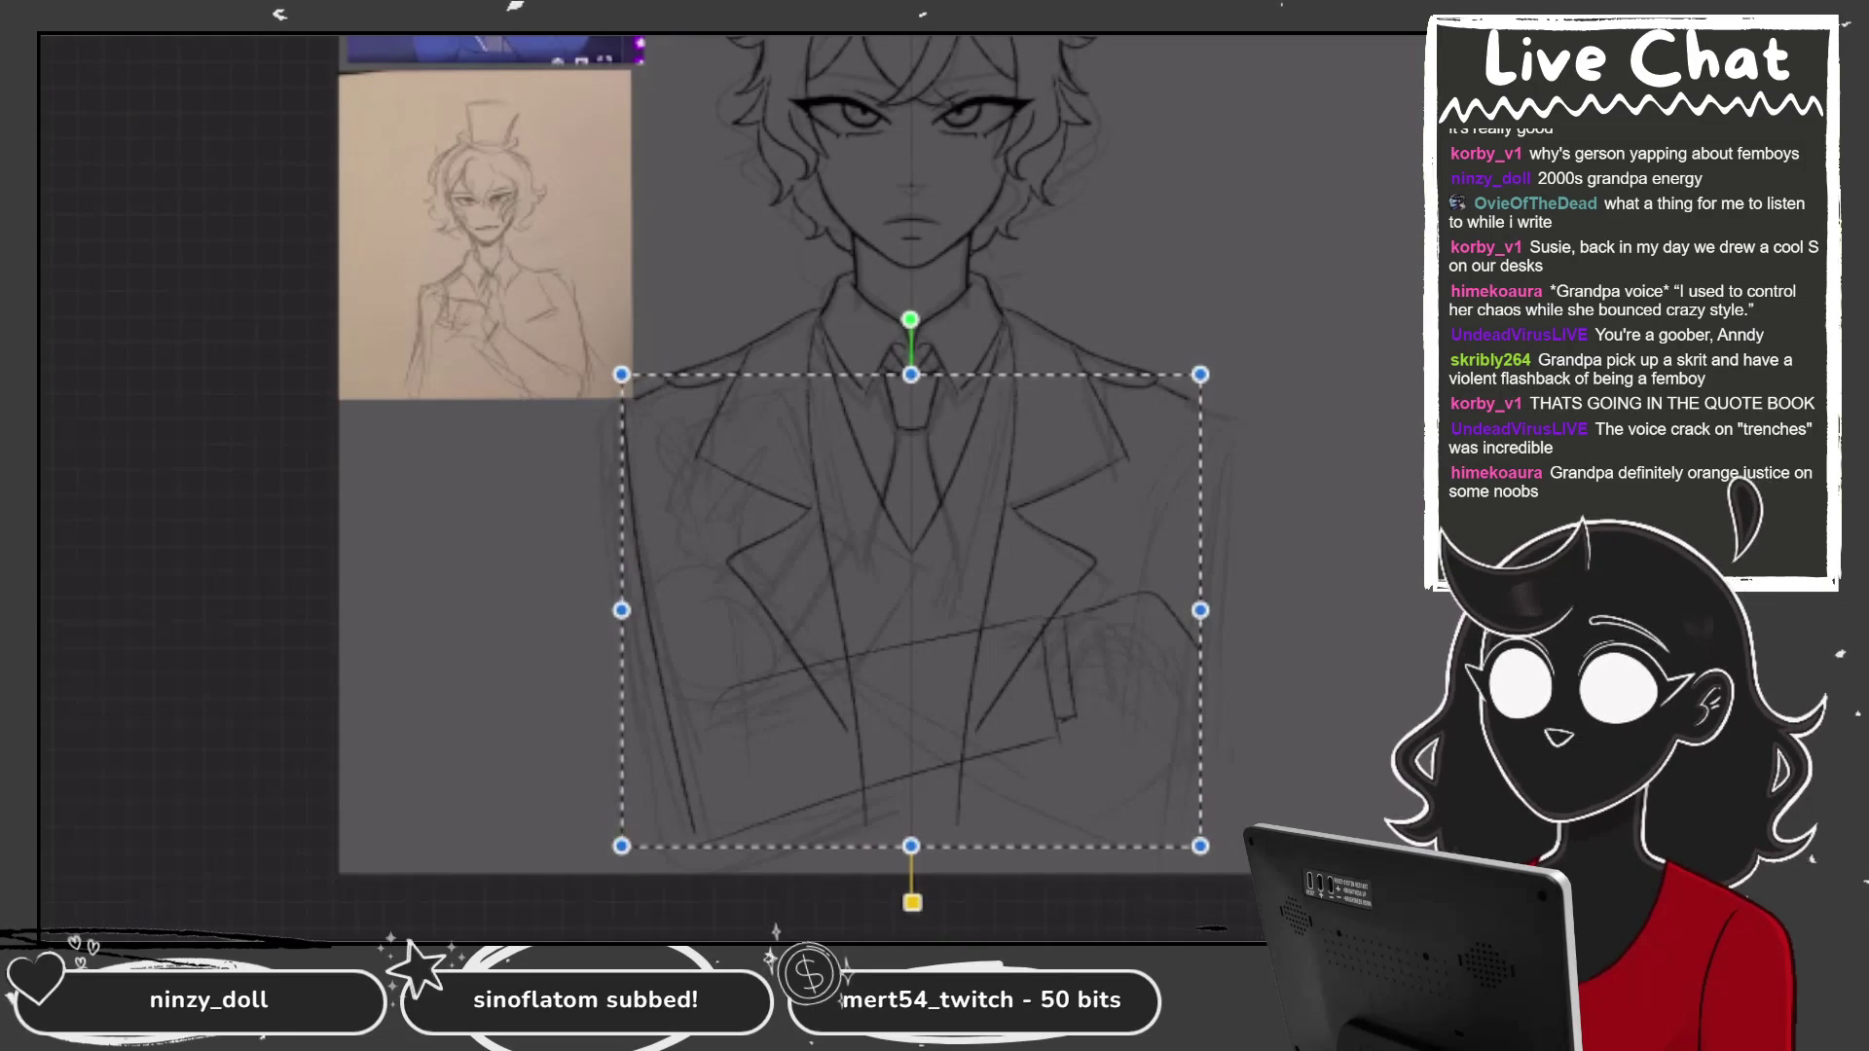
Lasso the crossed-arm lines on the lower jacket and nudge them slightly up and left.
key("Return")
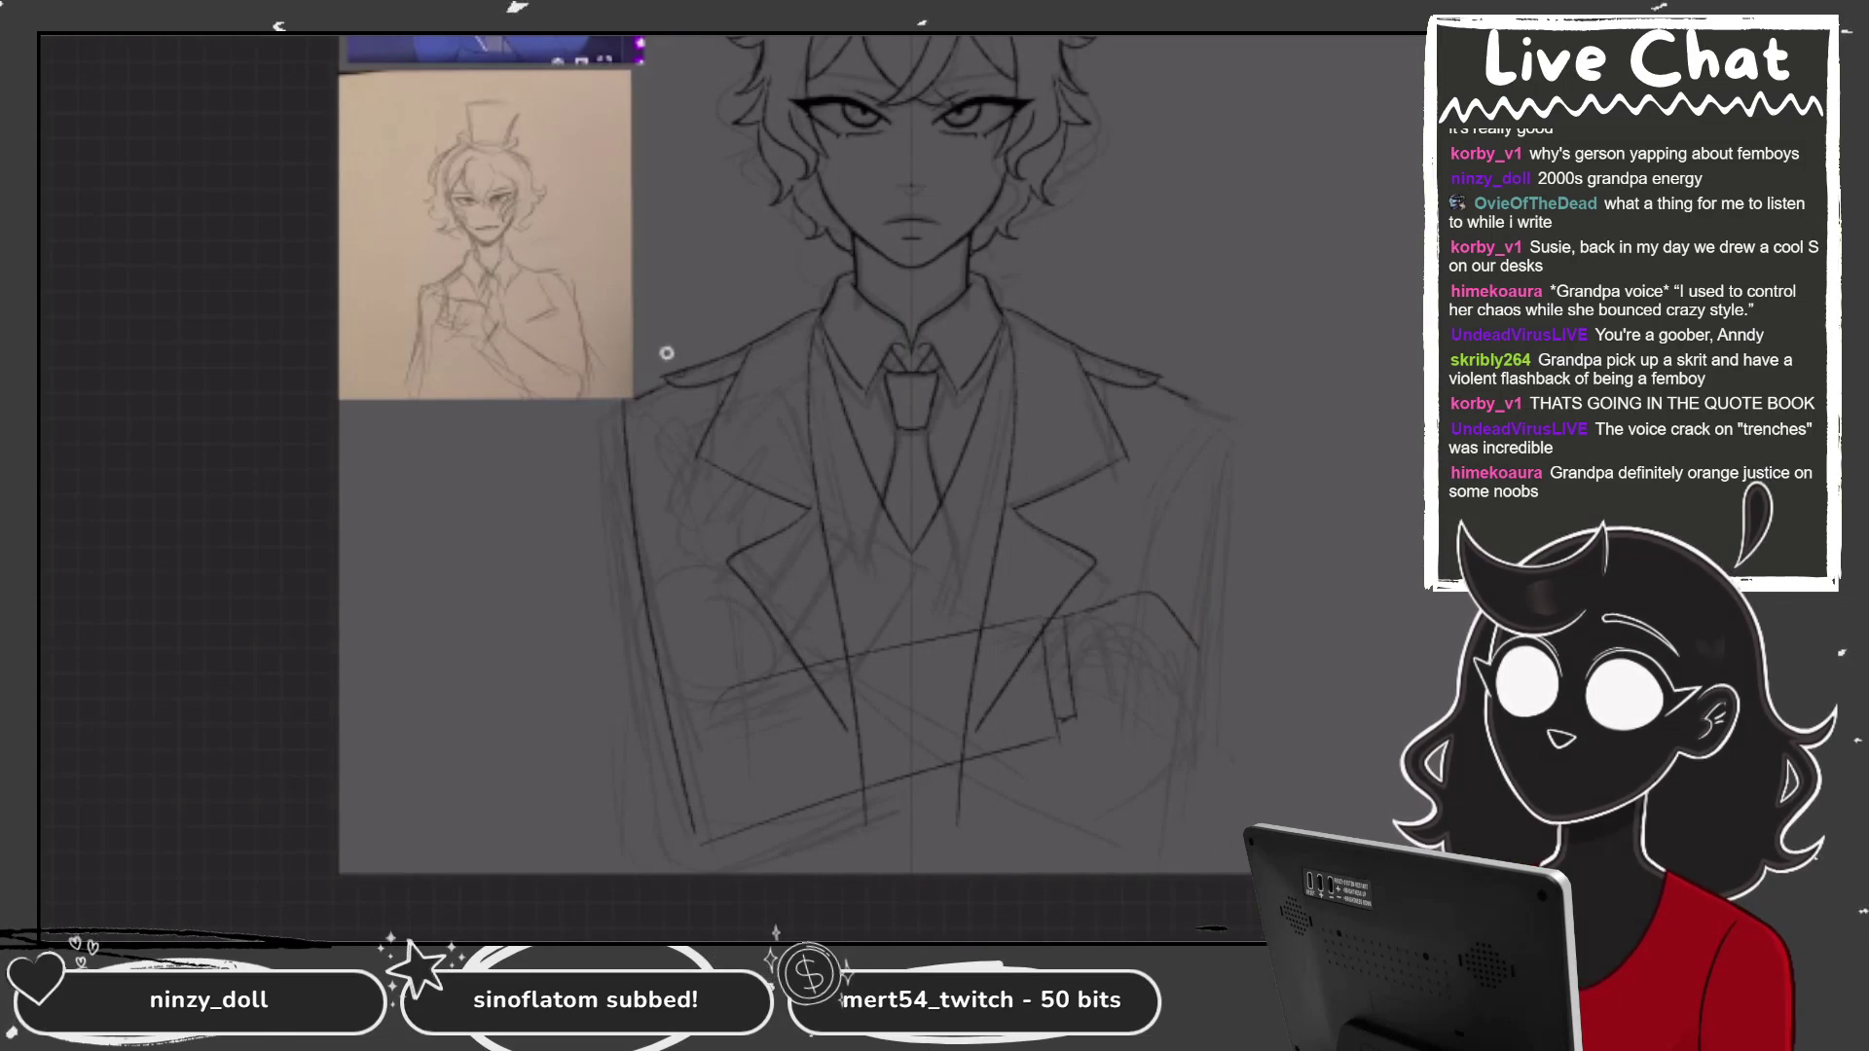
key("ctrl+plus")
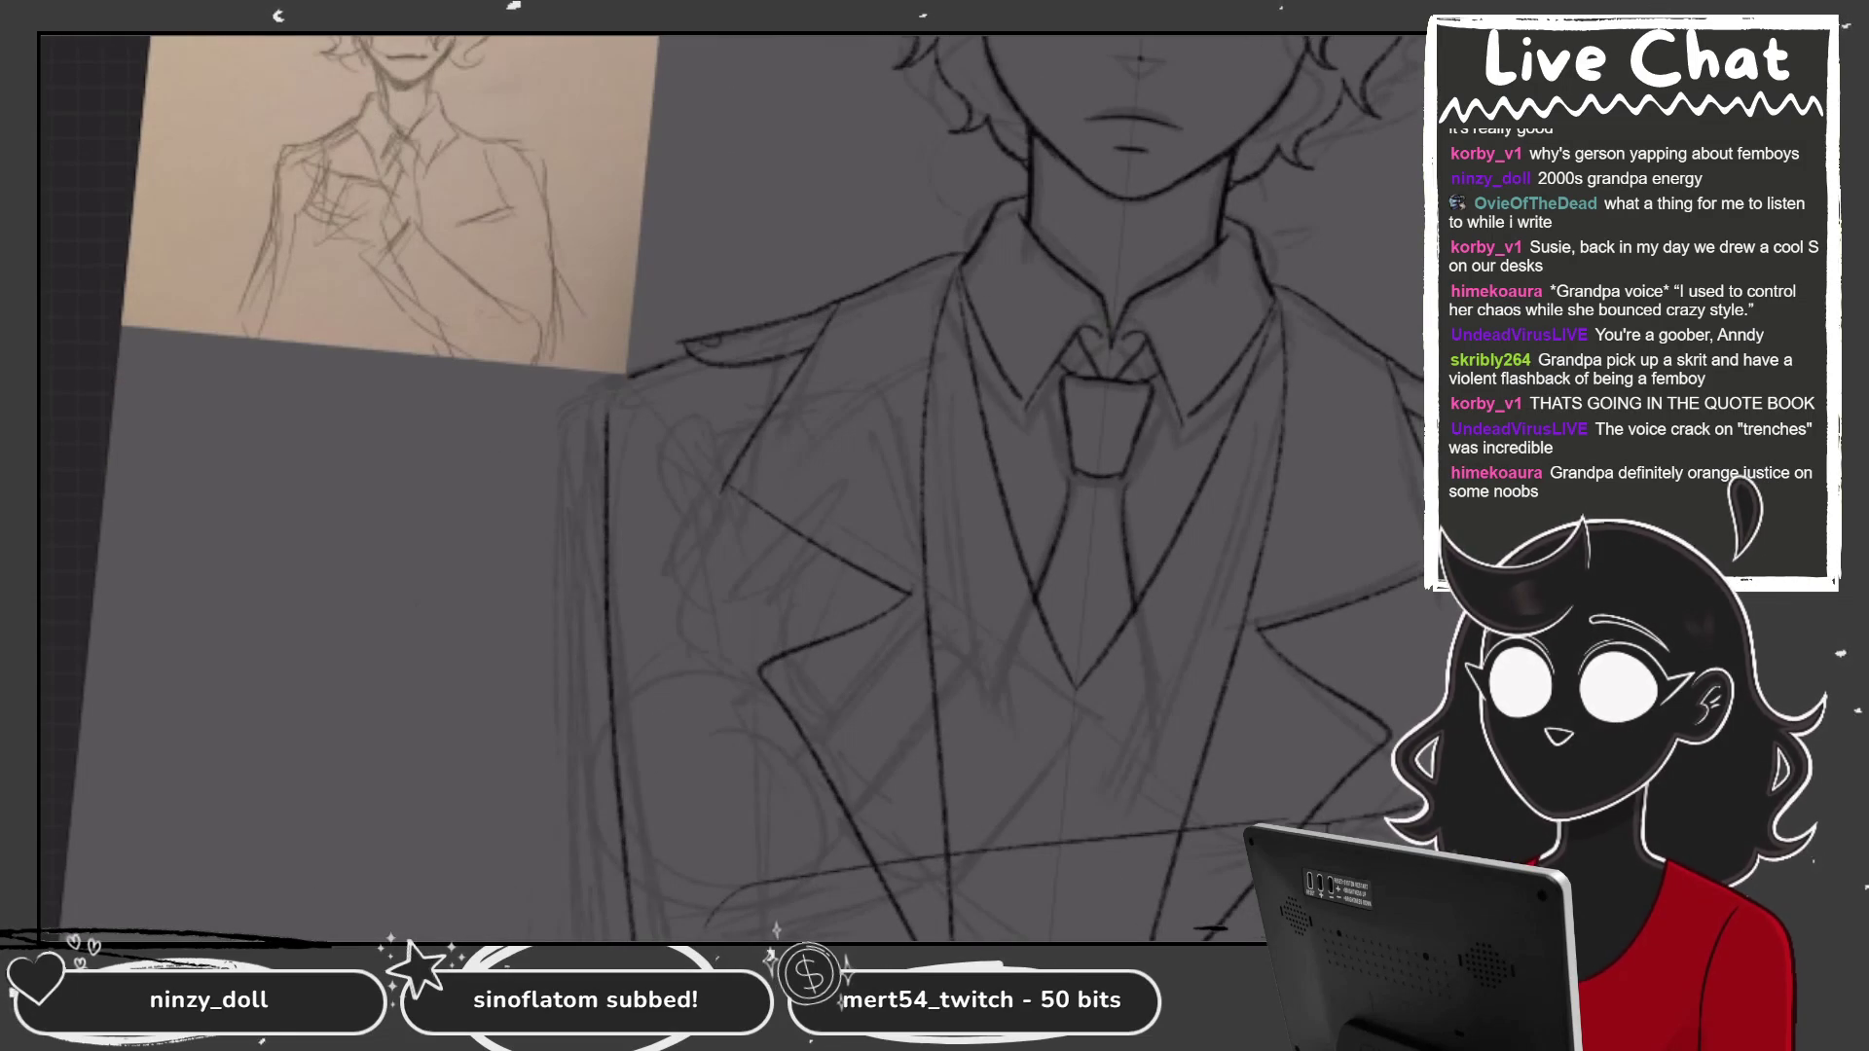
key("ctrl+minus")
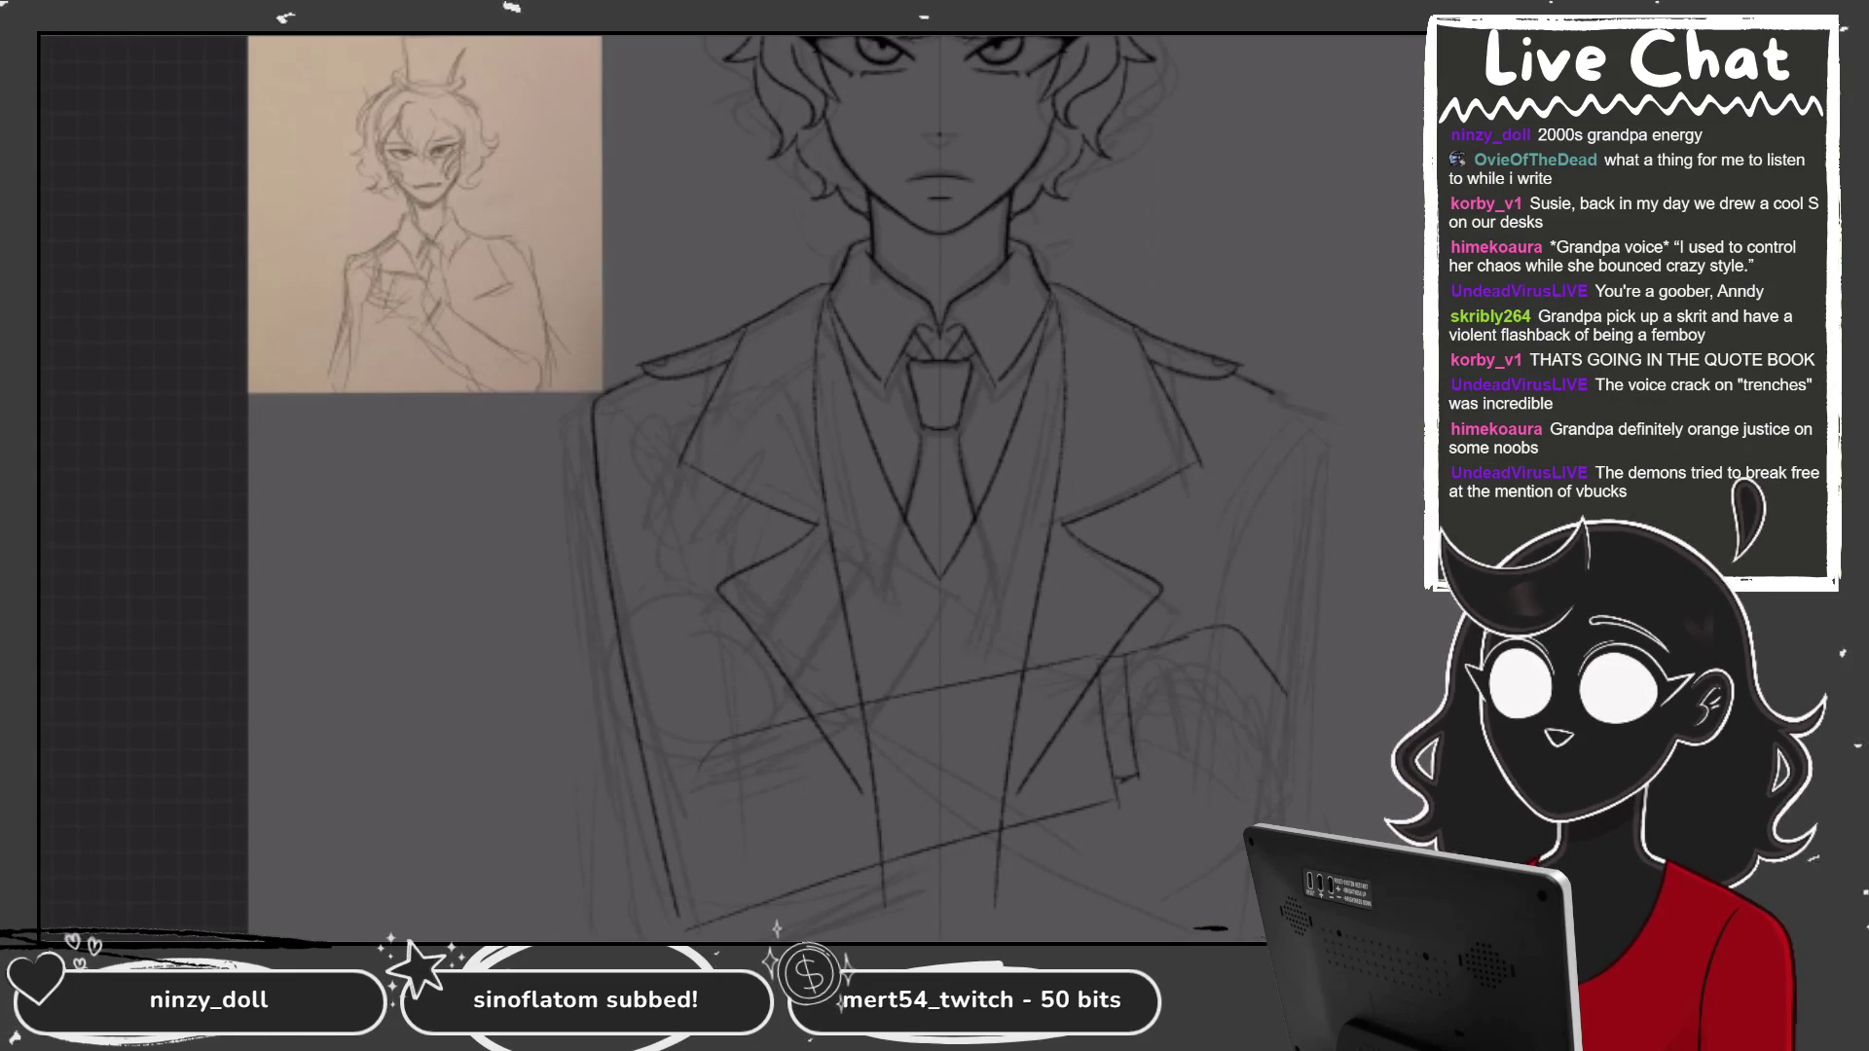
key("ctrl+minus")
key("ctrl+plus")
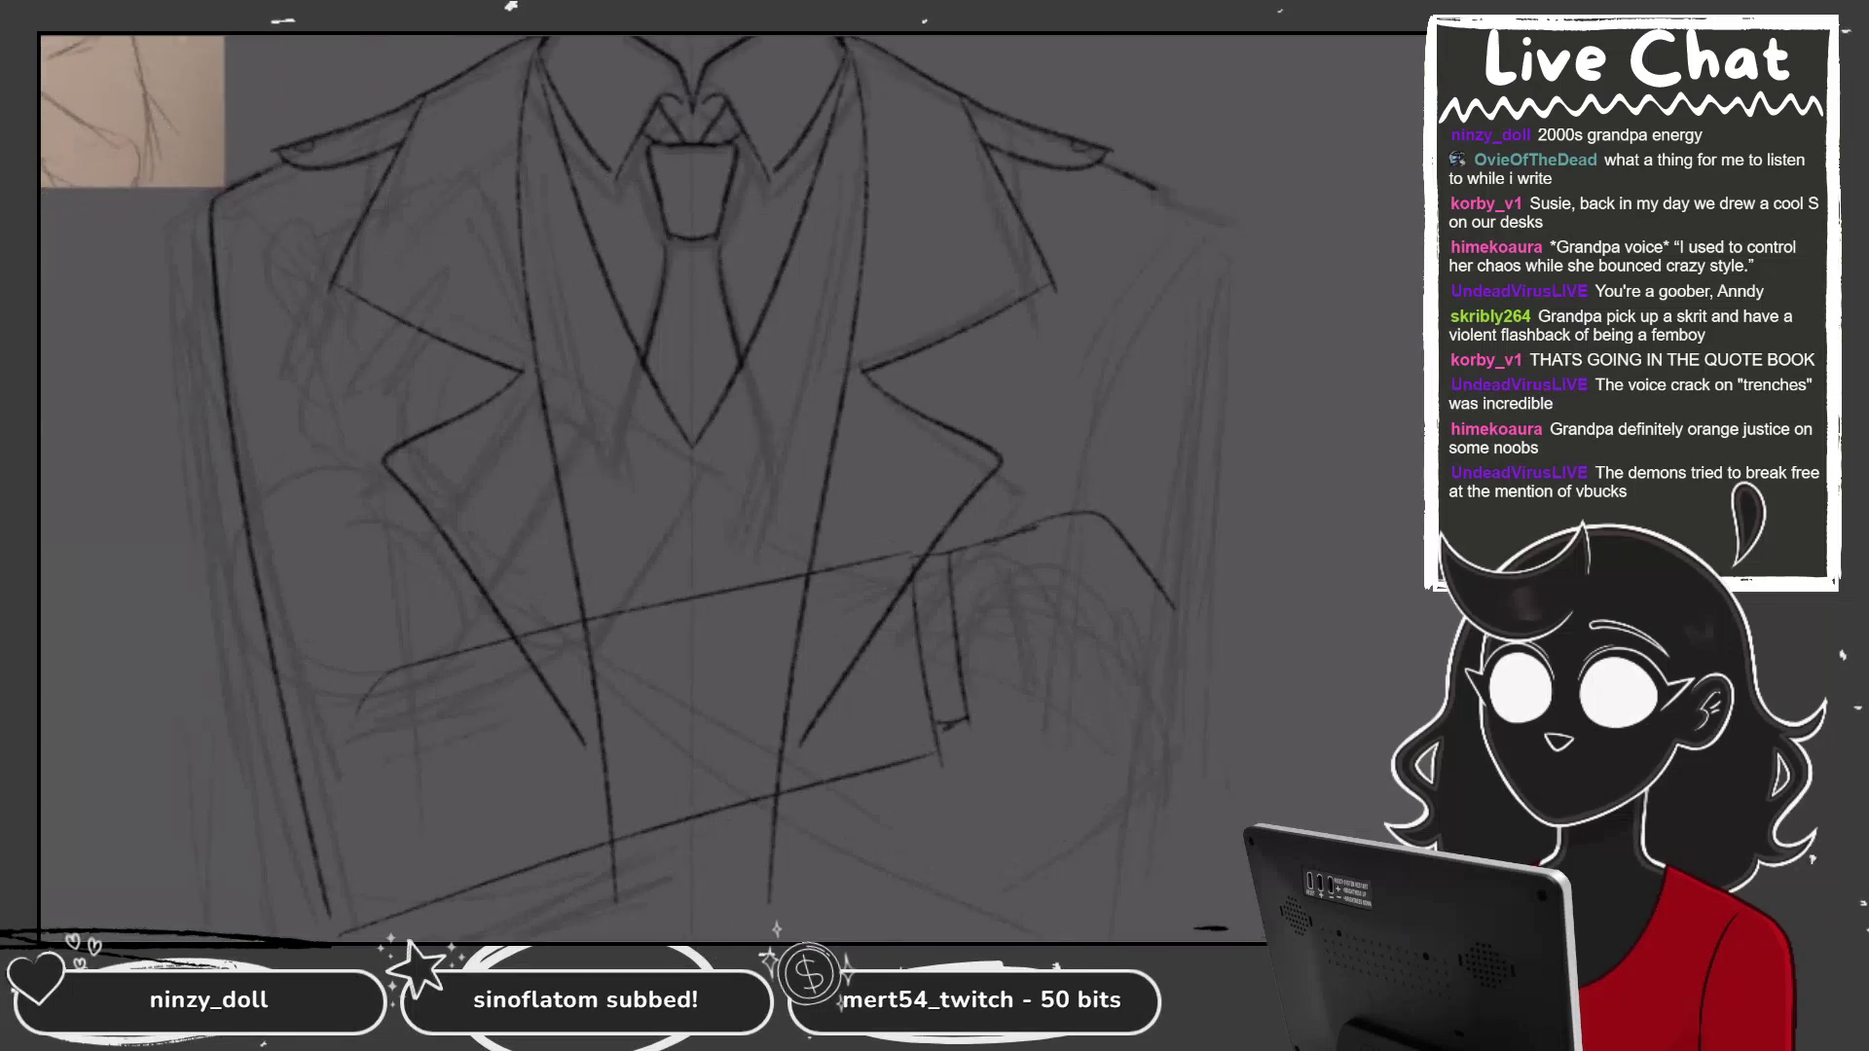
key("ctrl+minus")
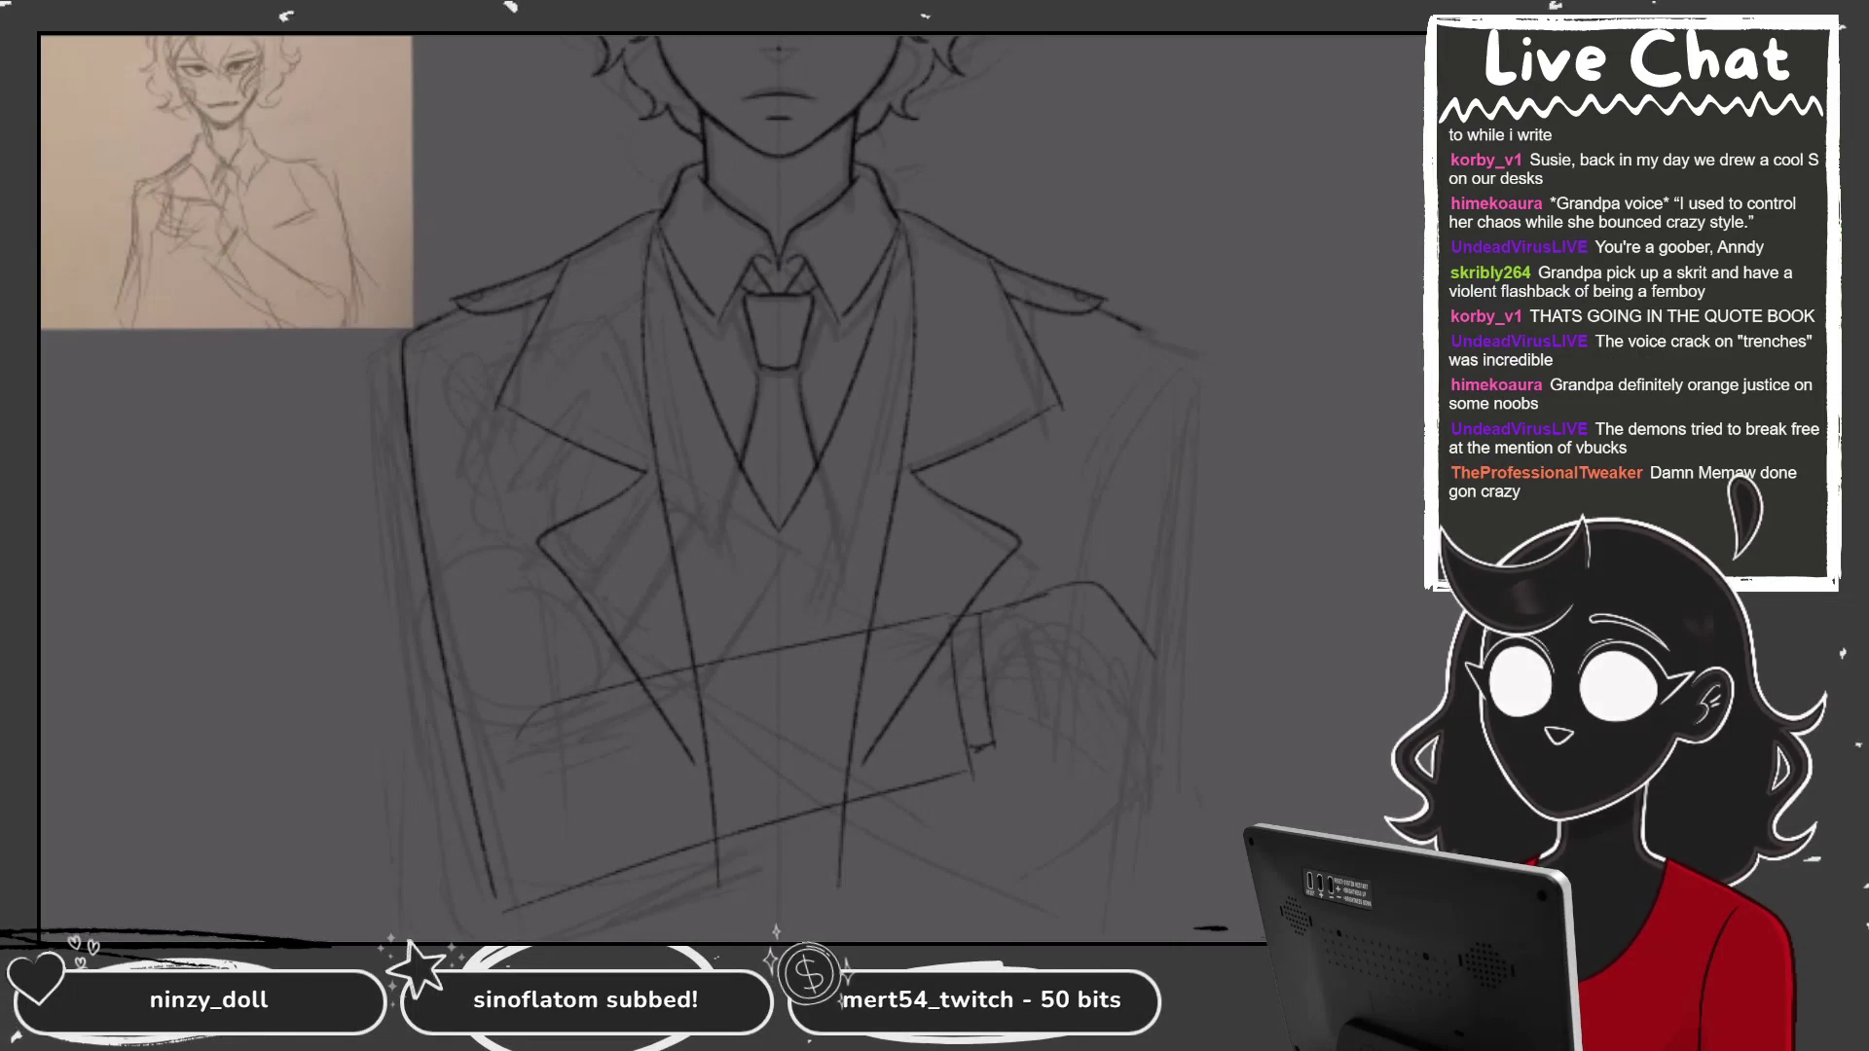
key("ctrl+minus")
key("ctrl+plus")
mouse_move(893, 383)
left_mouse_down()
mouse_move(467, 876)
mouse_move(978, 367)
mouse_move(892, 383)
left_mouse_up()
mouse_move(810, 602)
left_mouse_down()
mouse_move(779, 586)
mouse_move(798, 582)
left_mouse_up()
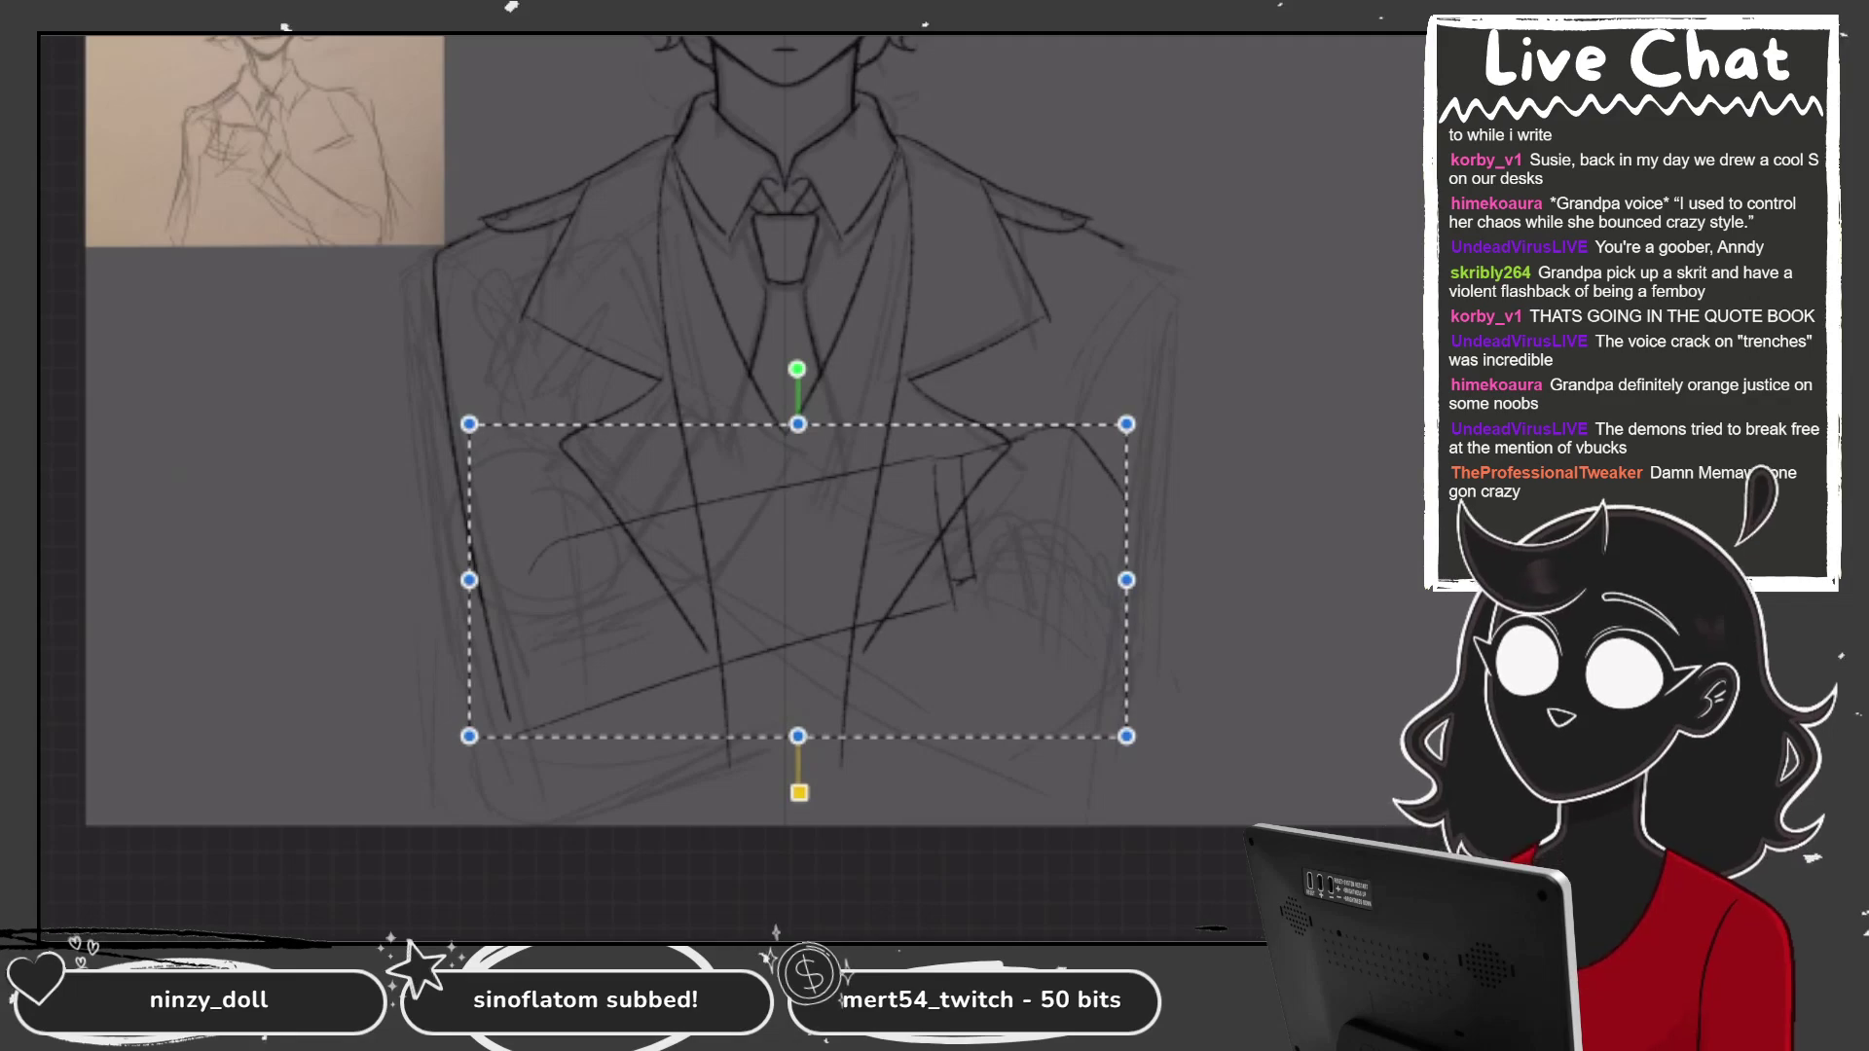
key("Return")
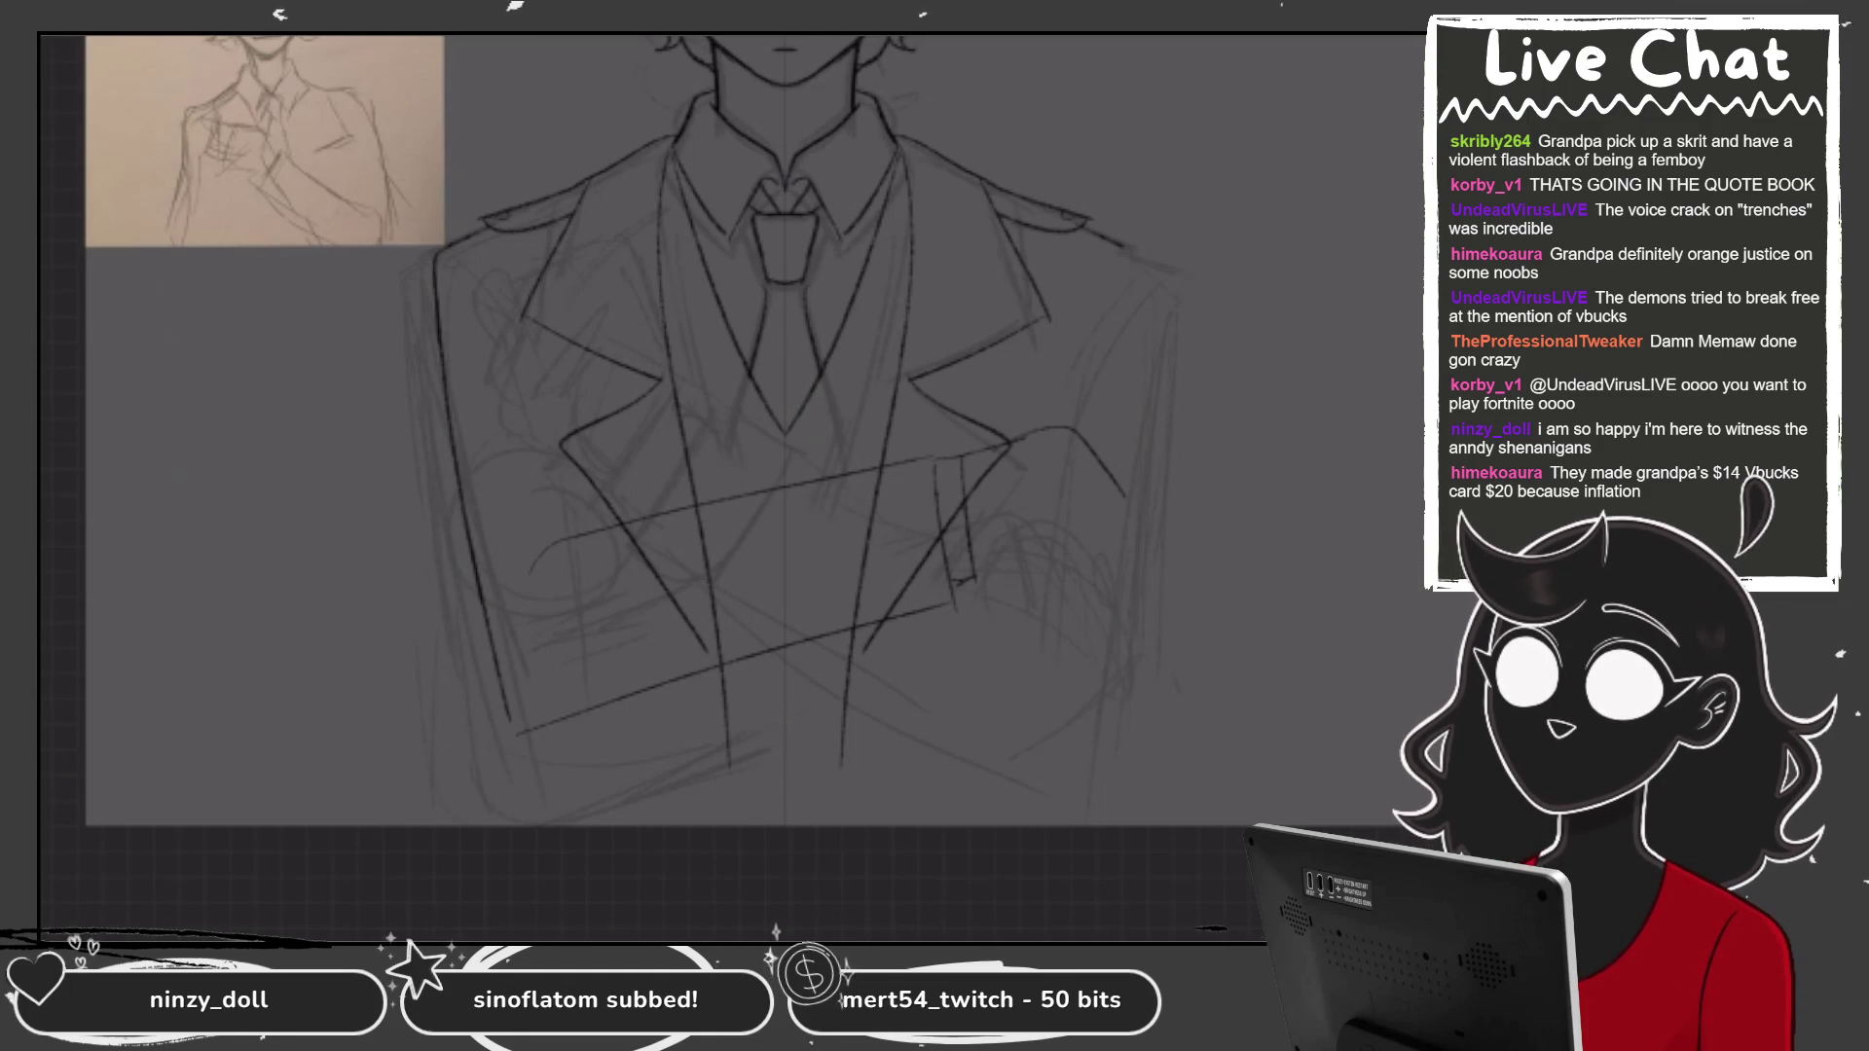
scroll(739, 438, "down", 3)
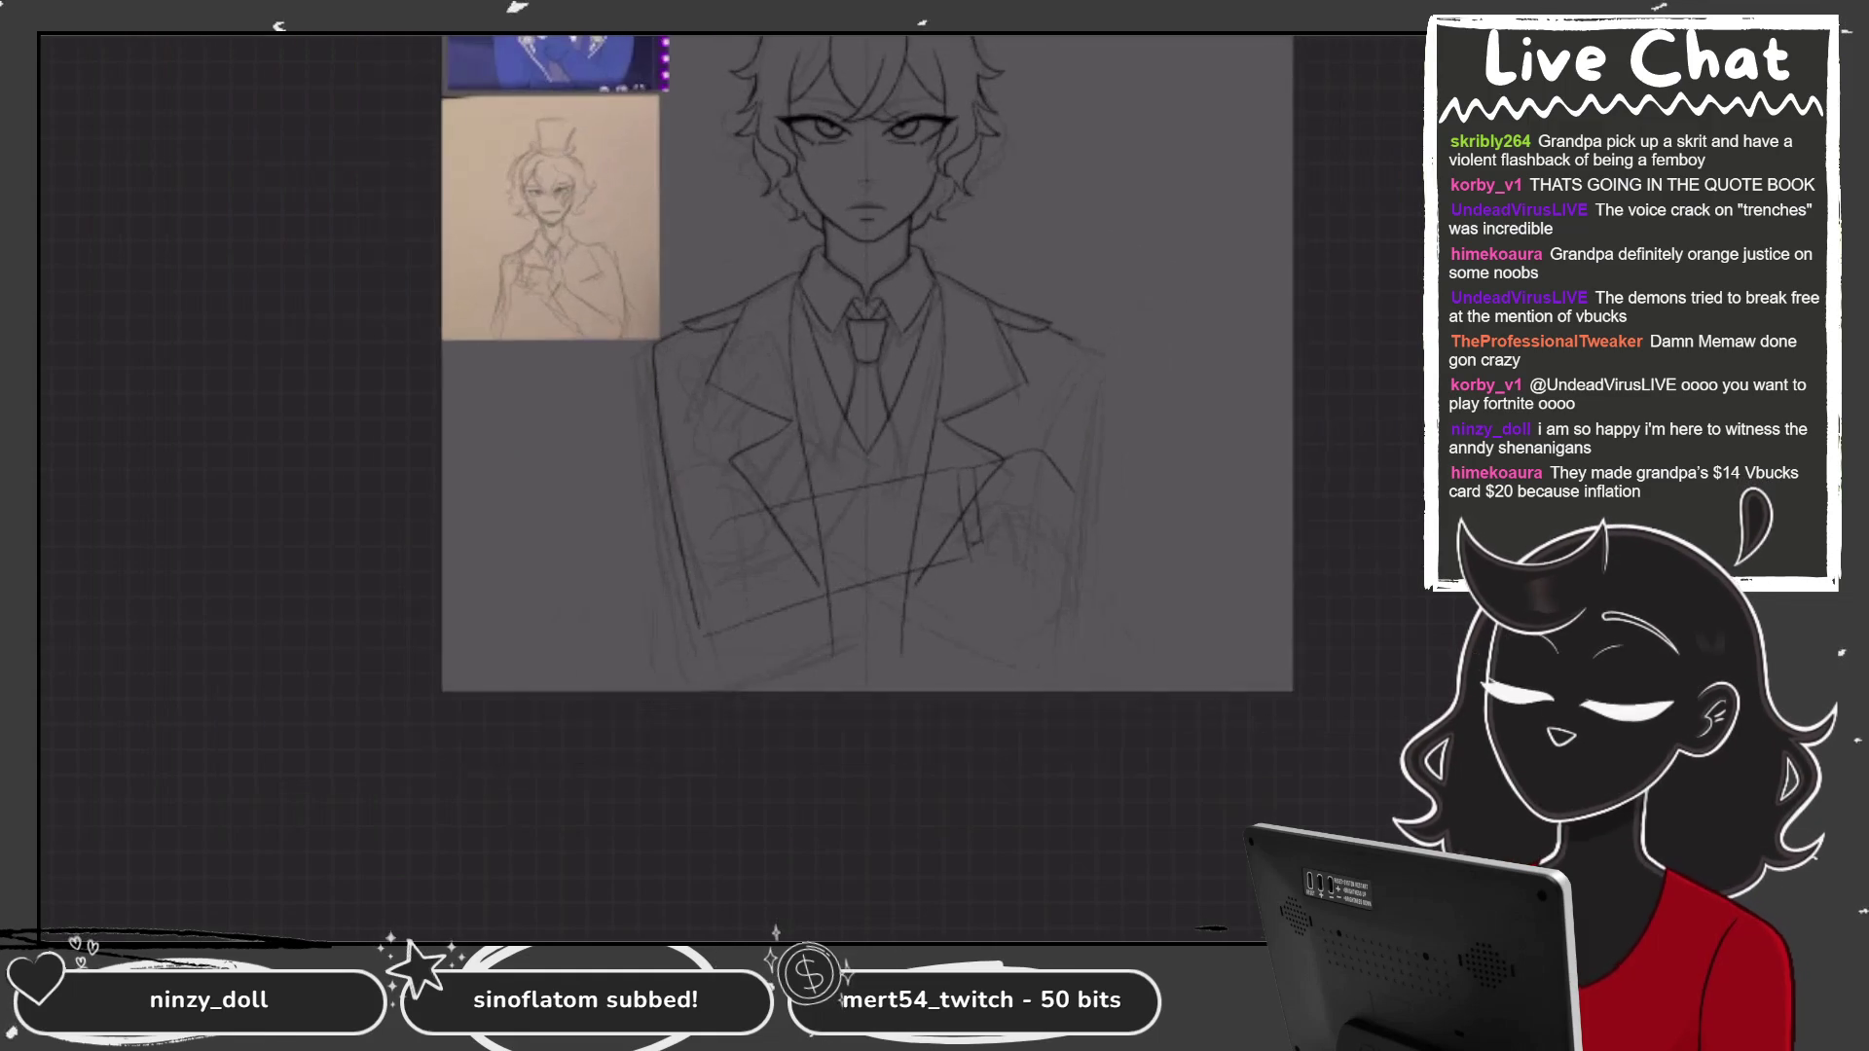
Create Layer 11 above Layer 10 and draw a pencil stroke along the right sleeve.
scroll(681, 438, "up", 3)
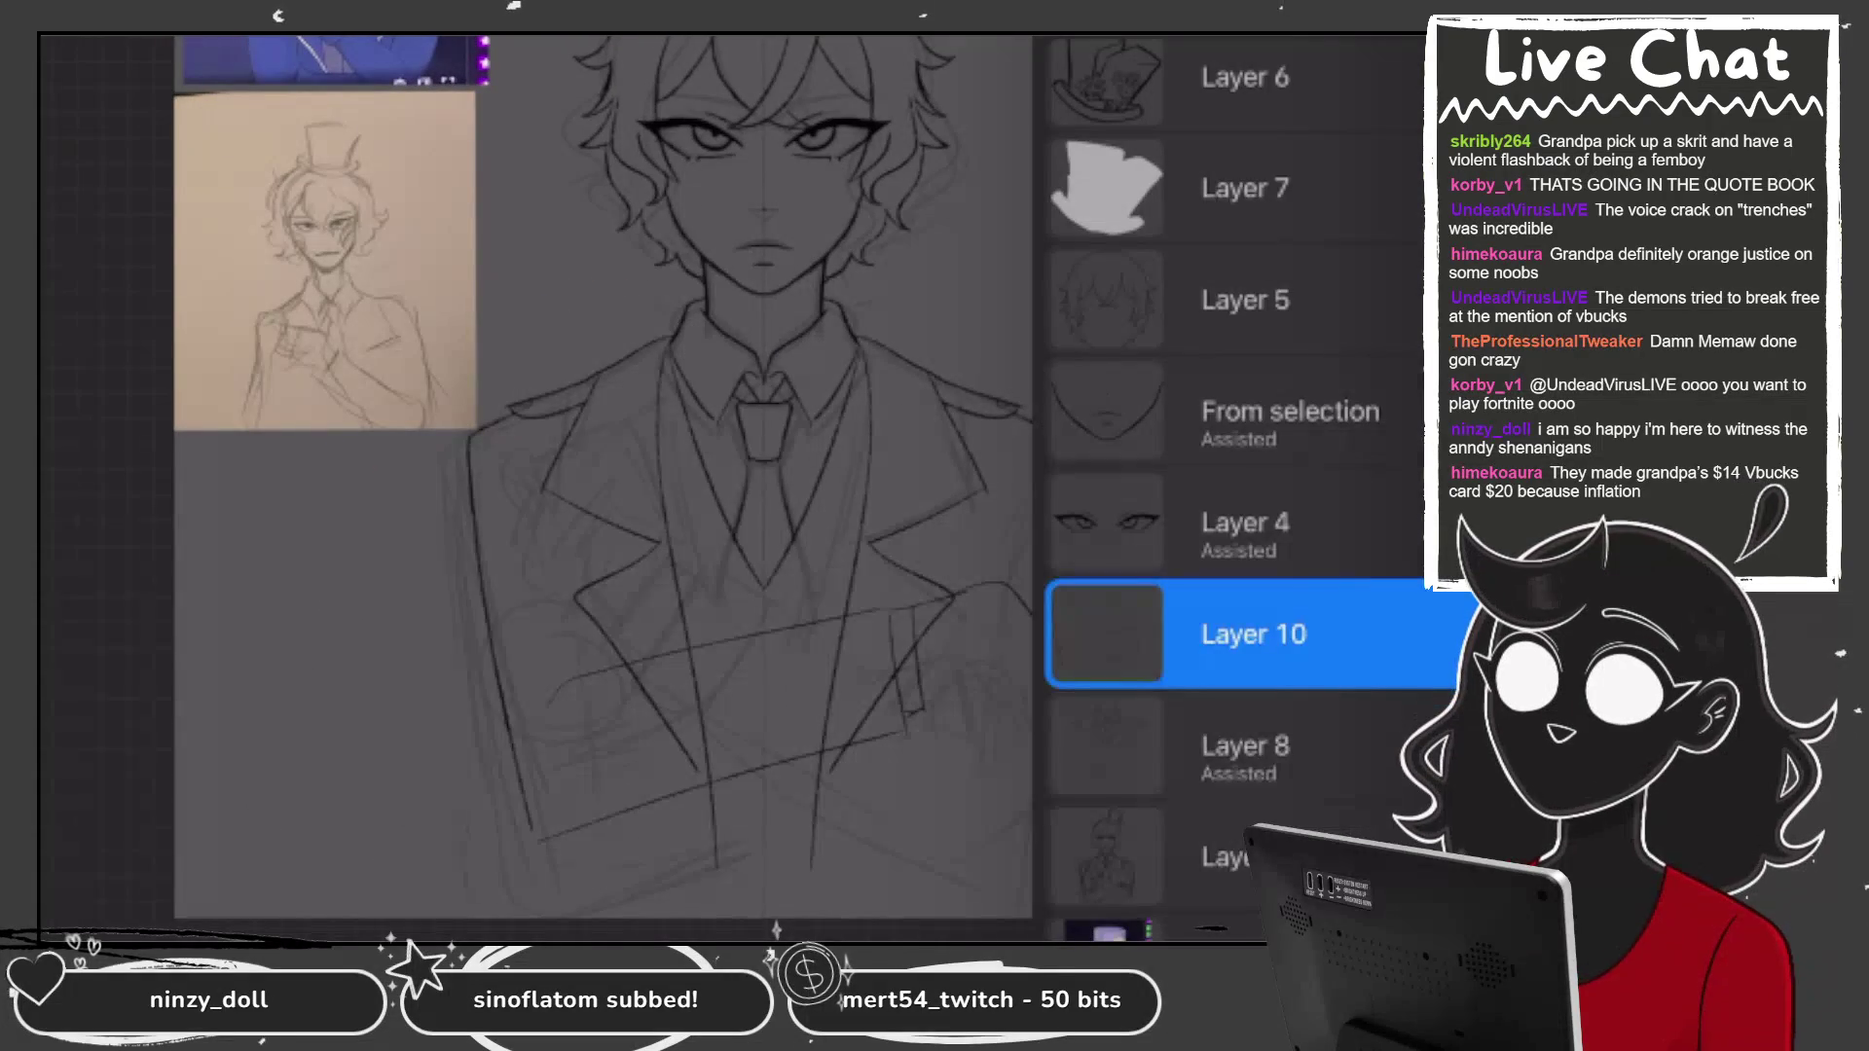
left_click(1254, 626)
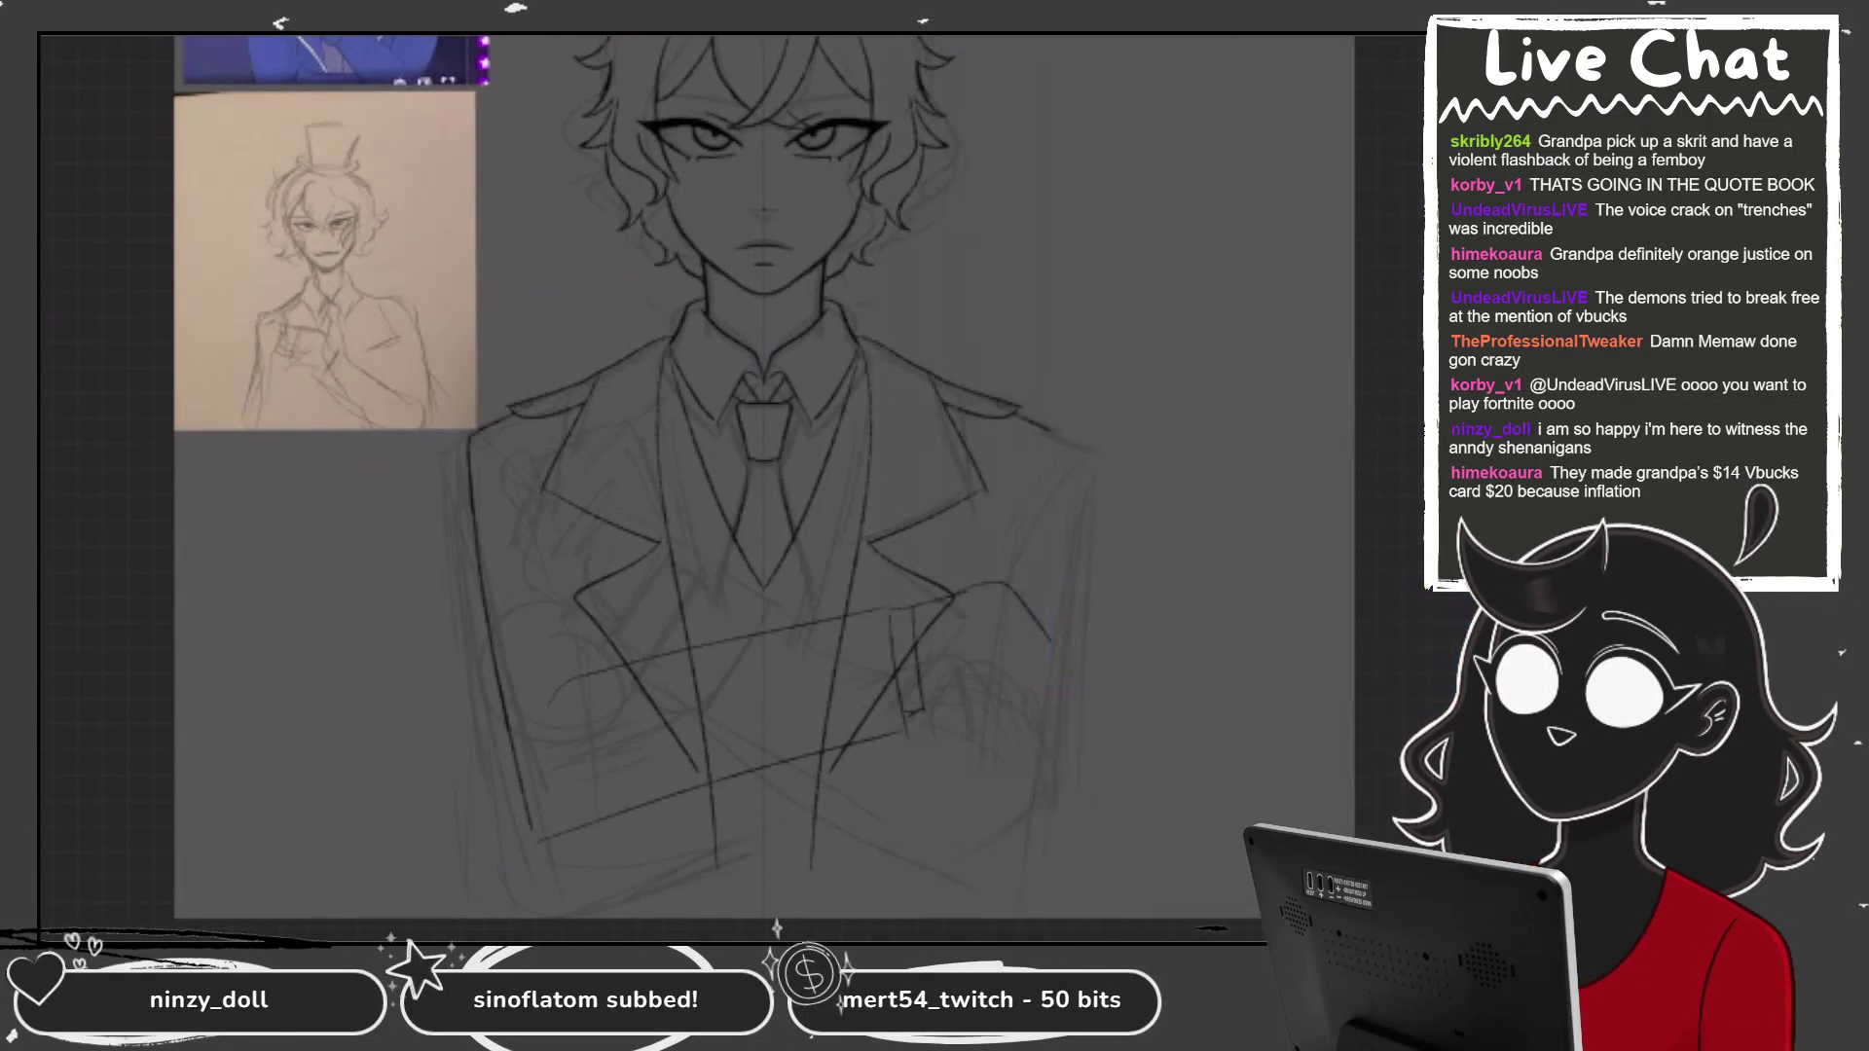
scroll(740, 486, "up", 2)
left_click_drag(1129, 399, 1074, 529)
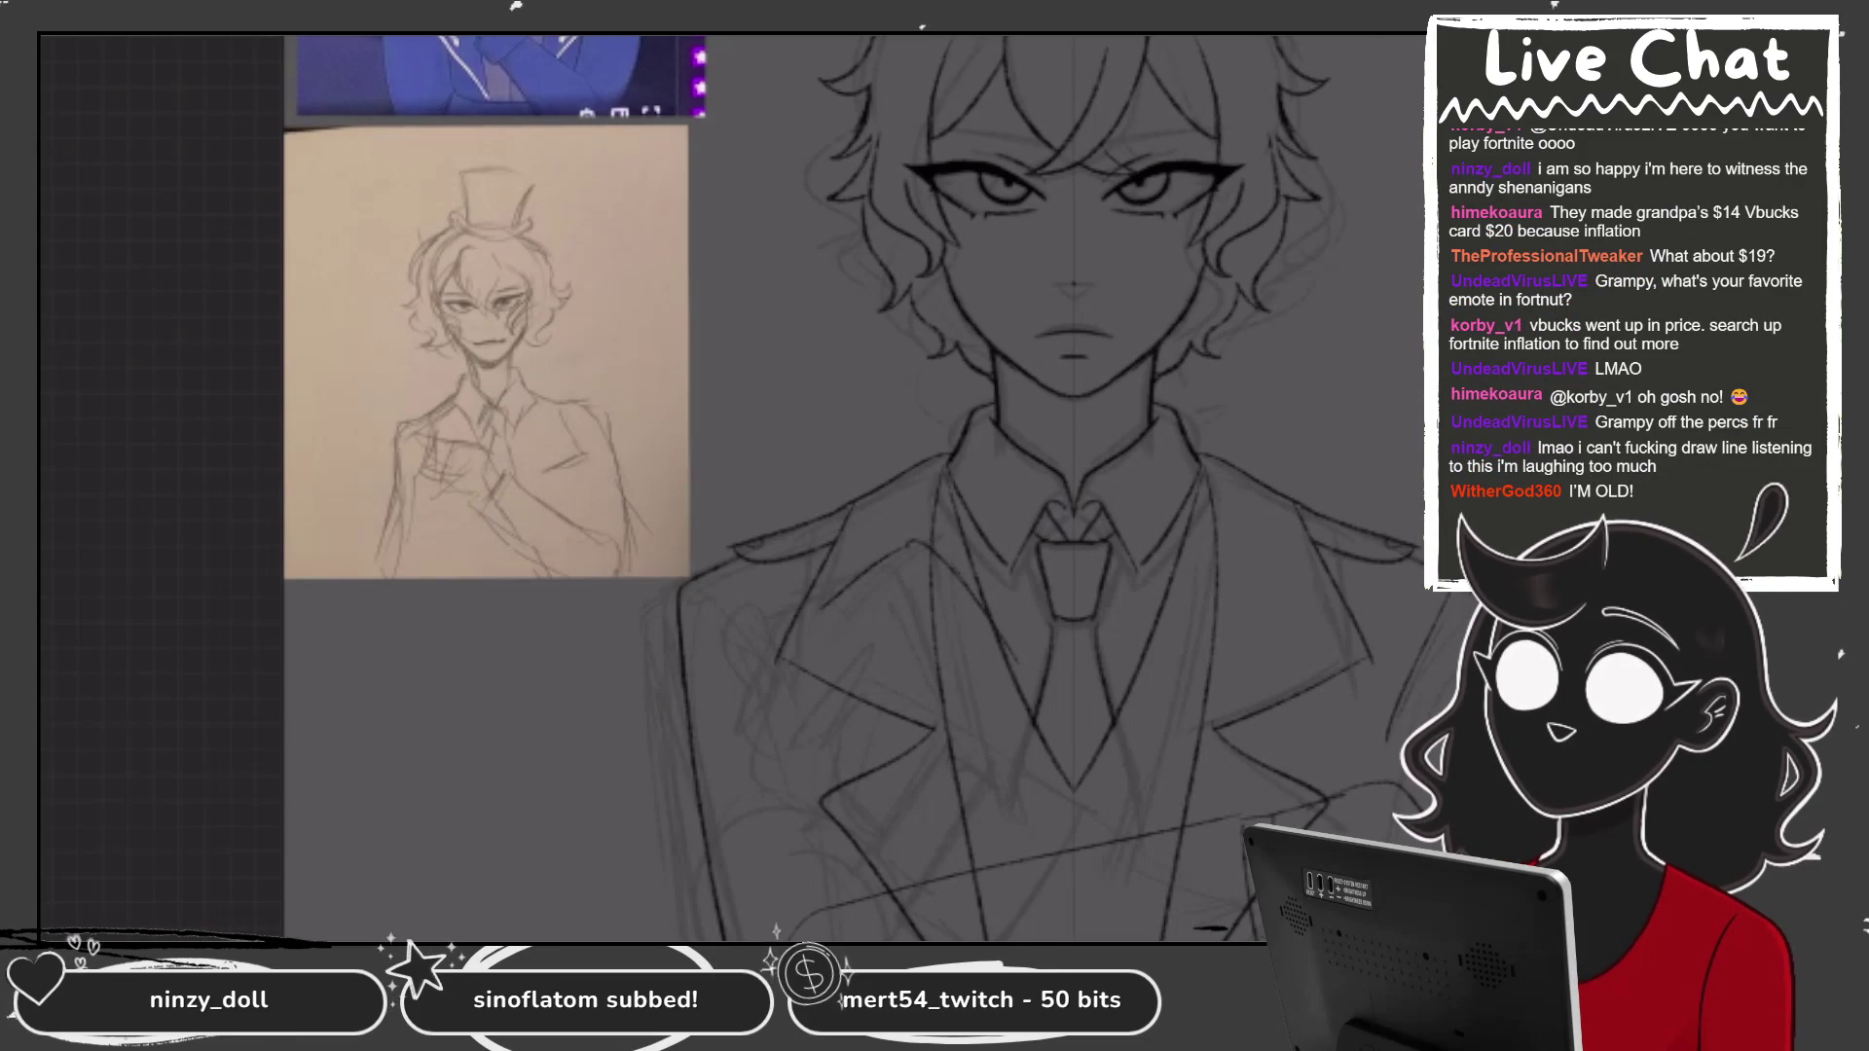
scroll(730, 486, "up", 2)
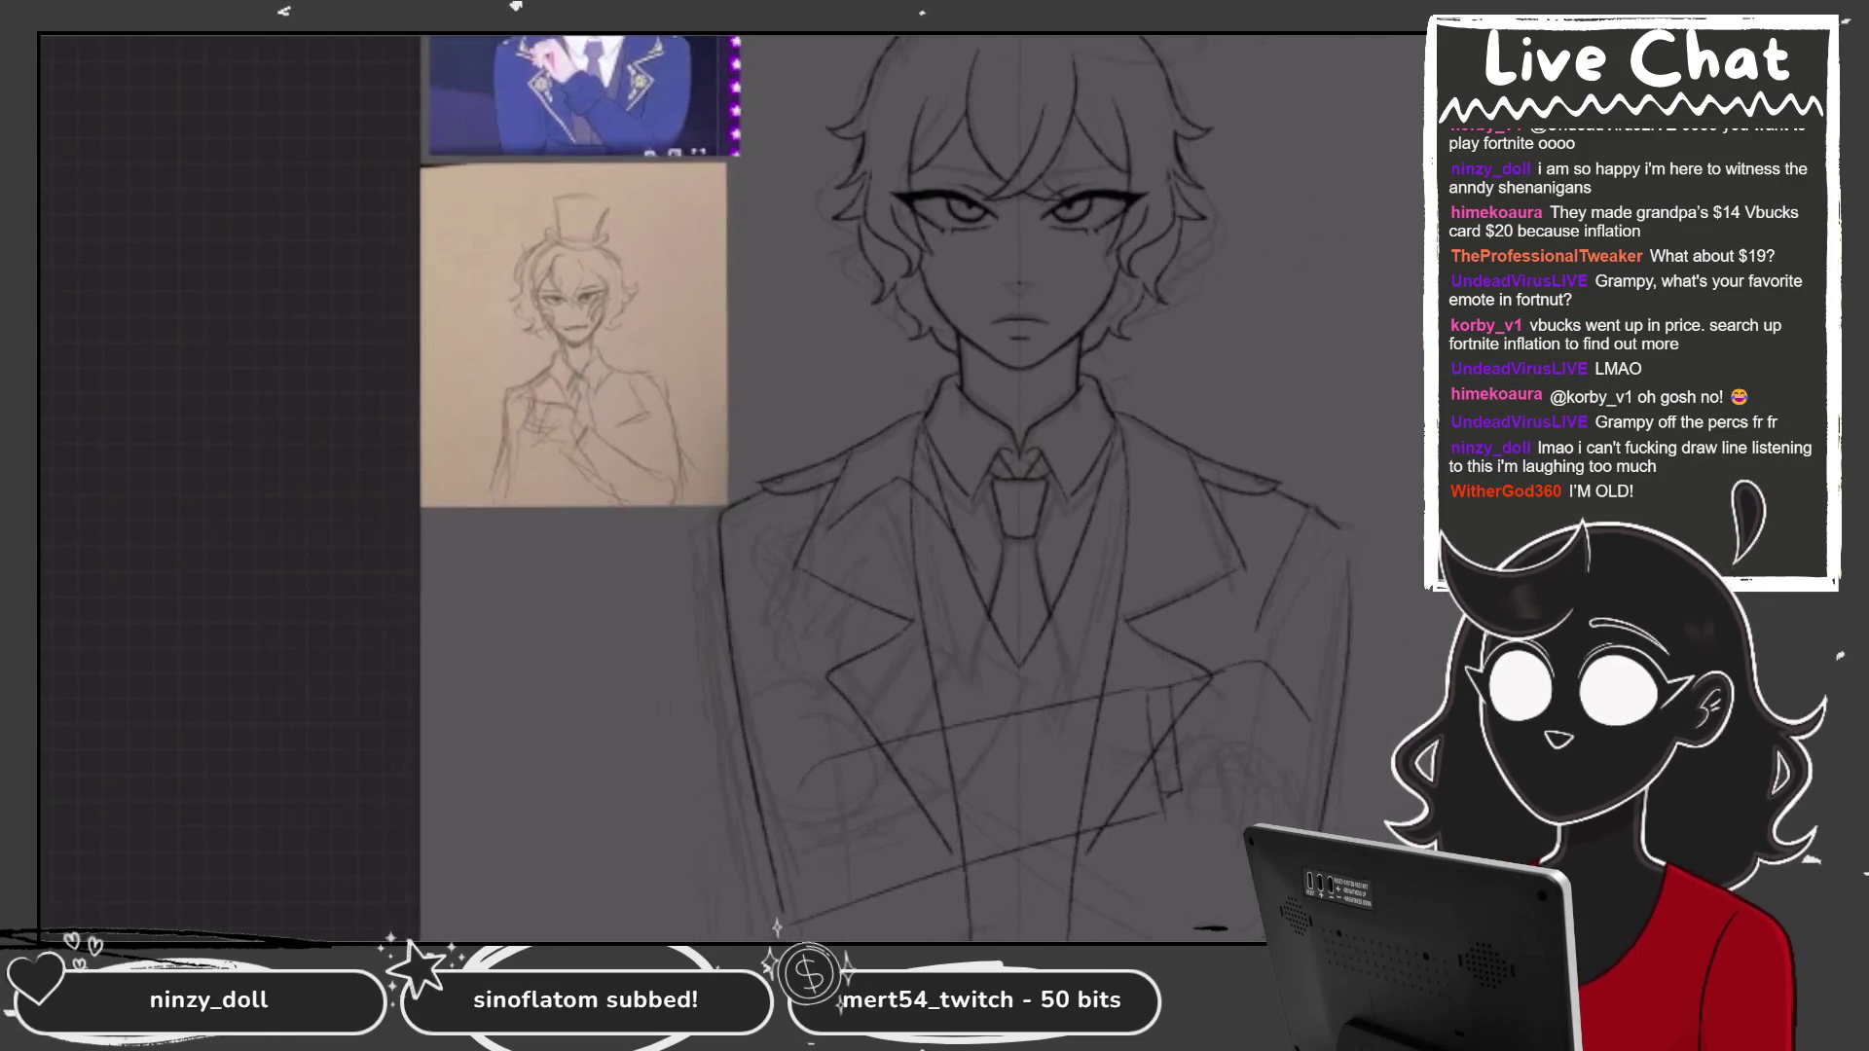
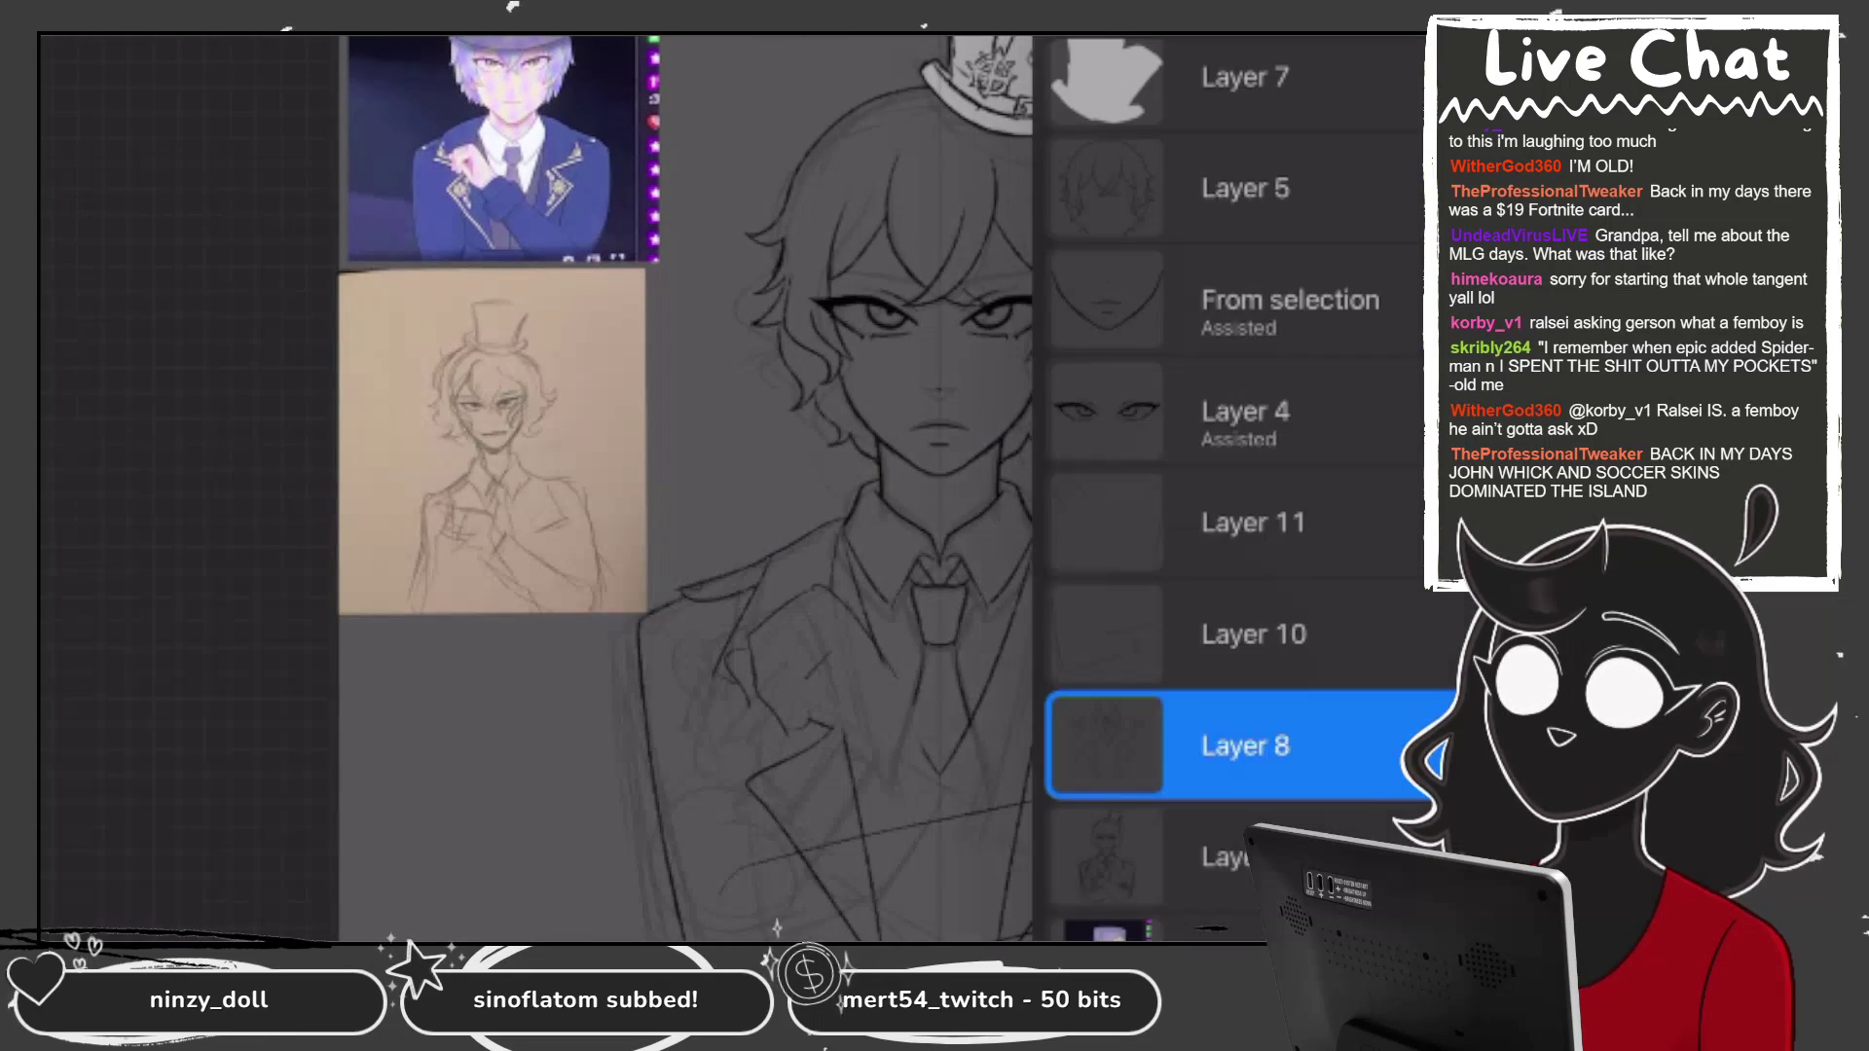
Switch from Layer 10 to Layer 11 and sketch two strokes on the lapel beside the tie.
left_click(1254, 634)
left_click(1254, 523)
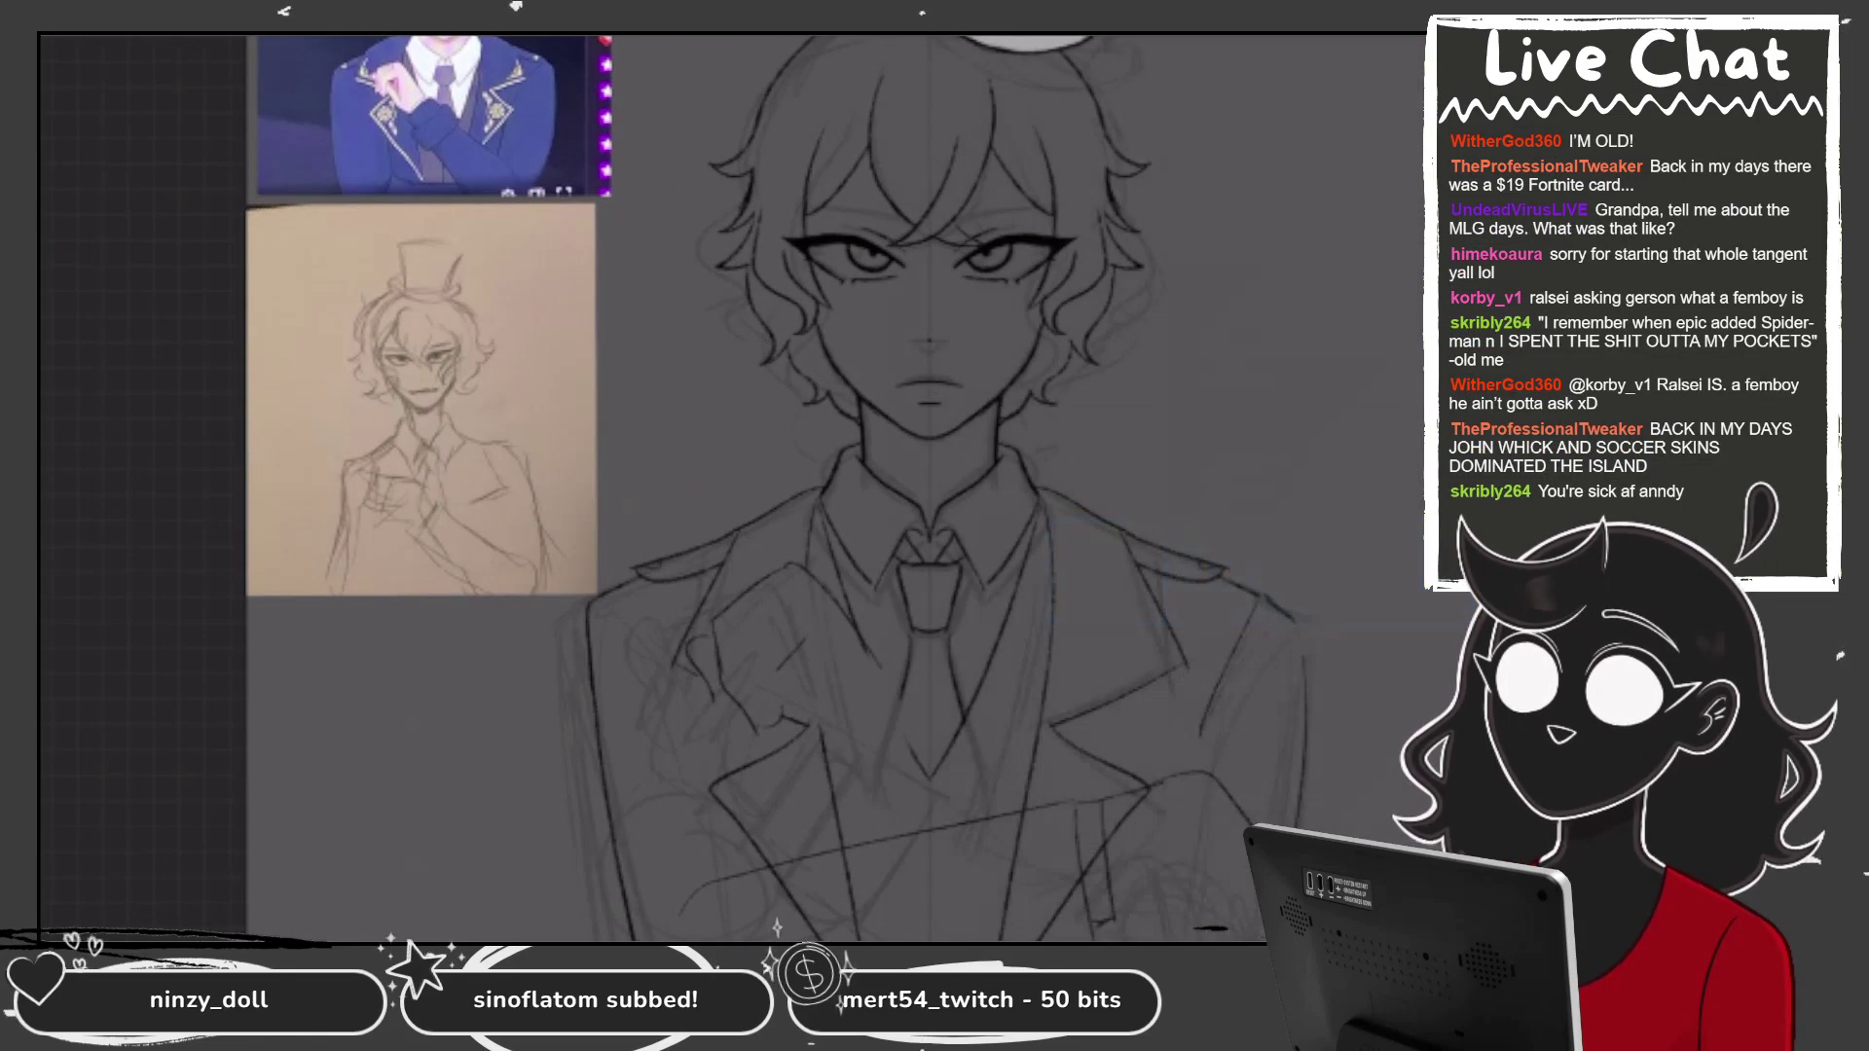
left_click_drag(736, 648, 833, 537)
left_click_drag(745, 651, 873, 540)
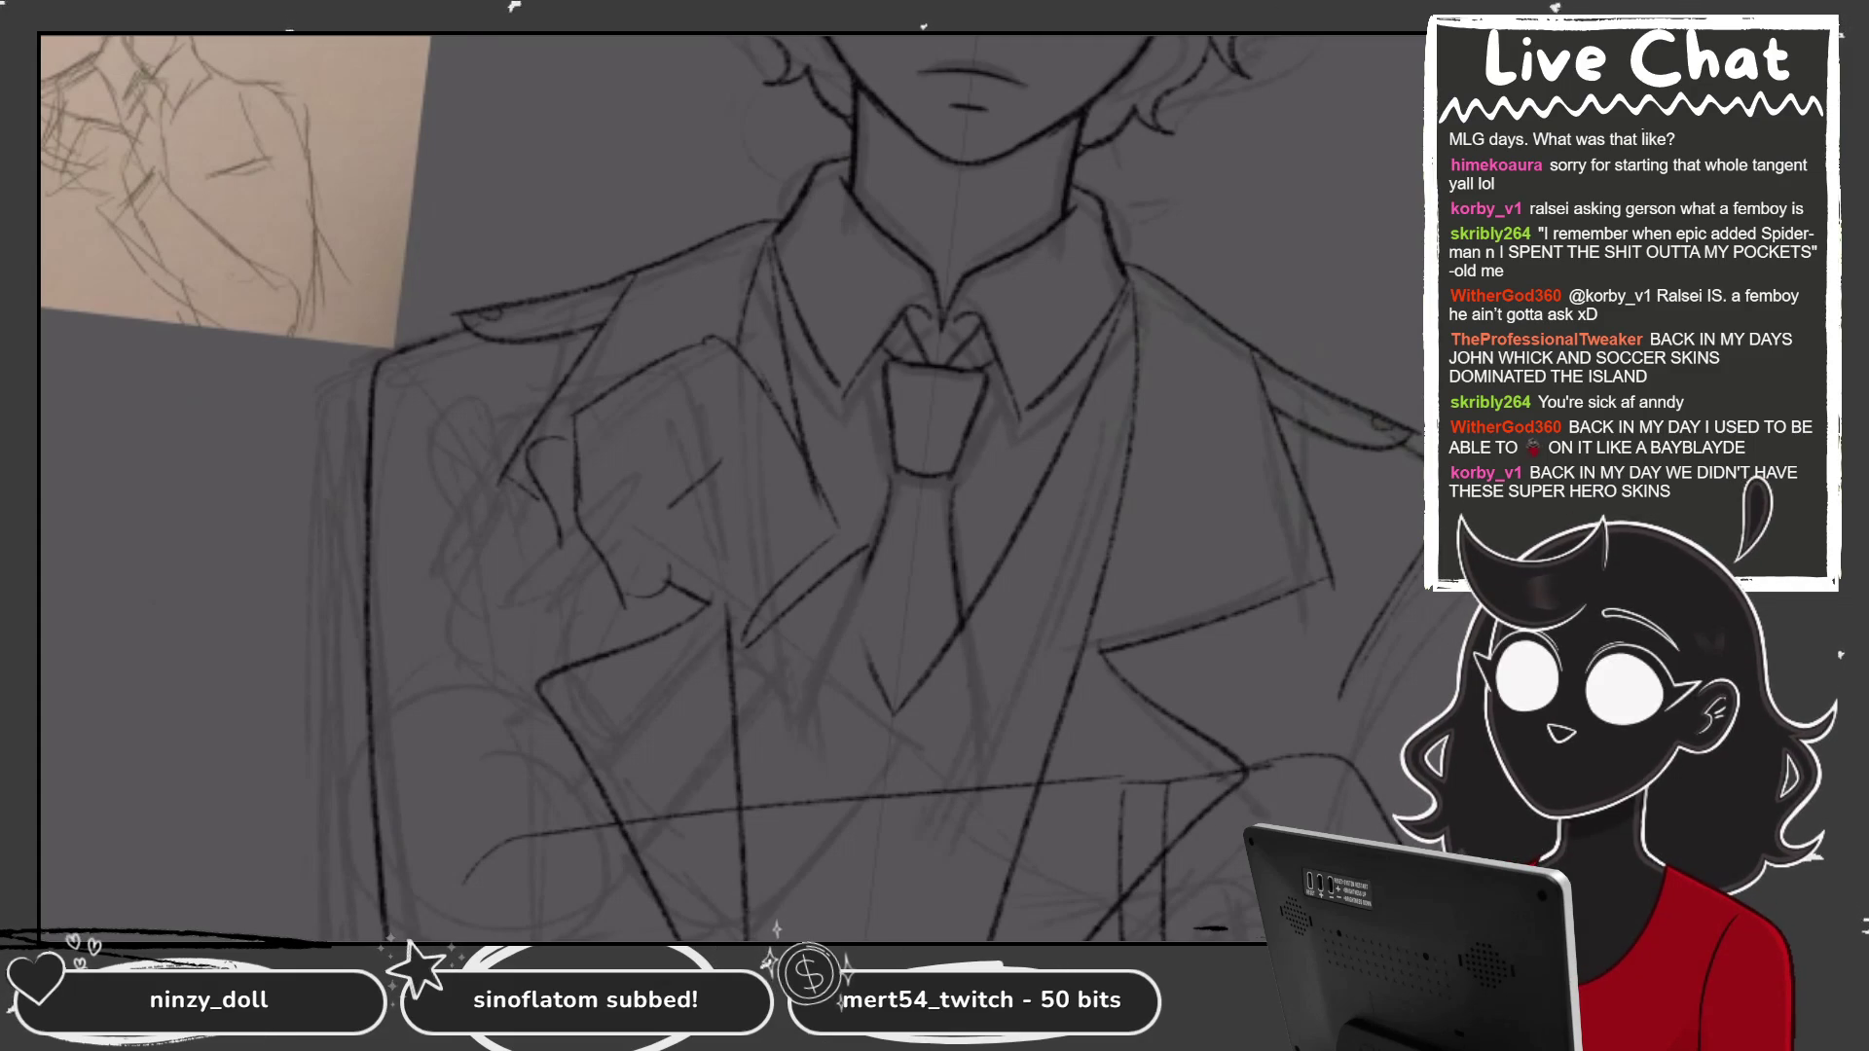
Draw the finger lines down to the knuckles, redoing the first angular stroke.
scroll(731, 486, "down", 2)
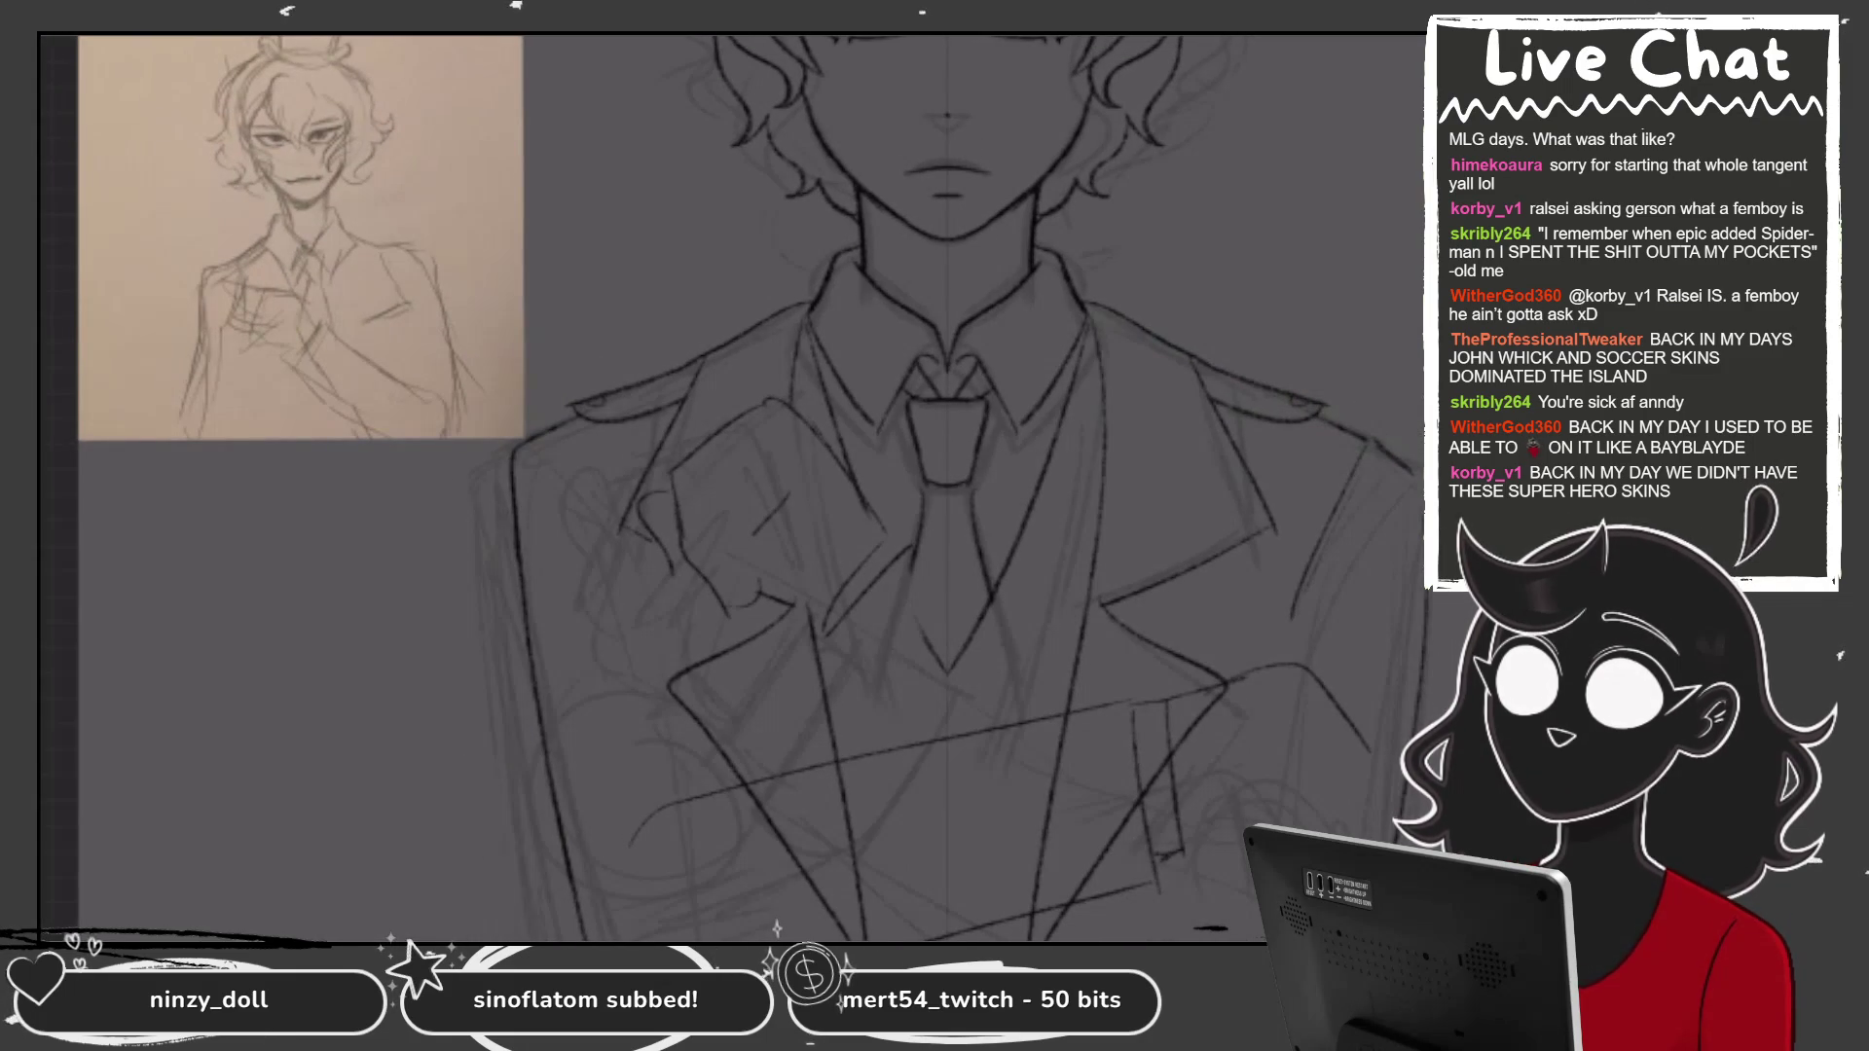
scroll(730, 487, "down", 1)
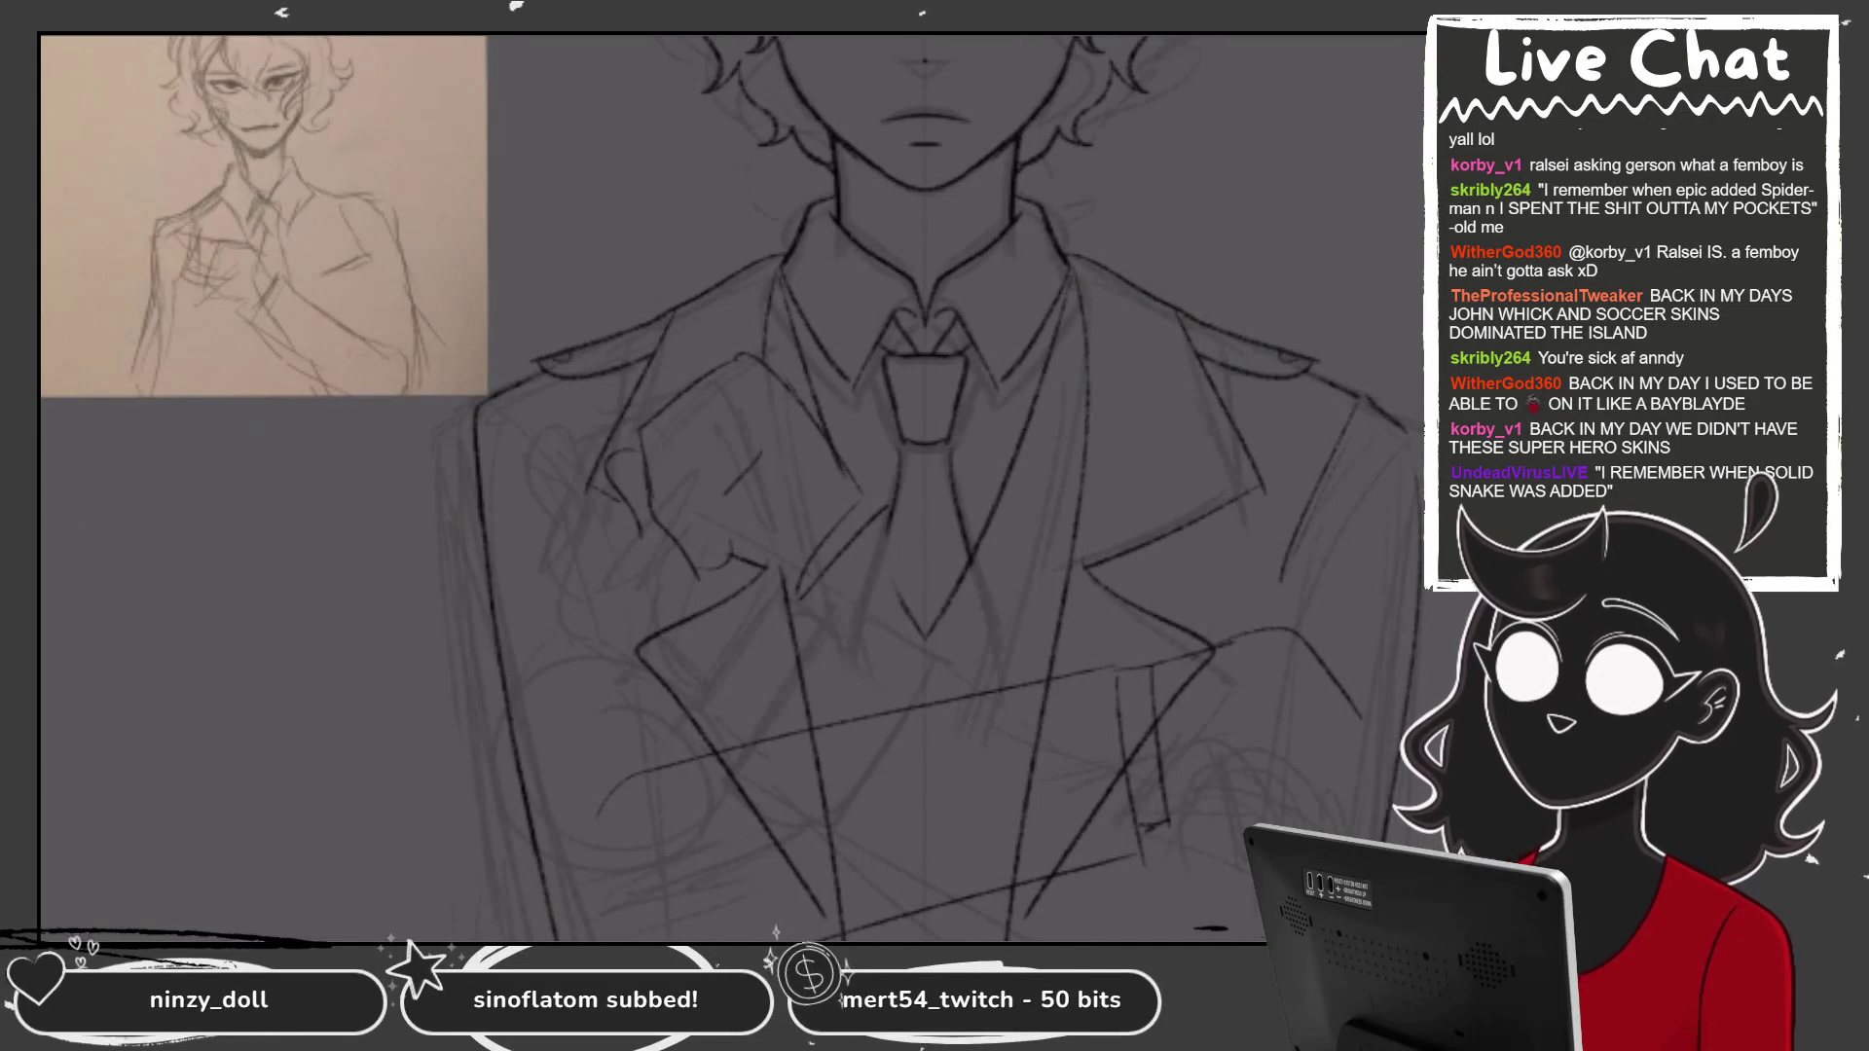
scroll(731, 486, "up", 3)
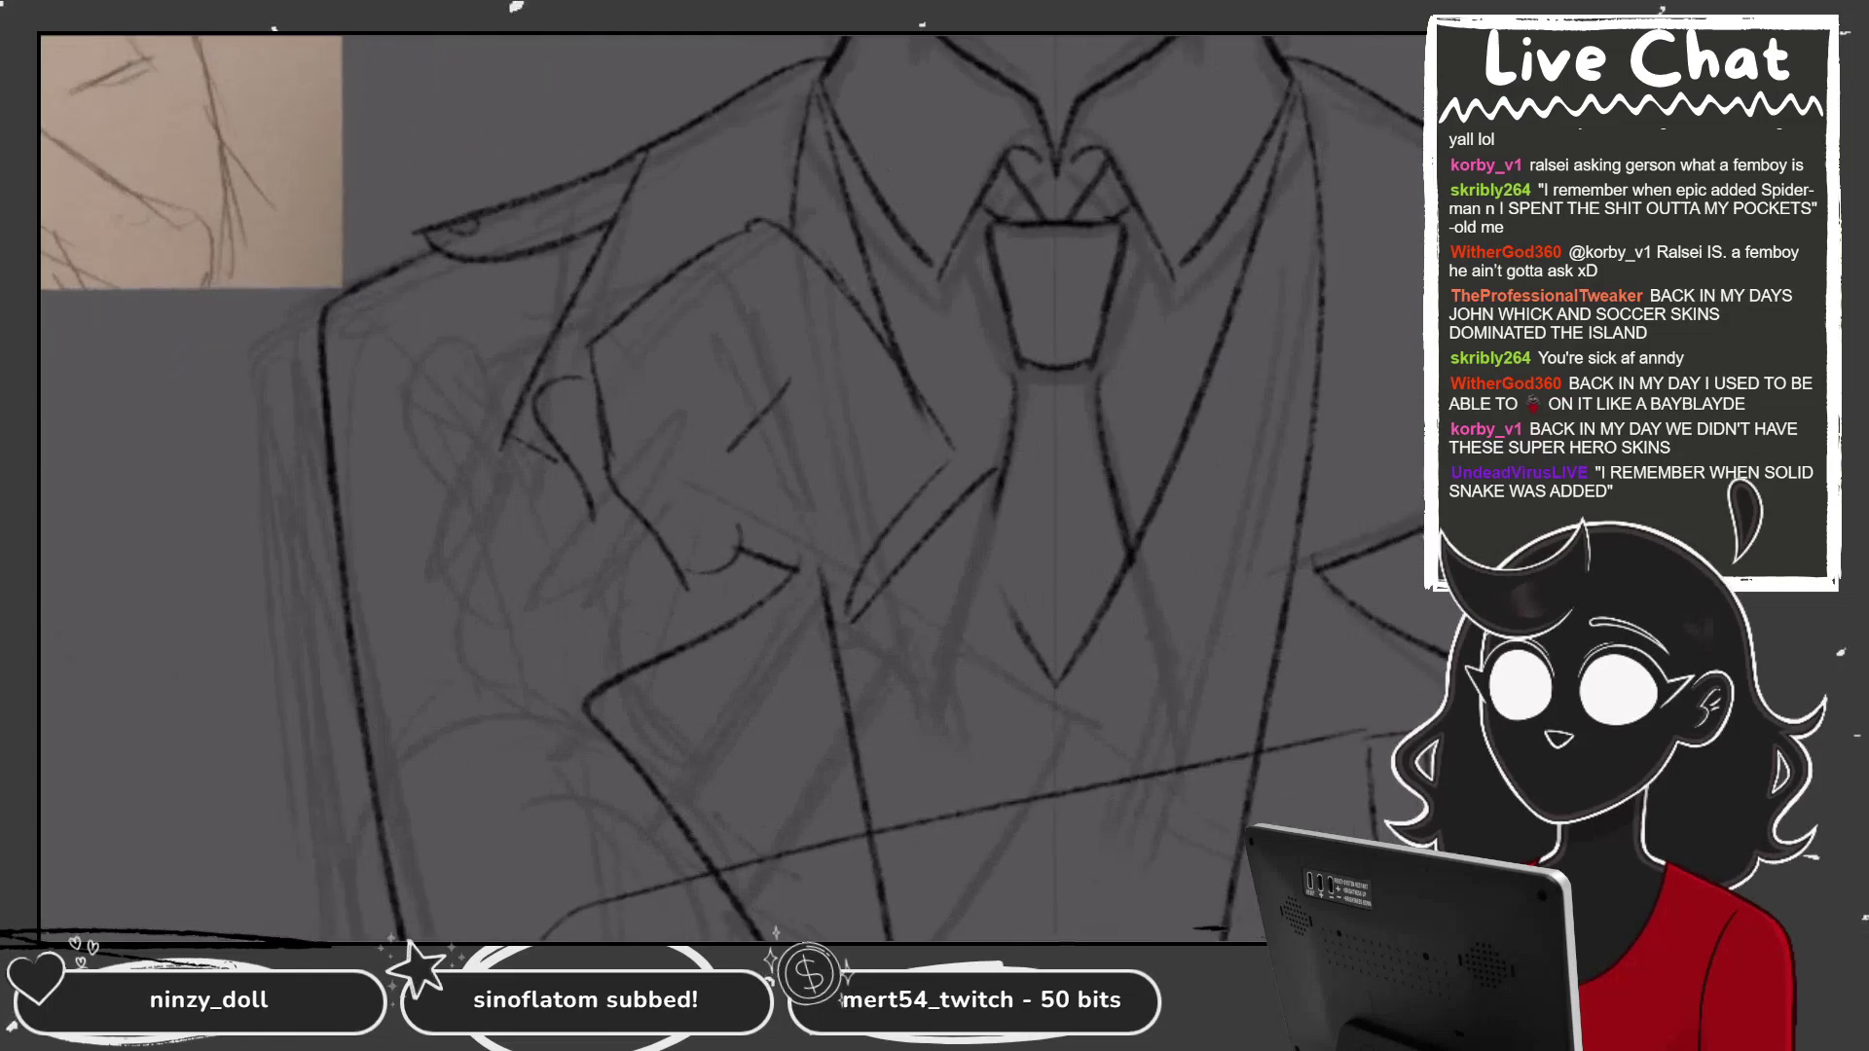
scroll(730, 486, "up", 2)
mouse_move(779, 245)
left_mouse_down()
mouse_move(681, 340)
mouse_move(719, 517)
left_mouse_up()
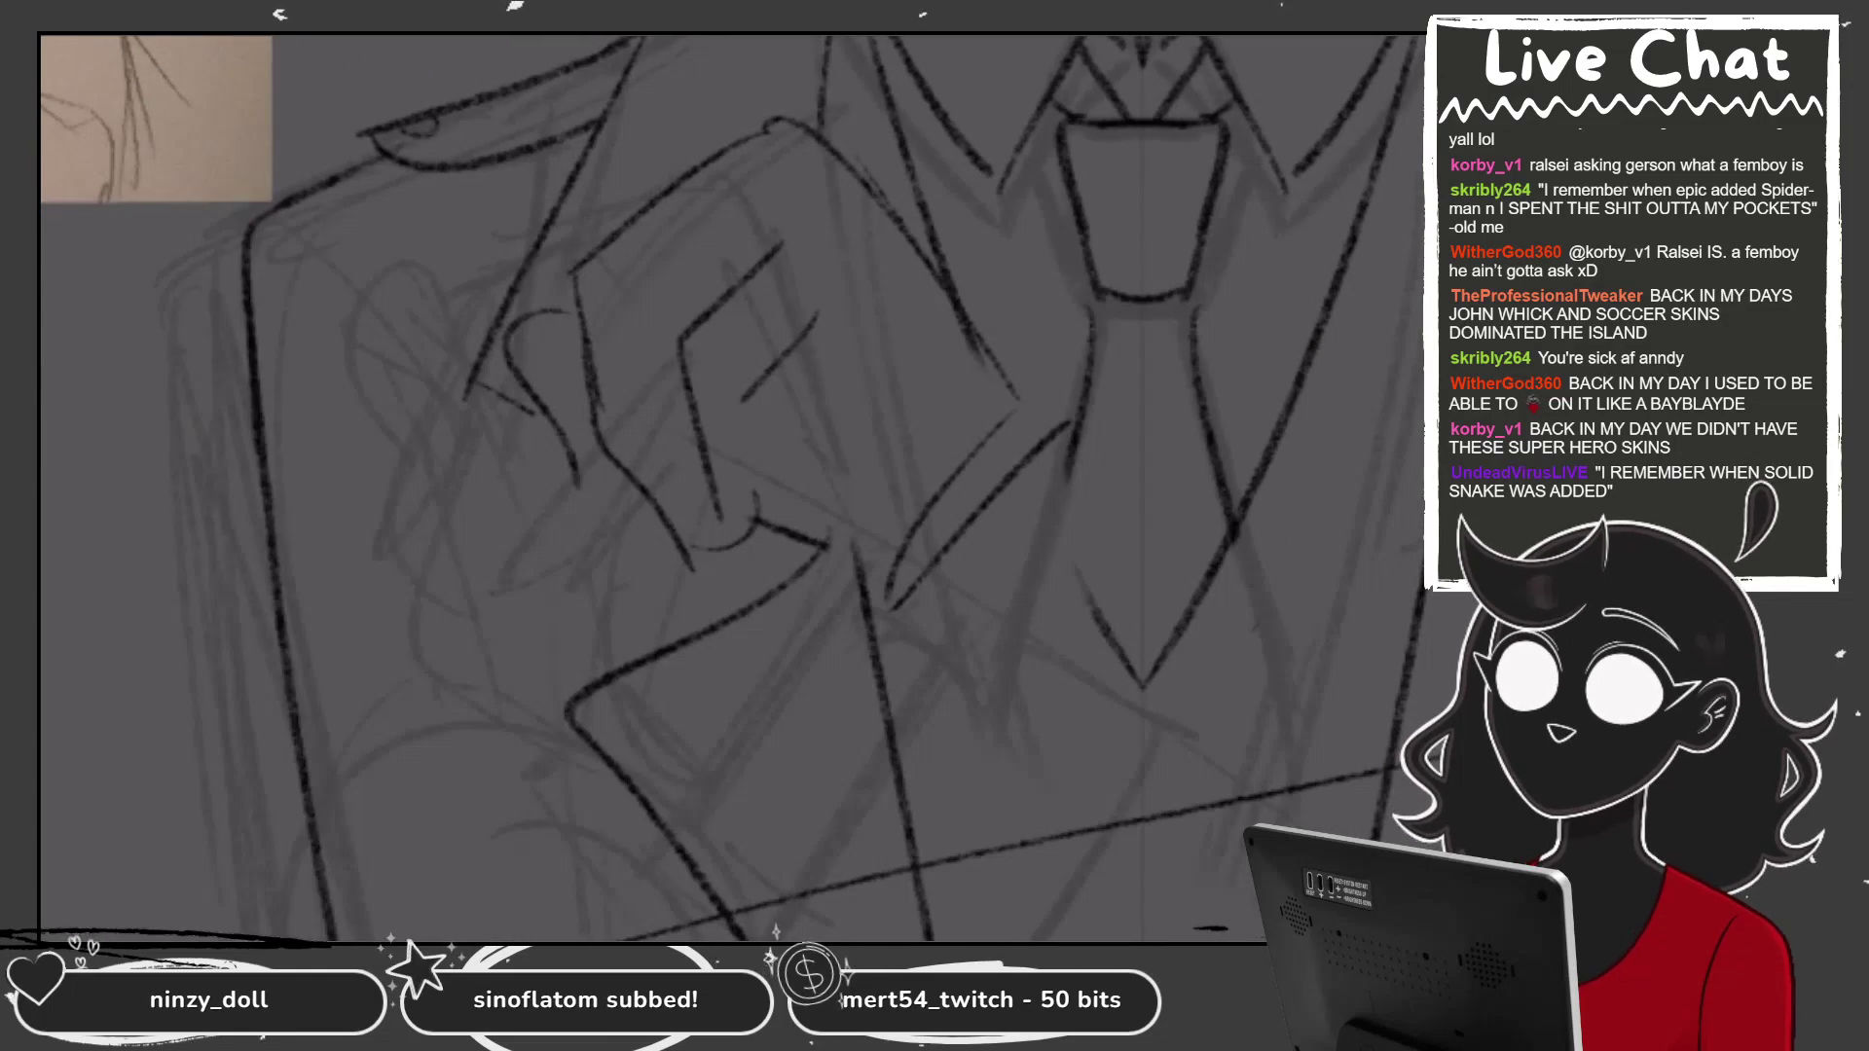
key("ctrl+z")
mouse_move(681, 339)
left_mouse_down()
mouse_move(693, 475)
mouse_move(749, 537)
left_mouse_up()
left_click_drag(757, 462, 769, 525)
left_click_drag(744, 400, 751, 464)
mouse_move(742, 212)
left_mouse_down()
mouse_move(626, 326)
mouse_move(639, 441)
mouse_move(728, 550)
mouse_move(736, 521)
left_mouse_up()
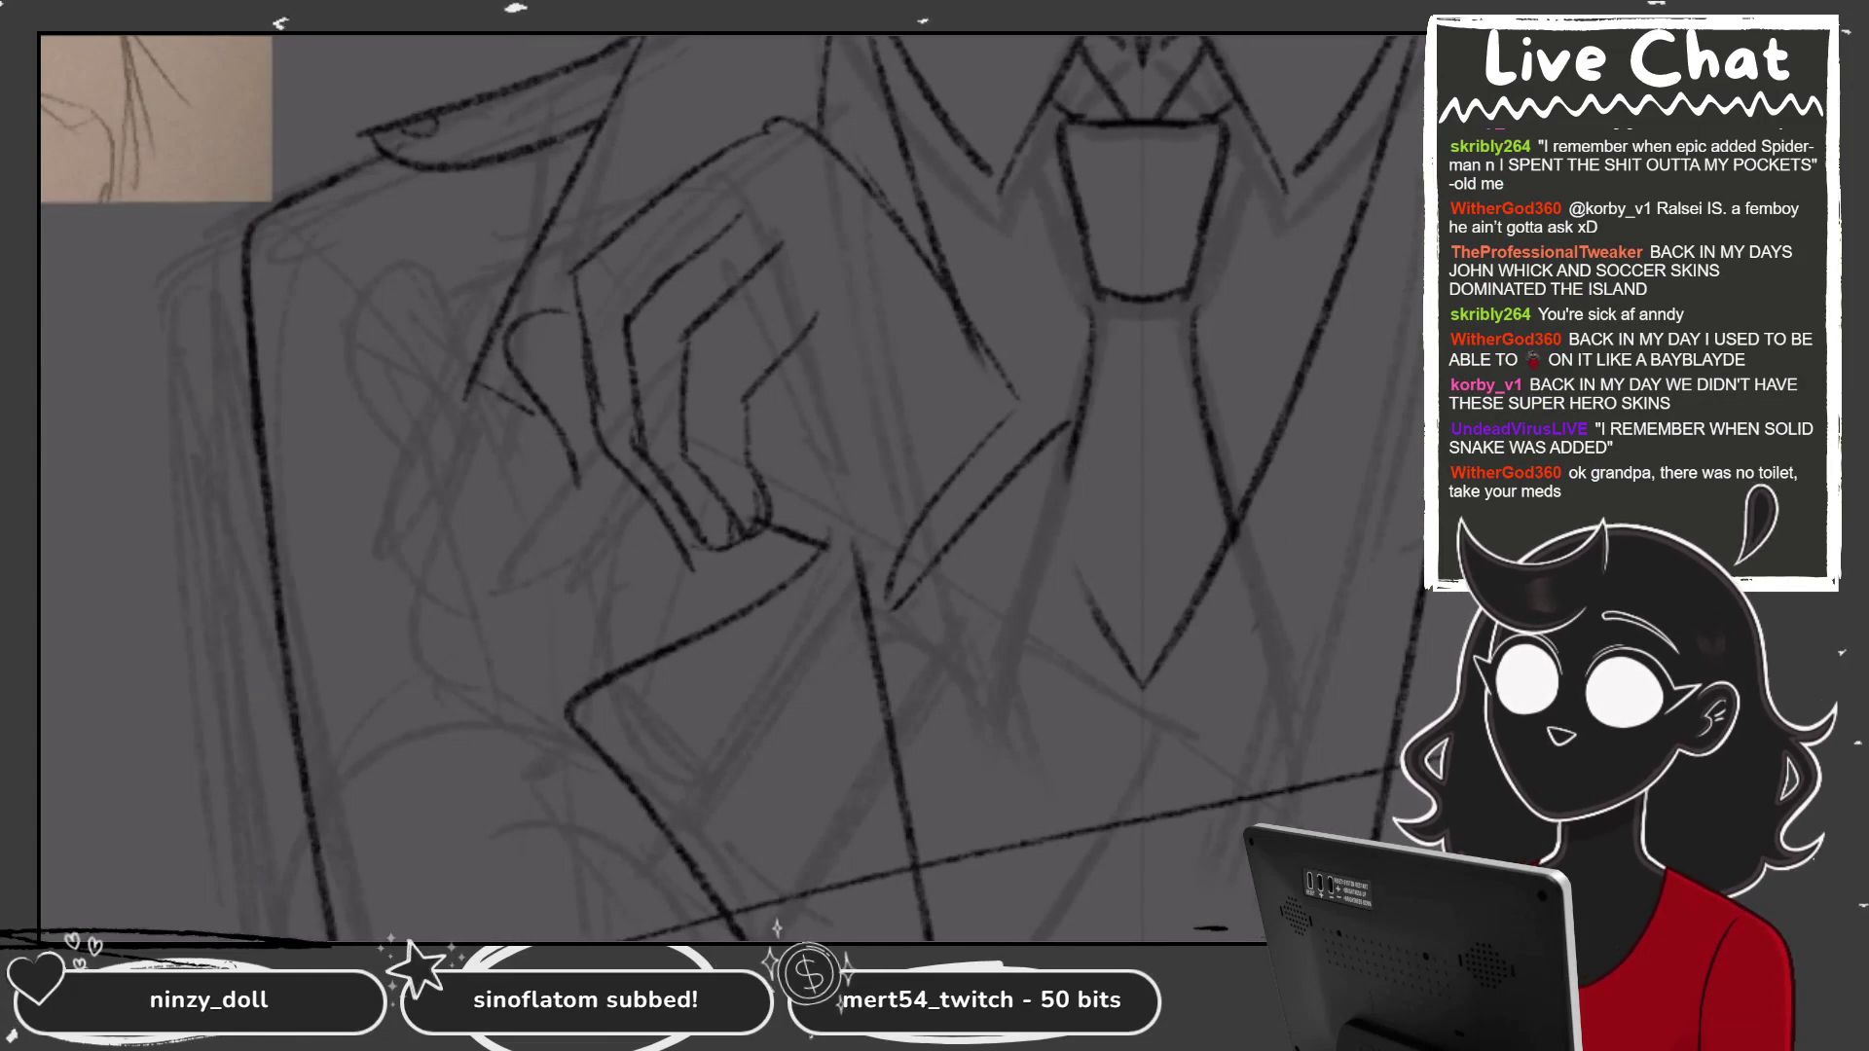
Add a curved finger stroke, retrying it once, and outline a finger below the knuckles.
scroll(730, 486, "down", 5)
scroll(730, 487, "up", 5)
left_click_drag(912, 303, 677, 413)
key("ctrl+z")
mouse_move(905, 305)
left_mouse_down()
mouse_move(676, 414)
mouse_move(705, 553)
left_mouse_up()
left_click_drag(703, 657, 776, 678)
scroll(730, 486, "down", 1)
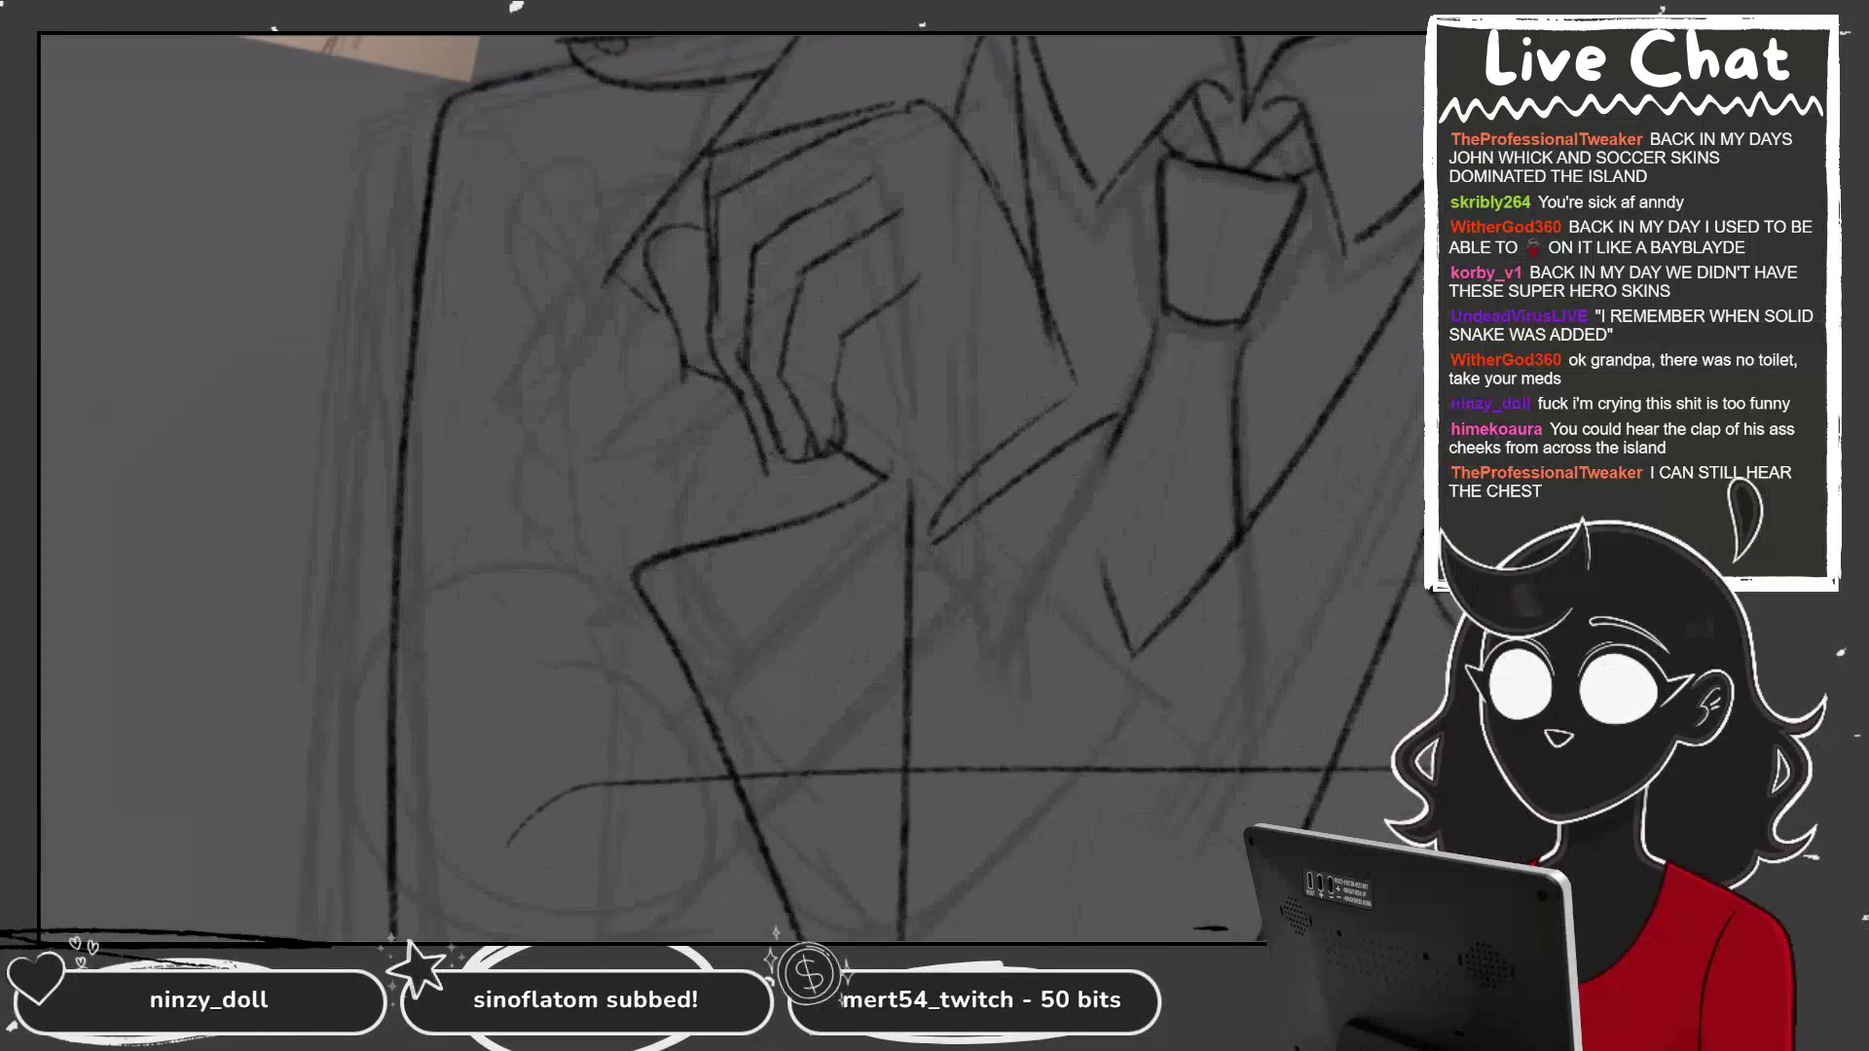
Draw a vertical line and a fingernail loop on the hand, undoing the last stroke.
left_click_drag(902, 297, 920, 433)
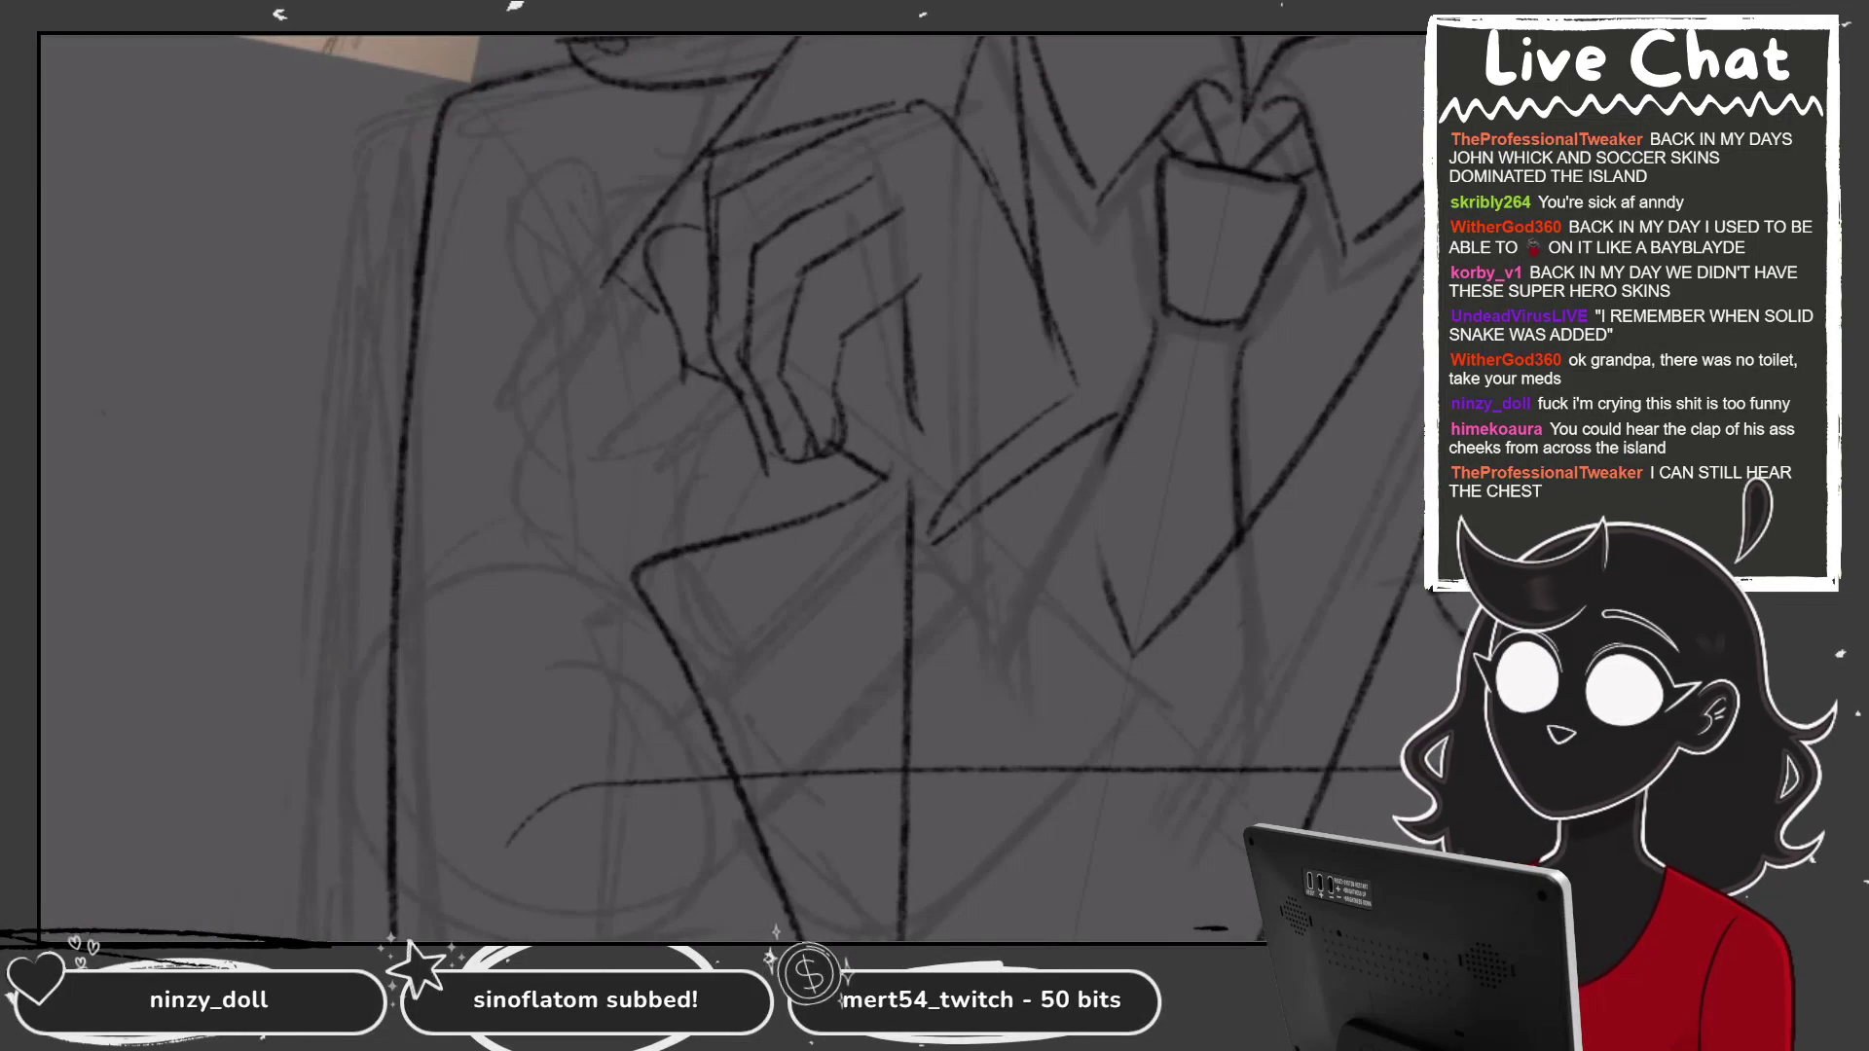
left_click_drag(845, 343, 881, 313)
key("ctrl+z")
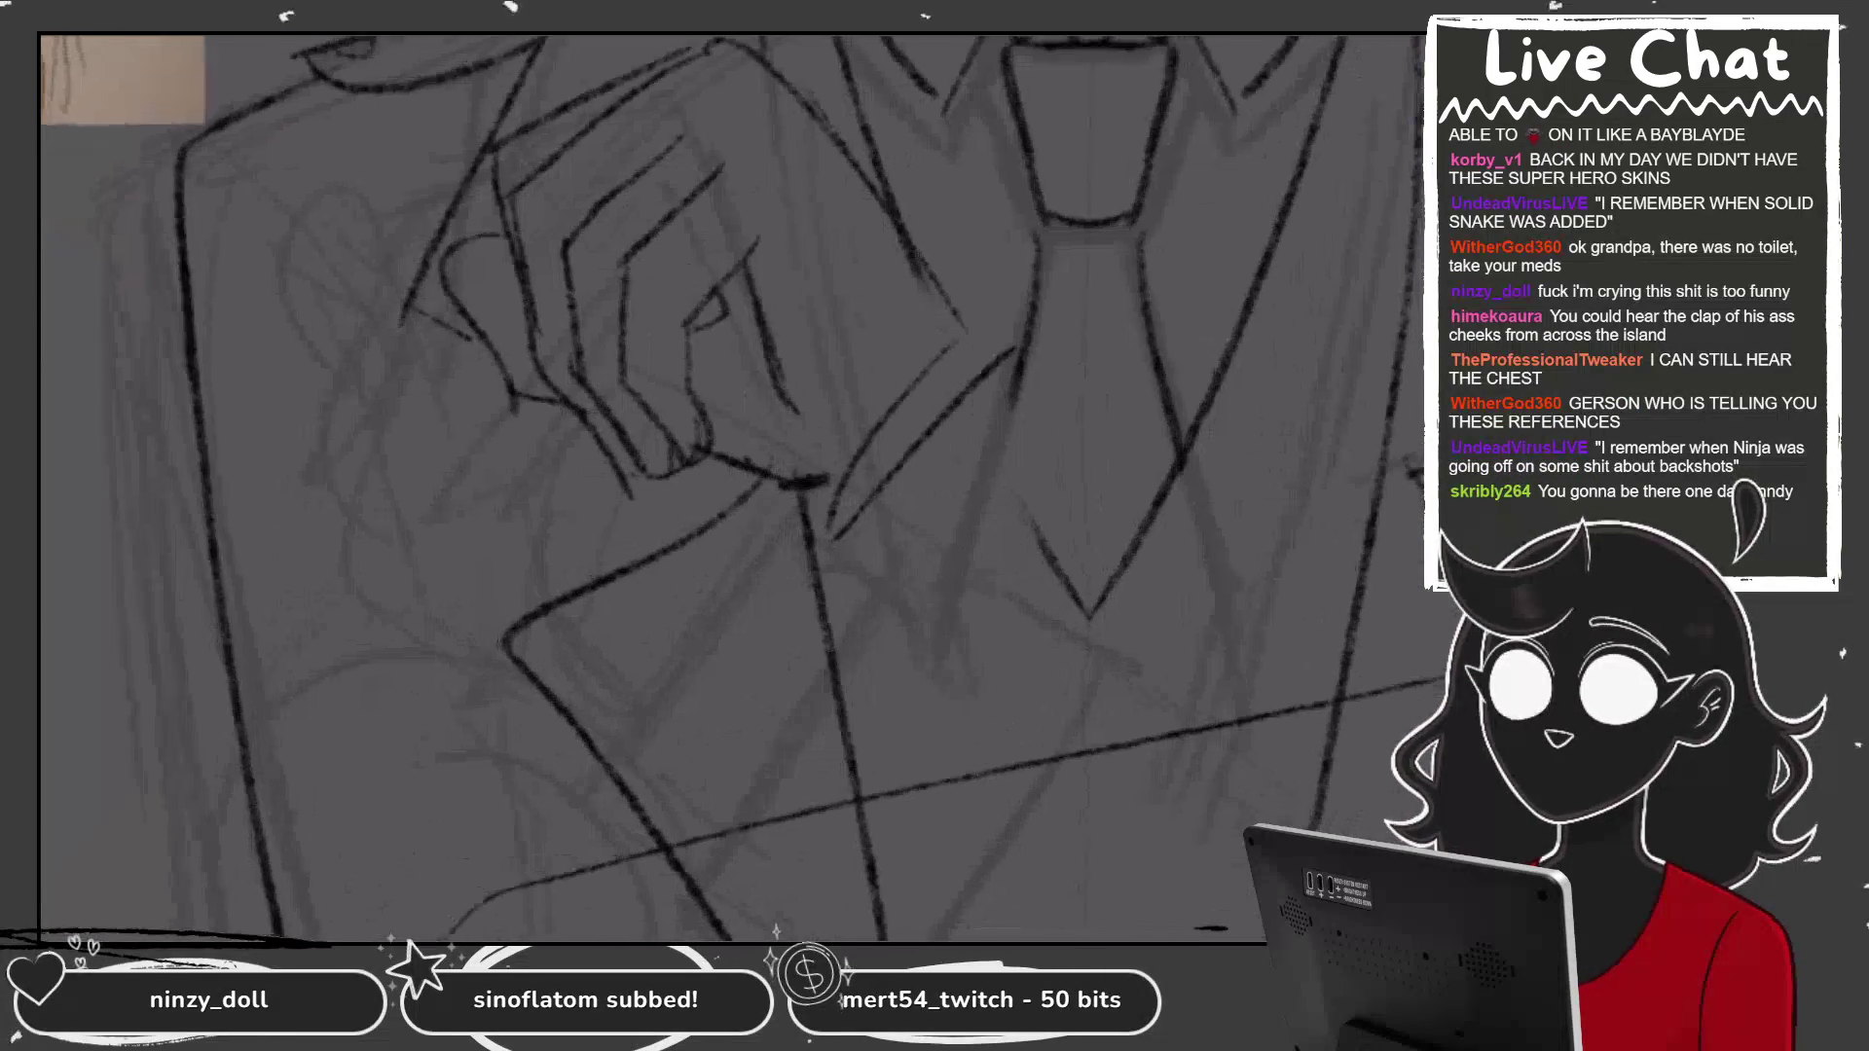
Sketch lines along the tie's edge, a dark stroke on the lower jacket and a mark beside the tie.
mouse_move(995, 326)
left_mouse_down()
mouse_move(939, 355)
mouse_move(1048, 323)
mouse_move(925, 433)
left_mouse_up()
left_click_drag(997, 358, 1056, 313)
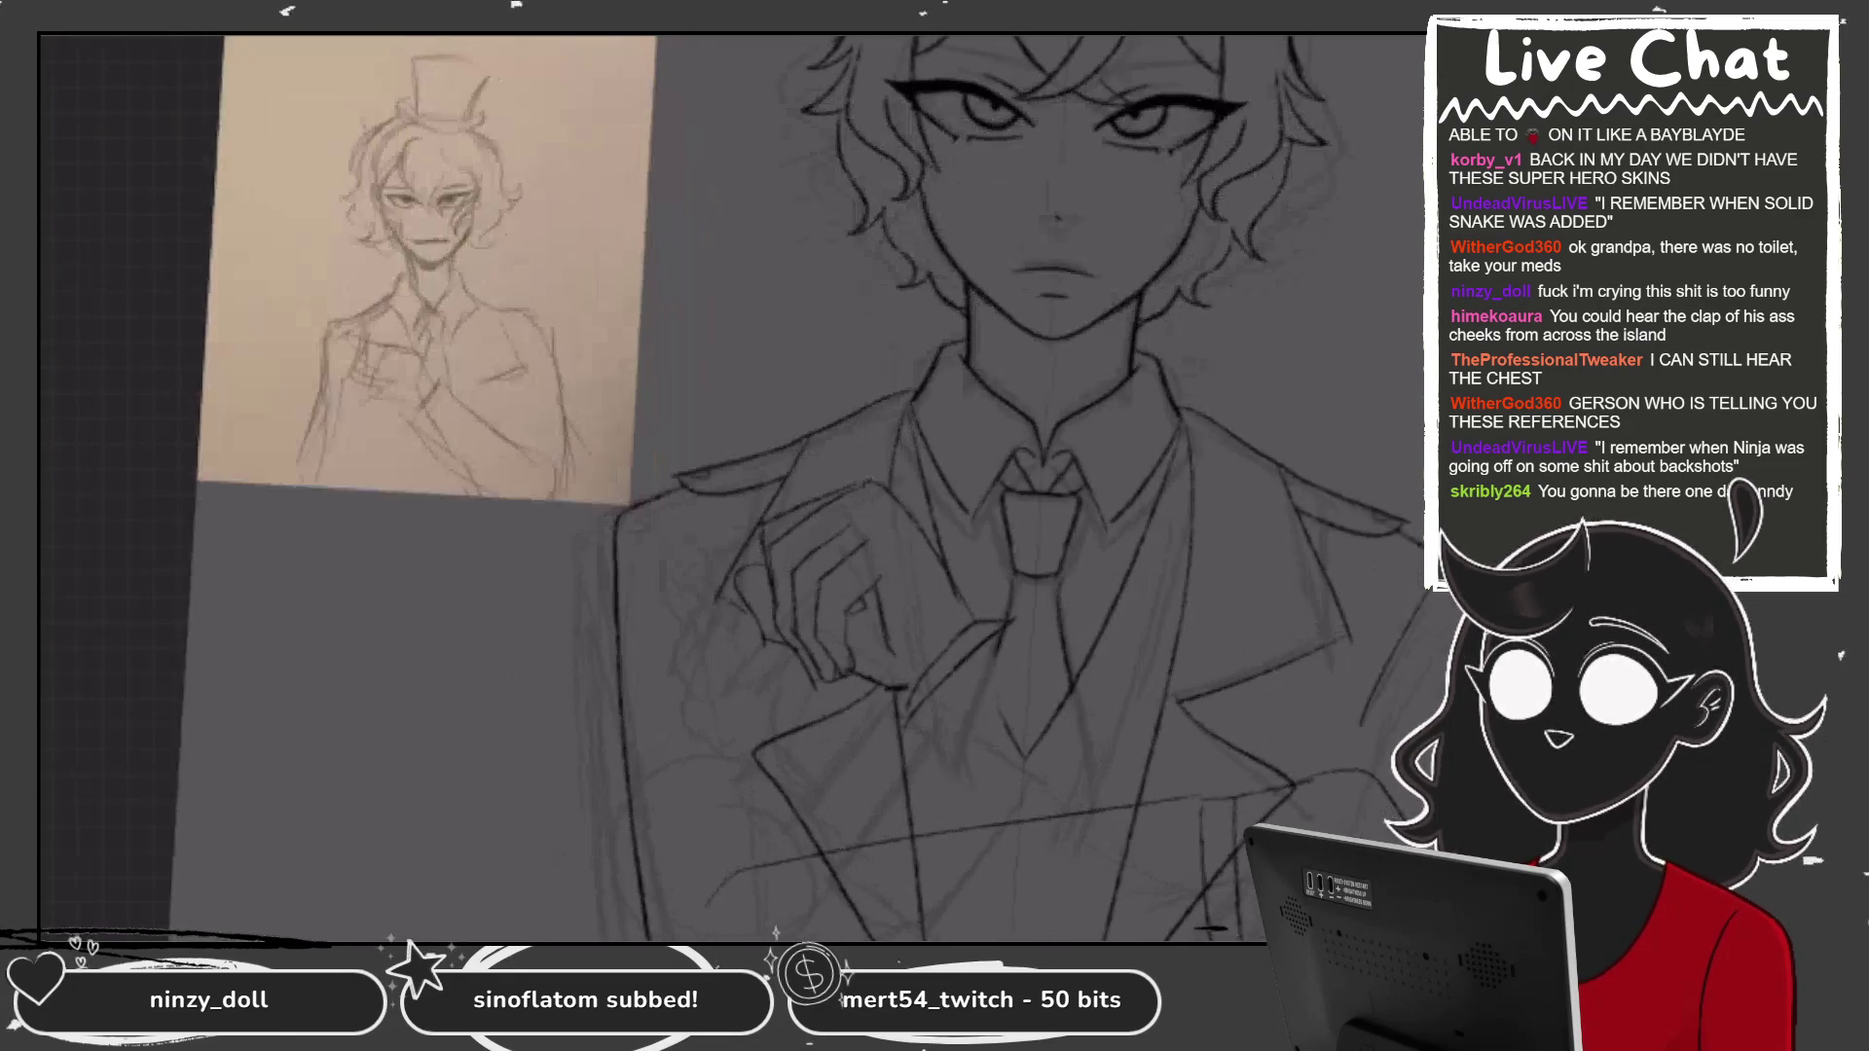
mouse_move(974, 732)
left_mouse_down()
mouse_move(1051, 830)
mouse_move(1165, 698)
left_mouse_up()
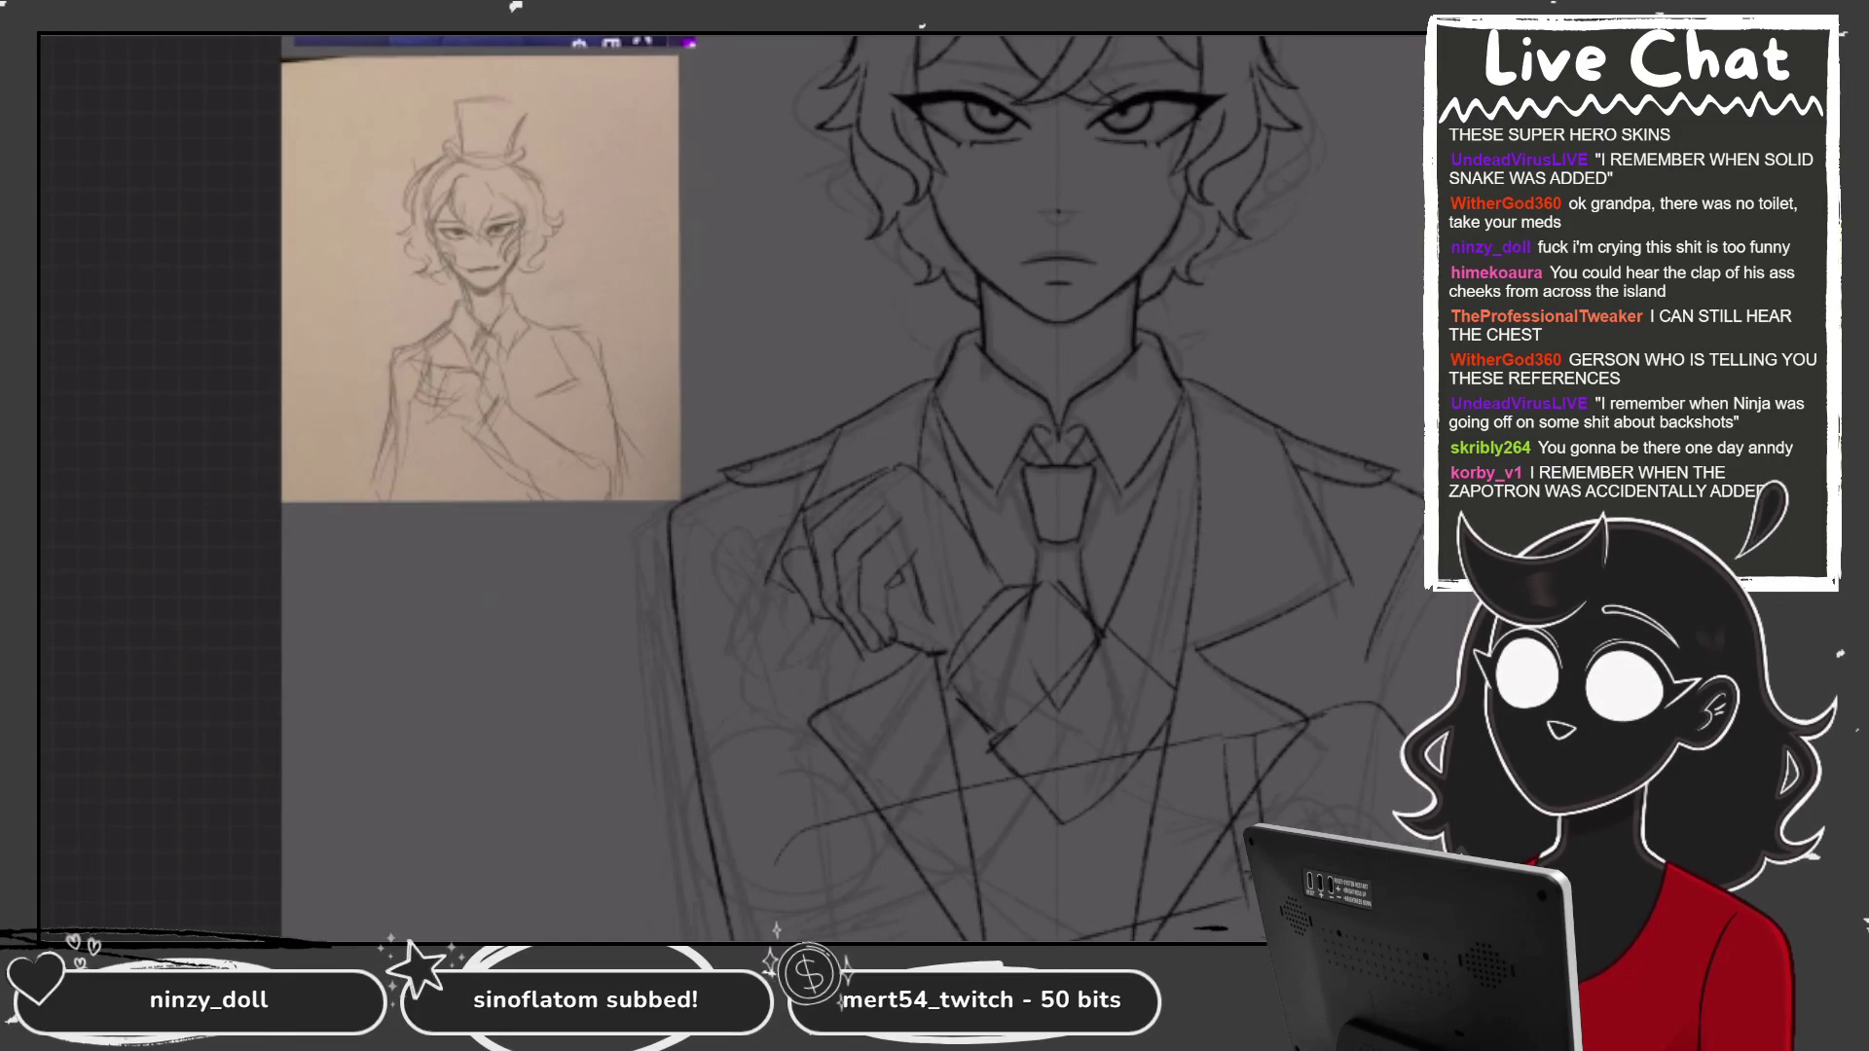
mouse_move(1102, 628)
left_mouse_down()
mouse_move(1175, 676)
mouse_move(1161, 739)
left_mouse_up()
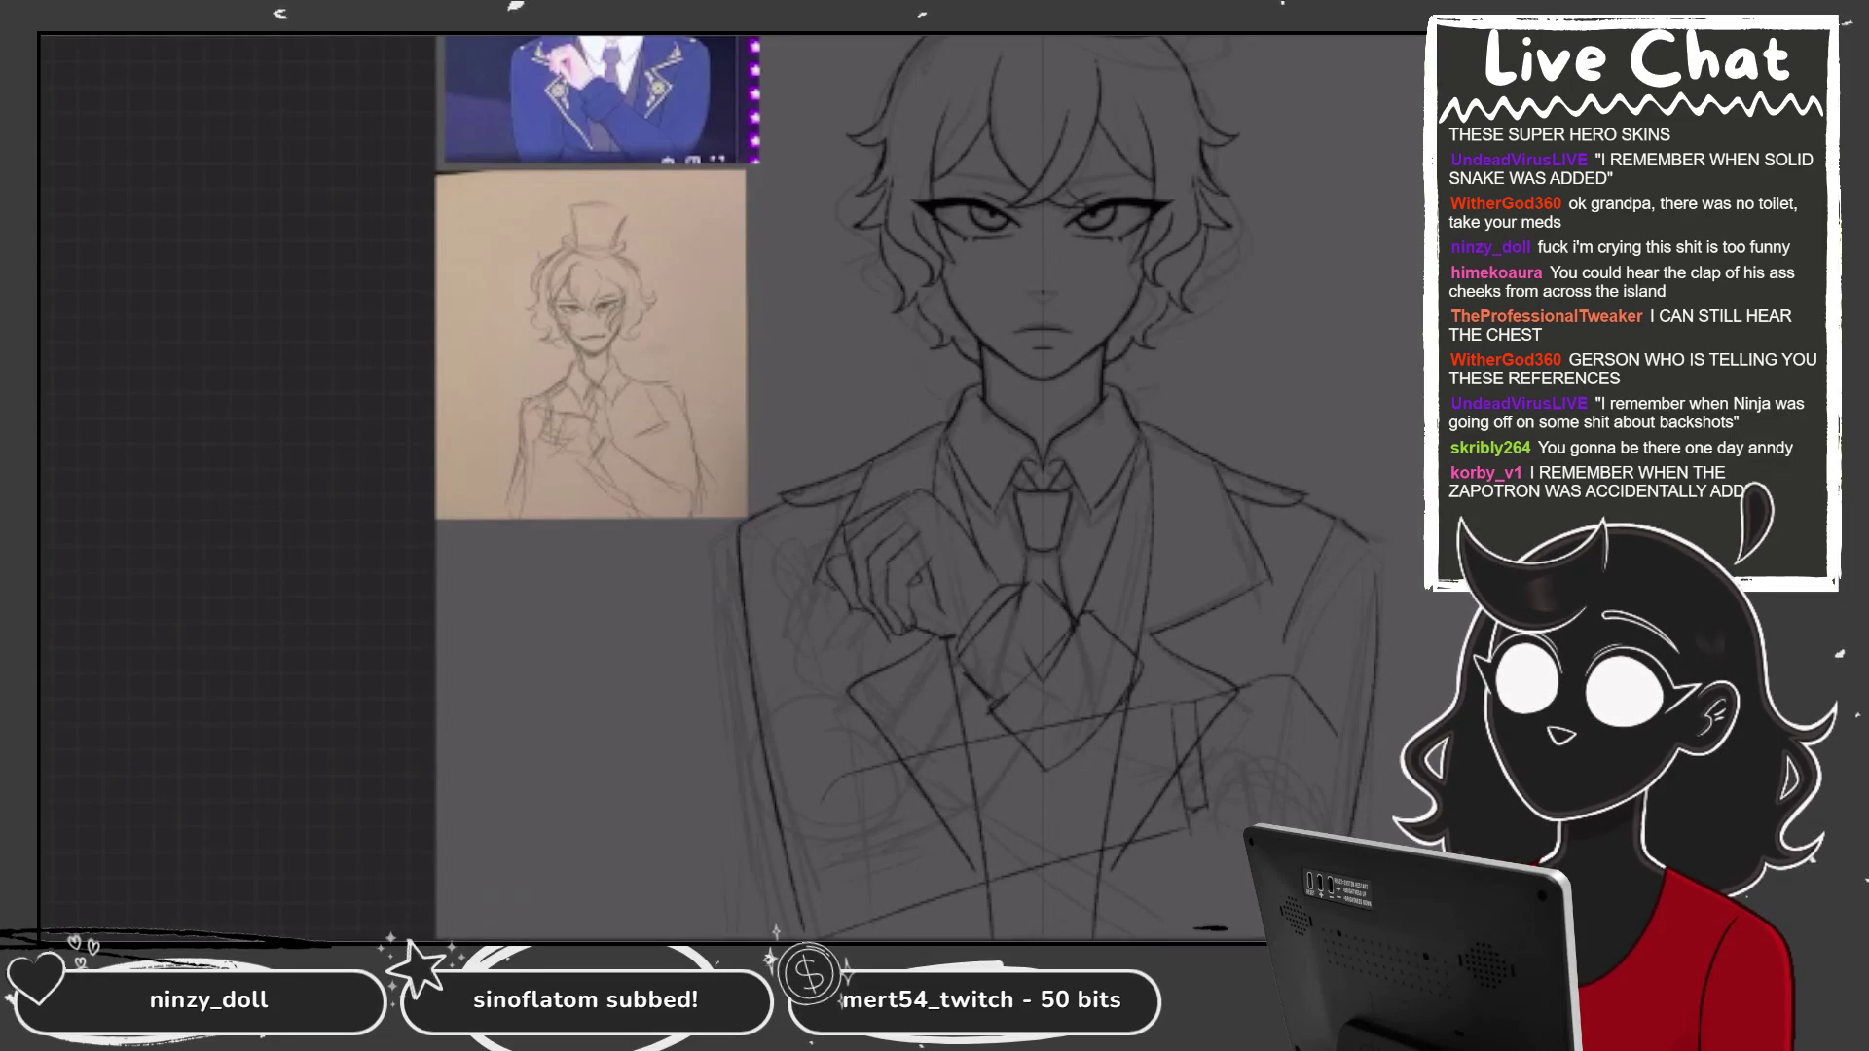
Merge Layer 12 down into Layer 11.
left_click(1402, 43)
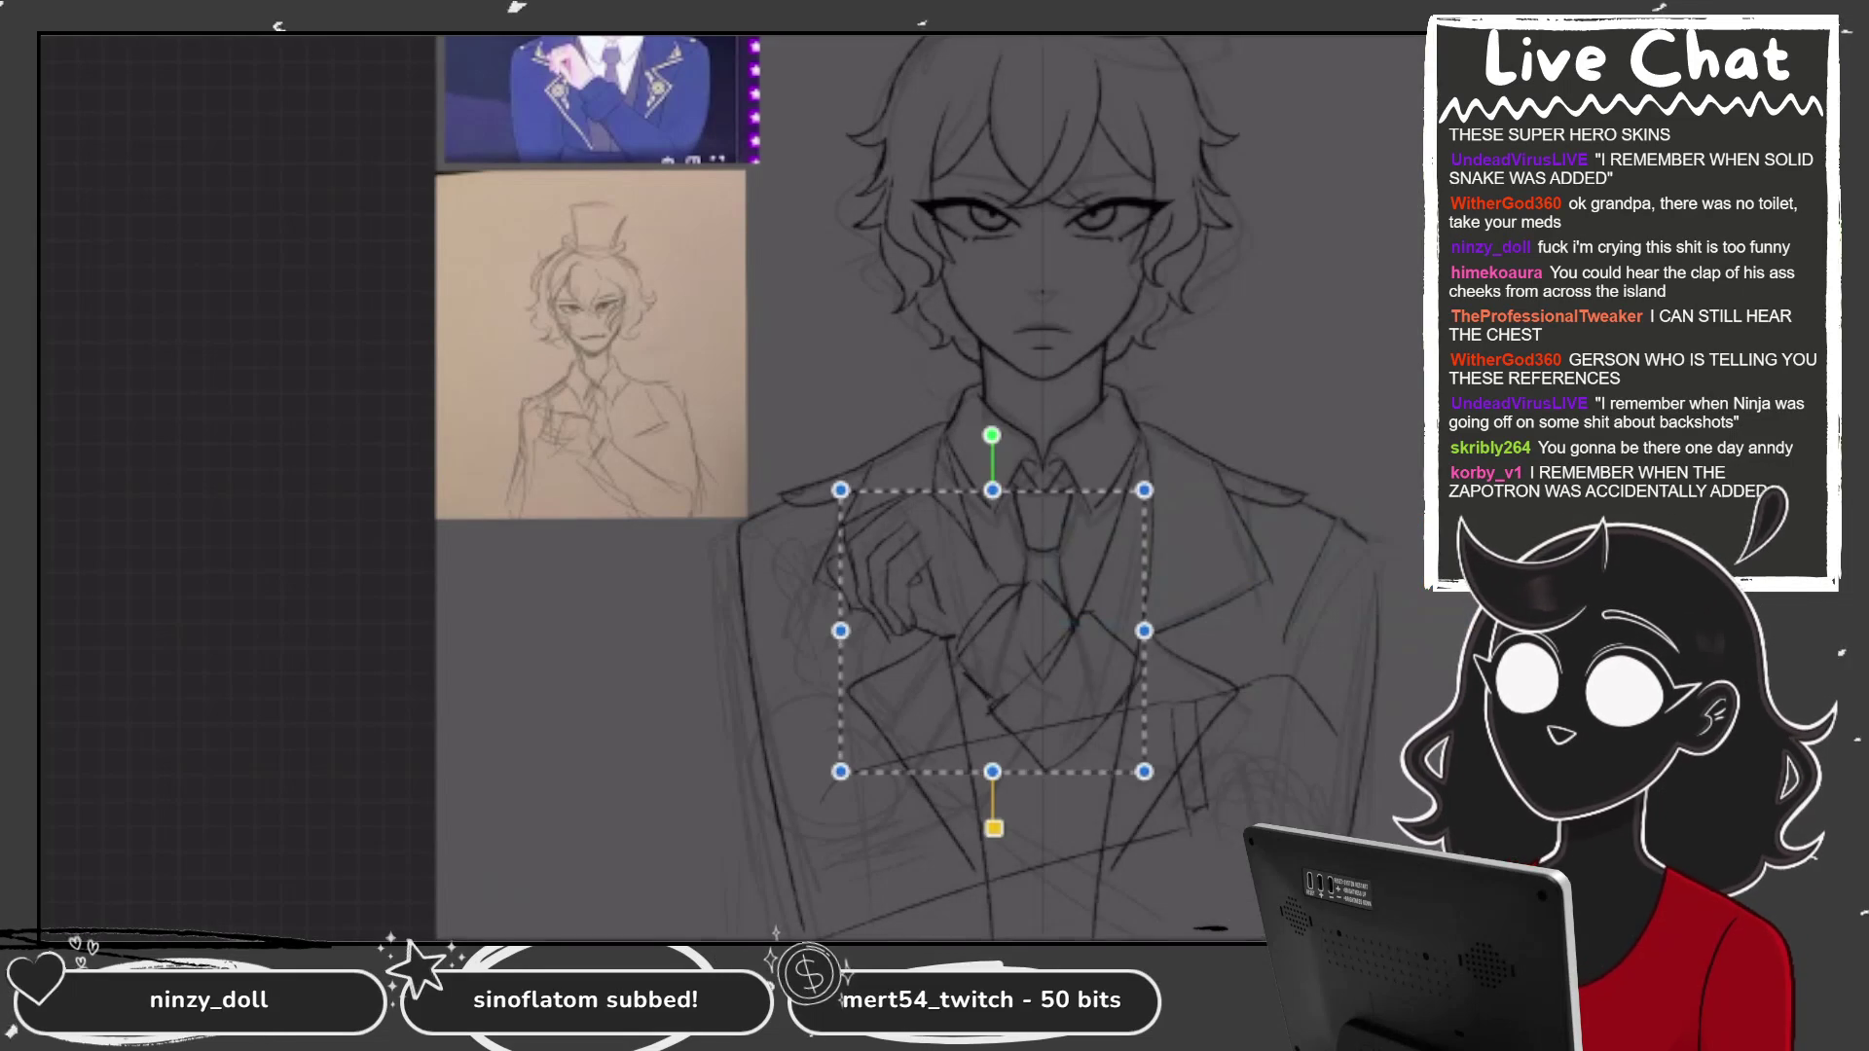
left_click(1401, 43)
left_click(1256, 589)
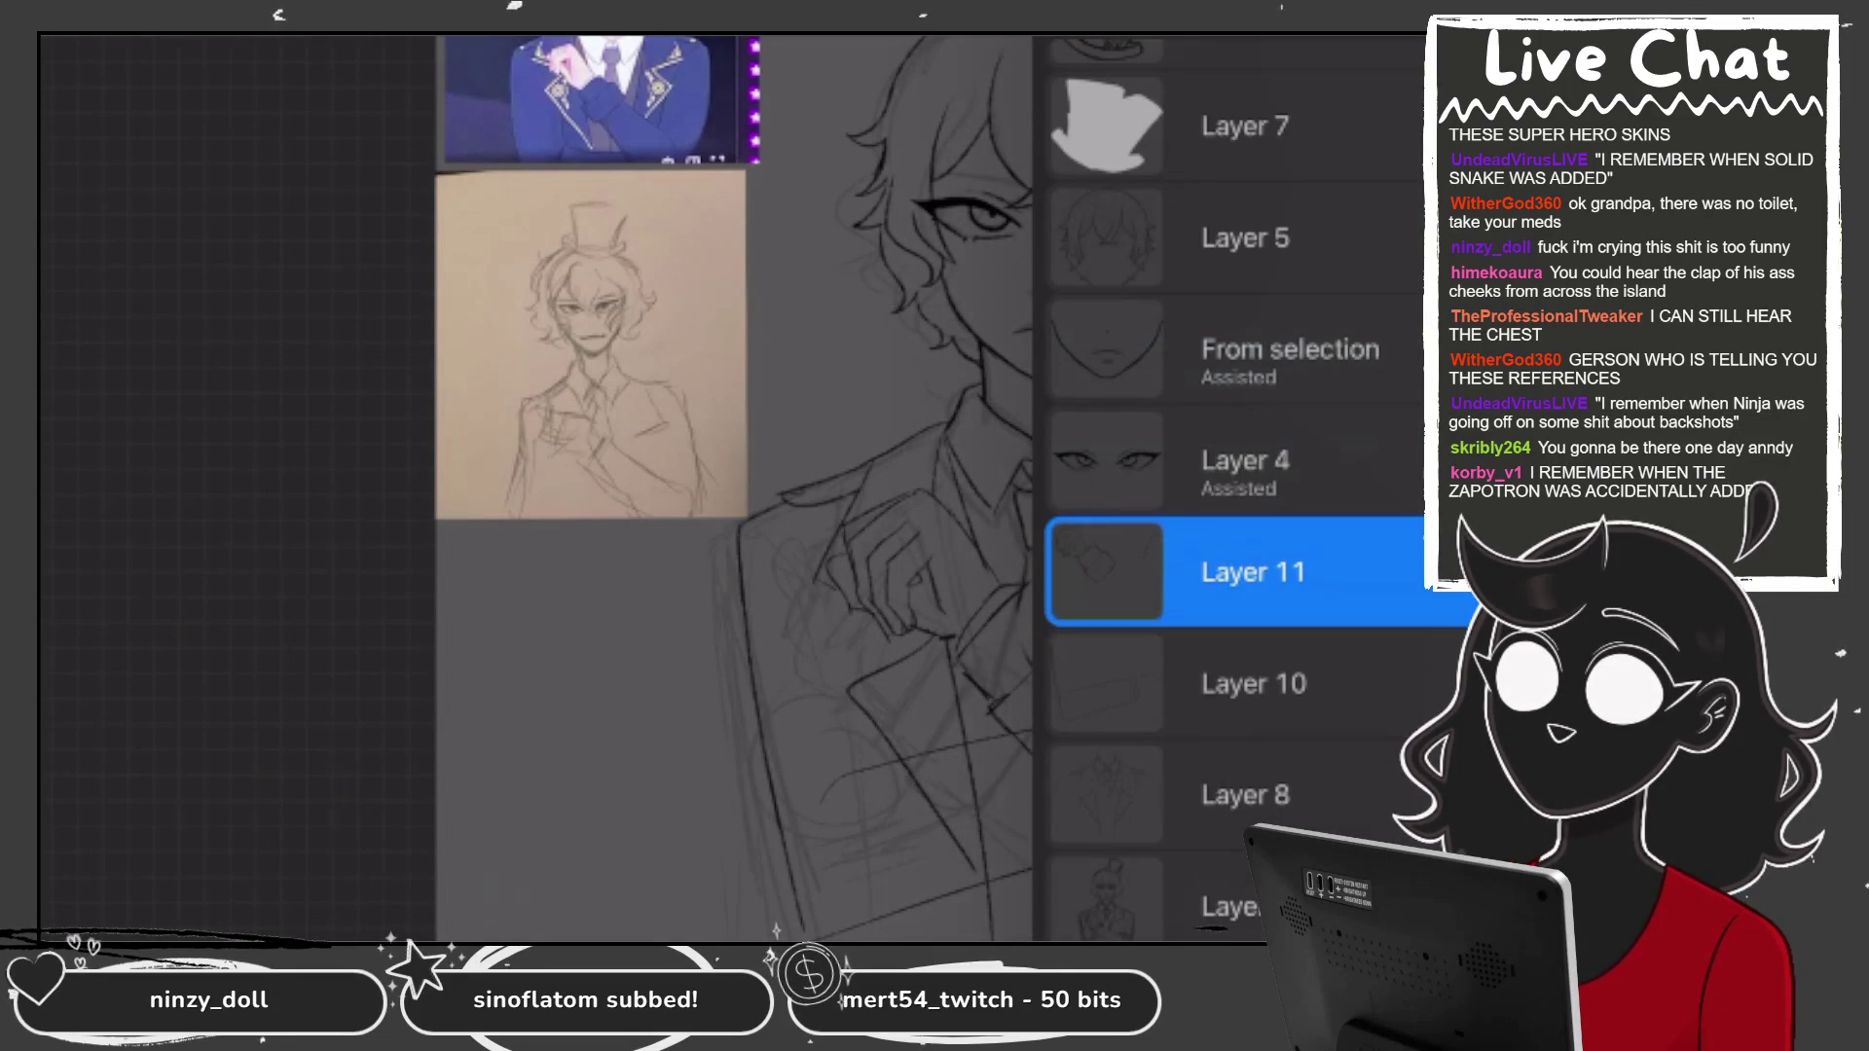
Lasso the hand and tie area and nudge it slightly with Transform.
mouse_move(1118, 324)
left_mouse_down()
mouse_move(1134, 438)
mouse_move(798, 399)
left_mouse_up()
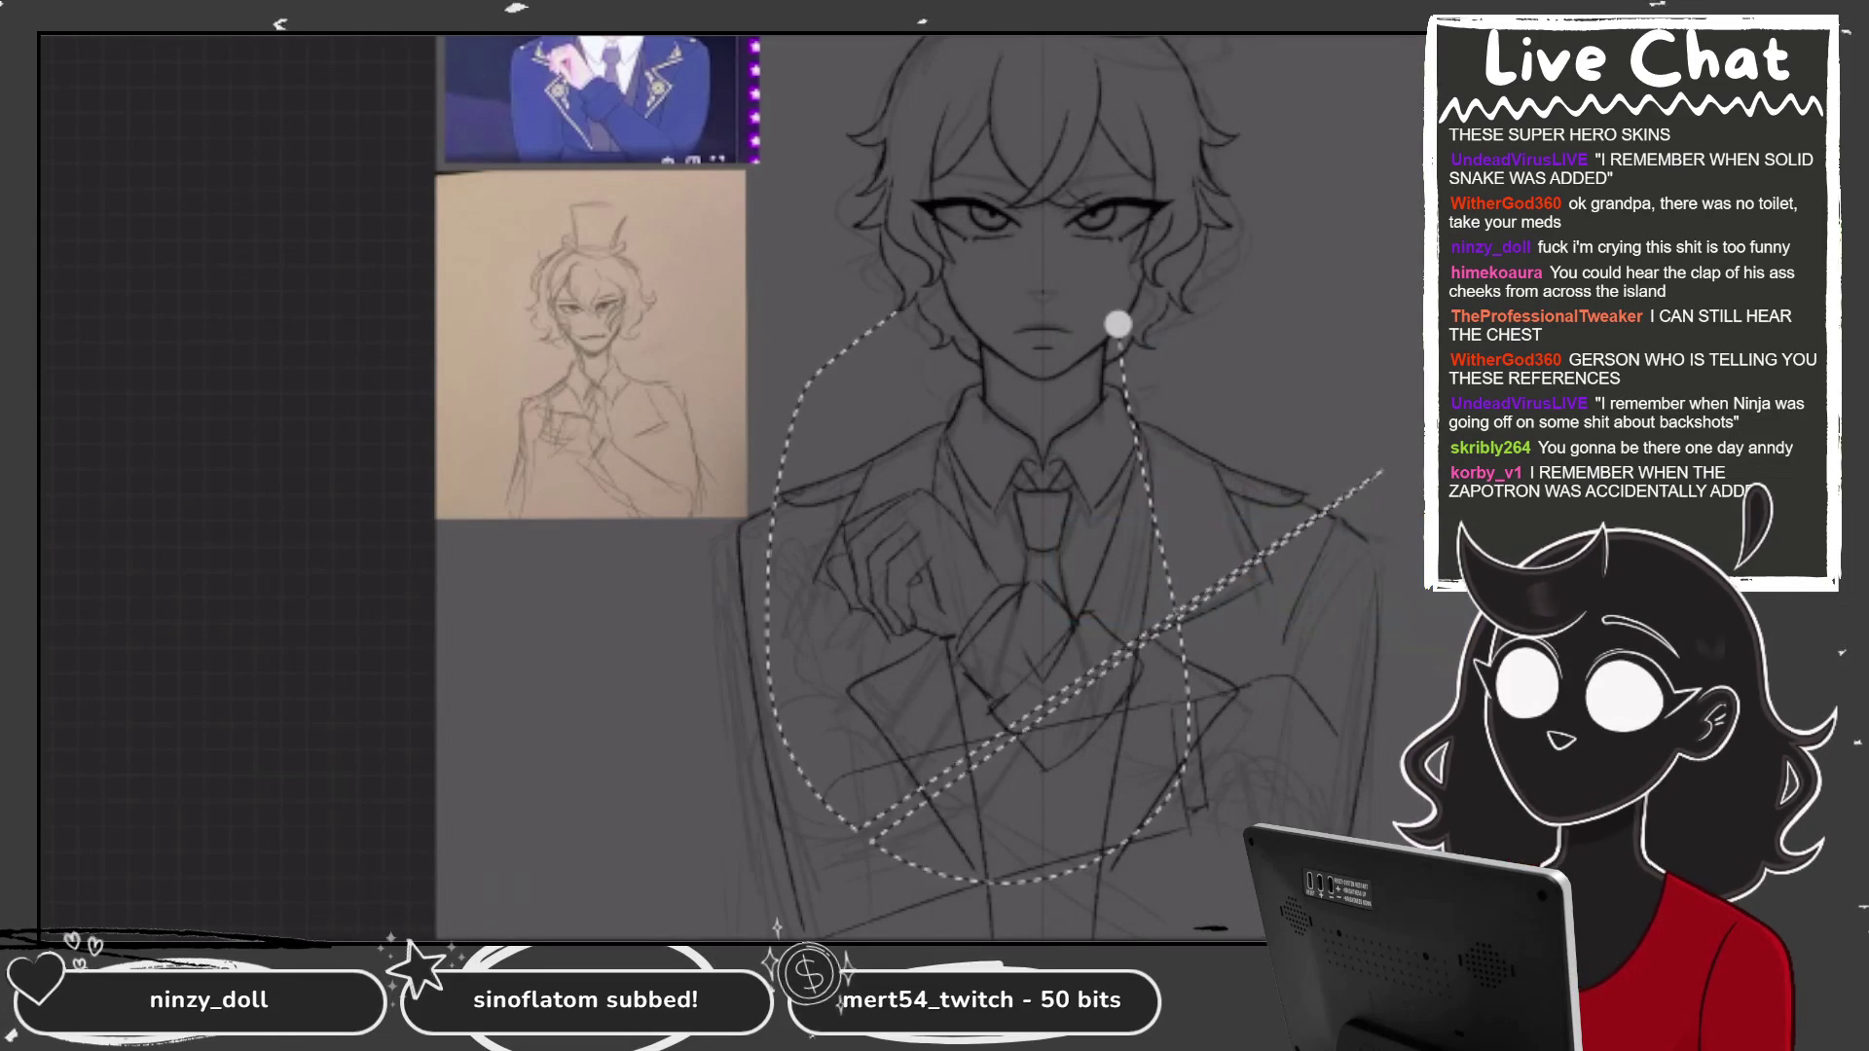
left_click_drag(856, 837, 1109, 326)
key("v")
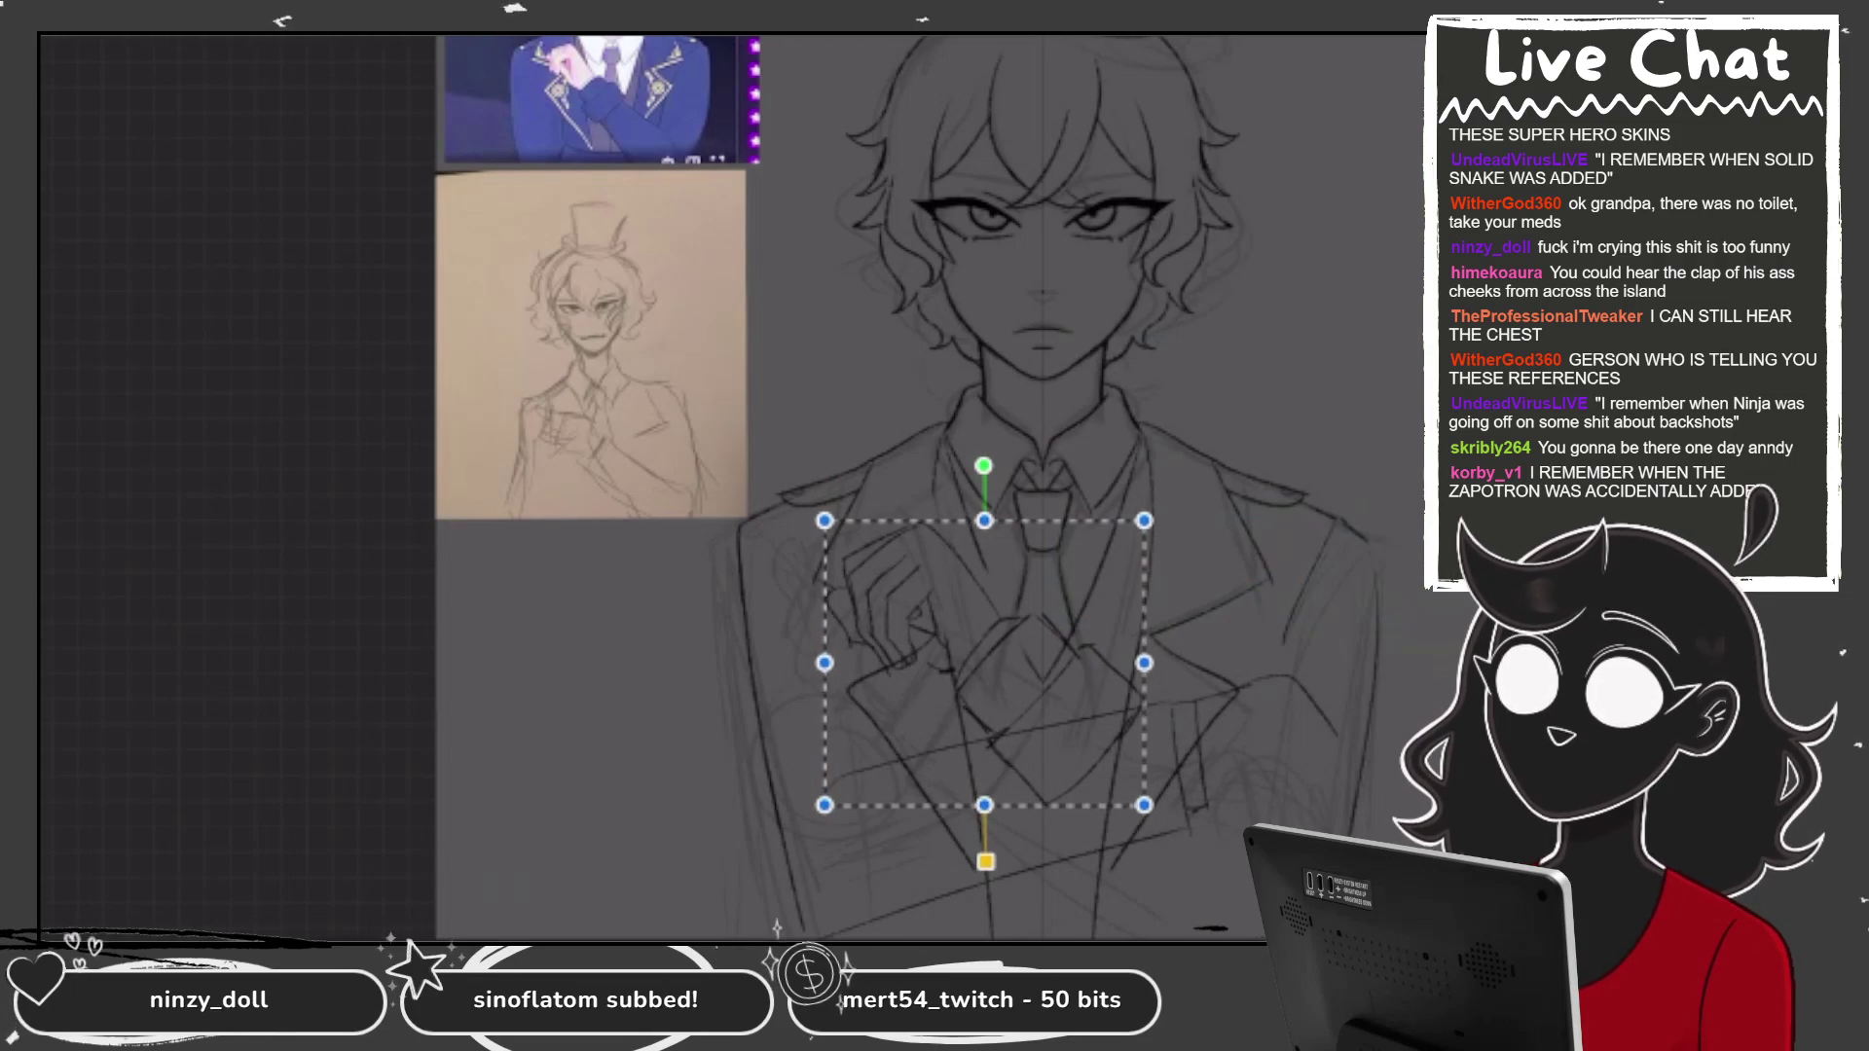
key("Return")
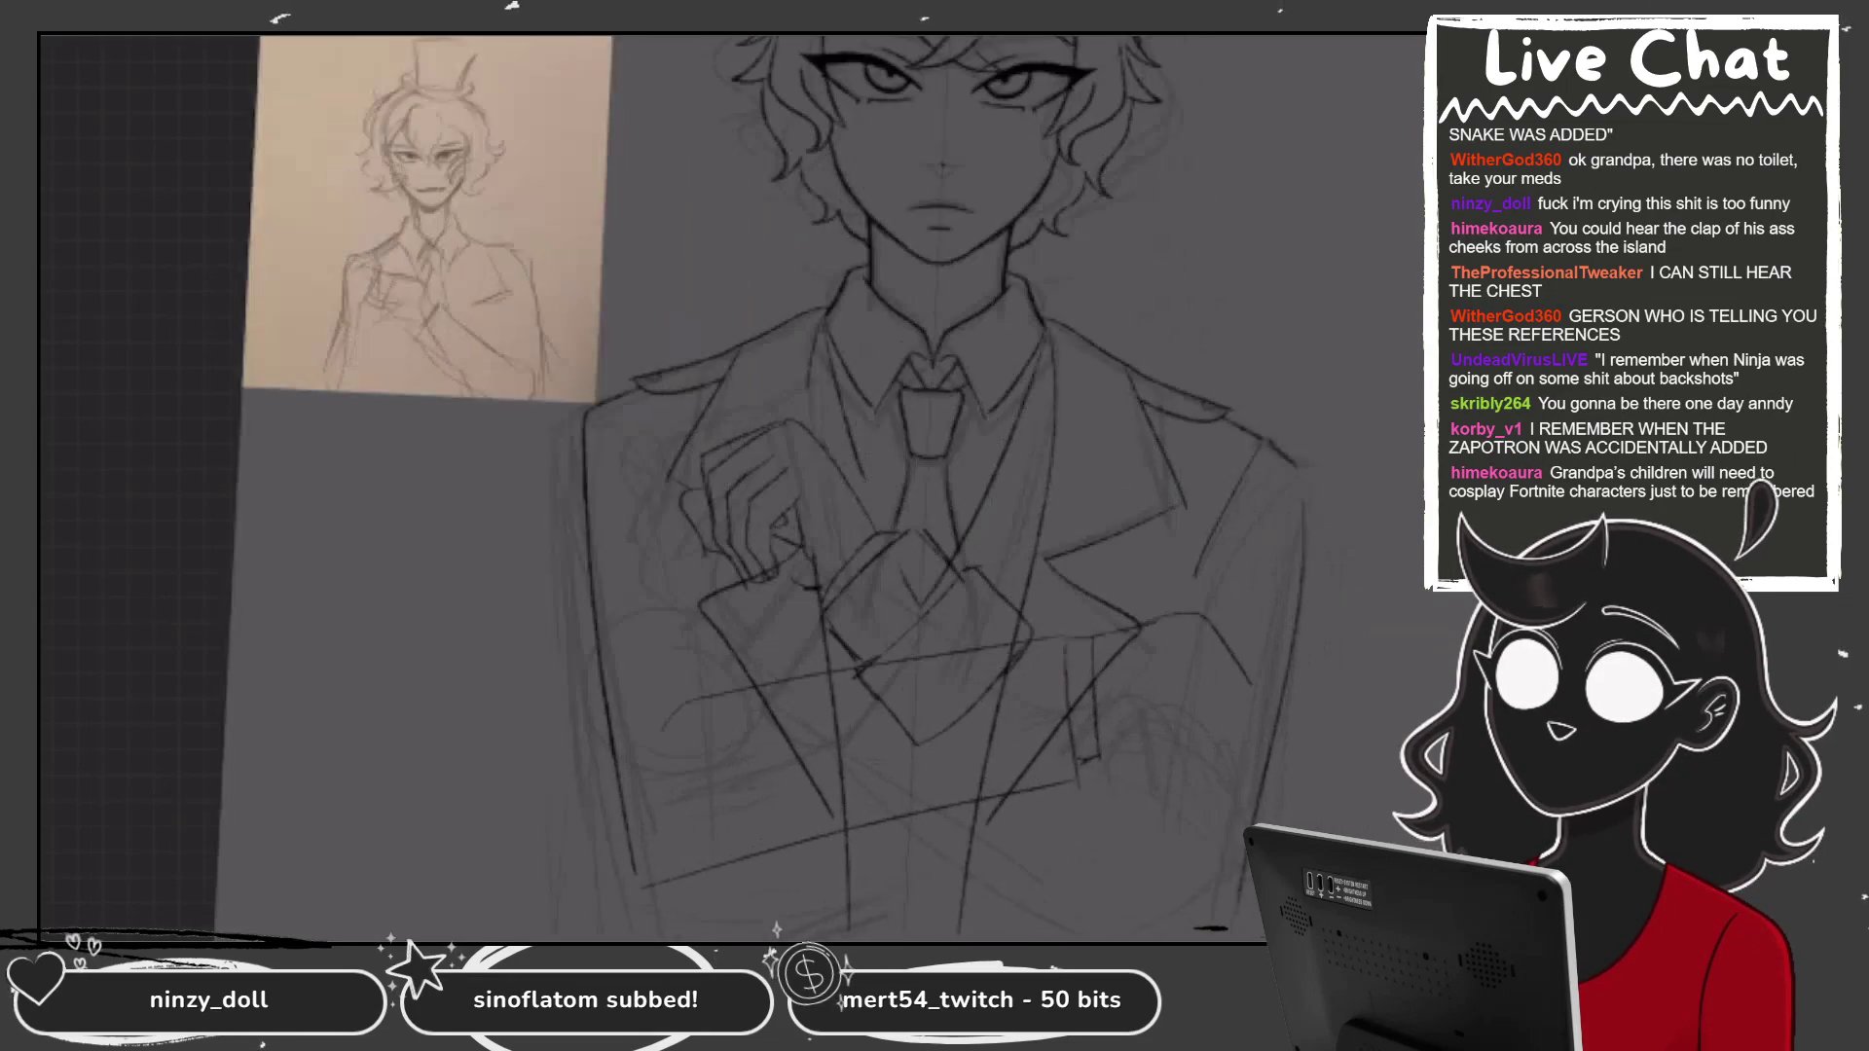
Sketch lines on the lower right and centre of the suit, redrawing one further right.
left_click_drag(1042, 681, 1246, 847)
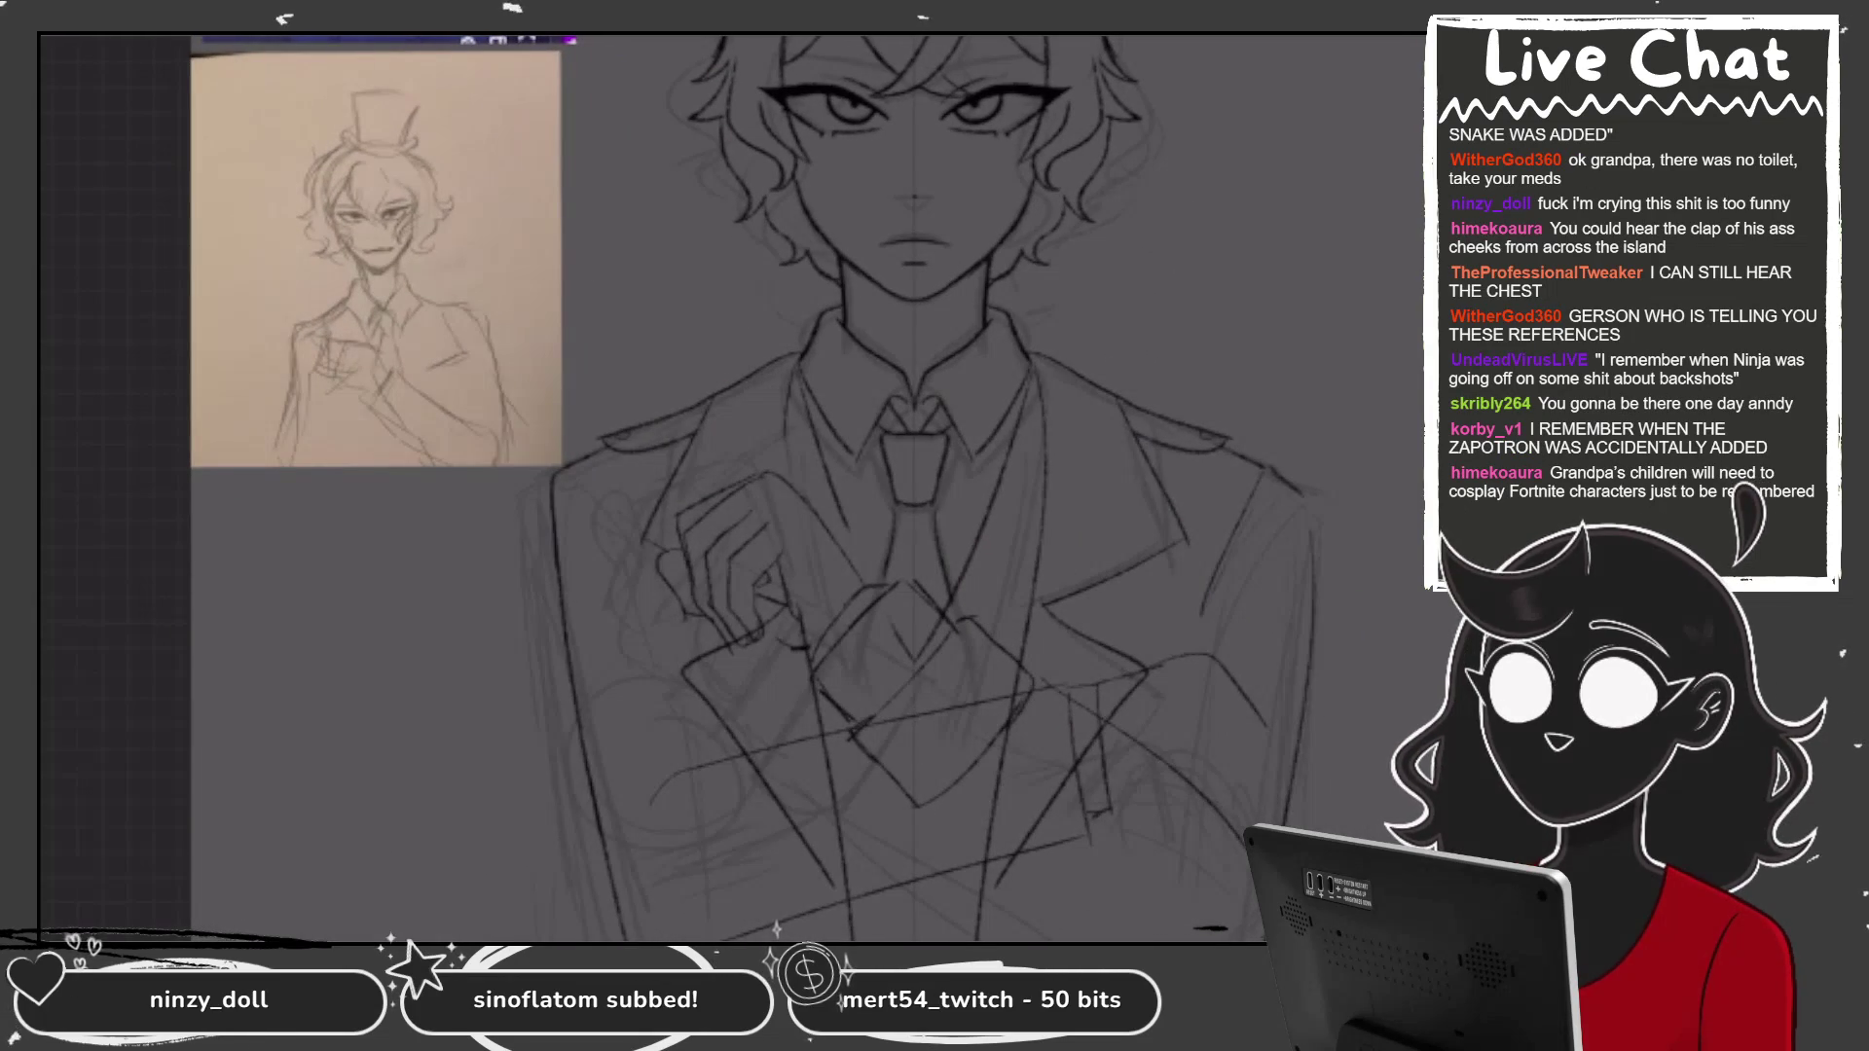
left_click_drag(939, 806, 1061, 940)
key("ctrl+z")
left_click_drag(998, 835, 1158, 938)
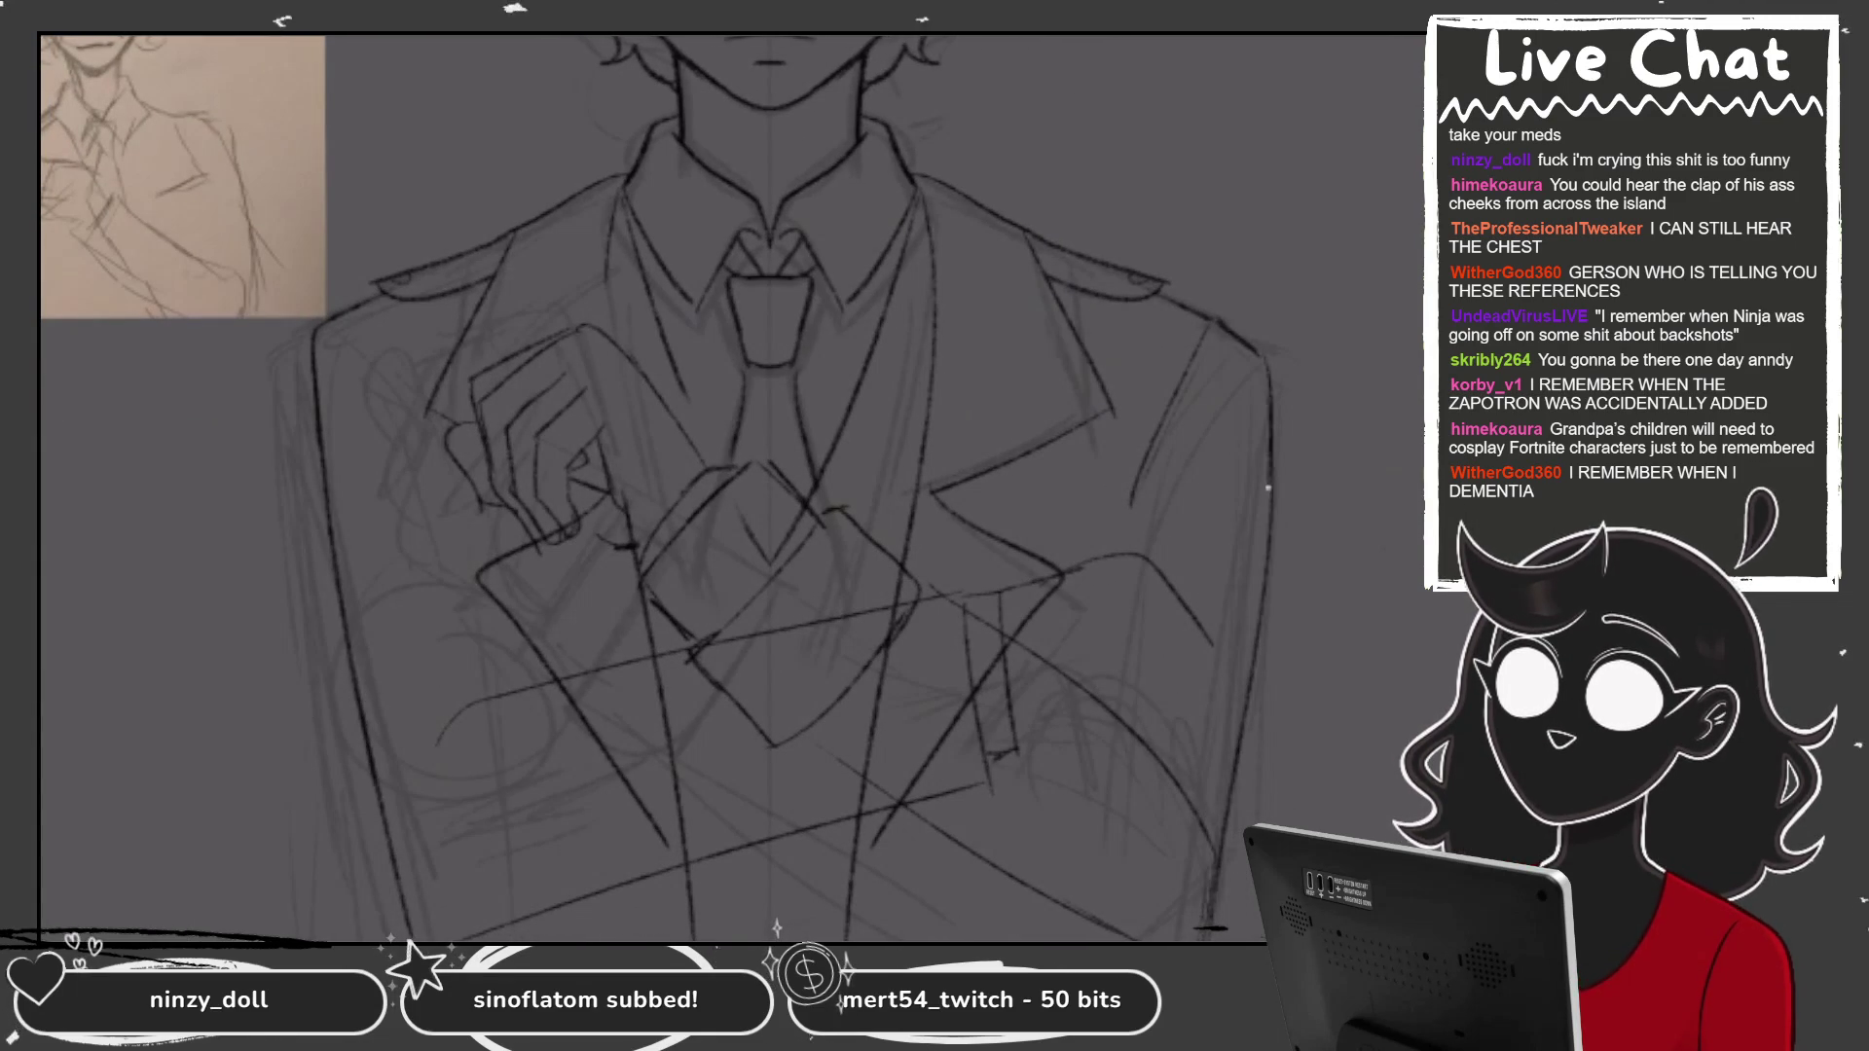
Ink the coat's right edge and lasso-select that edge line.
scroll(660, 486, "down", 2)
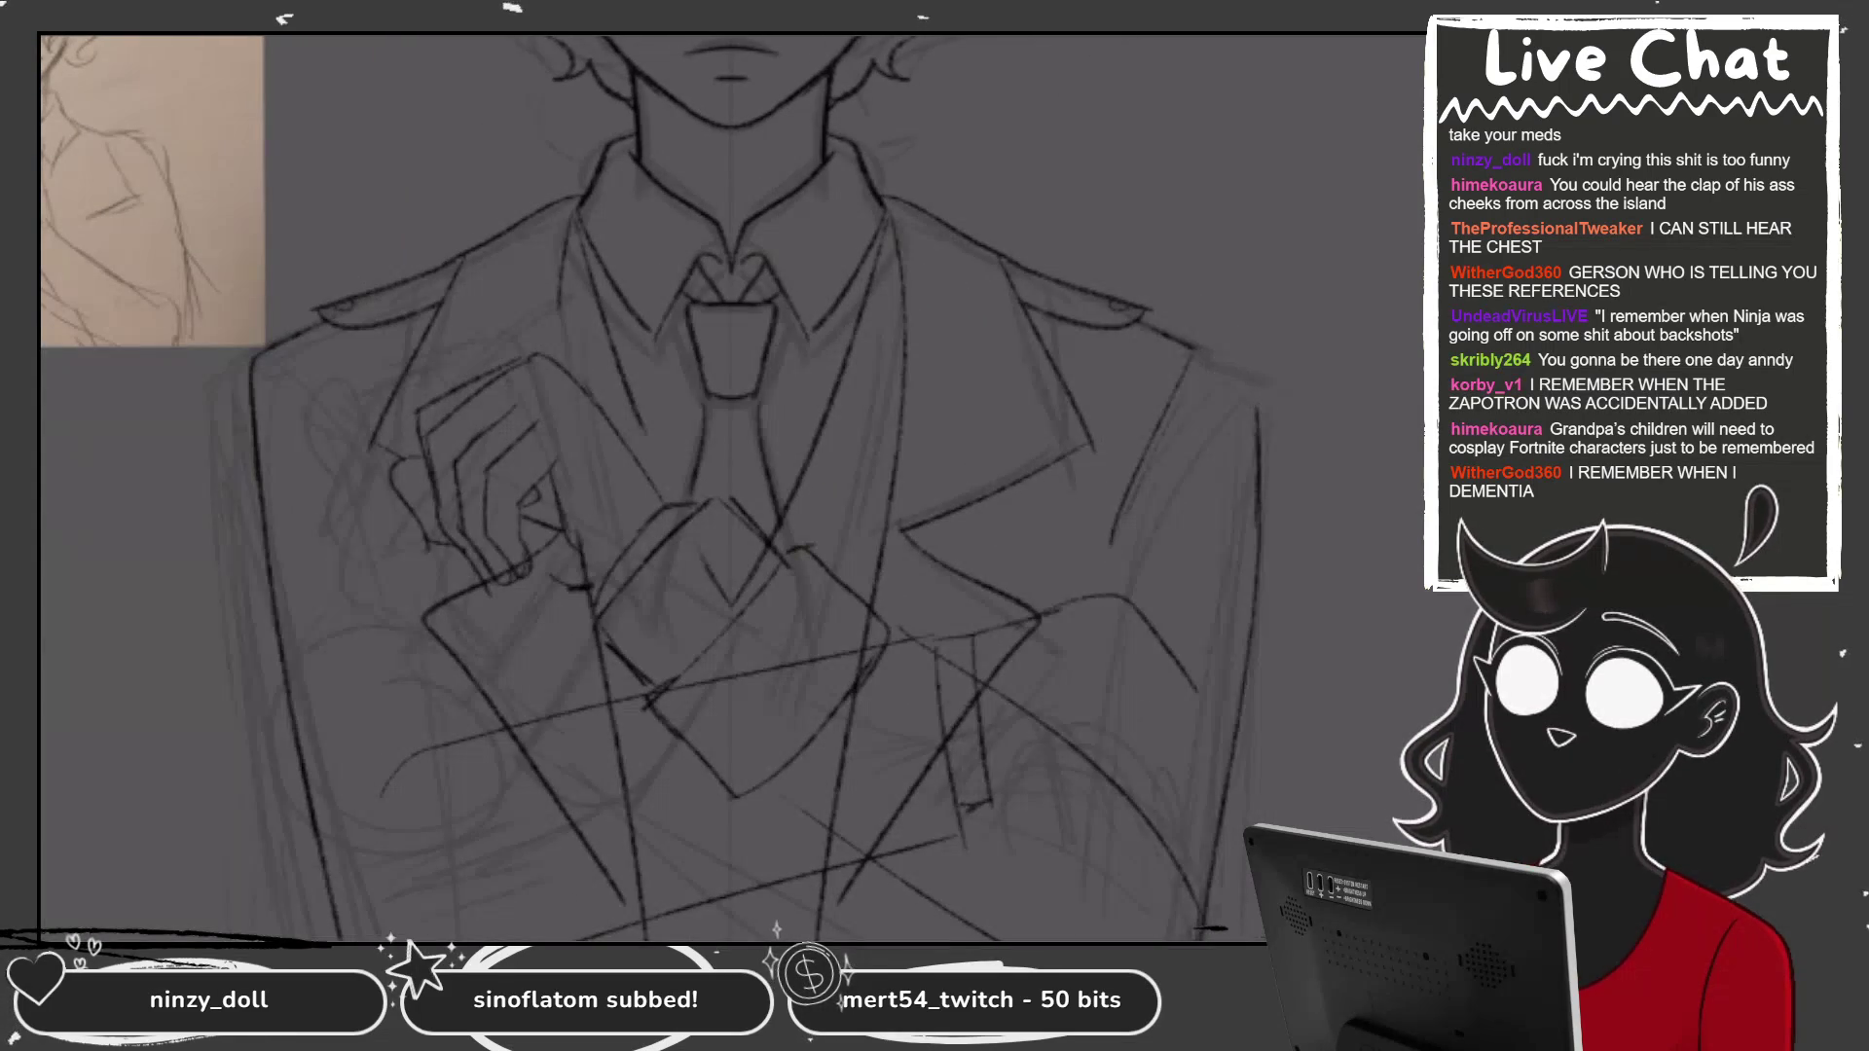
left_click_drag(1263, 408, 1250, 628)
scroll(720, 487, "down", 5)
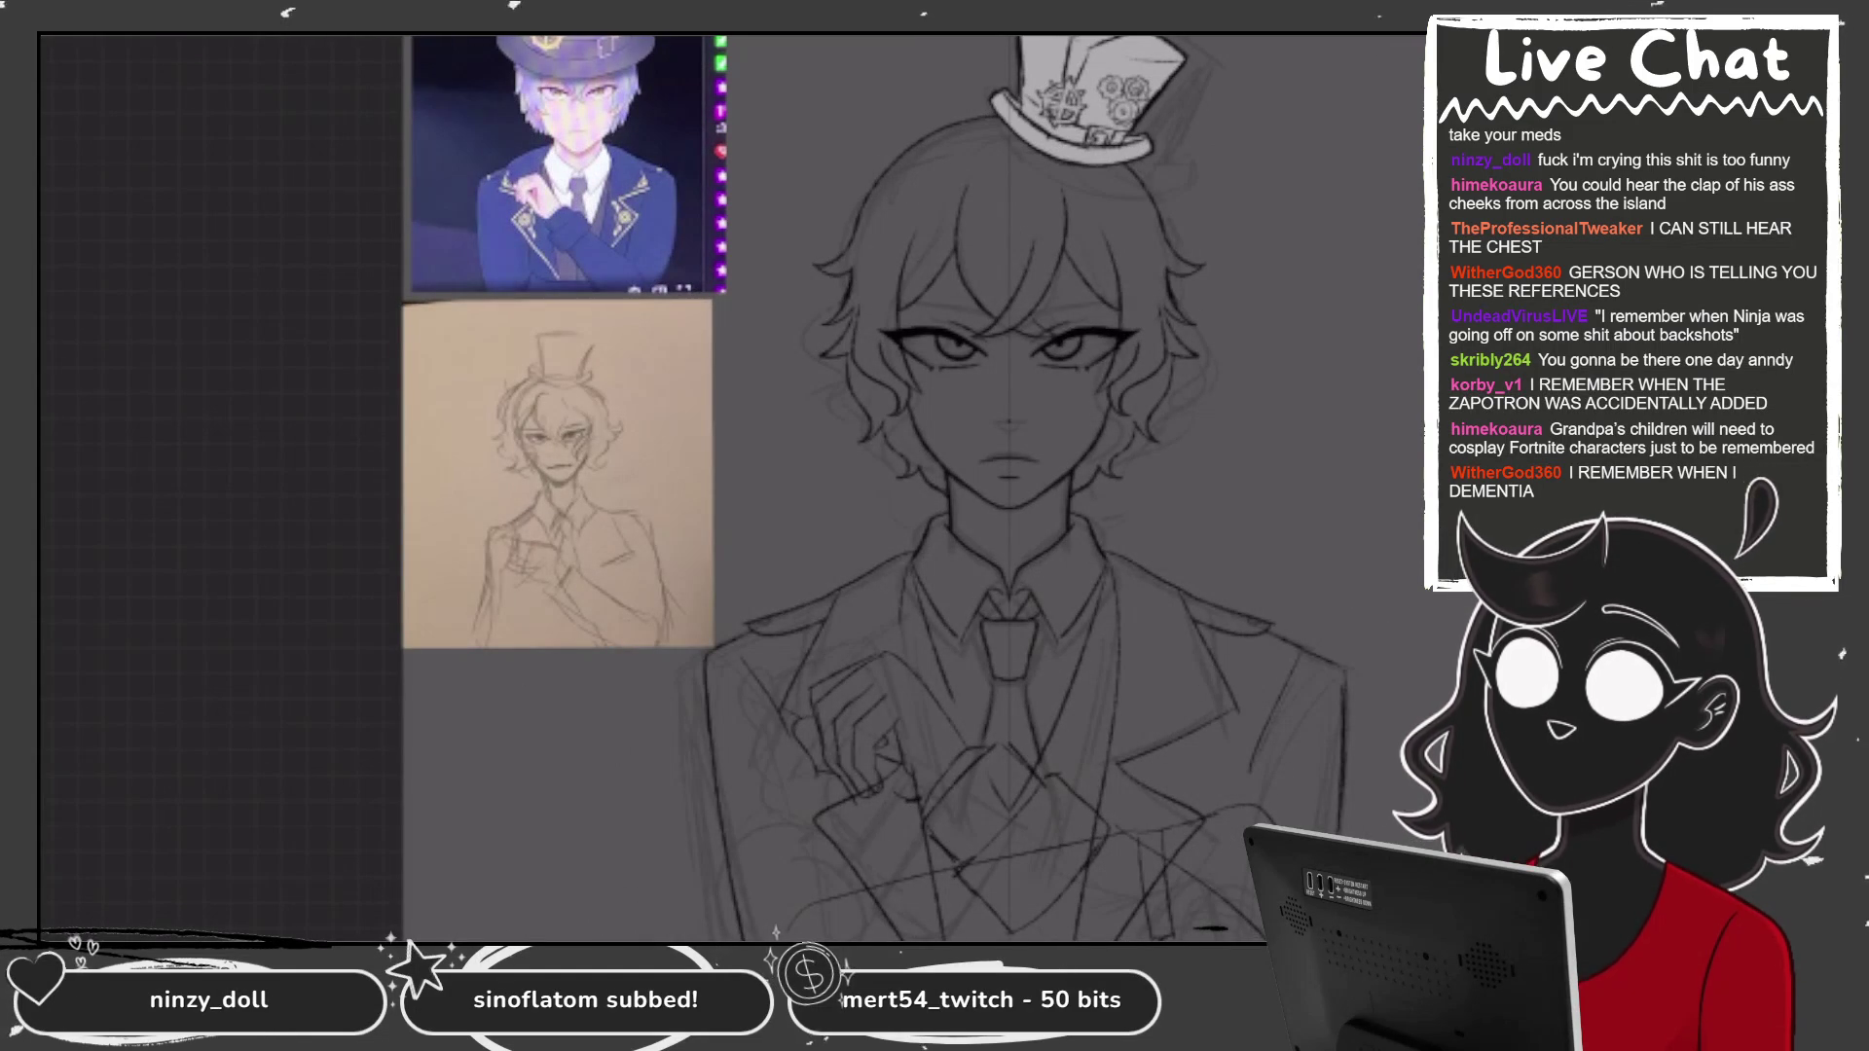
scroll(832, 487, "down", 2)
left_click_drag(1174, 933, 1222, 488)
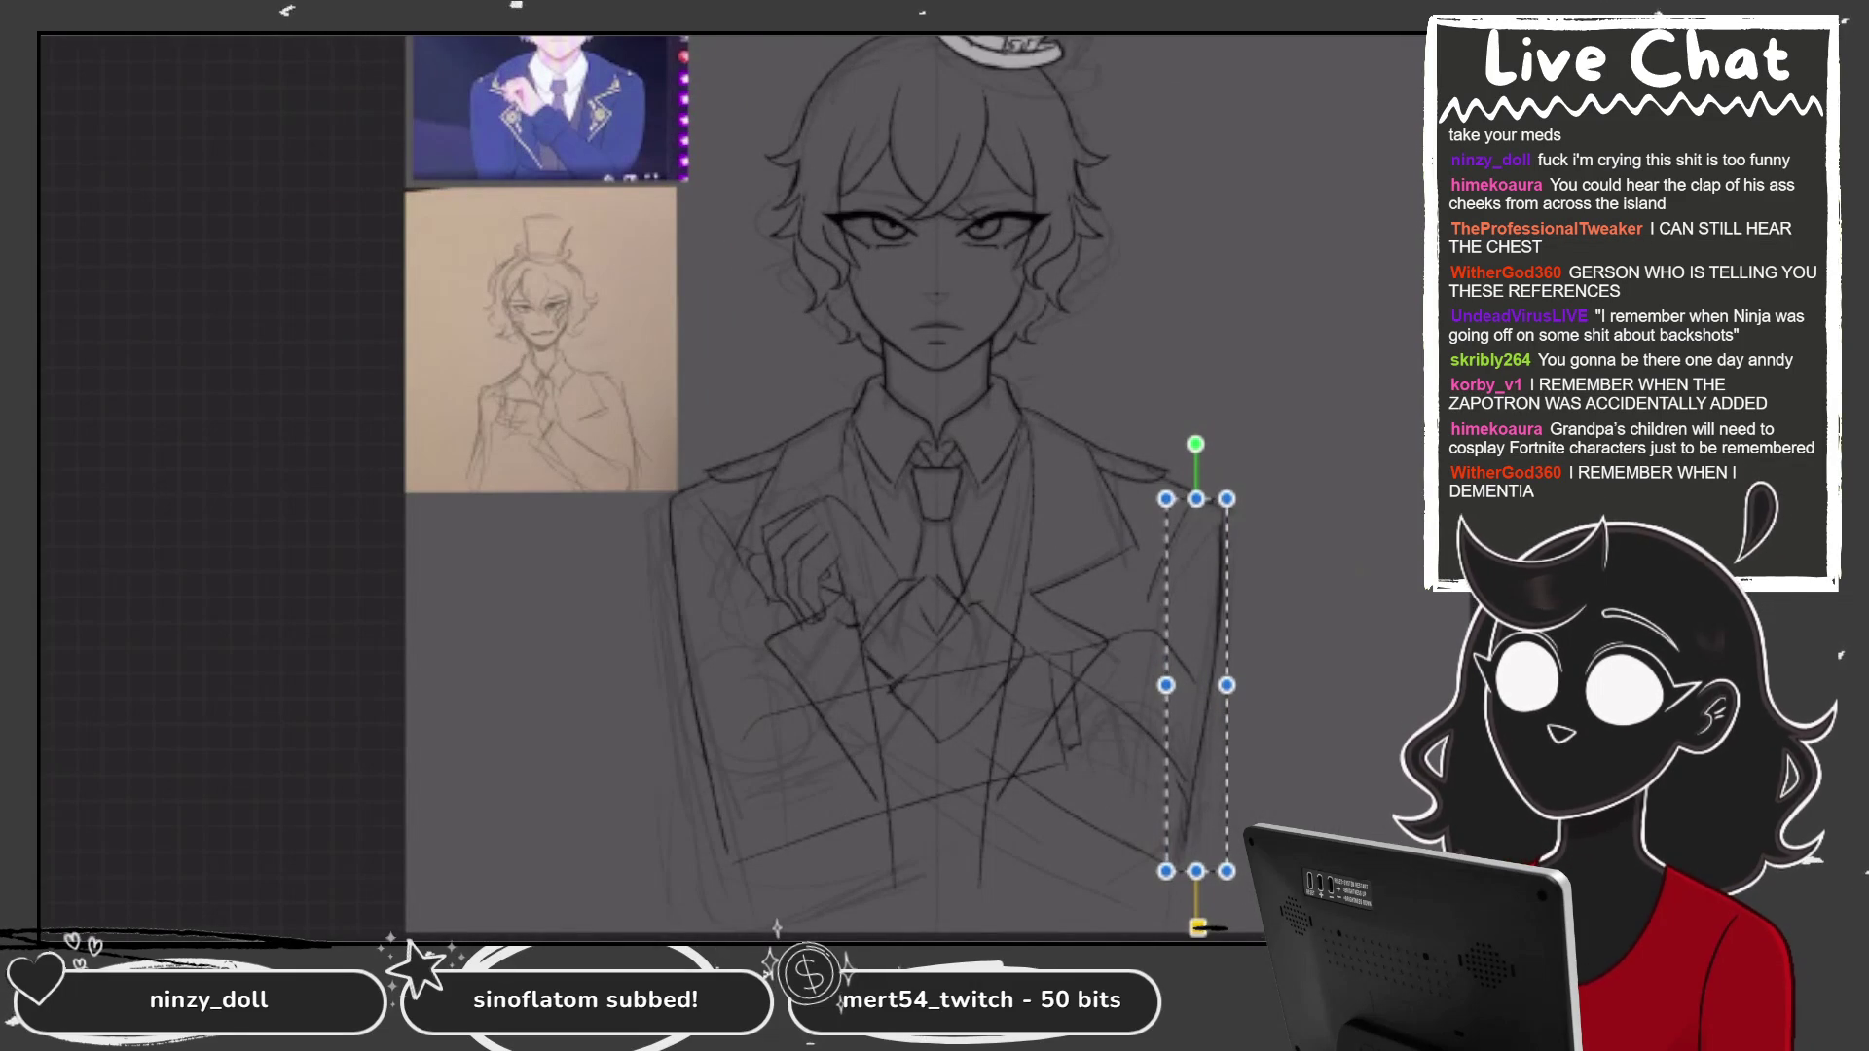
Apply the shift to the jacket edge and ink a line along the jacket's right side.
left_click(1207, 929)
scroll(1088, 734, "up", 2)
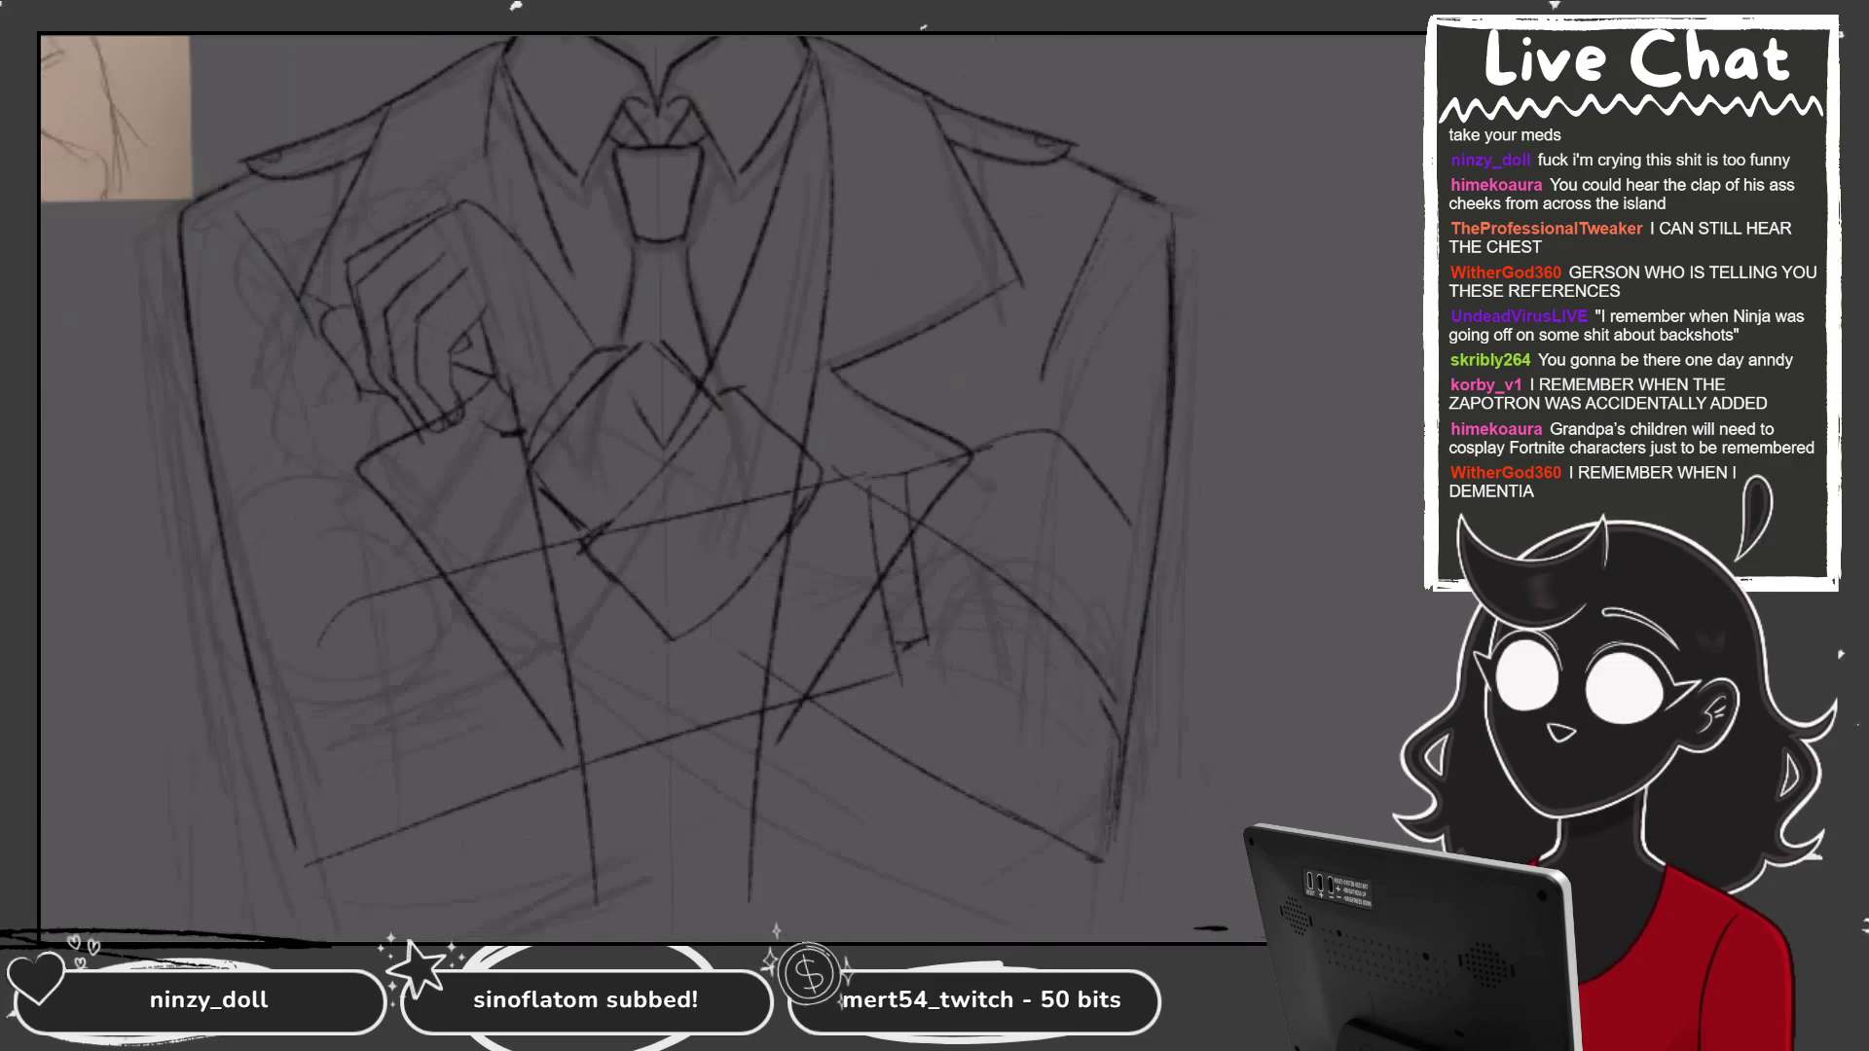
scroll(661, 467, "down", 2)
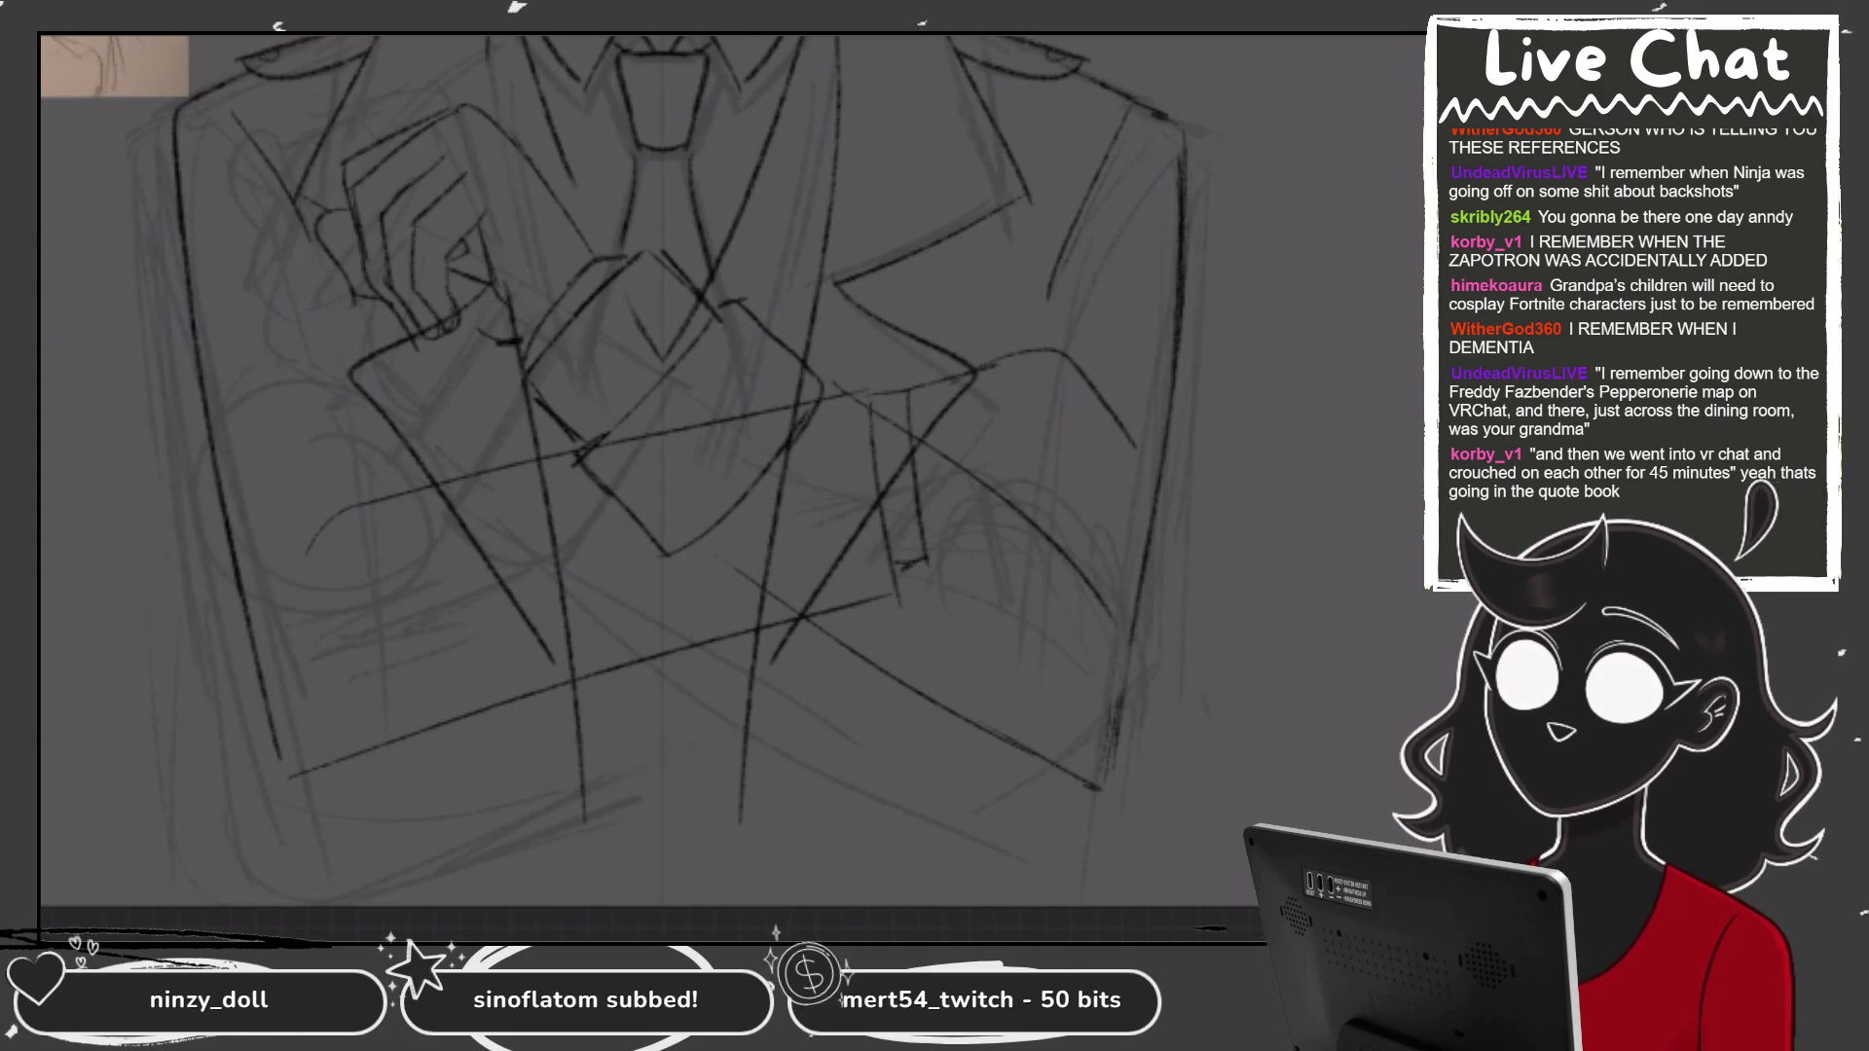
left_click_drag(1139, 587, 1131, 727)
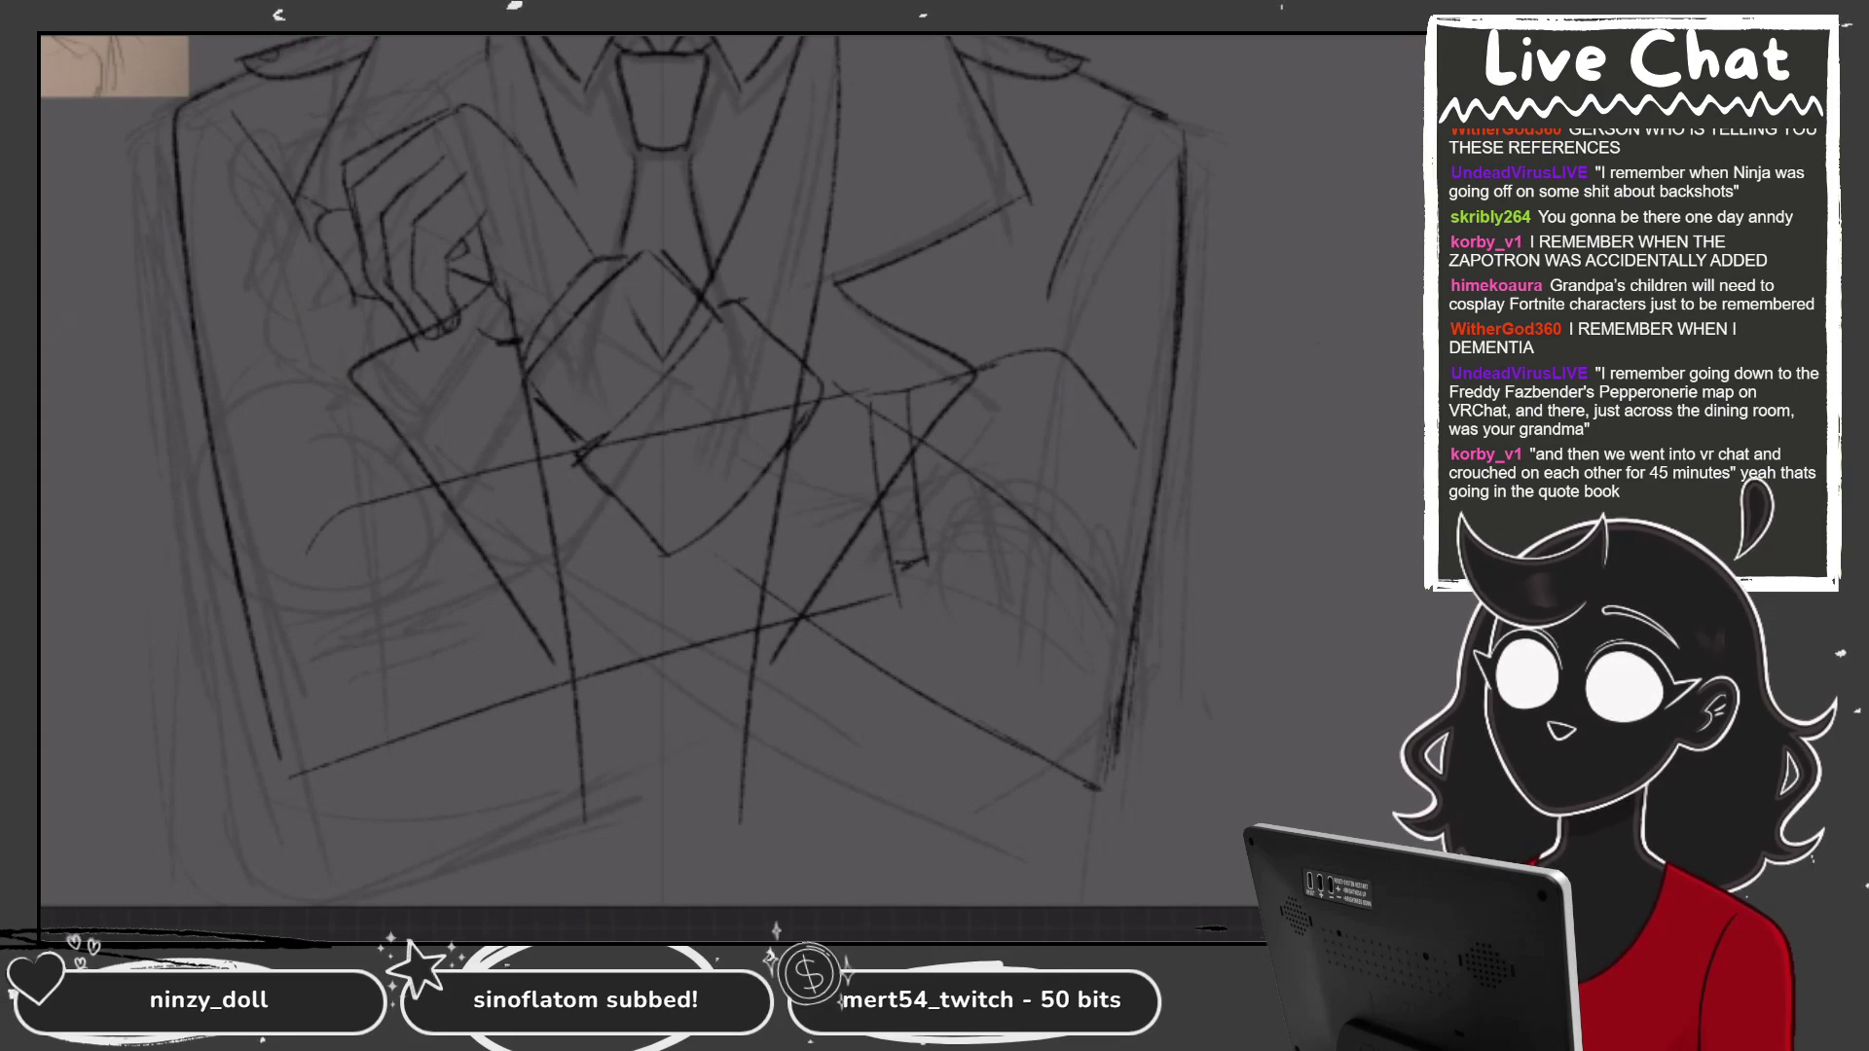
Make Layer 8 the active drawing layer.
scroll(652, 487, "down", 5)
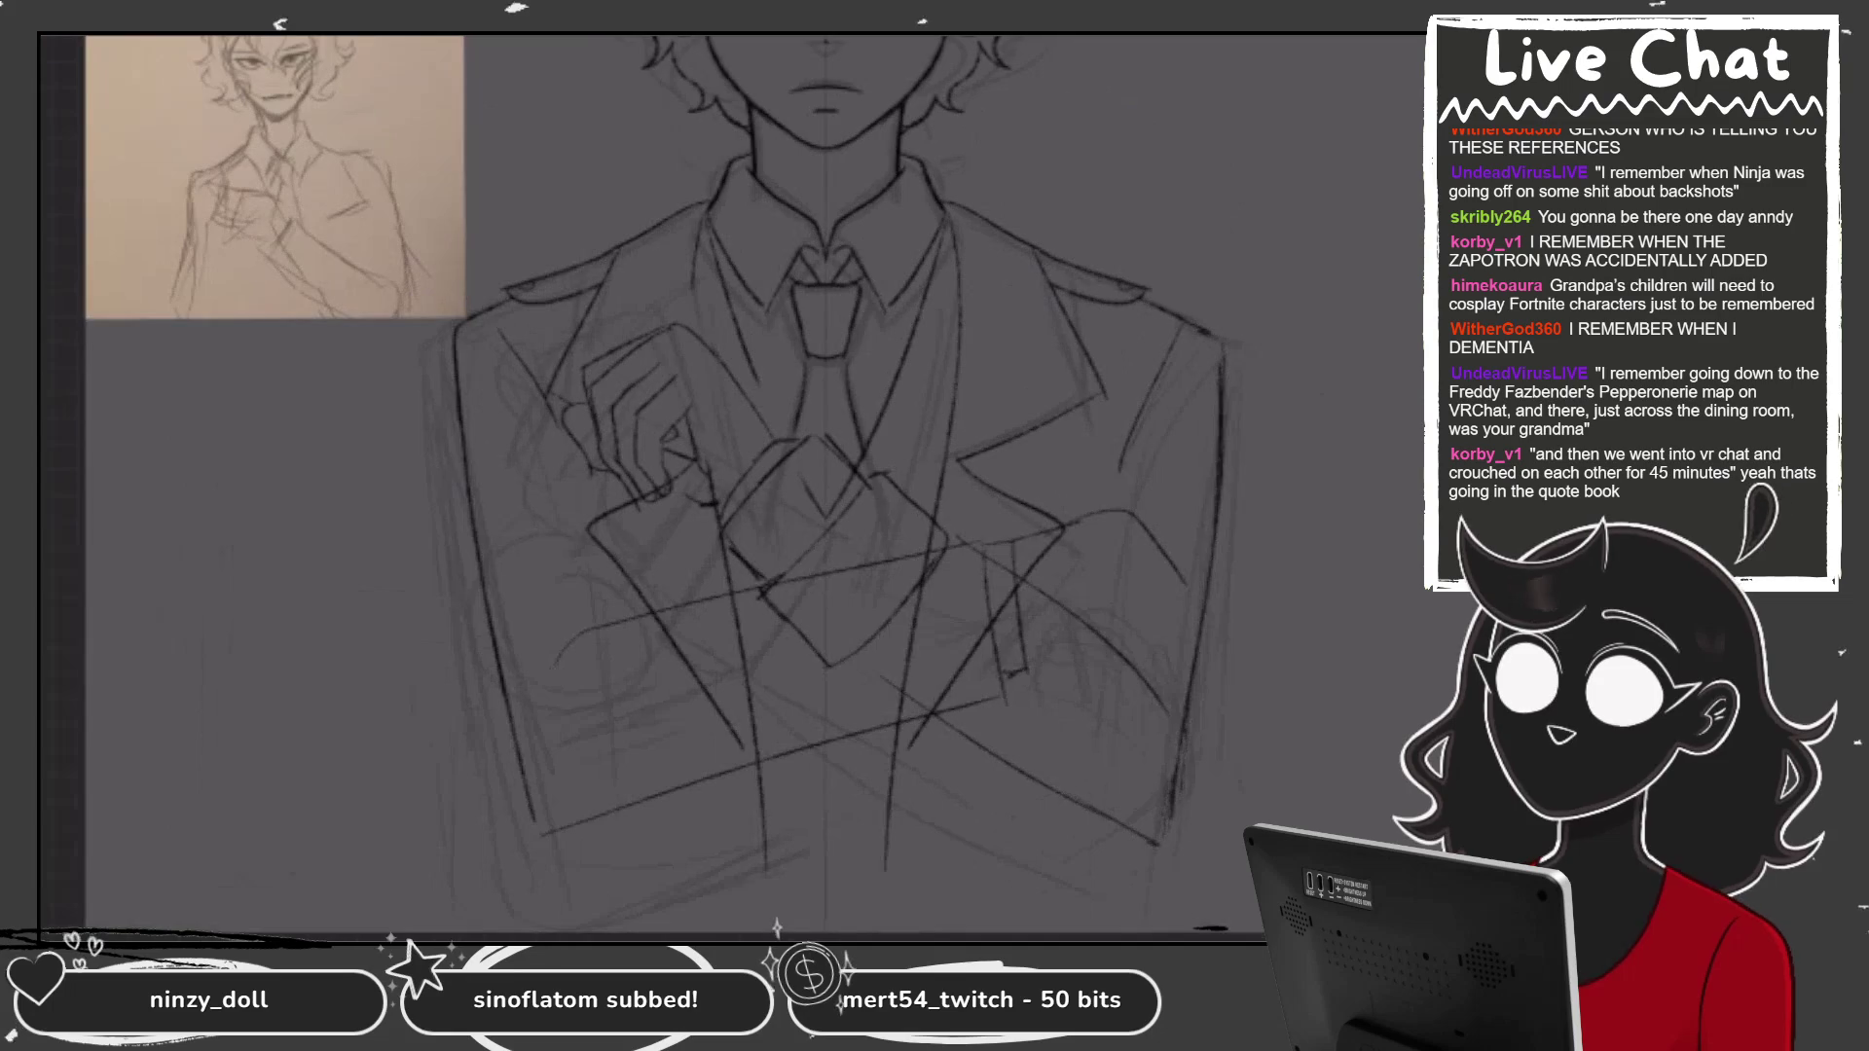
scroll(731, 487, "up", 5)
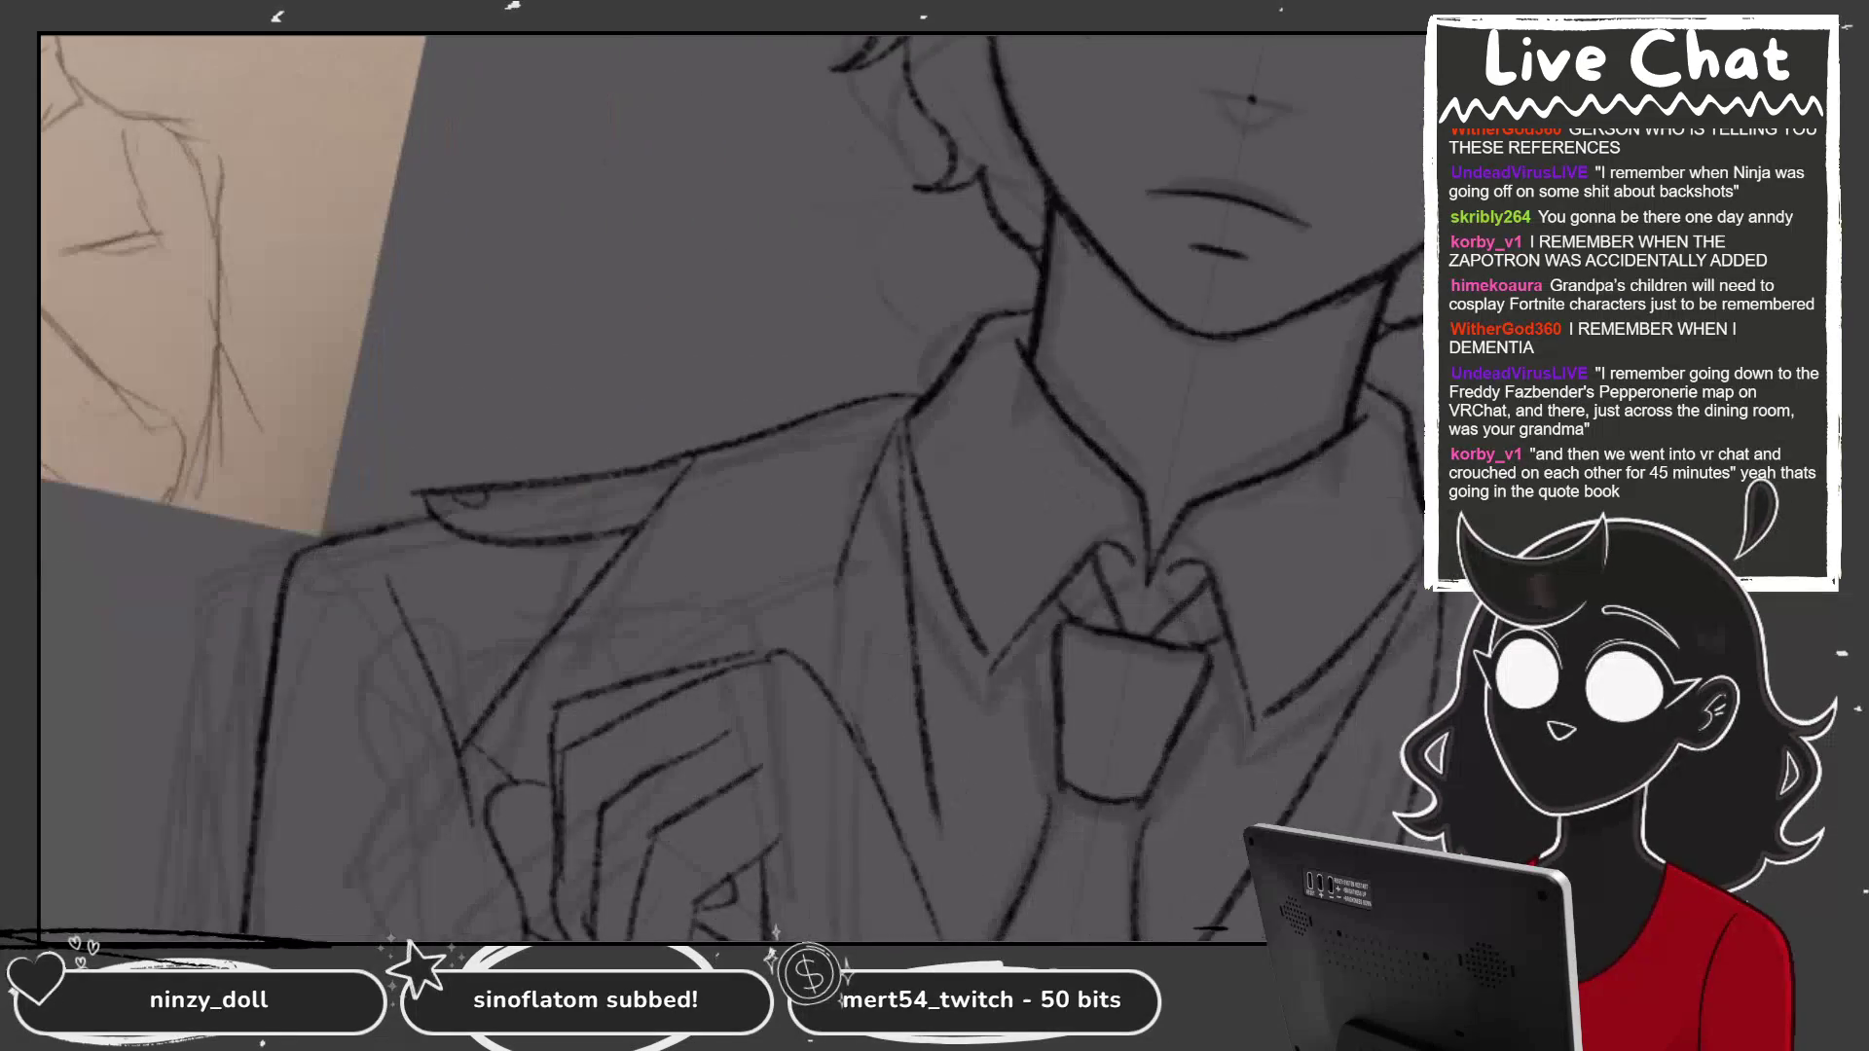
scroll(1224, 487, "up", 2)
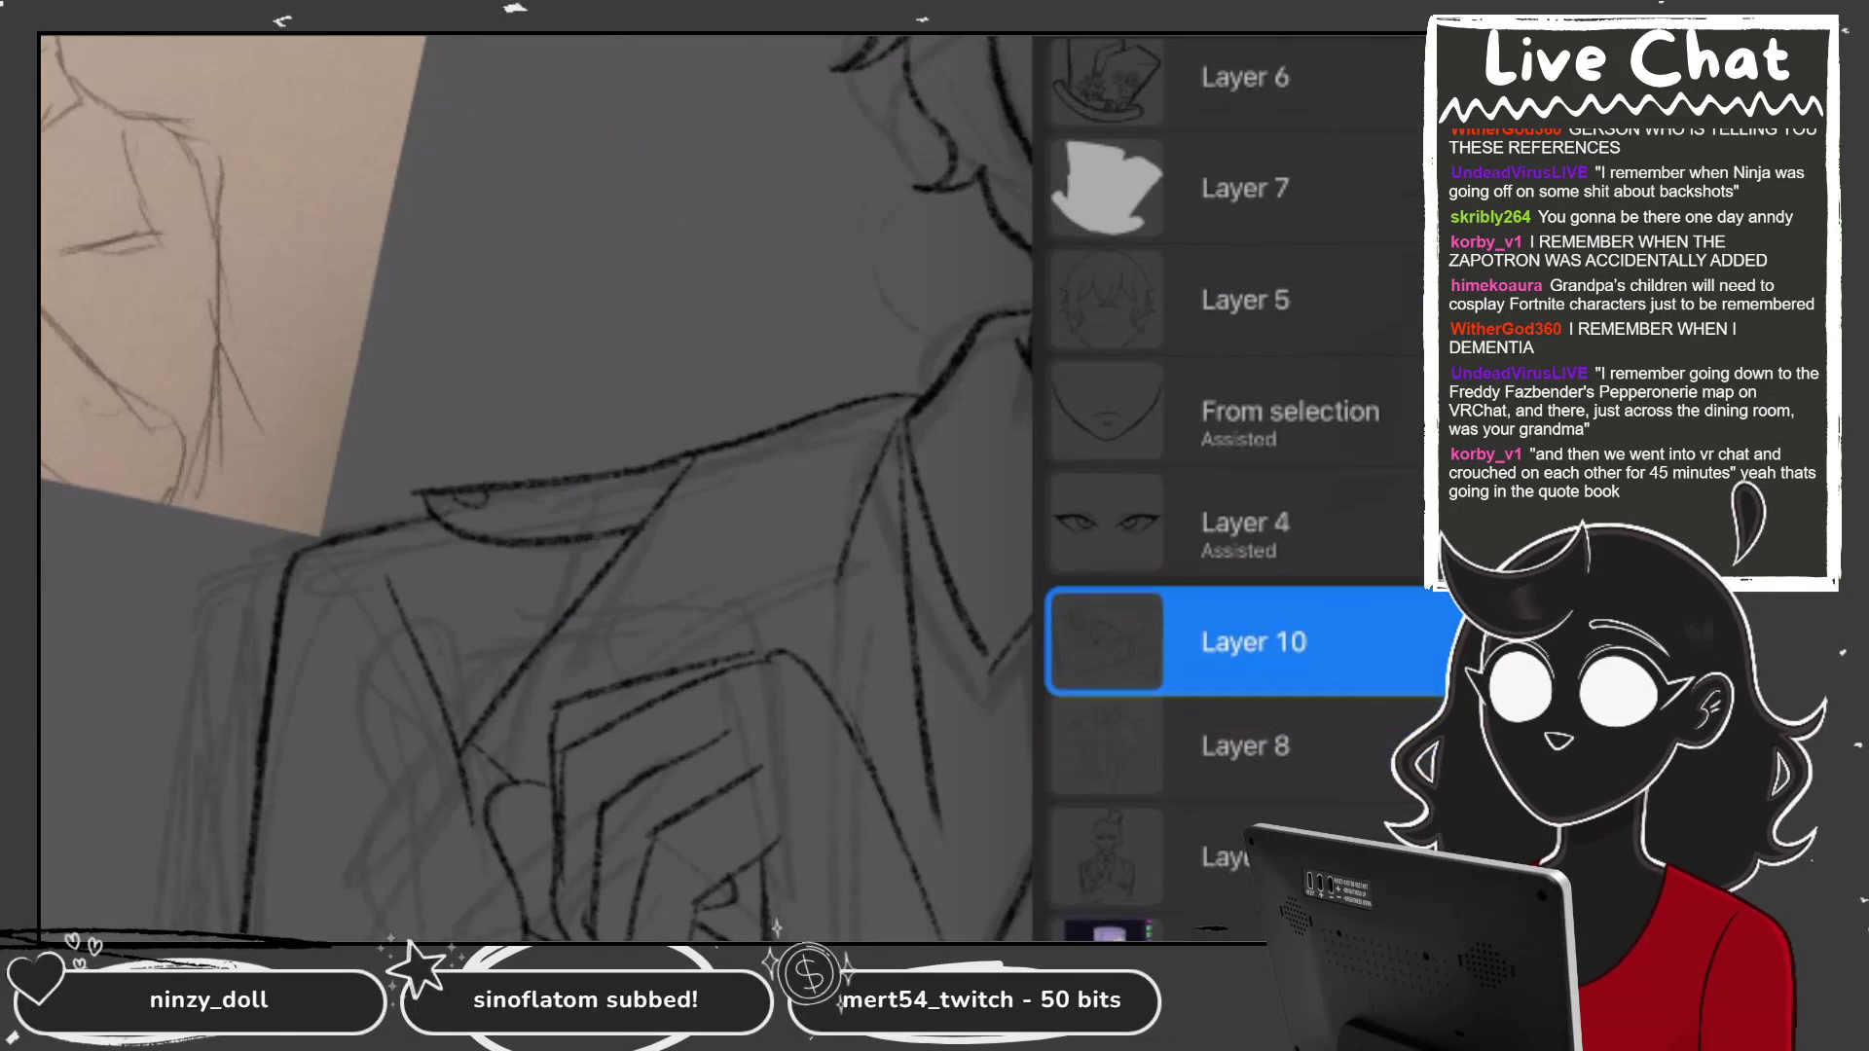
scroll(535, 486, "down", 5)
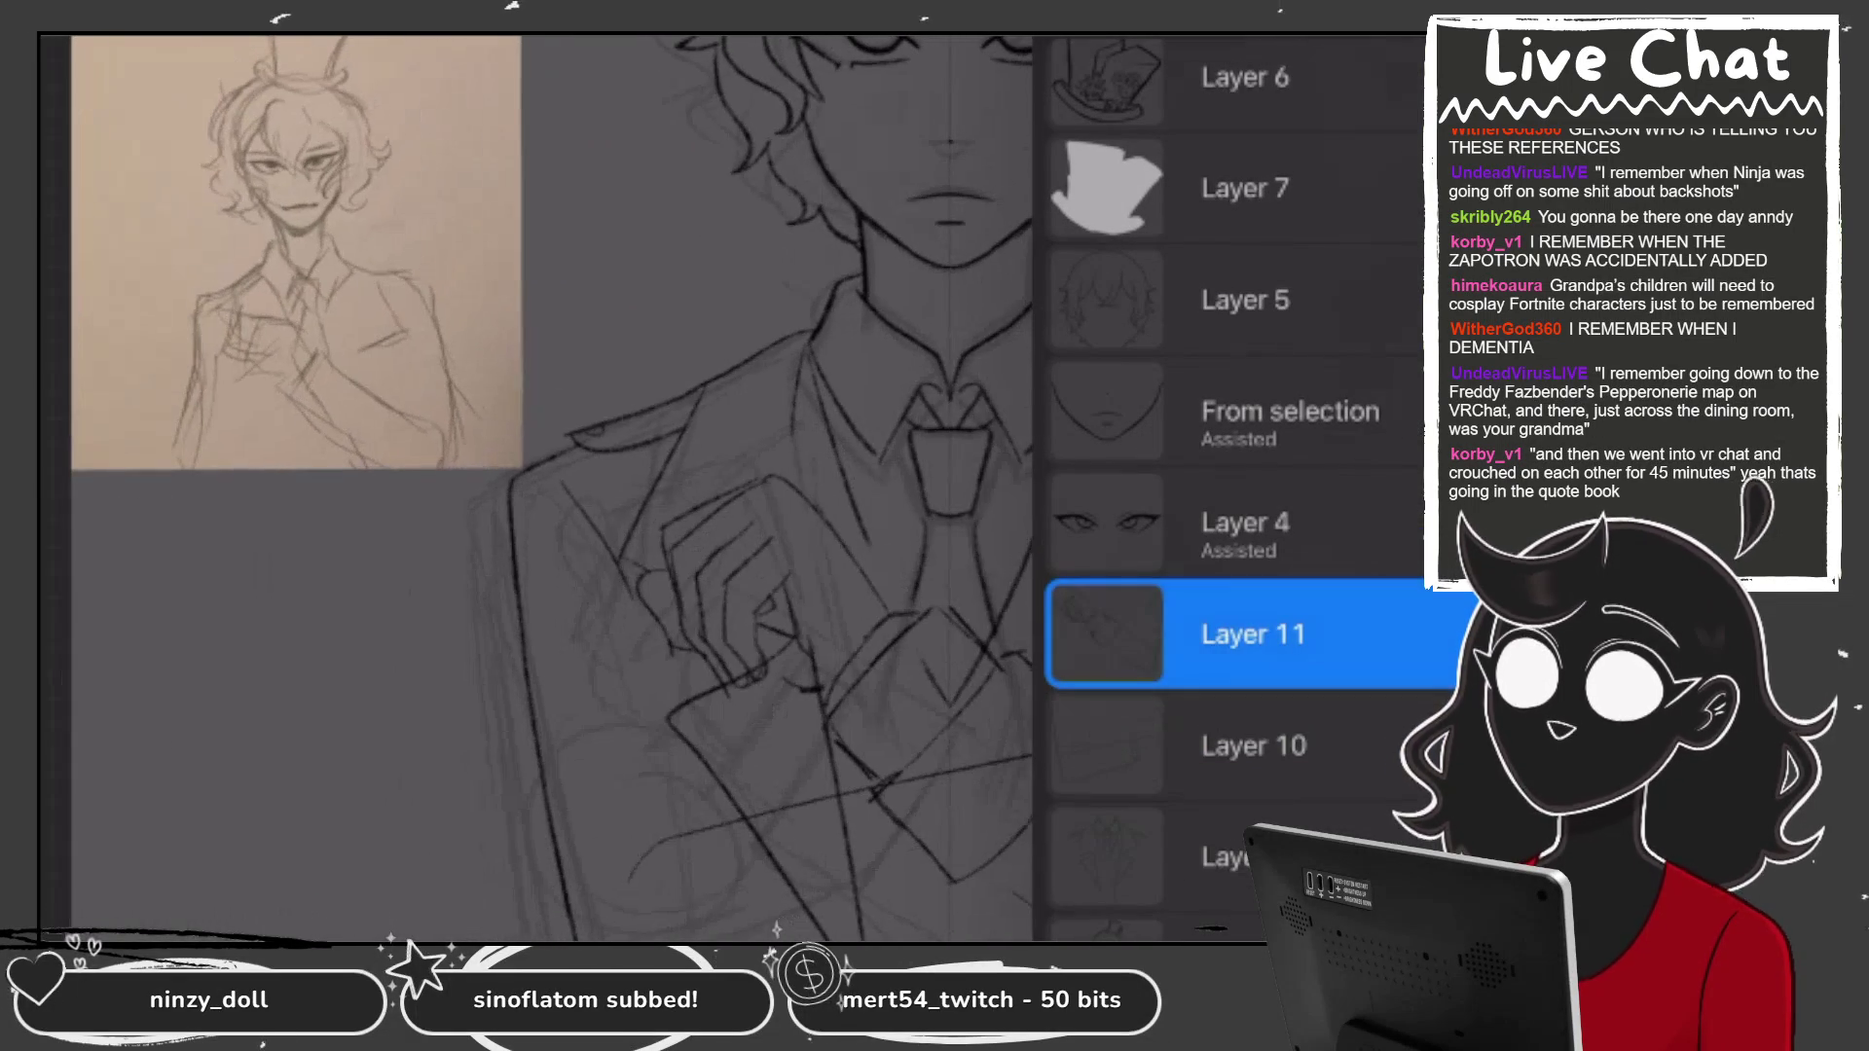
left_click(1253, 722)
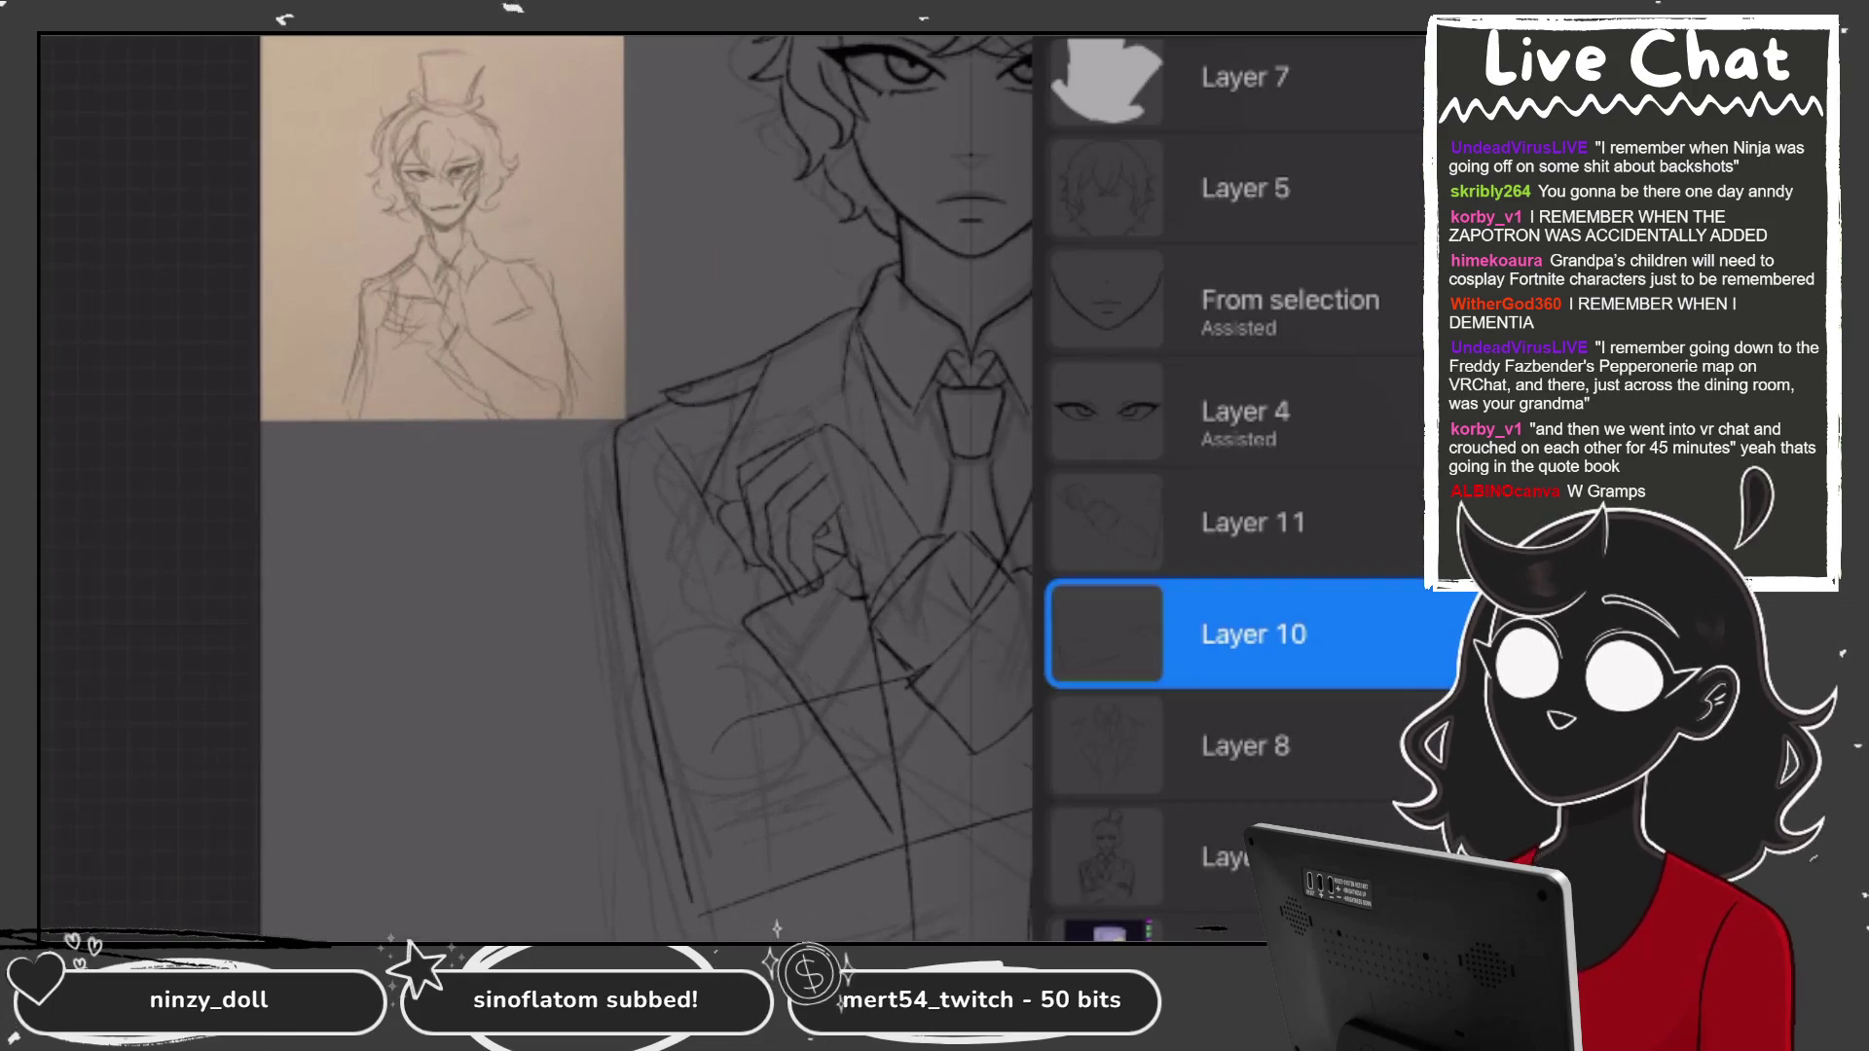
left_click(1246, 746)
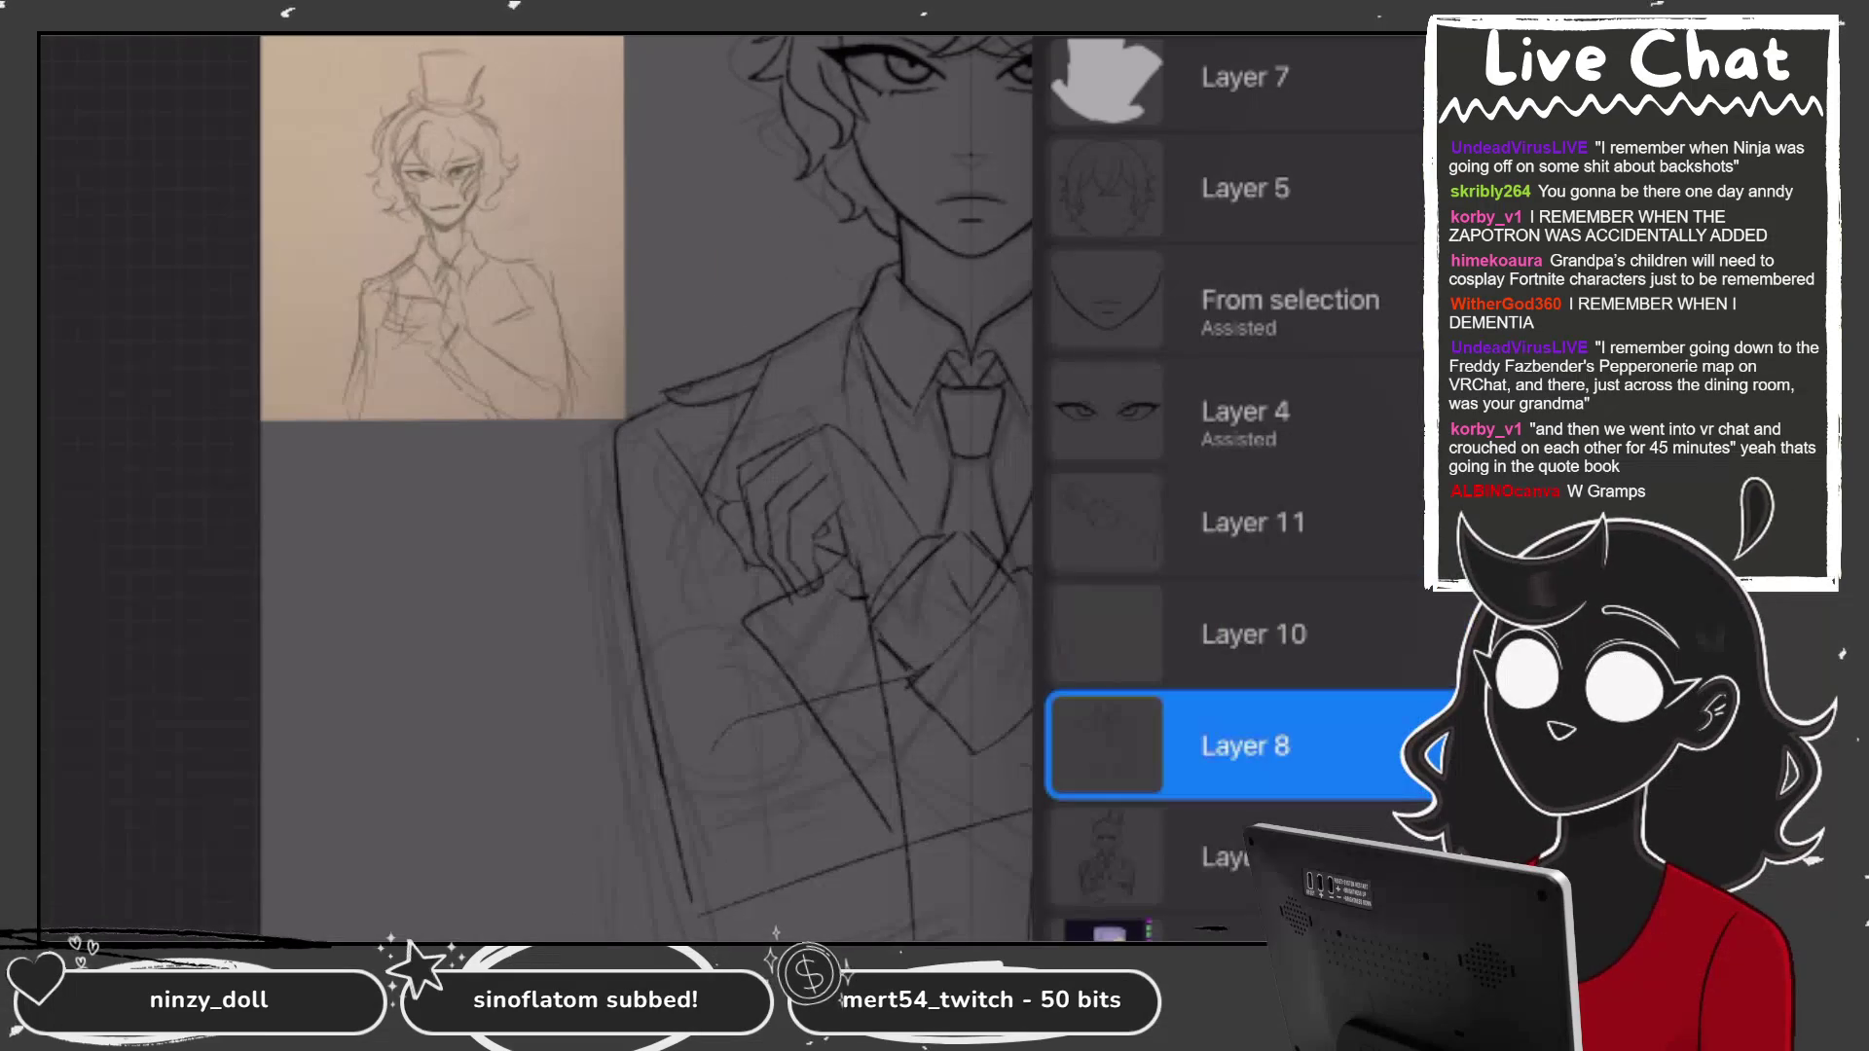
Redraw the left and right edges of the tie.
left_click(681, 584)
scroll(939, 572, "up", 3)
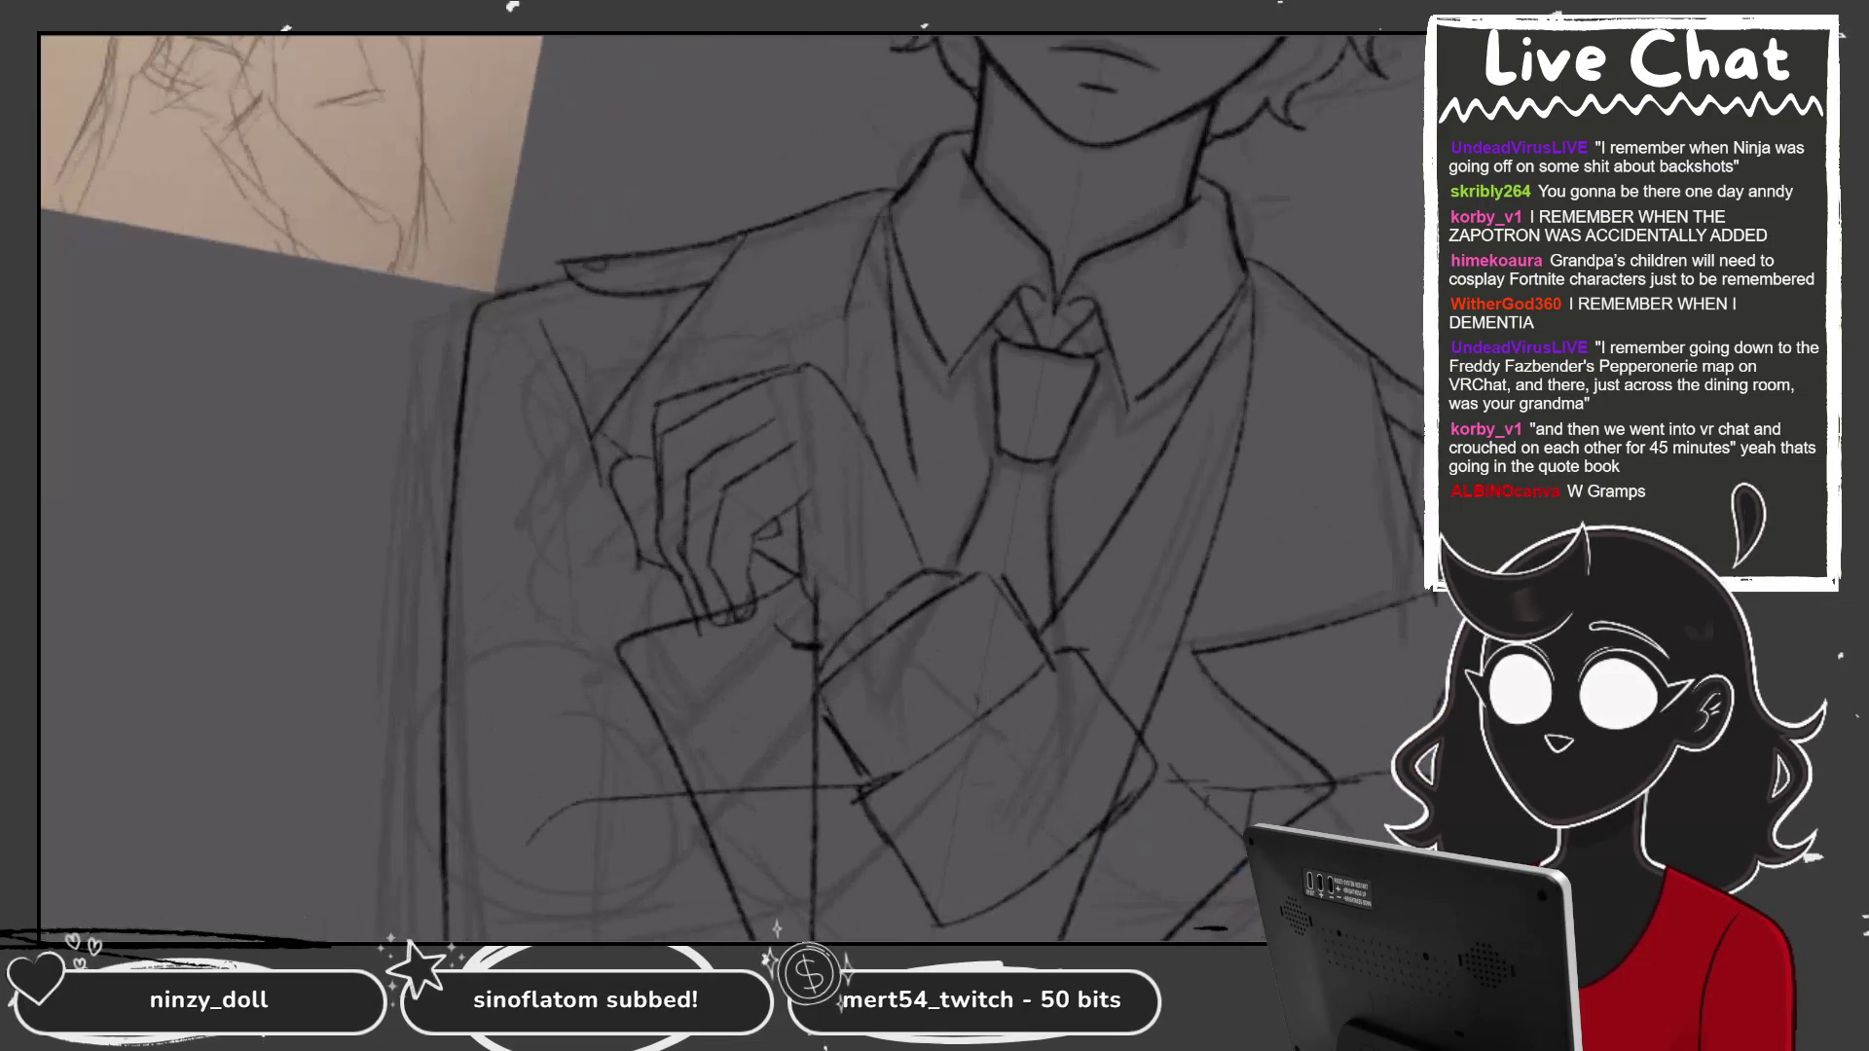
scroll(983, 584, "up", 2)
mouse_move(889, 407)
left_mouse_down()
mouse_move(915, 547)
mouse_move(942, 553)
left_mouse_up()
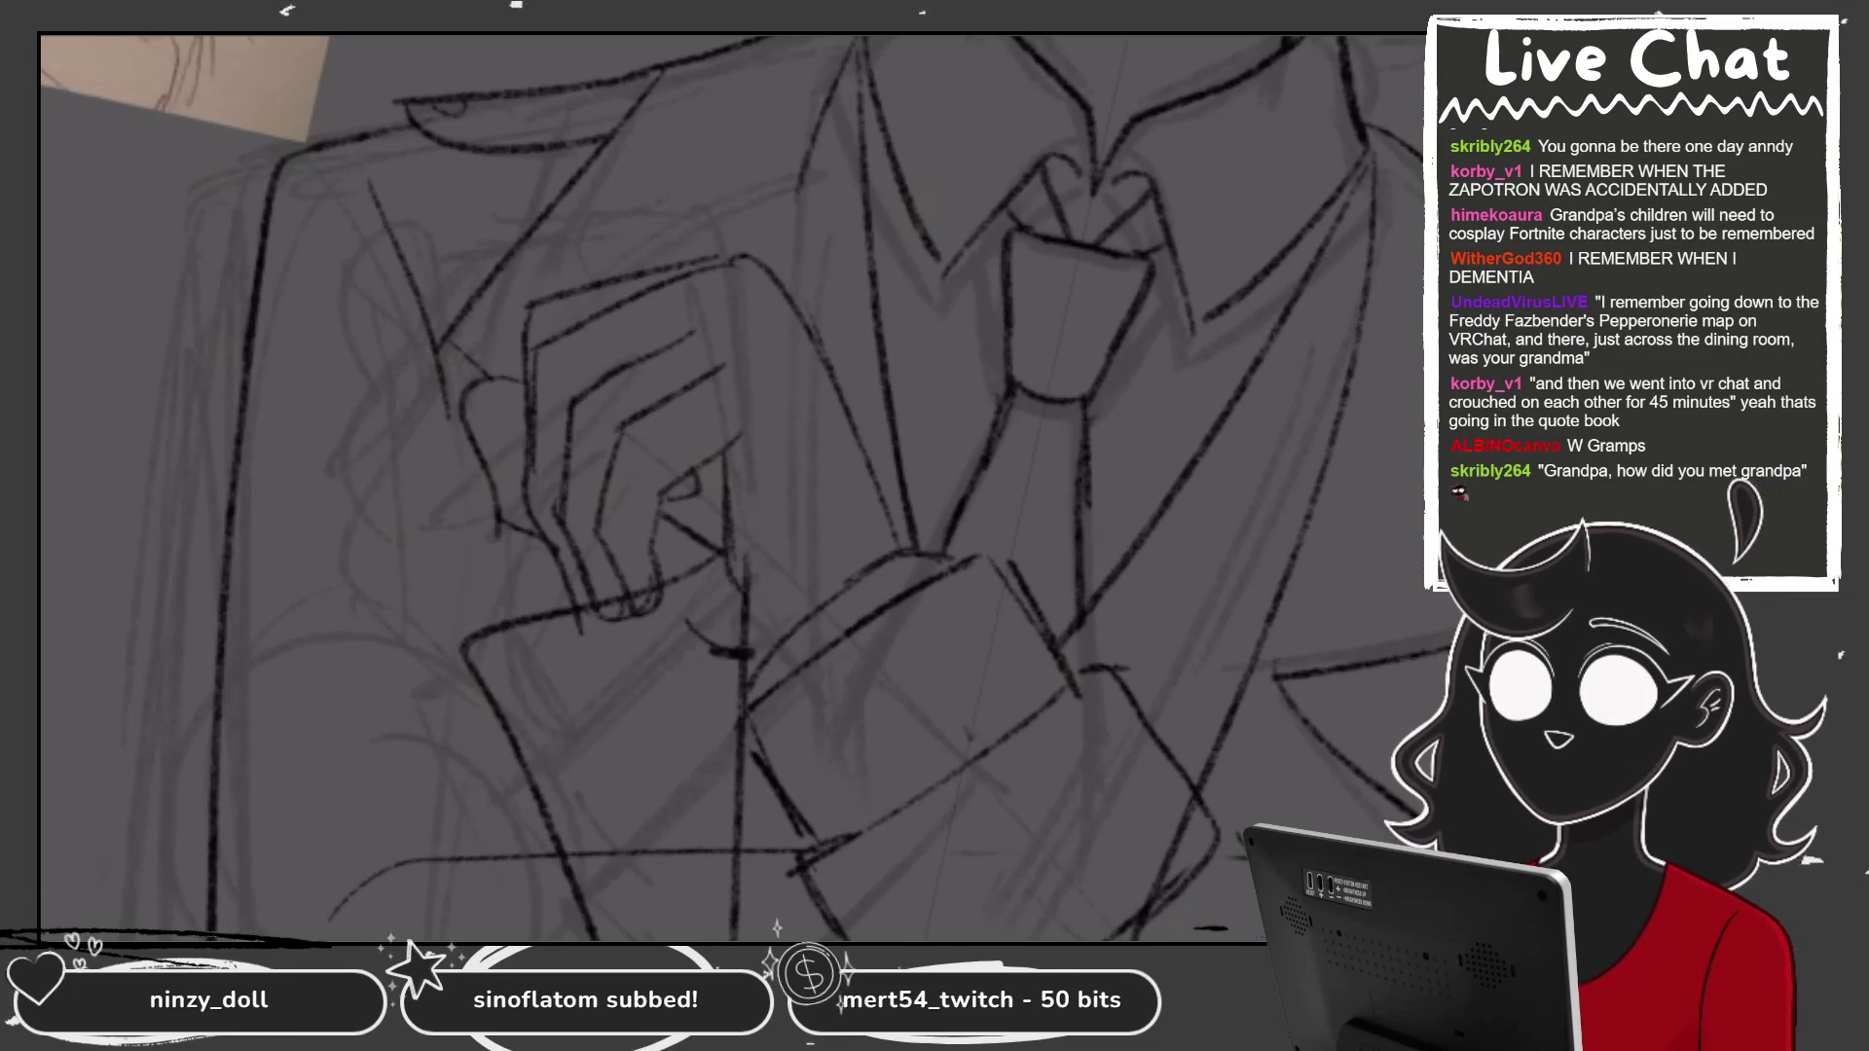
left_click_drag(1090, 413, 1085, 500)
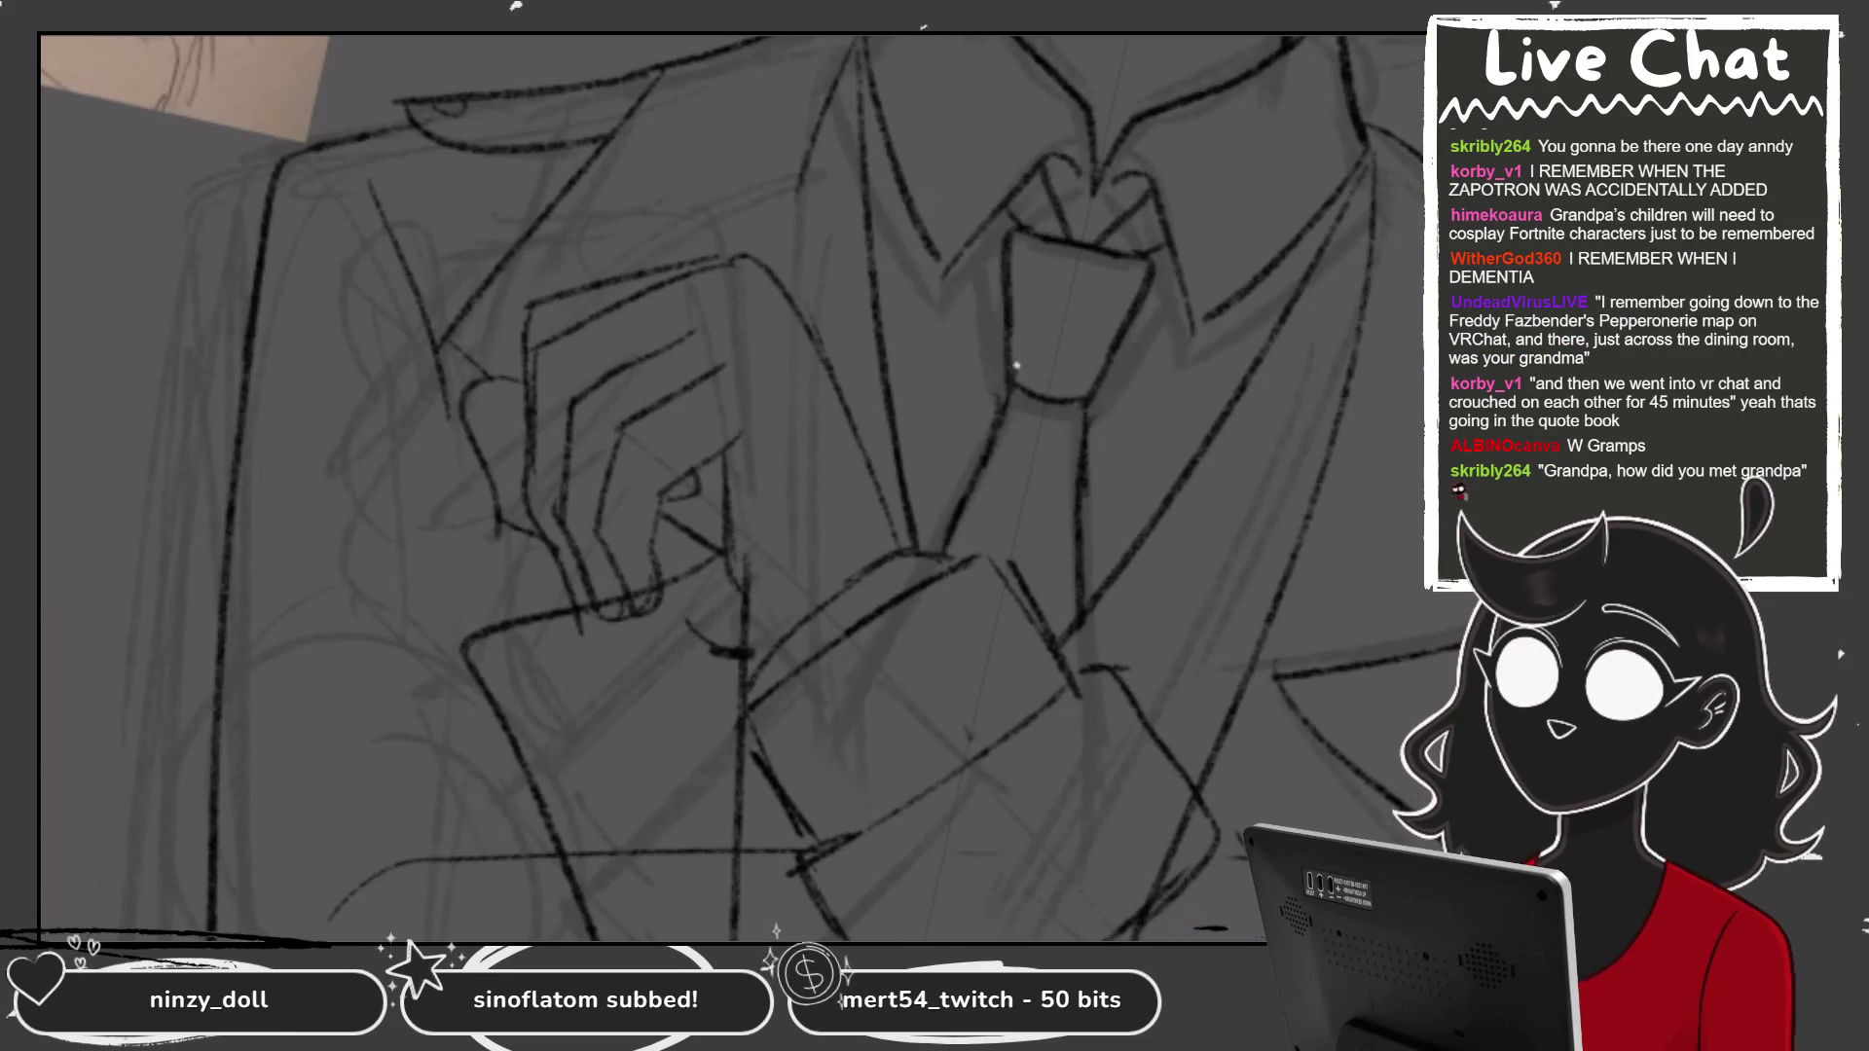
Bring the hand into view and draw defined fingers on Layer 8.
scroll(1022, 486, "down", 5)
mouse_move(973, 584)
left_mouse_down()
mouse_move(883, 584)
mouse_move(787, 464)
left_mouse_up()
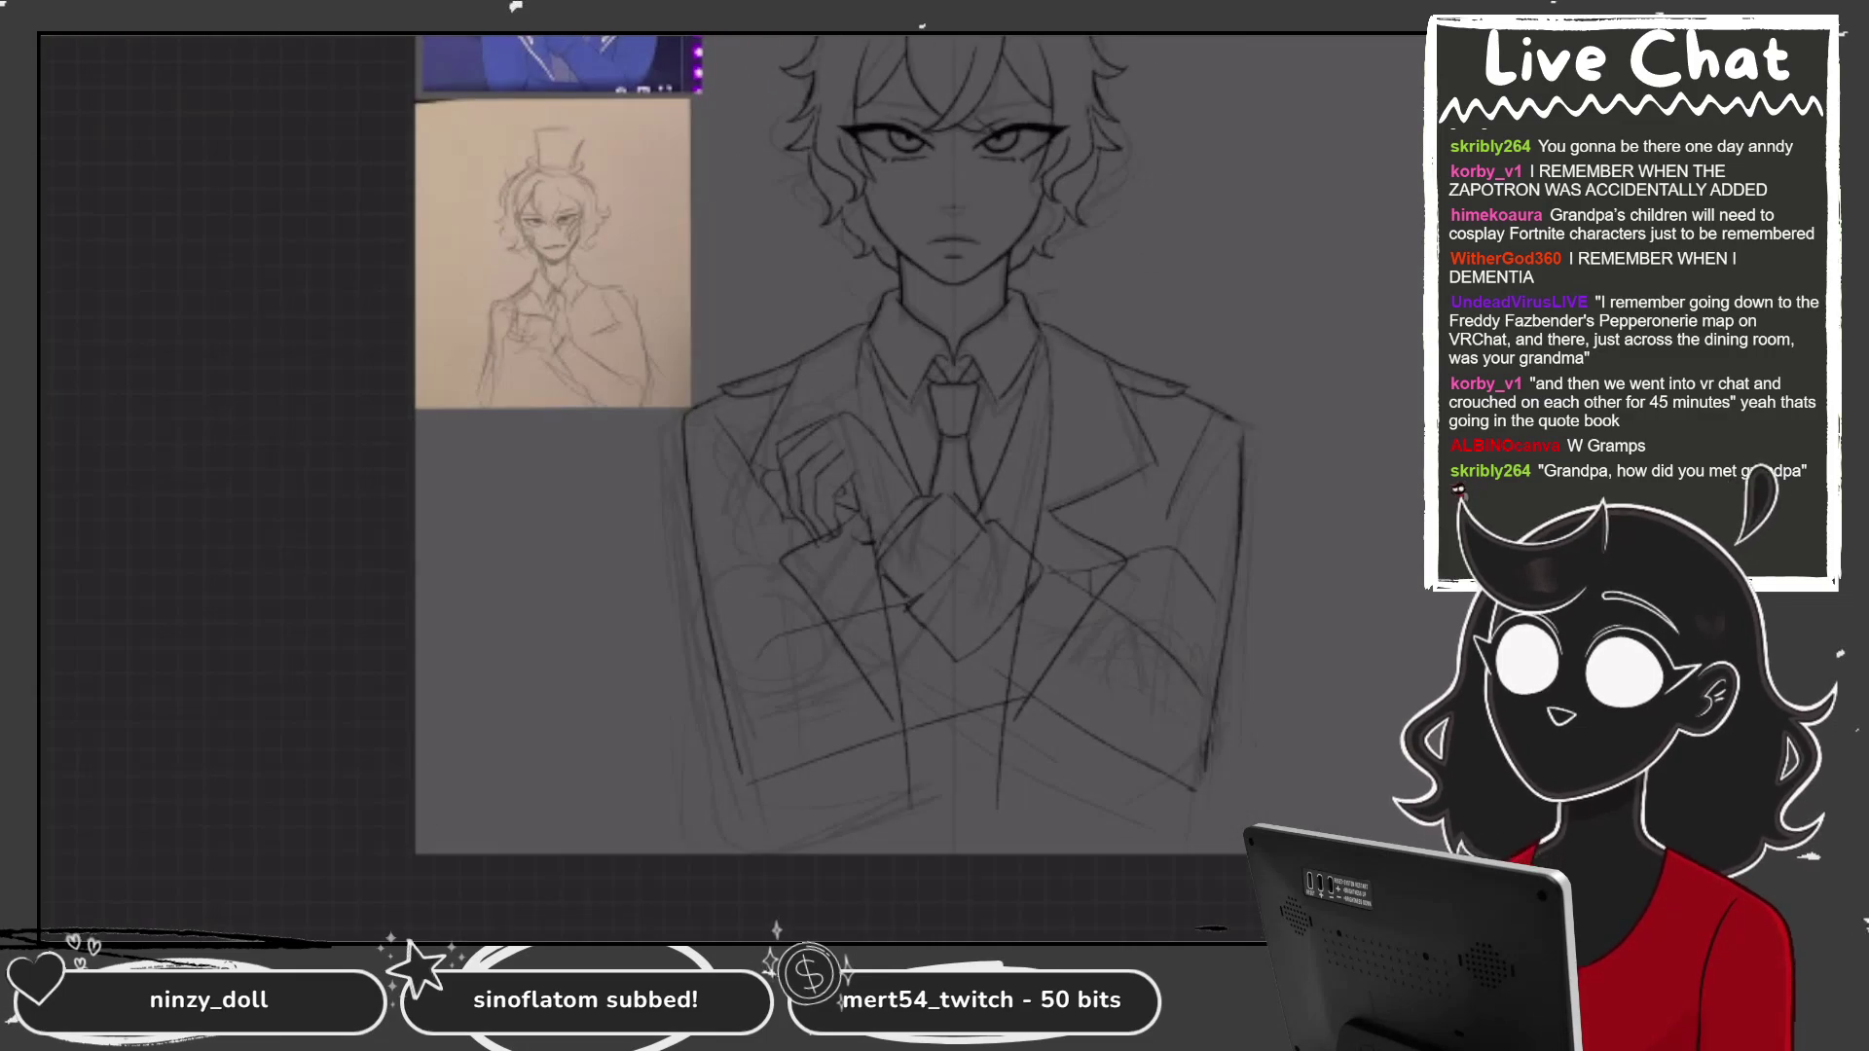
scroll(1070, 584, "up", 3)
left_click(1253, 523)
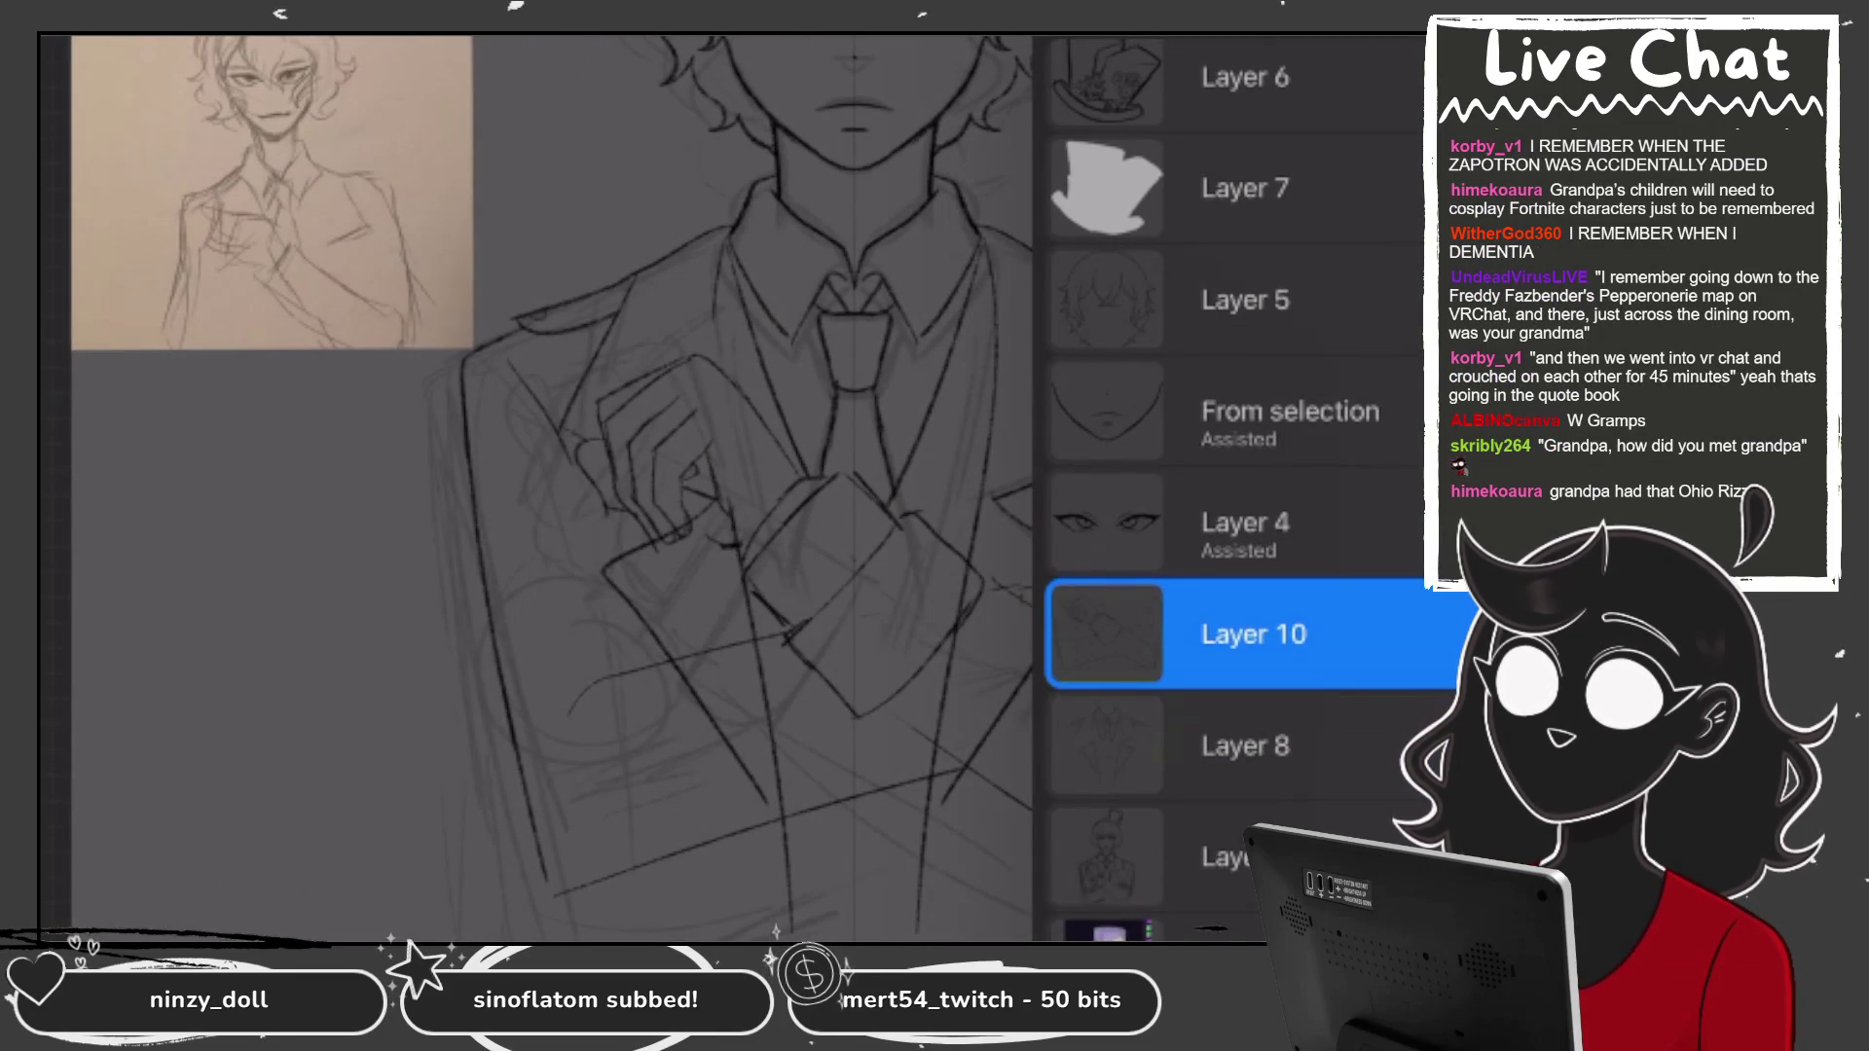
left_click(710, 543)
left_click_drag(710, 542, 777, 483)
scroll(730, 487, "up", 3)
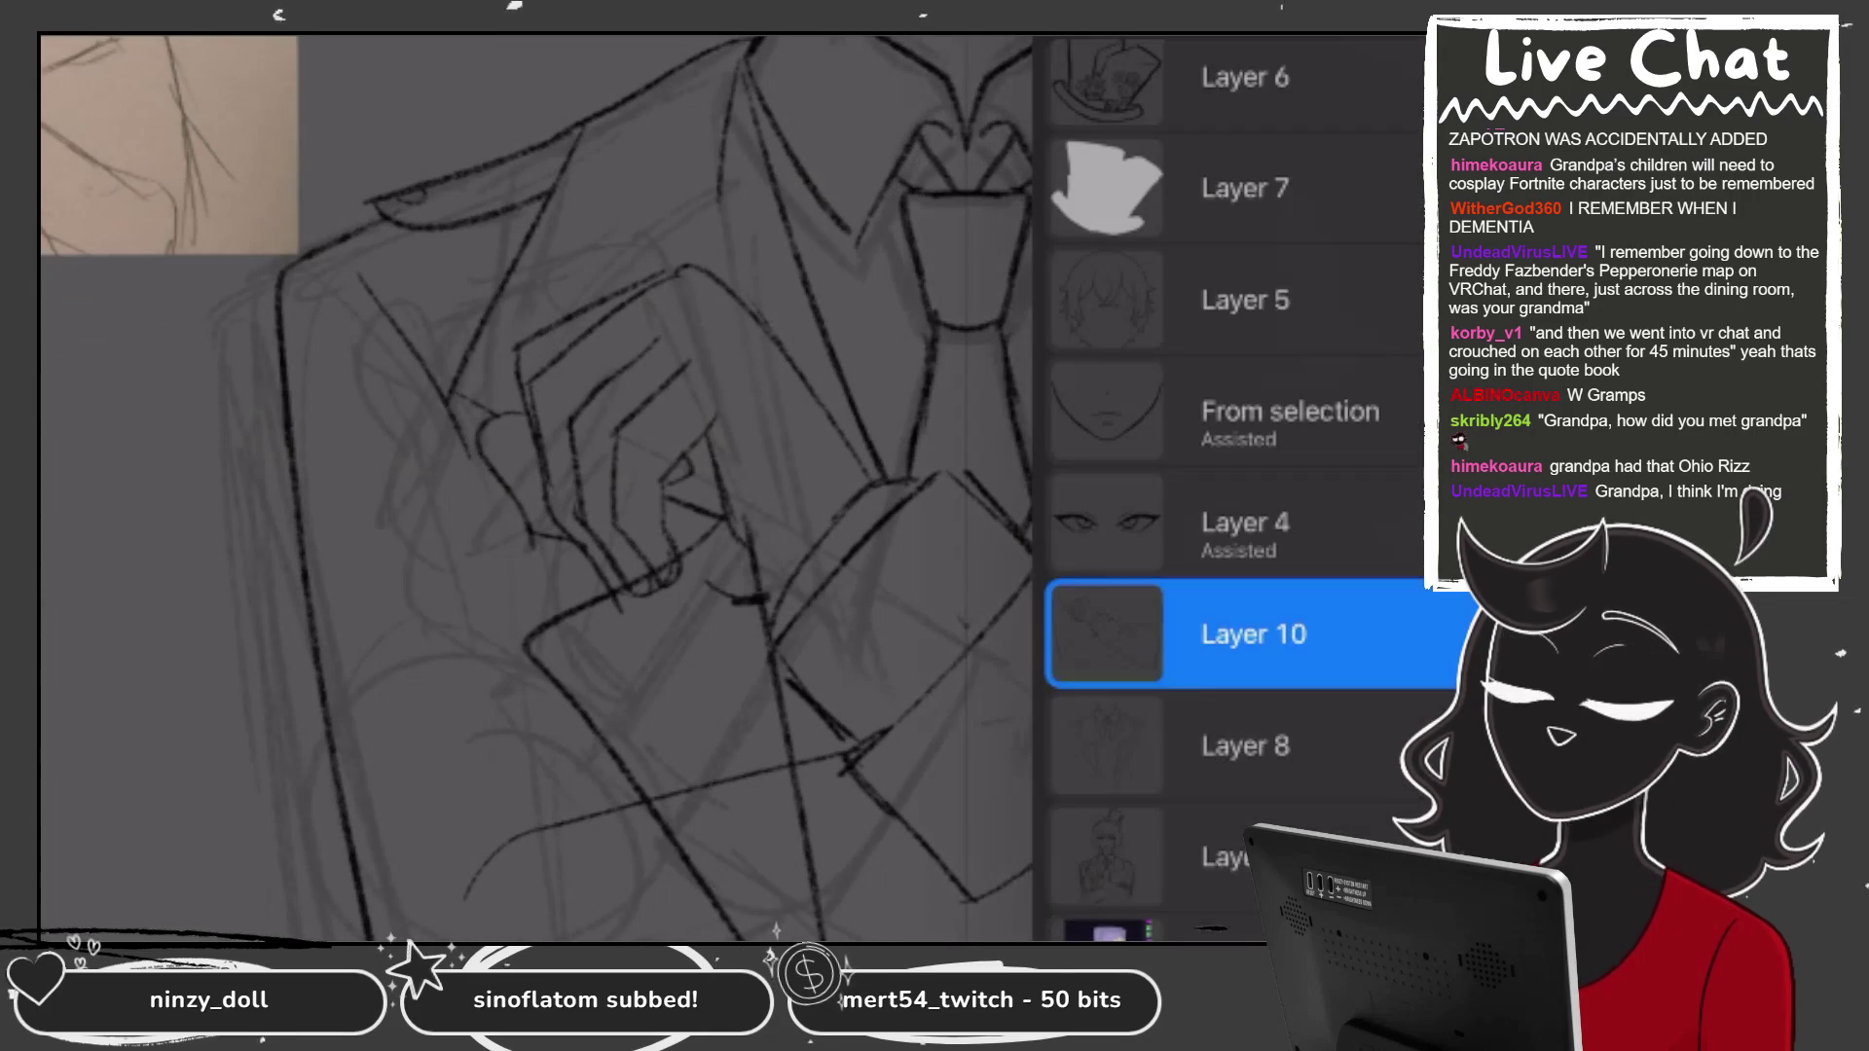
left_click(1246, 746)
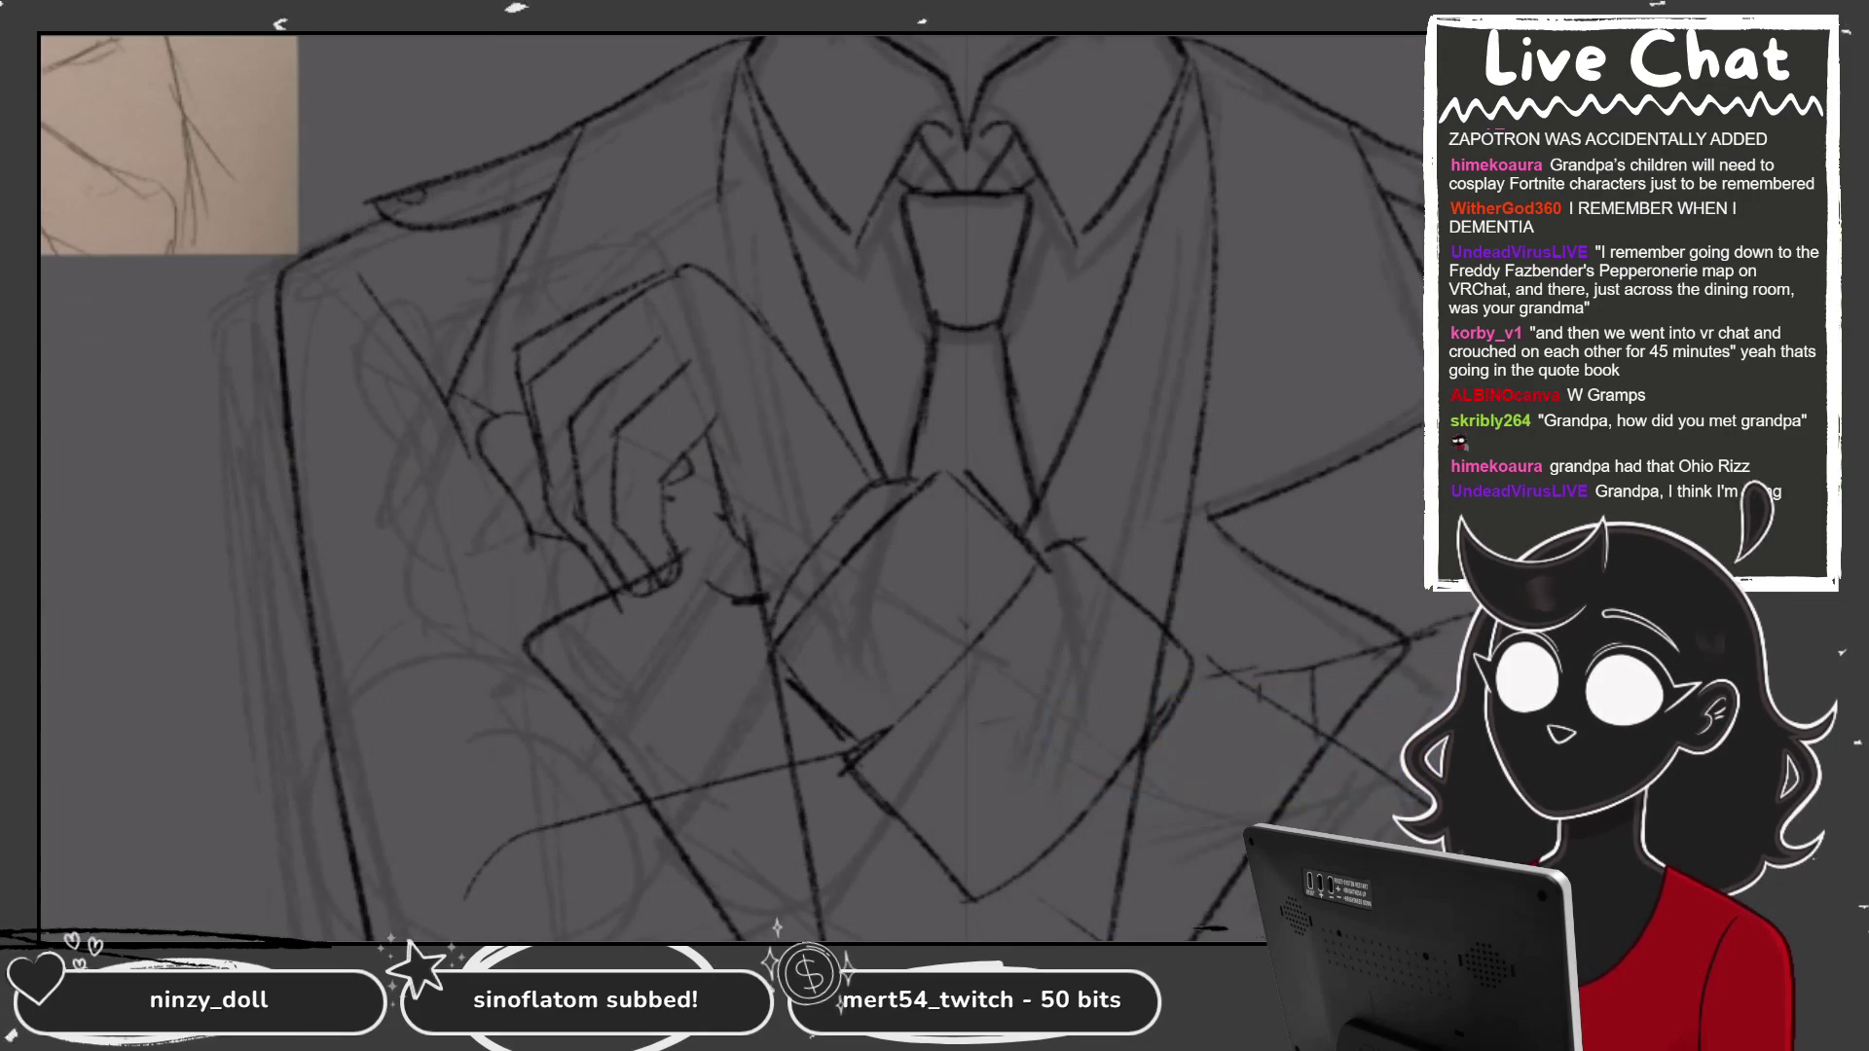
mouse_move(591, 444)
left_mouse_down()
mouse_move(701, 422)
mouse_move(643, 496)
mouse_move(638, 589)
left_mouse_up()
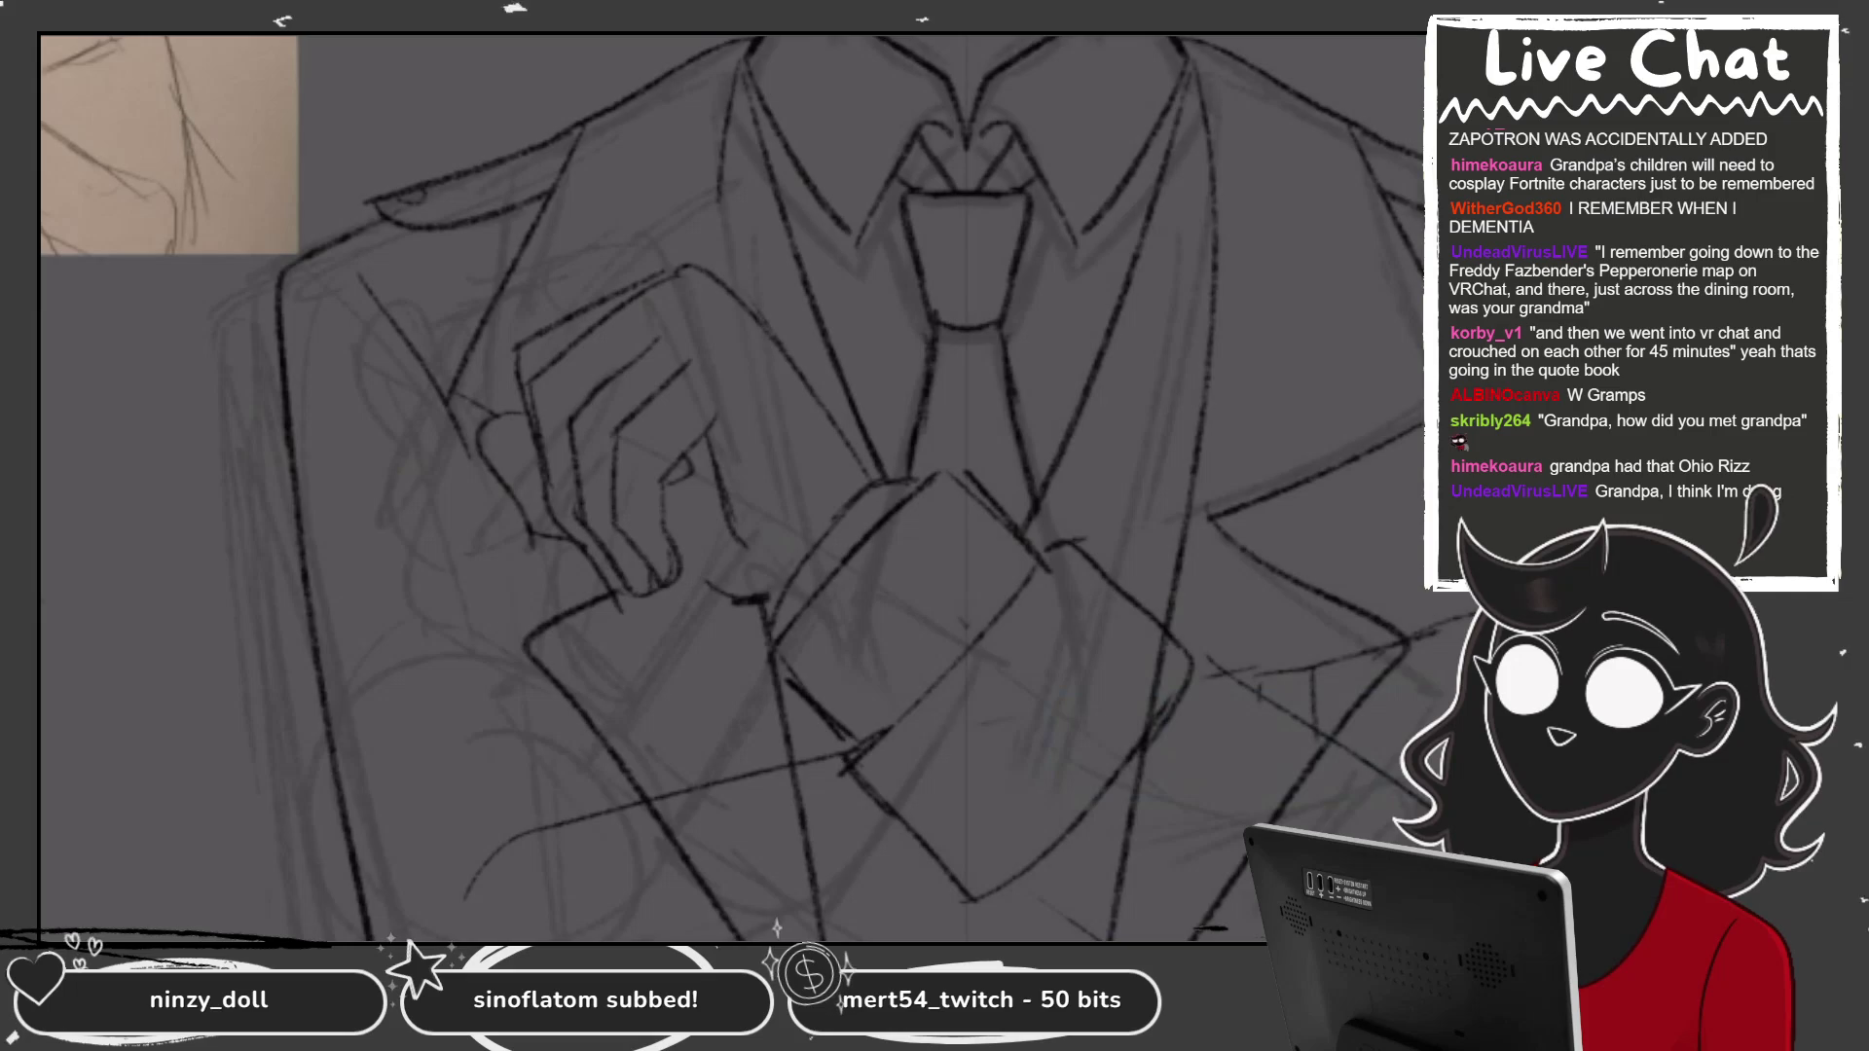
On Layer 10, add small strokes and knuckle lines to the hand, redoing one curve.
scroll(730, 486, "up", 3)
left_click(1246, 633)
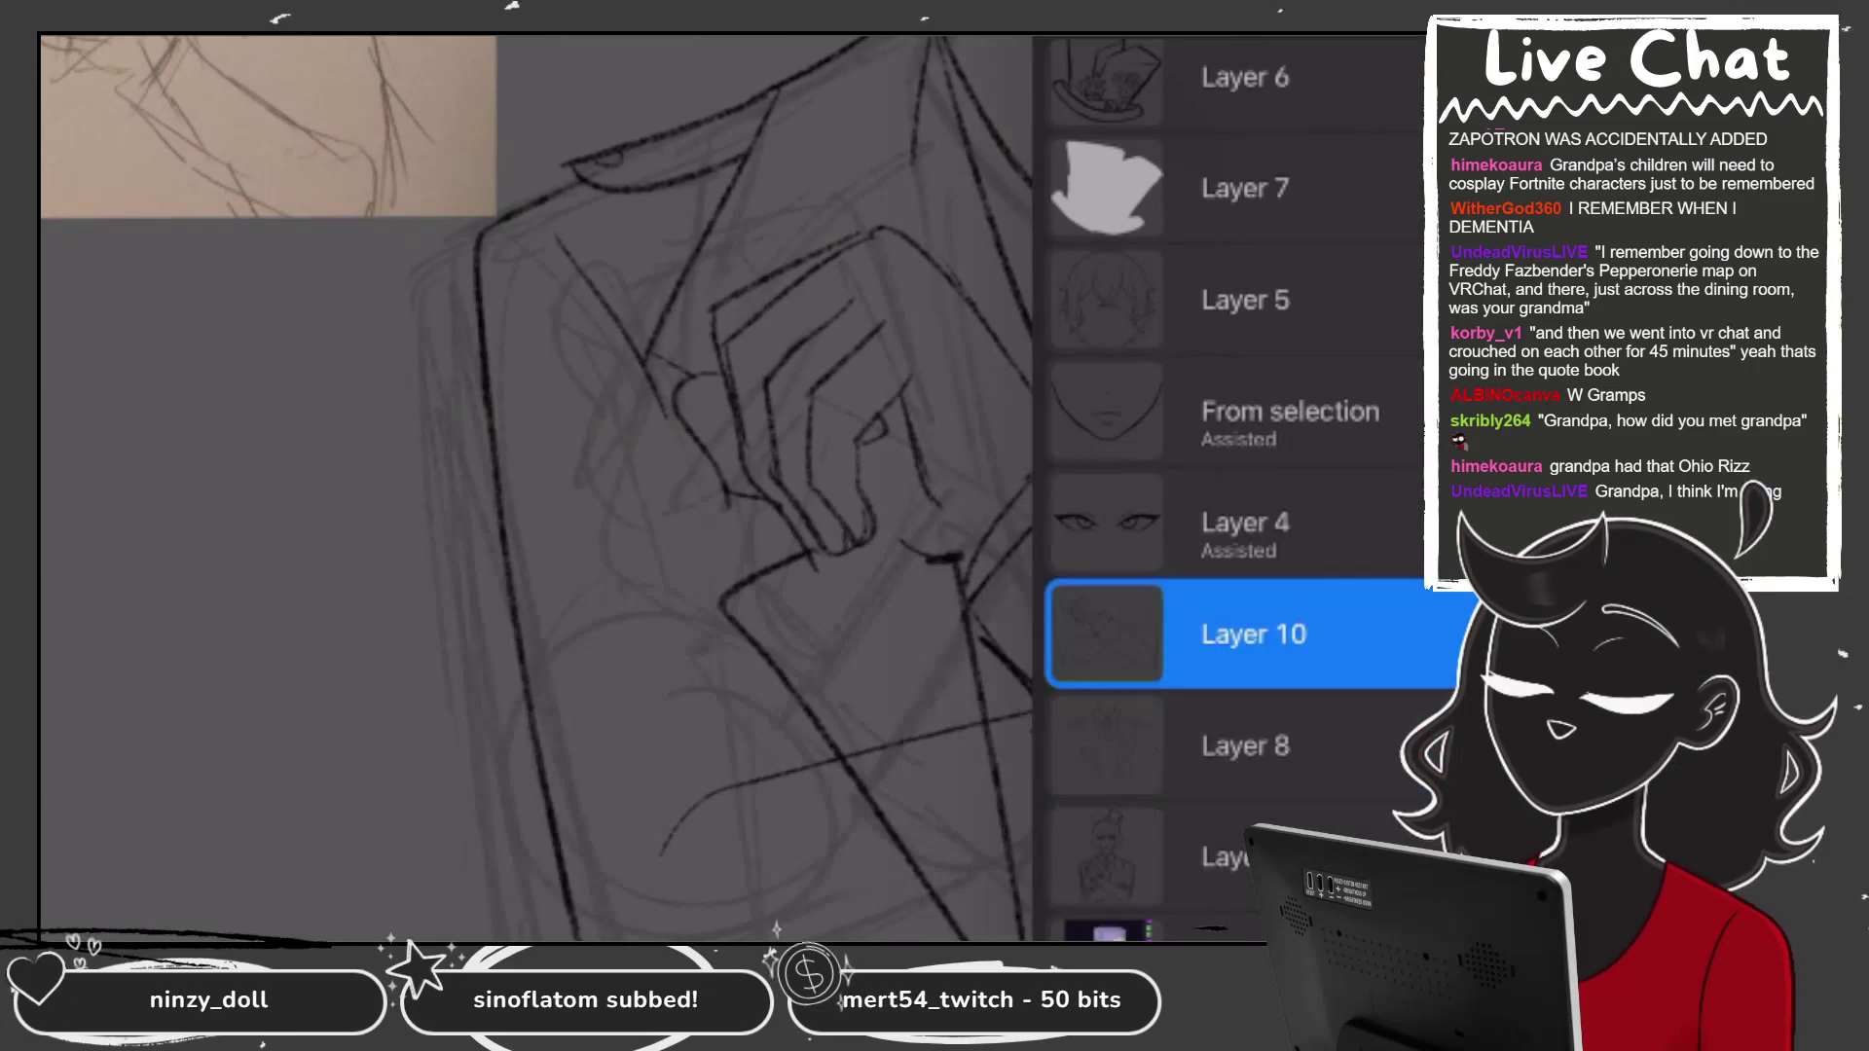
left_click(682, 486)
left_click_drag(876, 518, 925, 554)
scroll(730, 487, "up", 1)
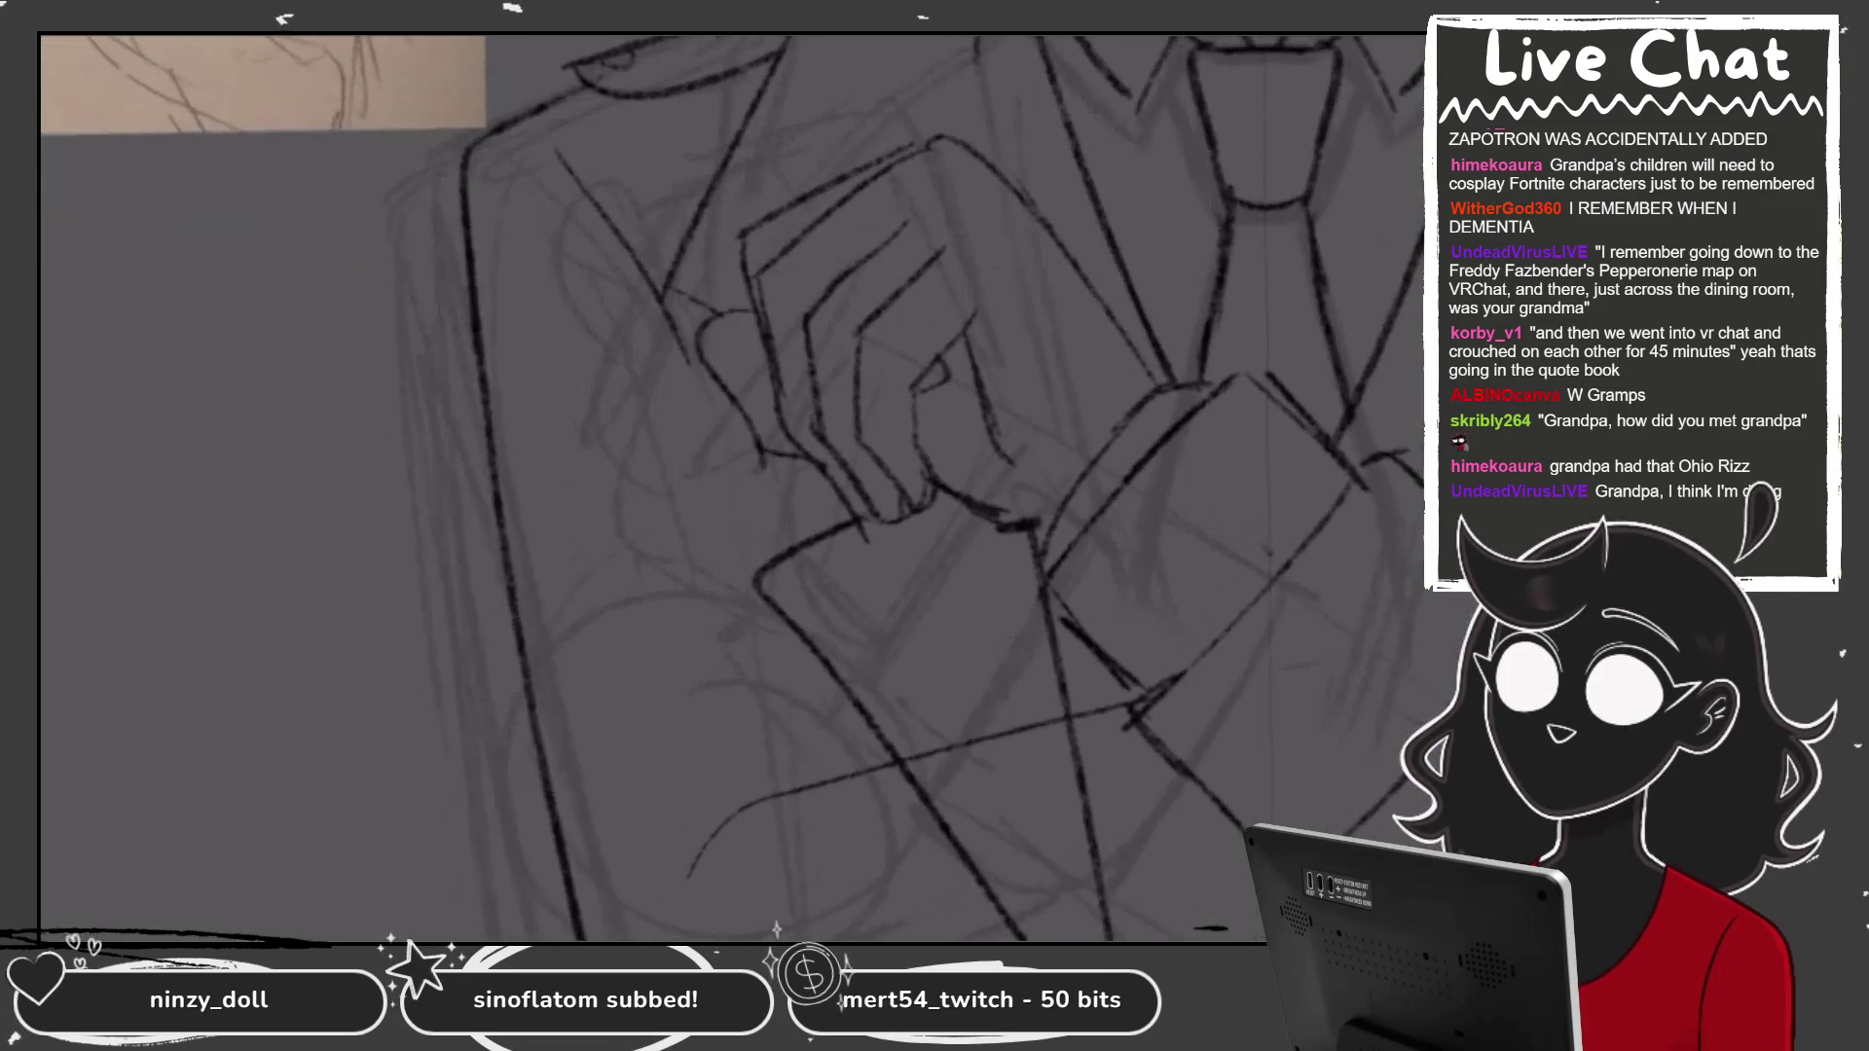
scroll(730, 486, "up", 1)
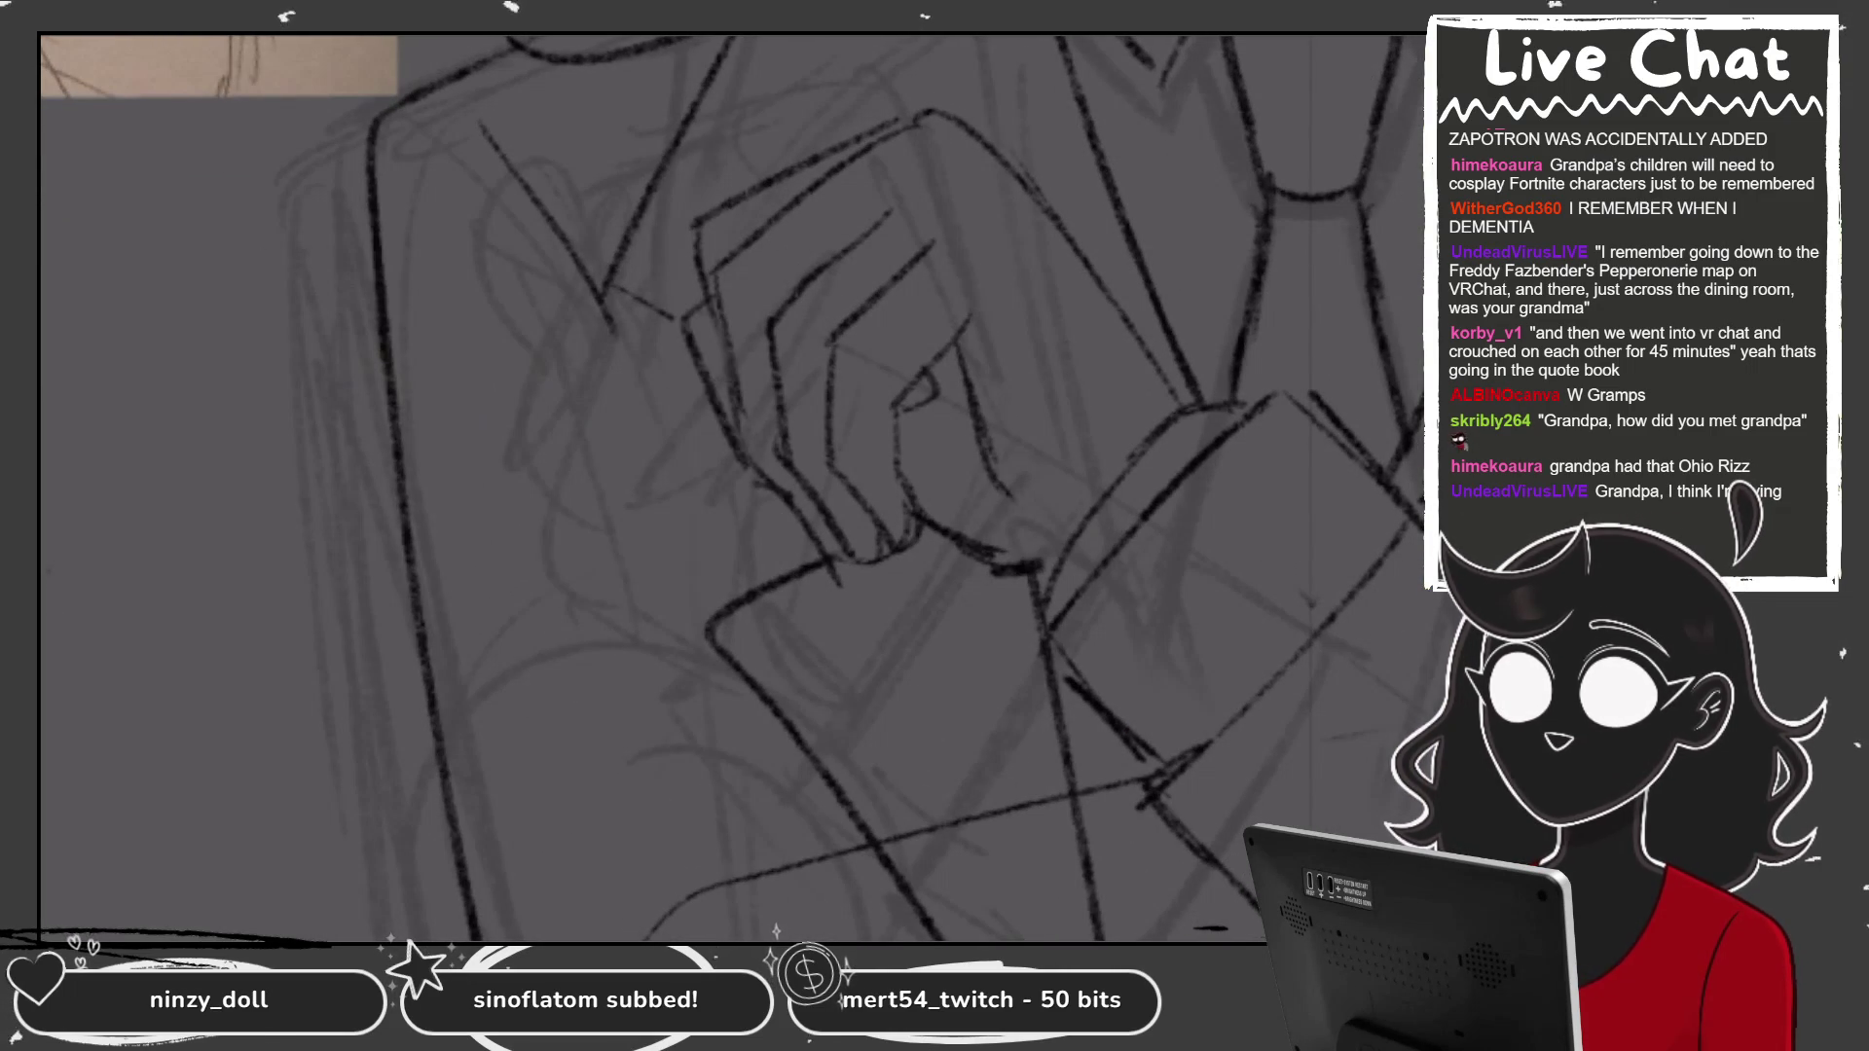
left_click_drag(670, 309, 750, 450)
key("ctrl+z")
left_click_drag(693, 230, 740, 458)
left_click_drag(718, 271, 775, 489)
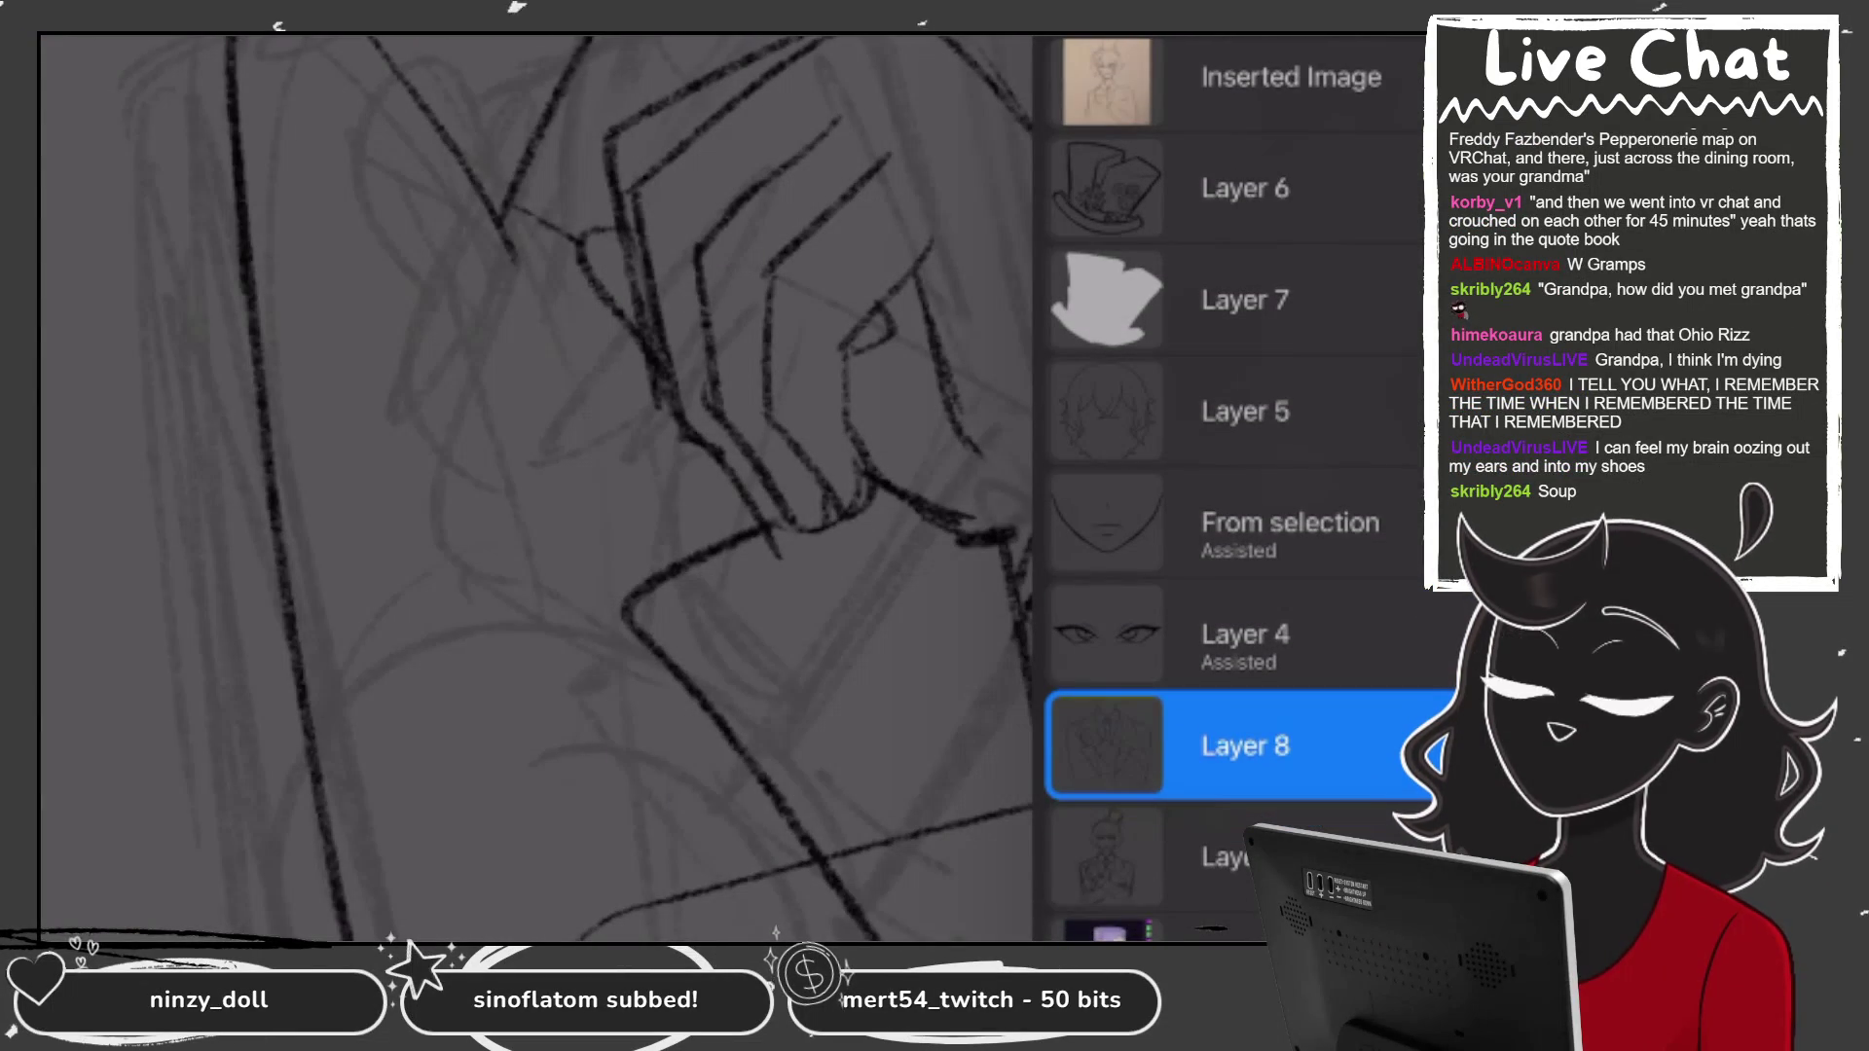
Merge the hair layer into the face layer and move Layer 4 (eyes) above it.
left_click(1237, 429)
left_click(1237, 540)
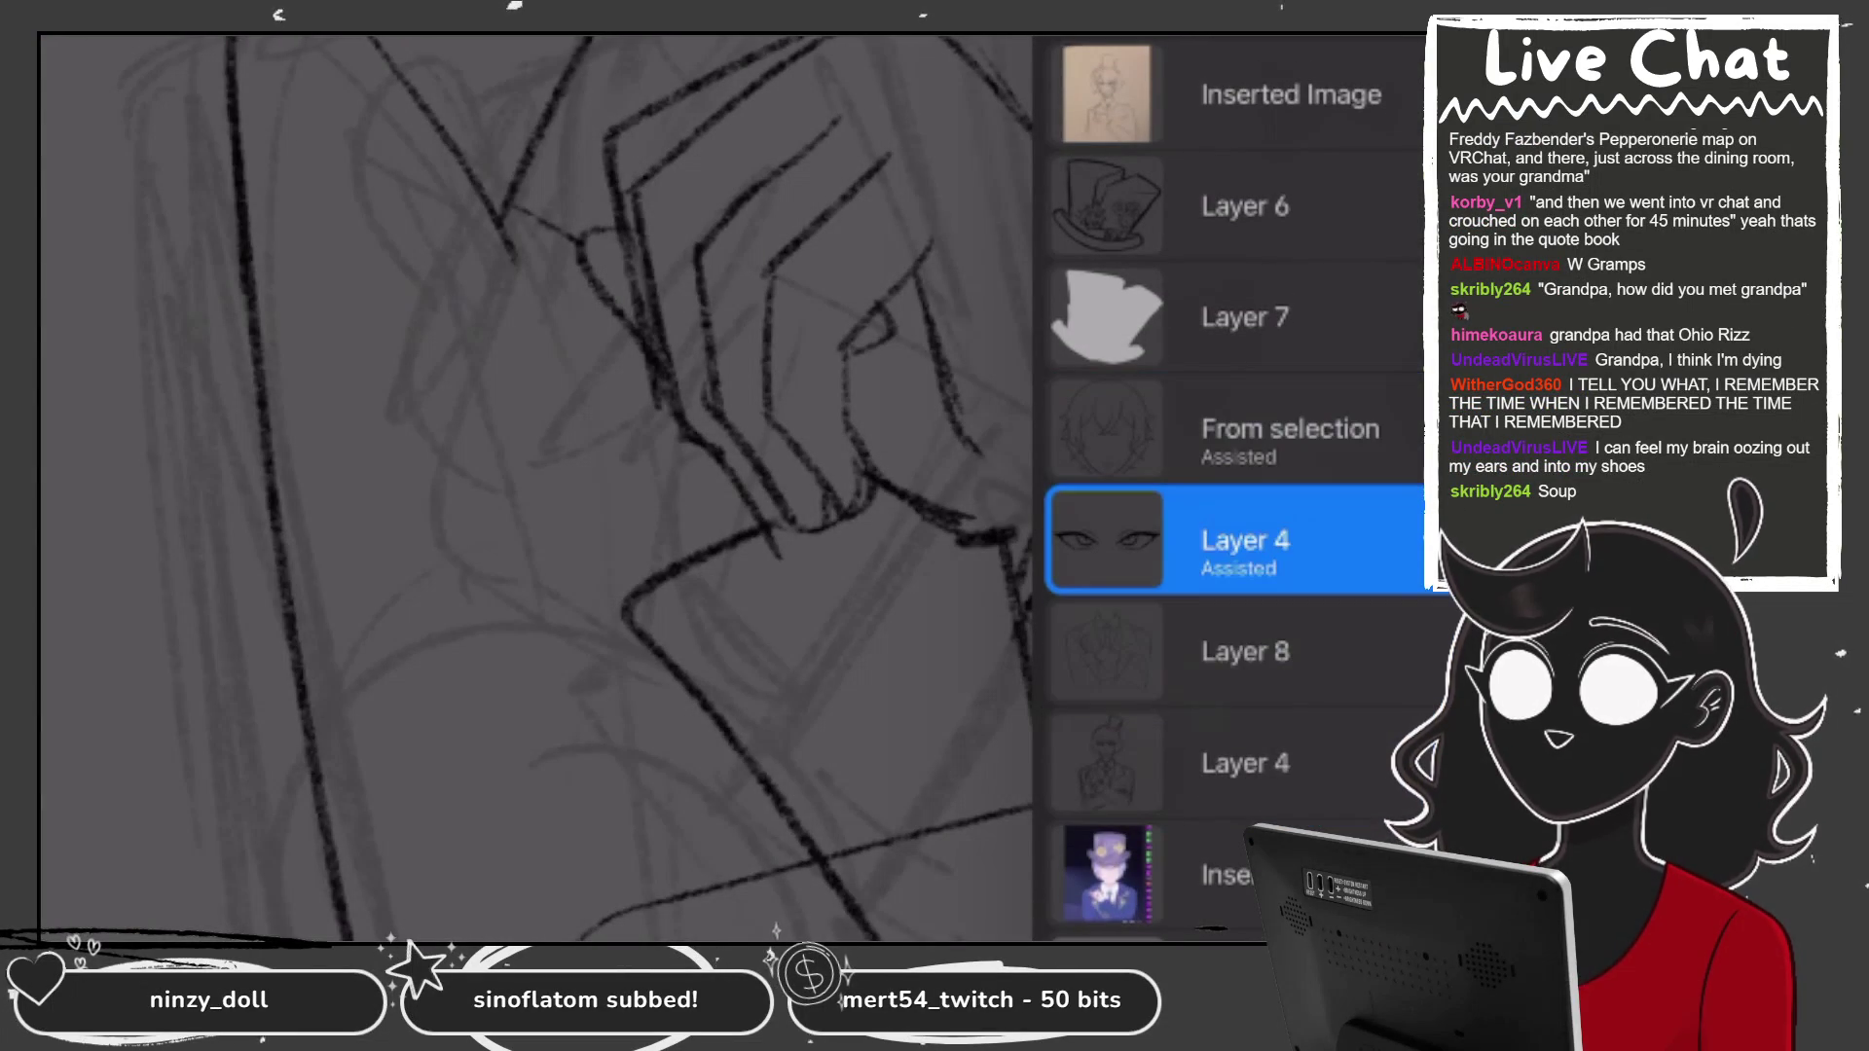
mouse_move(1236, 540)
left_mouse_down()
mouse_move(1236, 394)
mouse_move(1237, 428)
left_mouse_up()
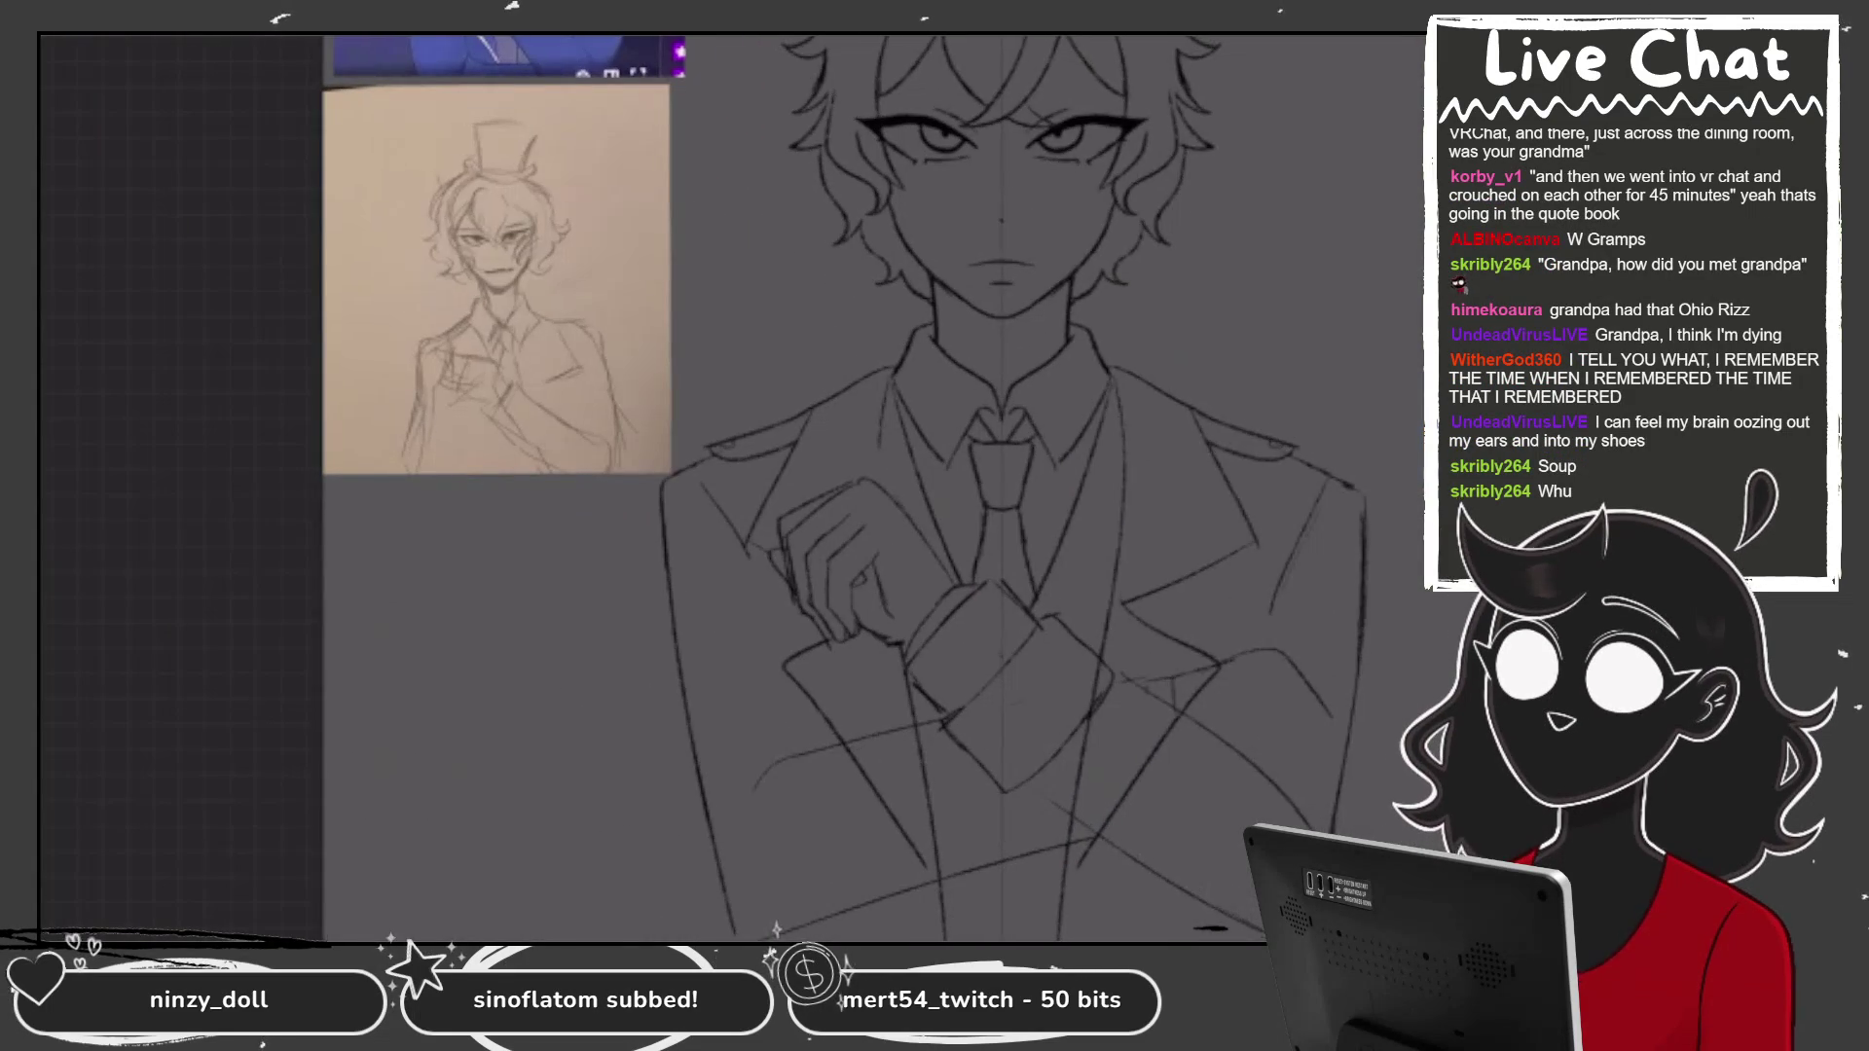
On Layer 8, erase the stray long and diagonal lines near the cuff and hide the drawing guide.
left_click(1236, 651)
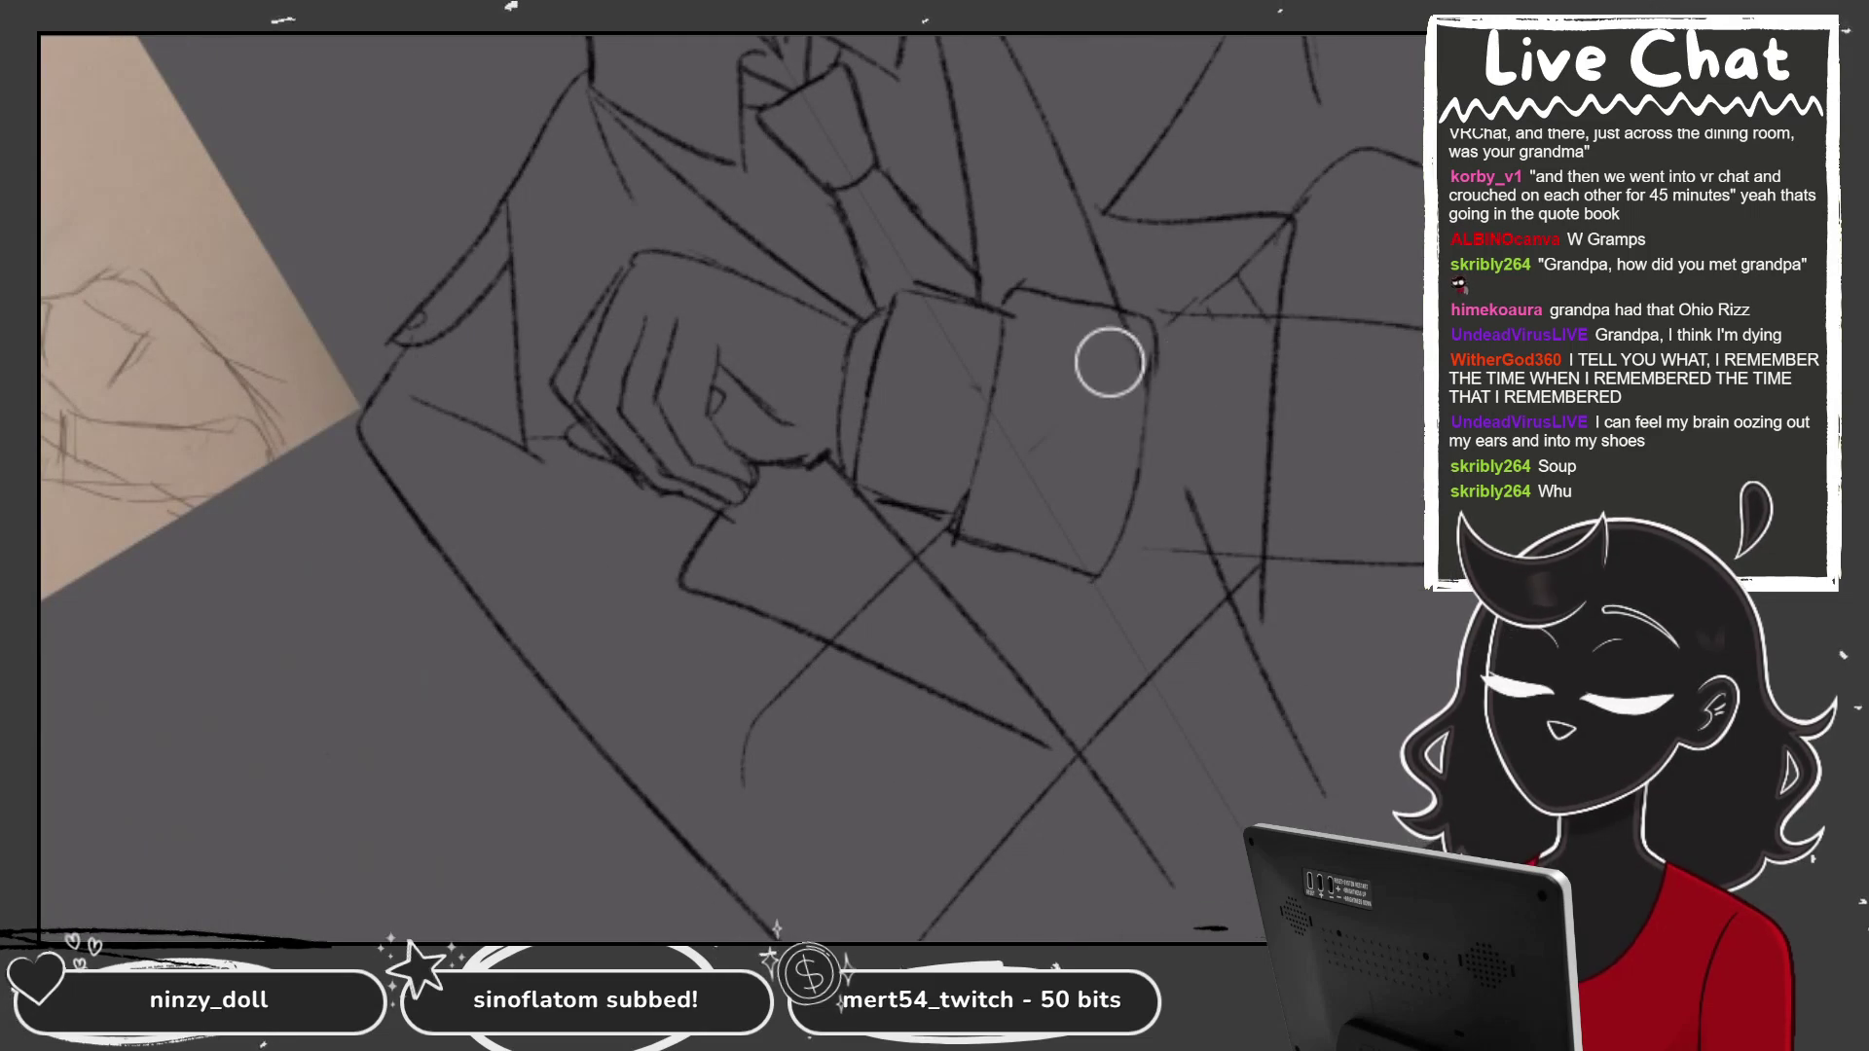
mouse_move(1056, 750)
left_mouse_down()
mouse_move(1014, 734)
mouse_move(922, 613)
left_mouse_up()
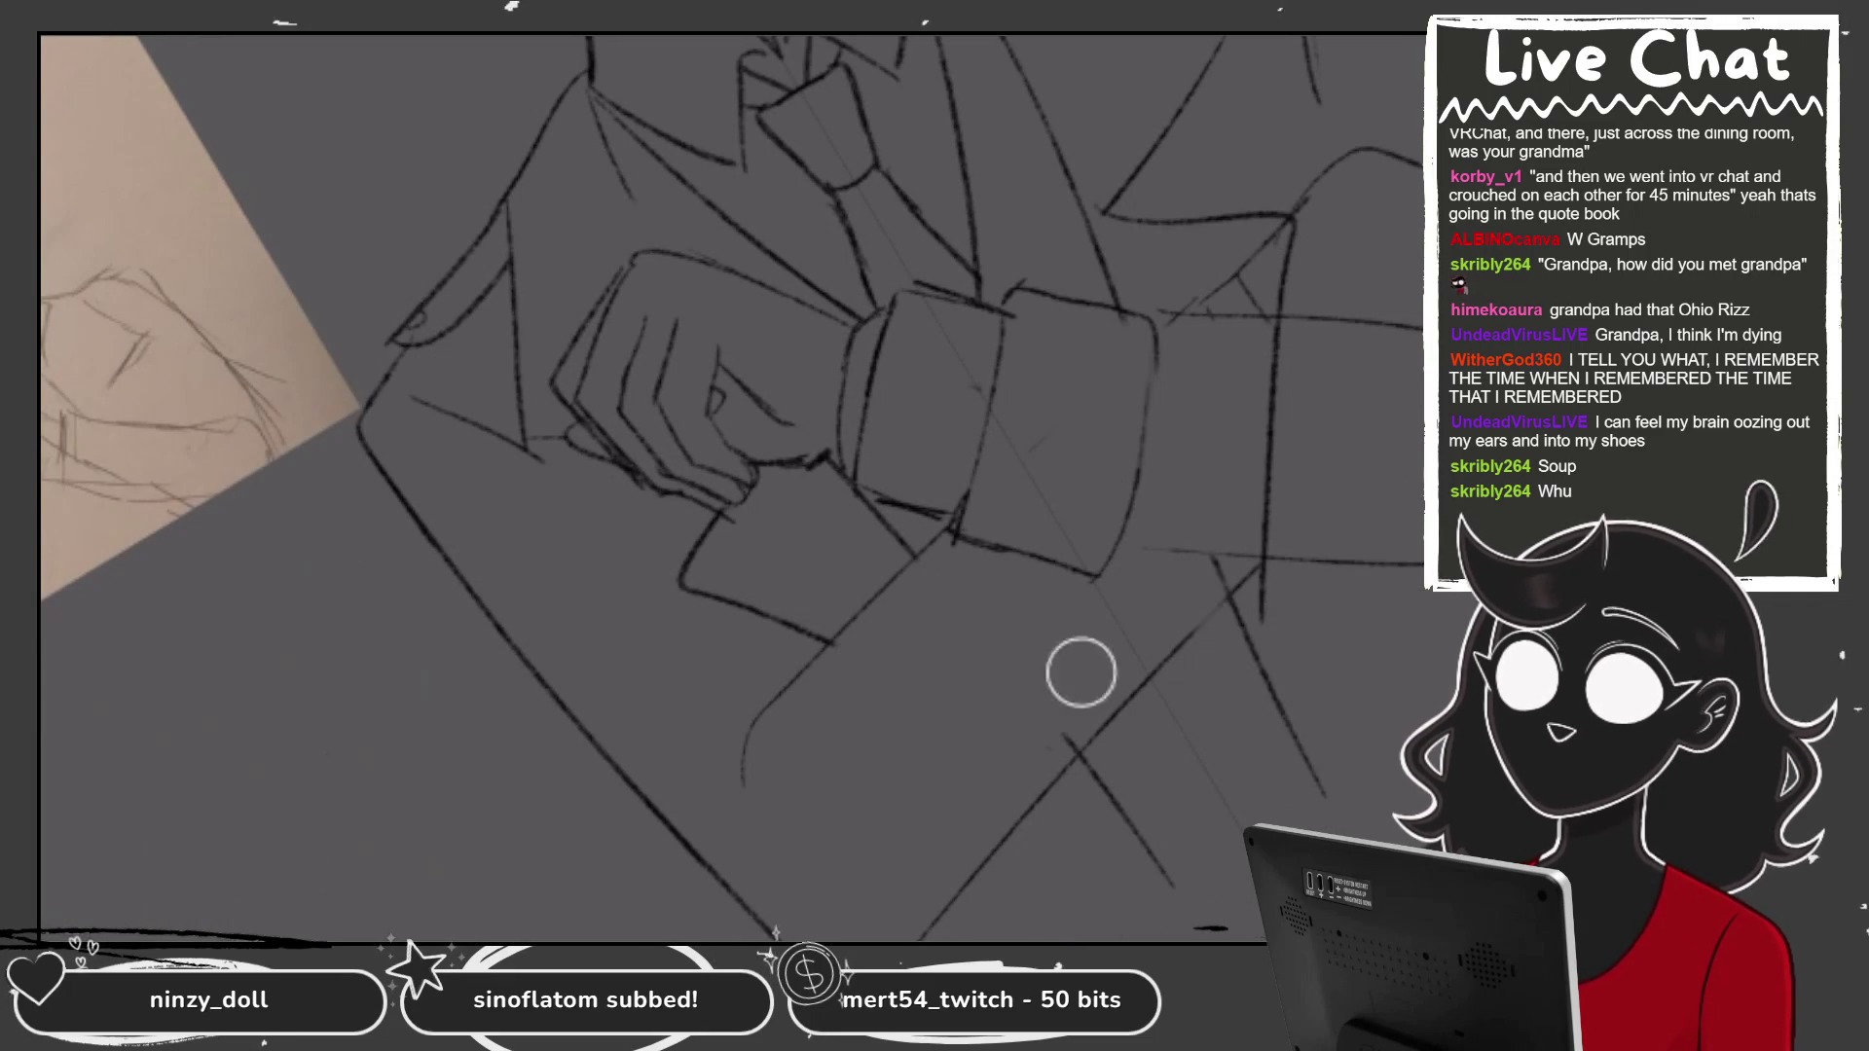
key("ctrl+bracketleft")
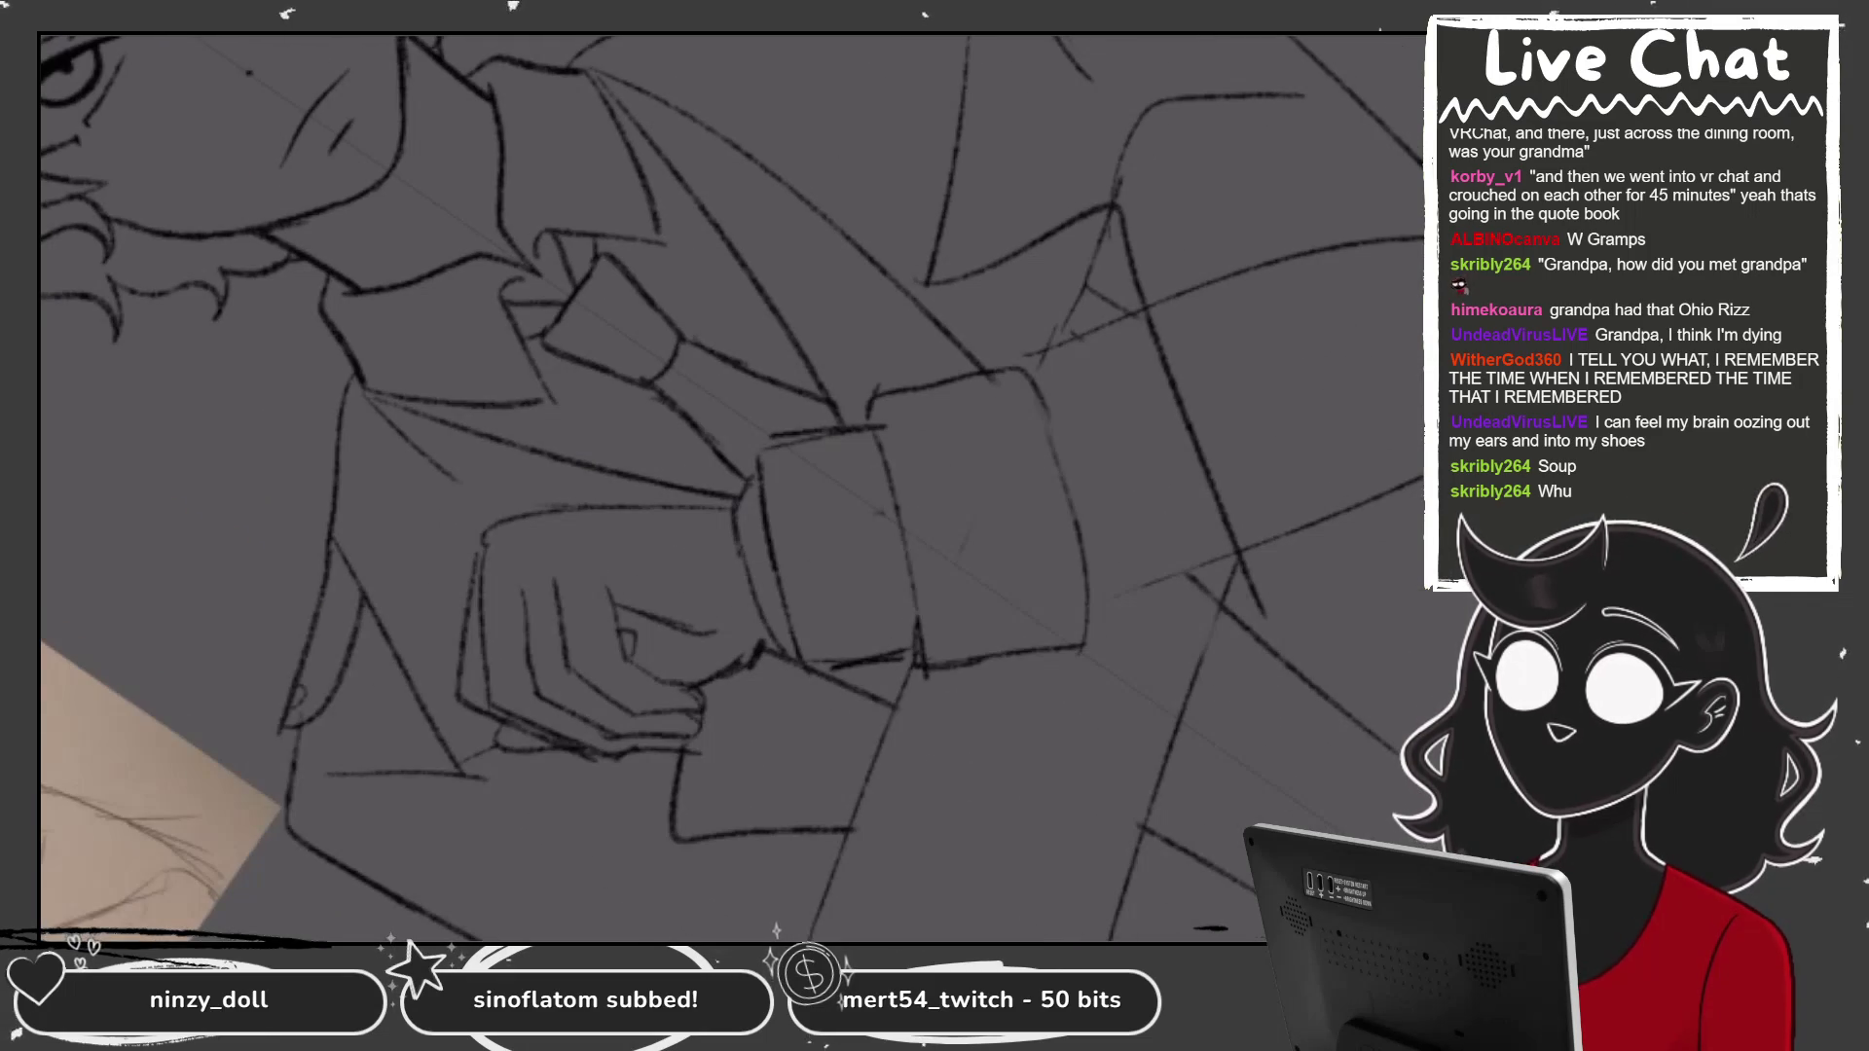
mouse_move(1100, 446)
left_mouse_down()
mouse_move(1201, 501)
mouse_move(1290, 492)
left_mouse_up()
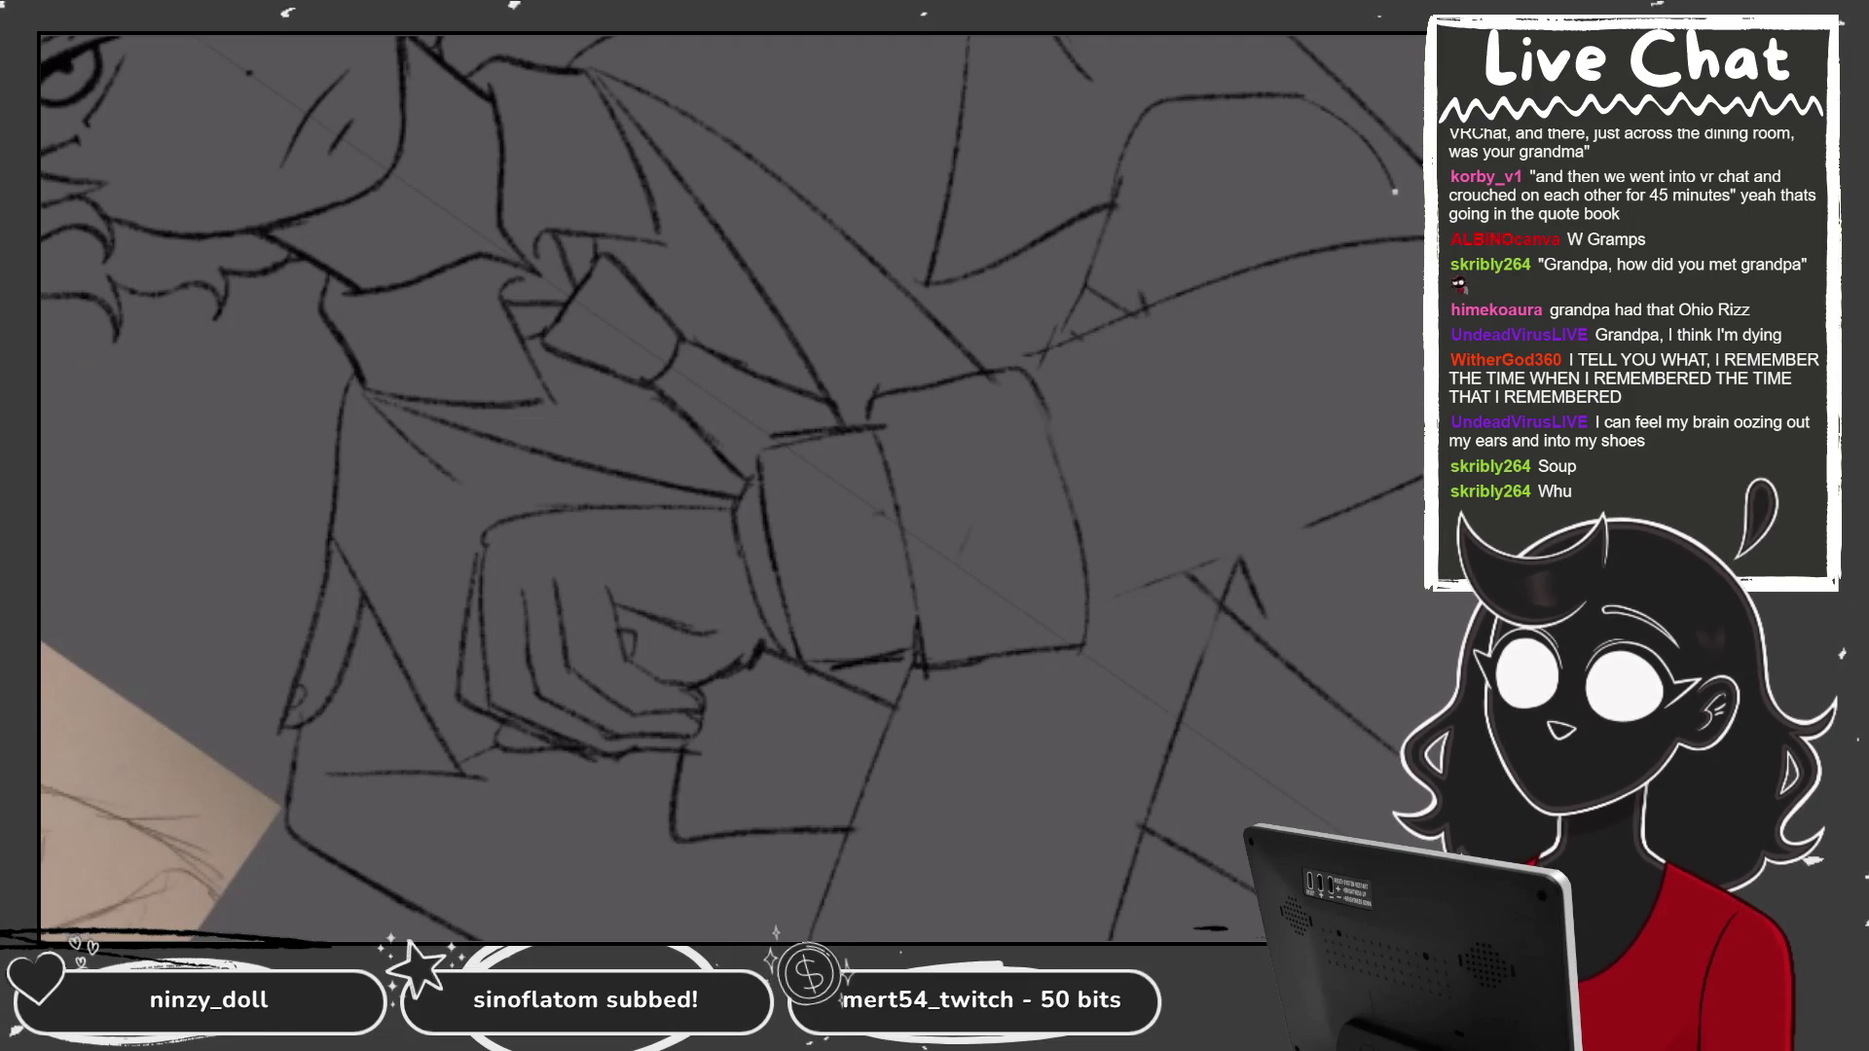
key("ctrl+minus")
key("ctrl+minus")
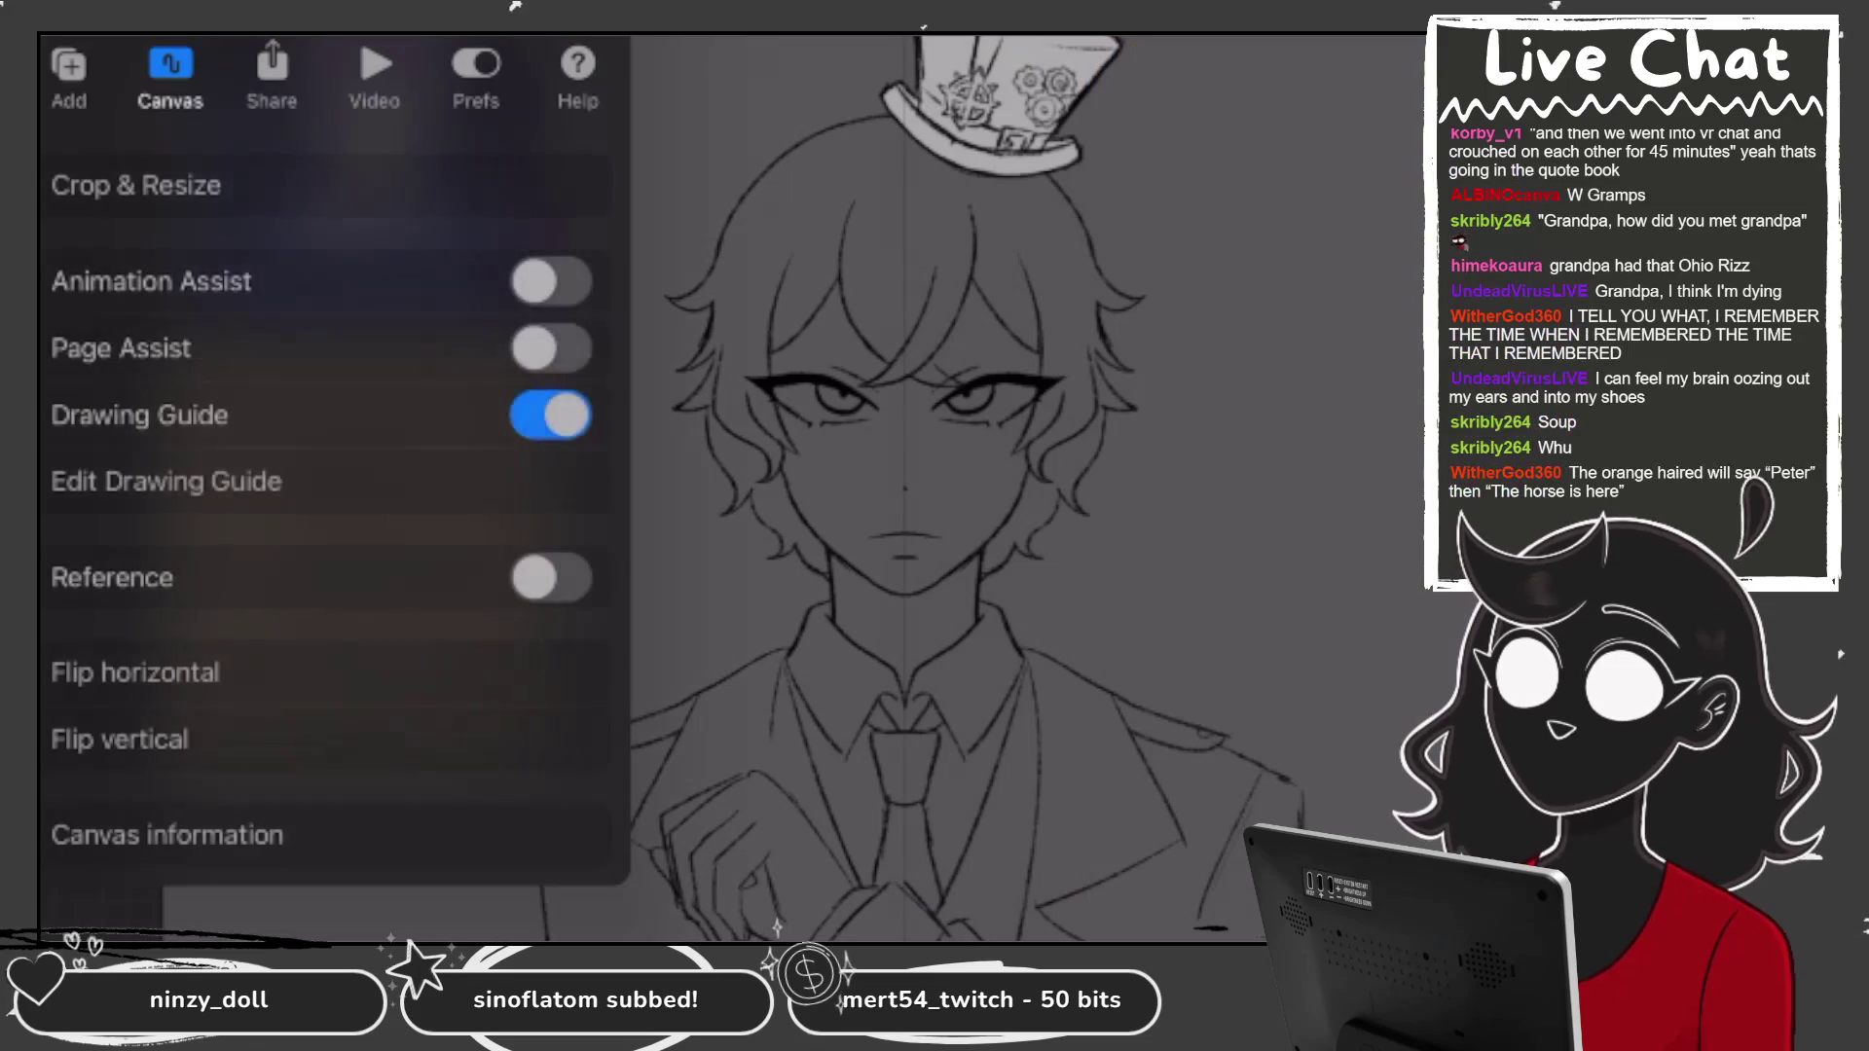
left_click(546, 413)
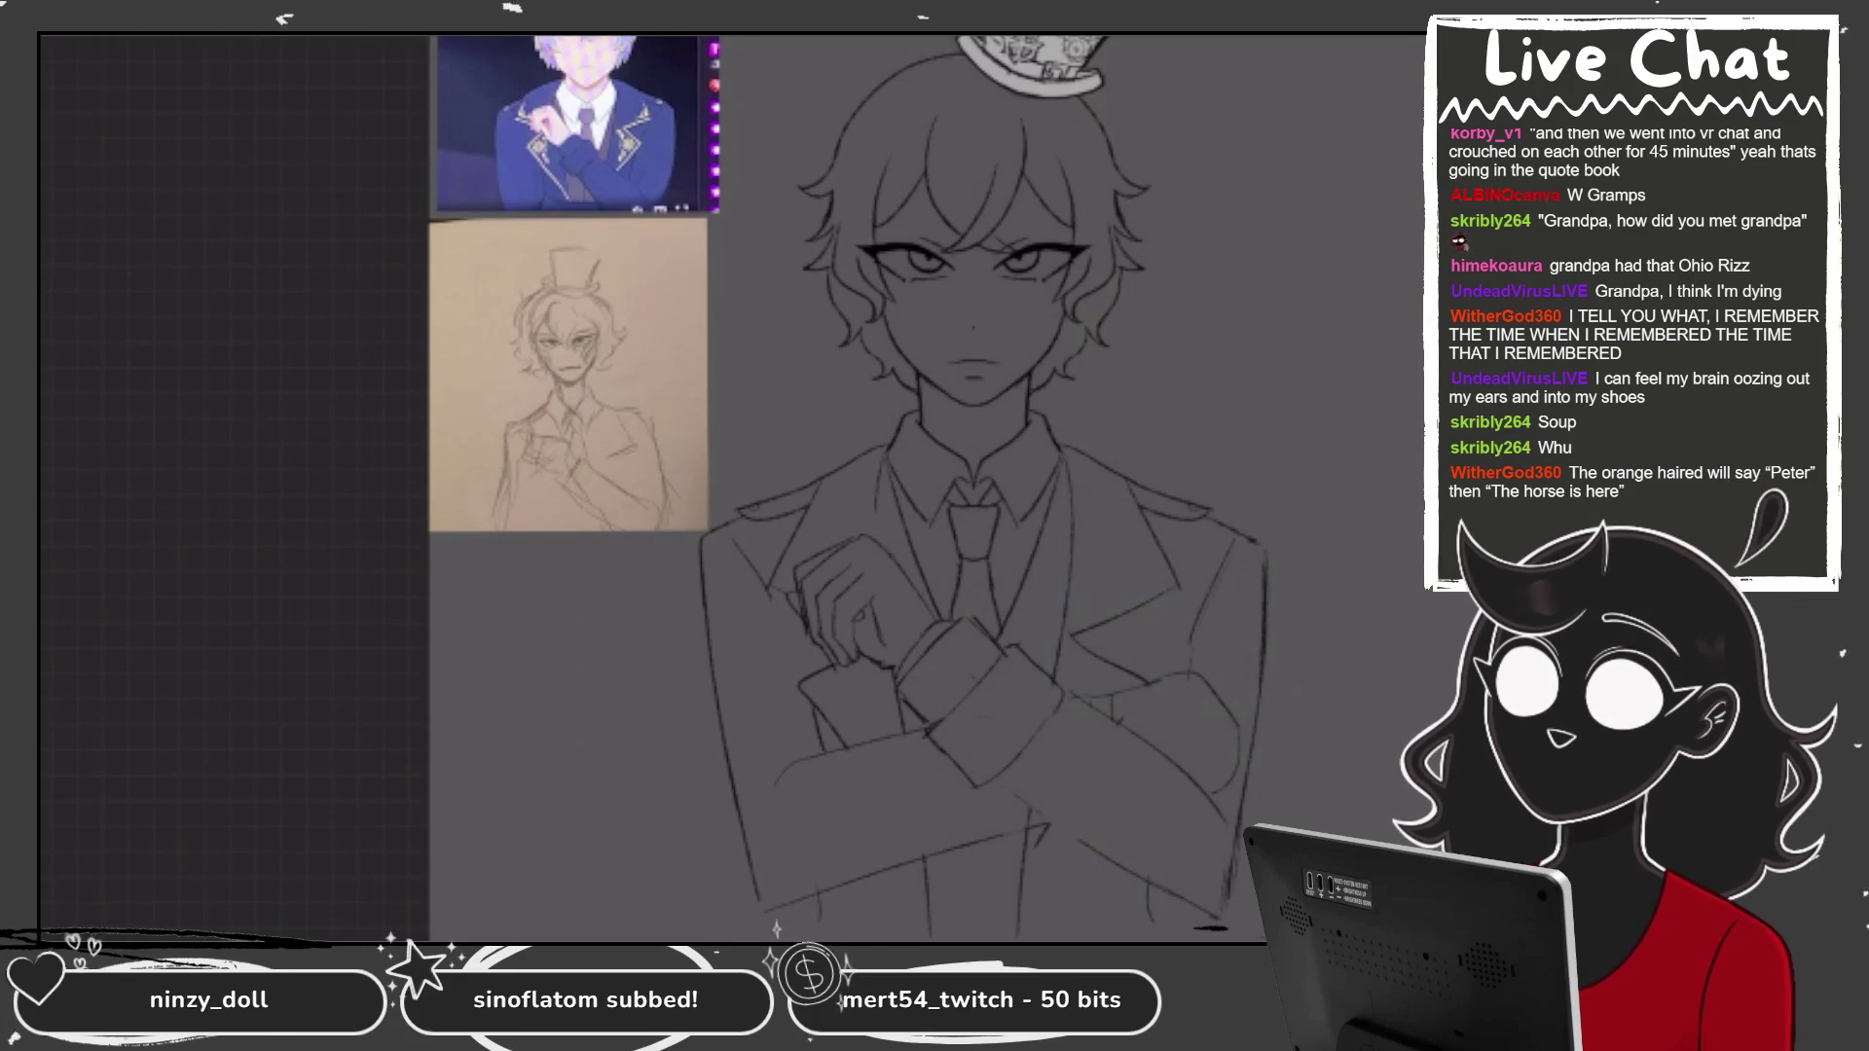
Zoom to the crossed arms and add a short line on the arm.
scroll(877, 486, "up", 3)
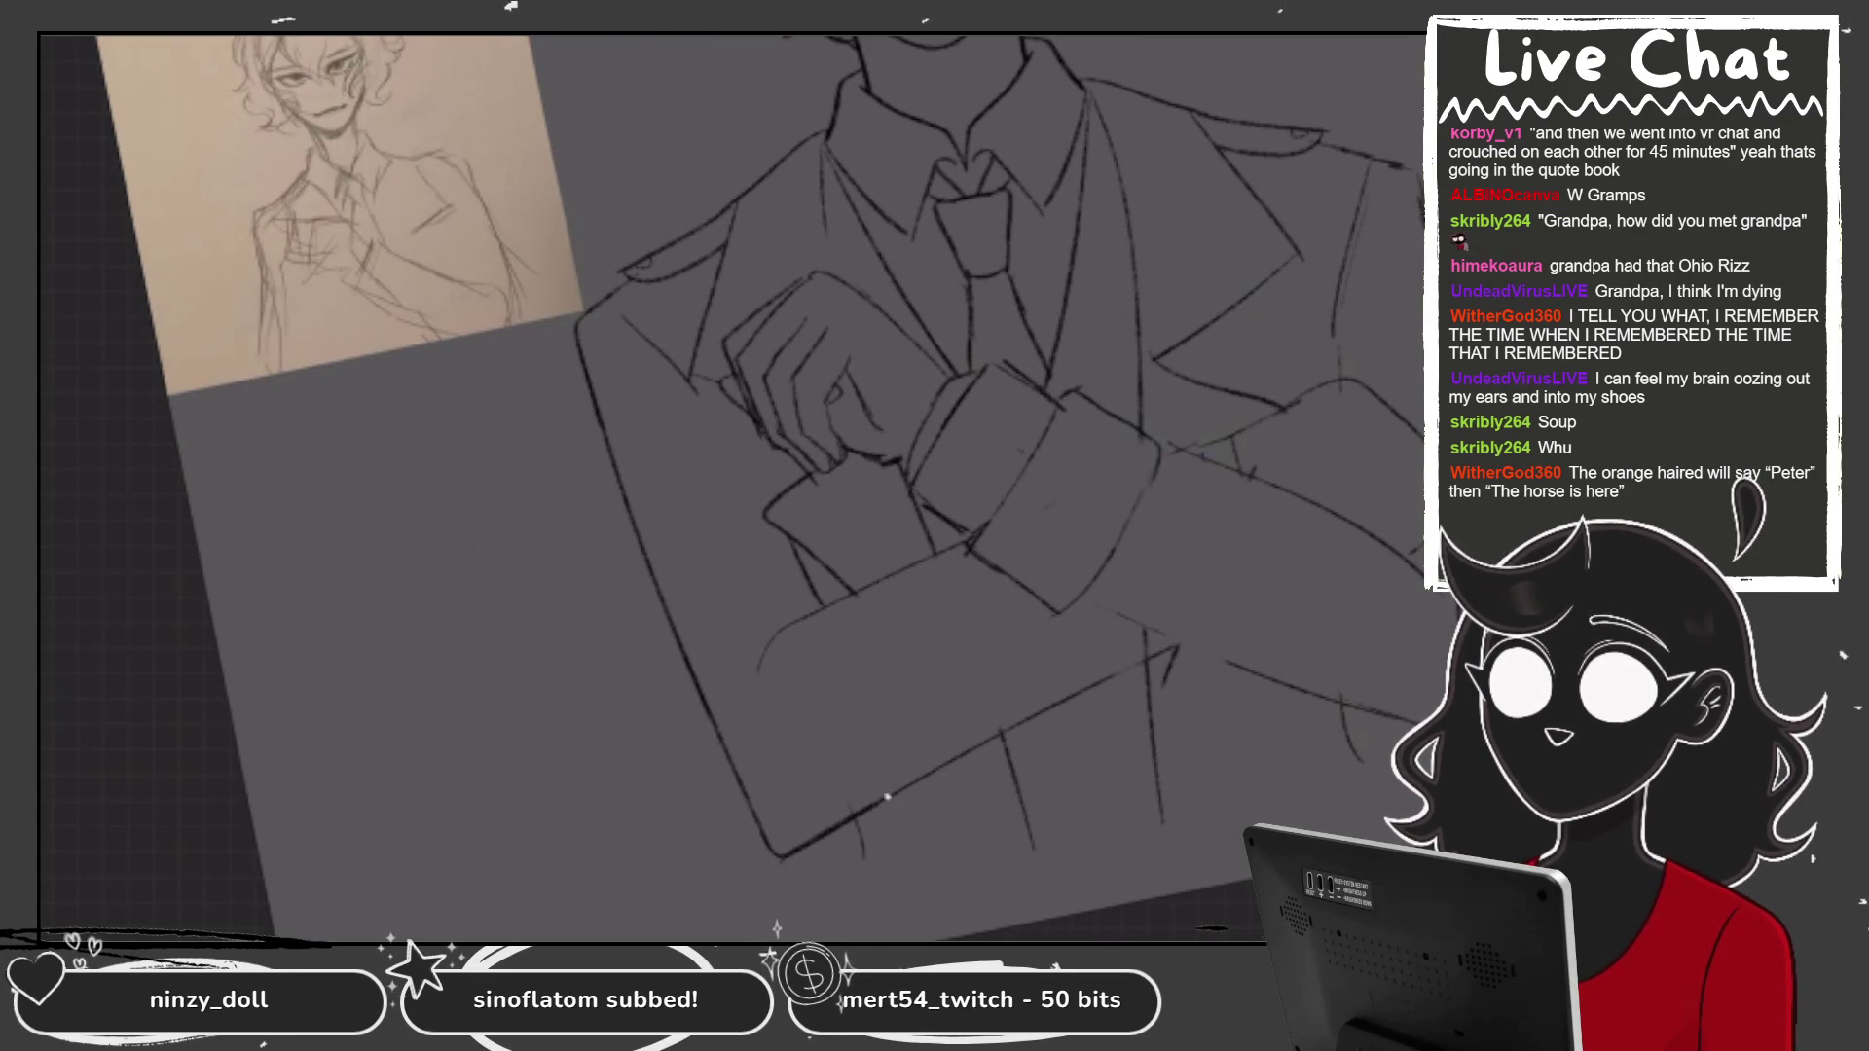
scroll(730, 487, "up", 2)
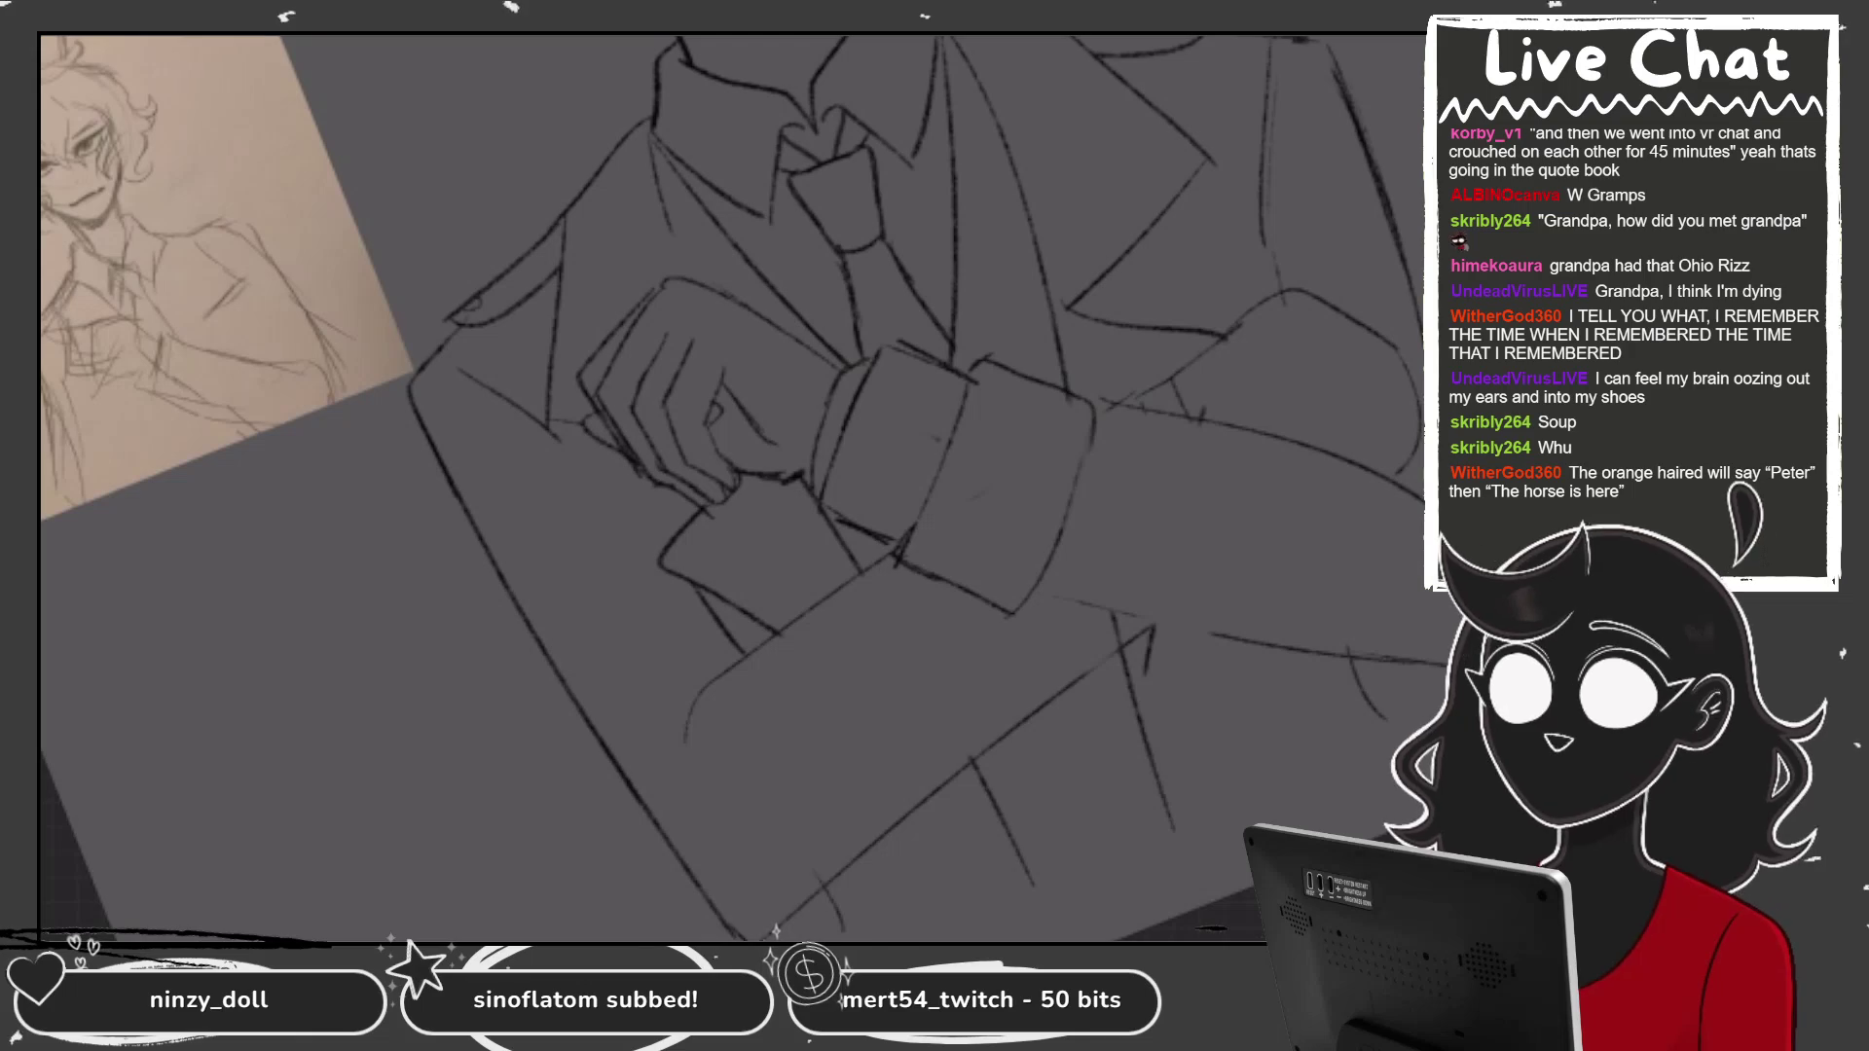
scroll(730, 486, "down", 2)
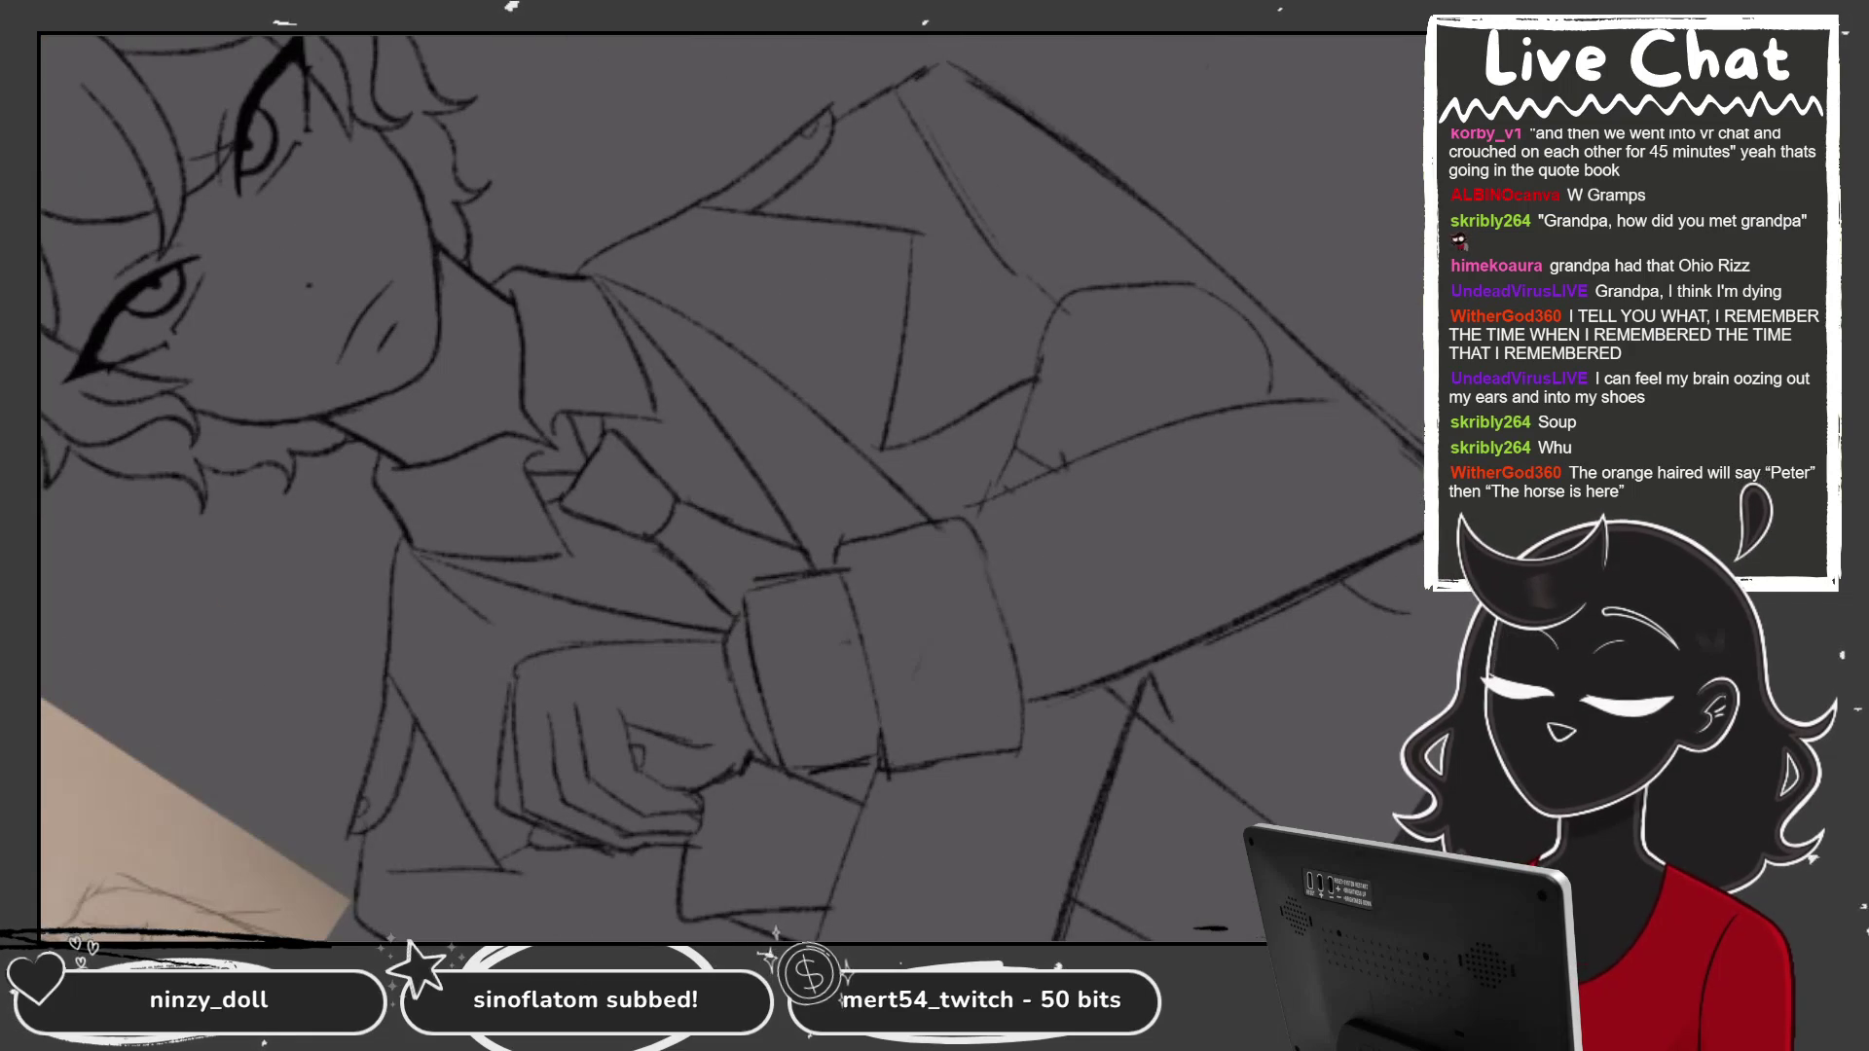
left_click_drag(969, 516, 1072, 468)
Erase part of the right sleeve's outer edge and redraw it in two strokes.
scroll(1072, 468, "down", 3)
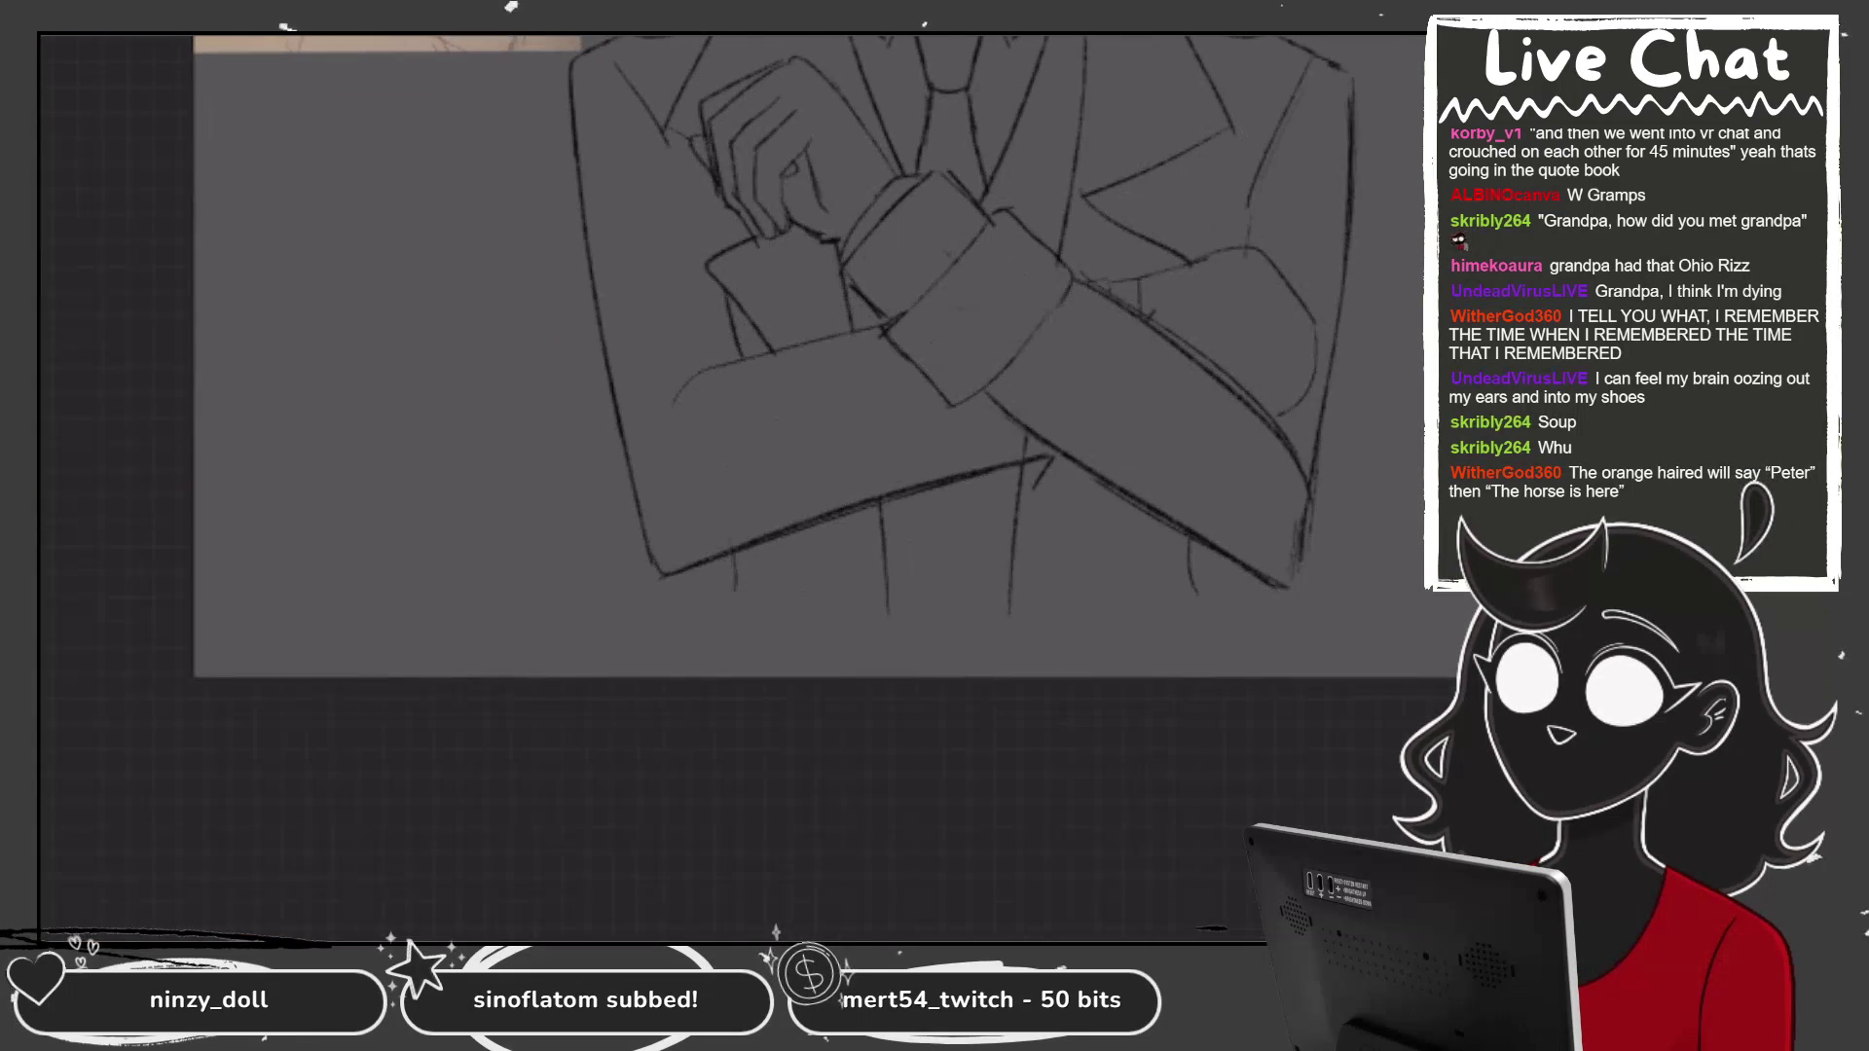
mouse_move(1309, 623)
left_mouse_down()
mouse_move(1294, 646)
mouse_move(1305, 531)
mouse_move(1252, 429)
mouse_move(1281, 492)
left_mouse_up()
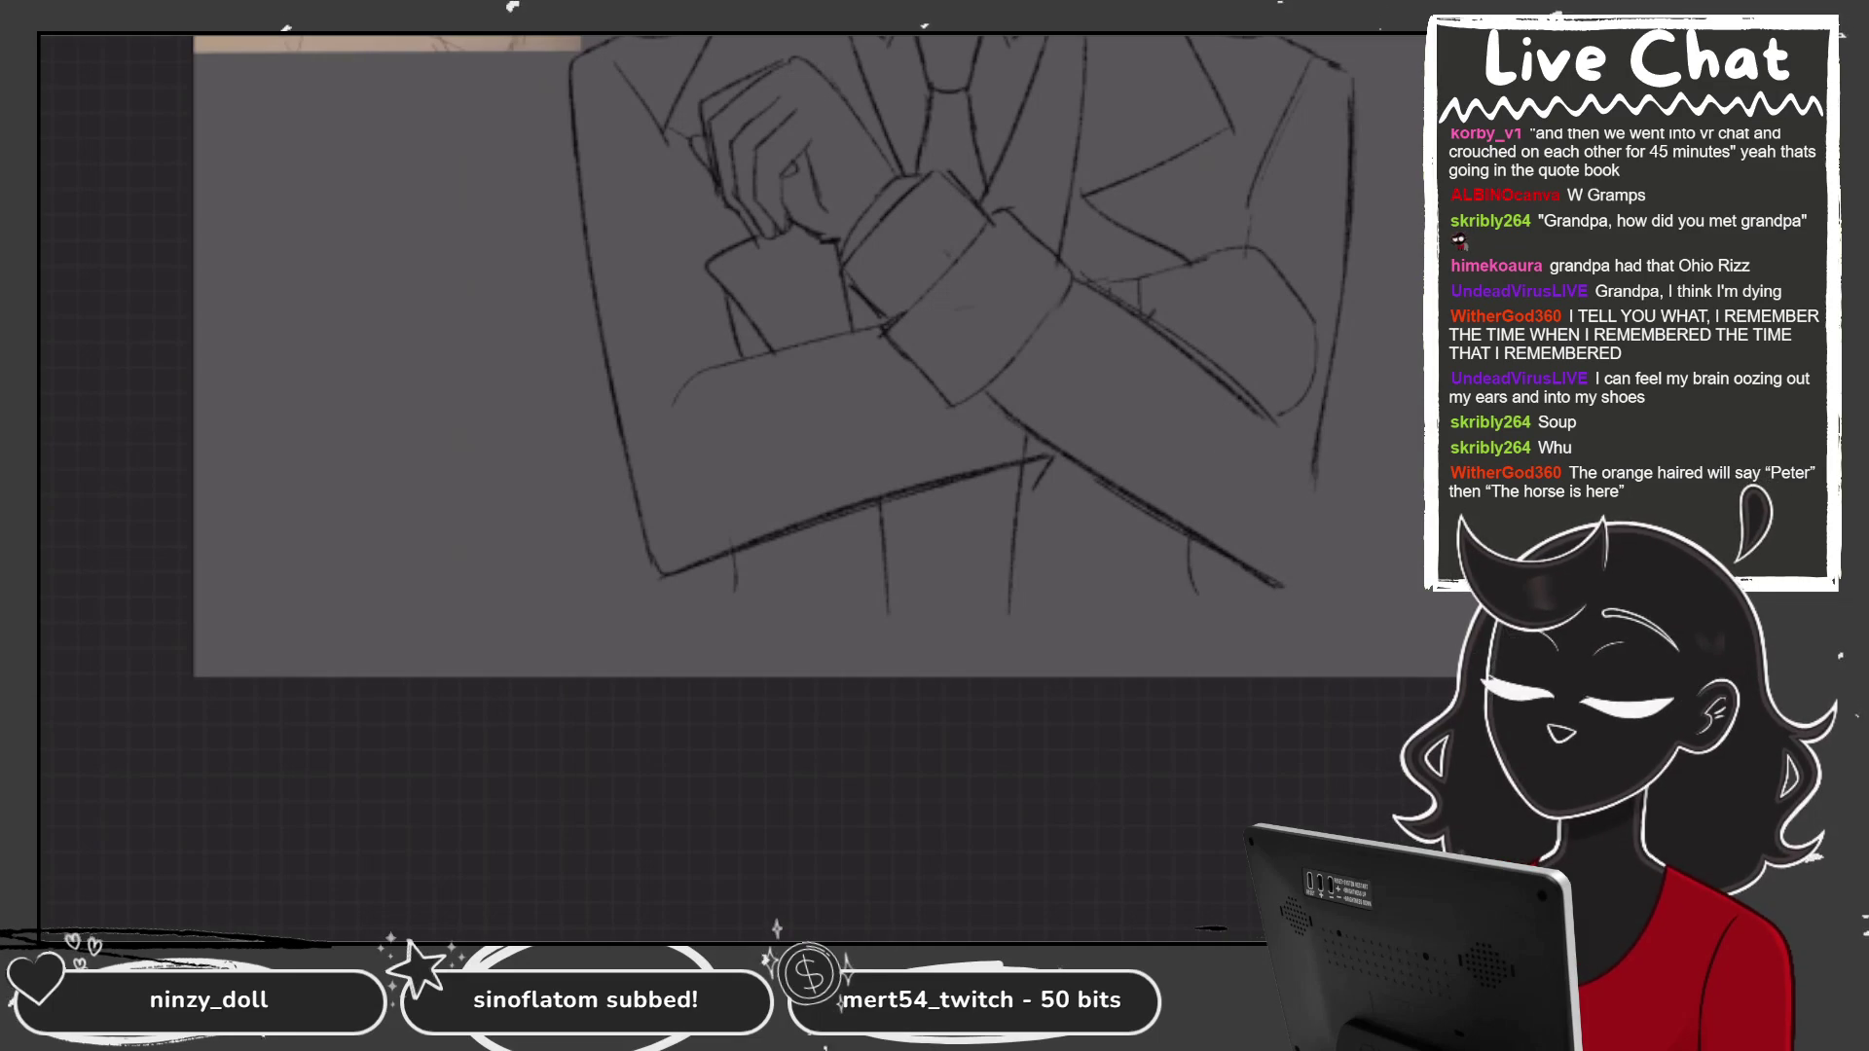
mouse_move(1281, 417)
left_mouse_down()
mouse_move(1270, 452)
mouse_move(1304, 558)
left_mouse_up()
key("ctrl+z")
left_click_drag(1329, 379, 1299, 540)
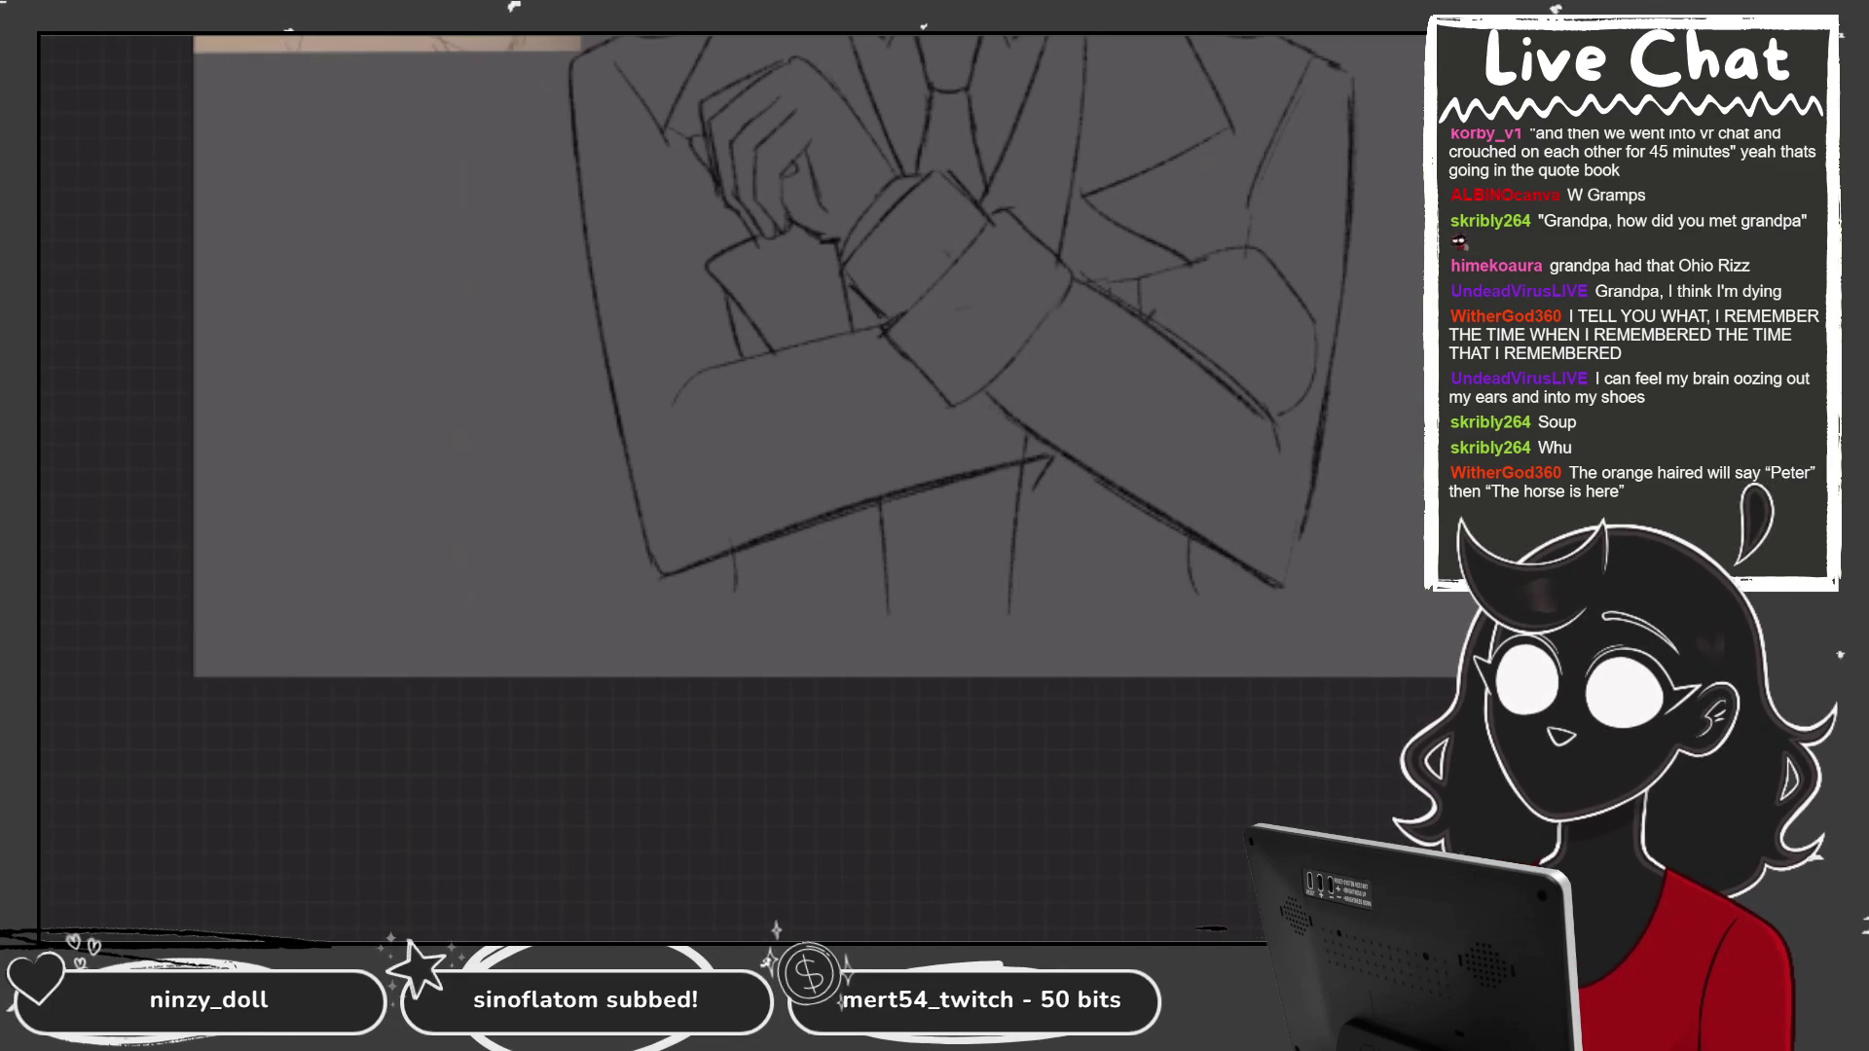
left_click_drag(1328, 435, 1287, 591)
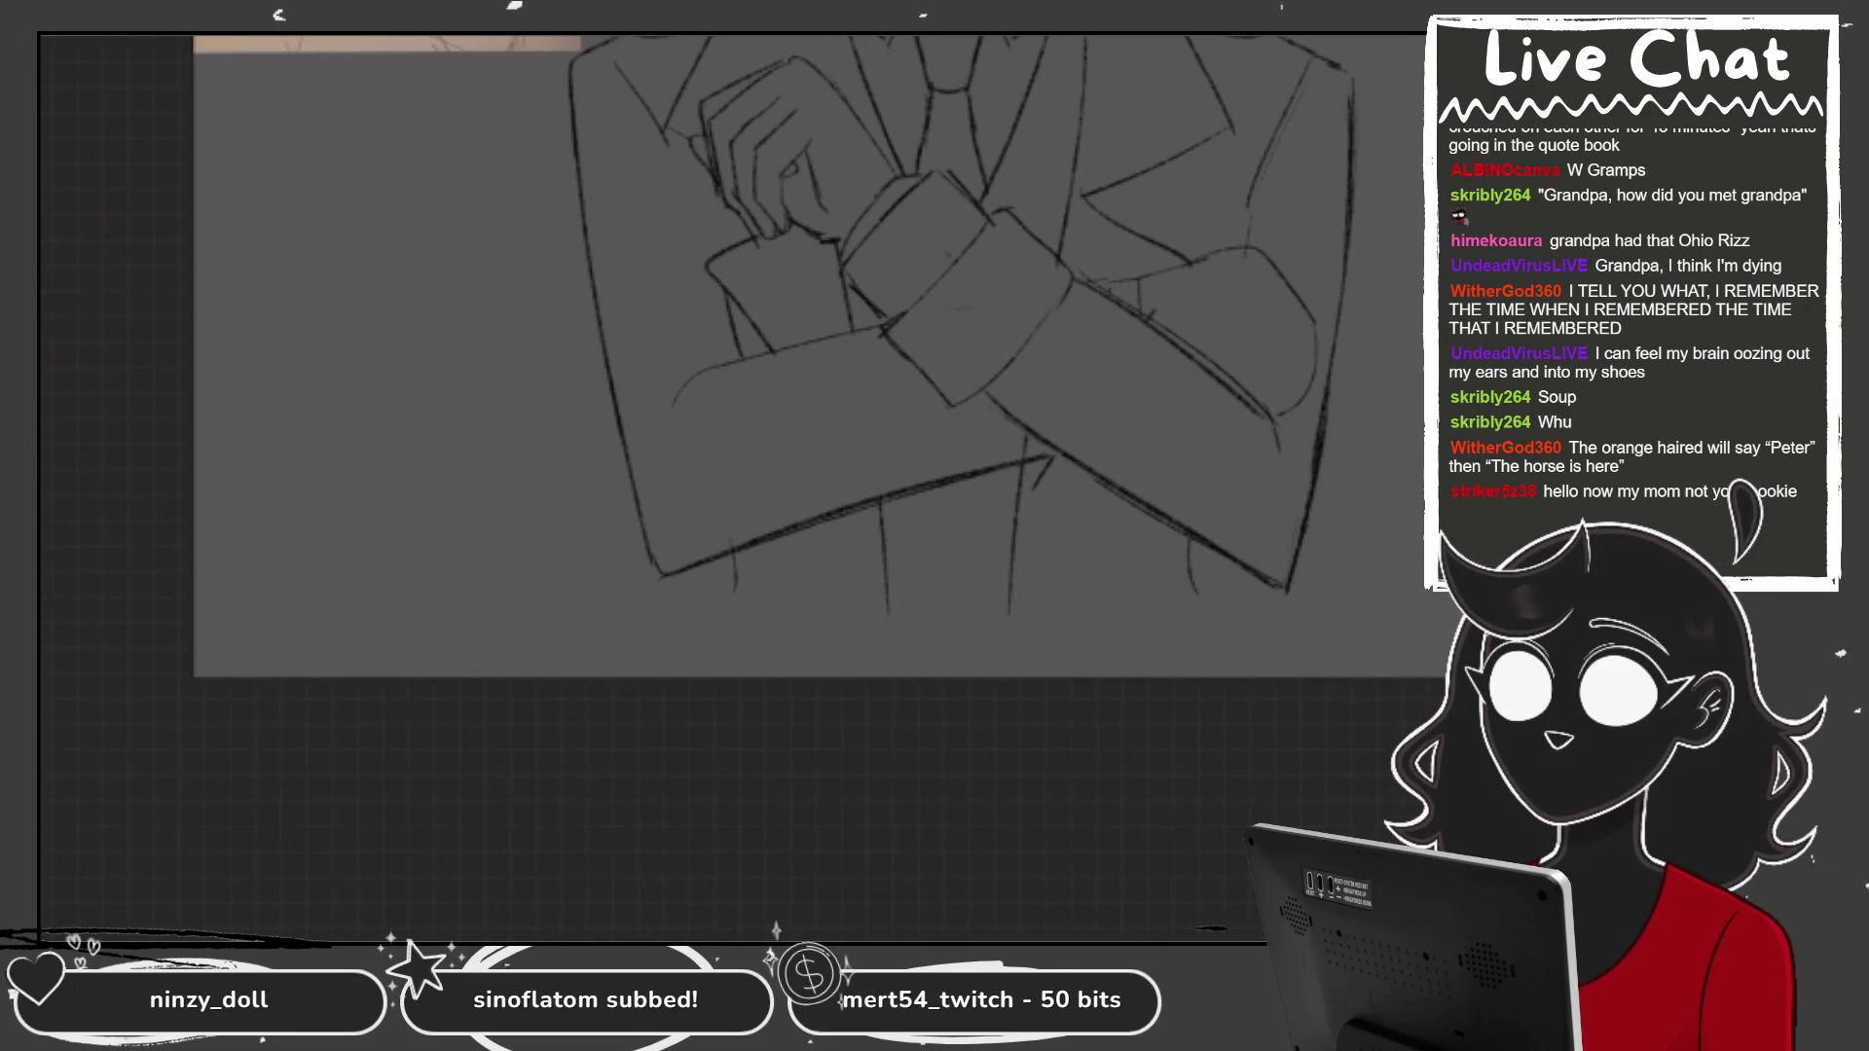
scroll(779, 389, "down", 5)
Redraw the curved line over the right sleeve, retrying a misplaced stroke.
key("b")
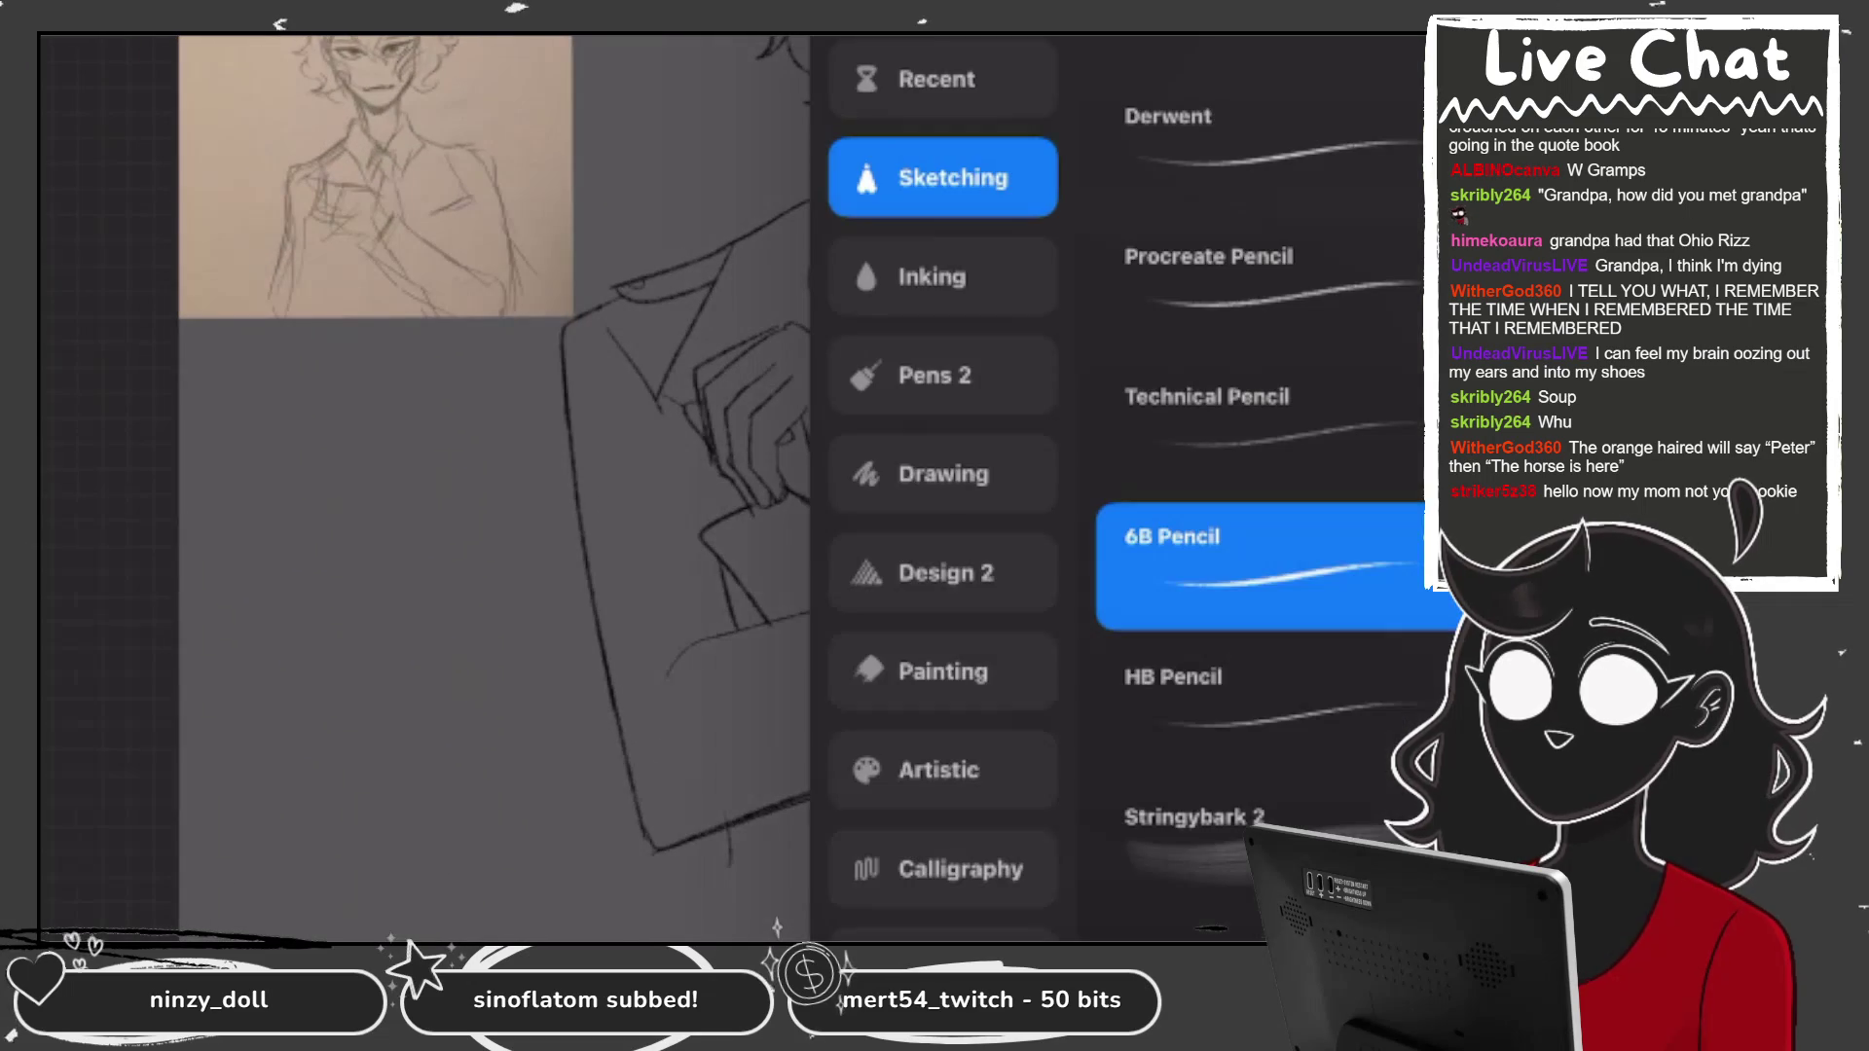
key("Escape")
scroll(730, 487, "up", 5)
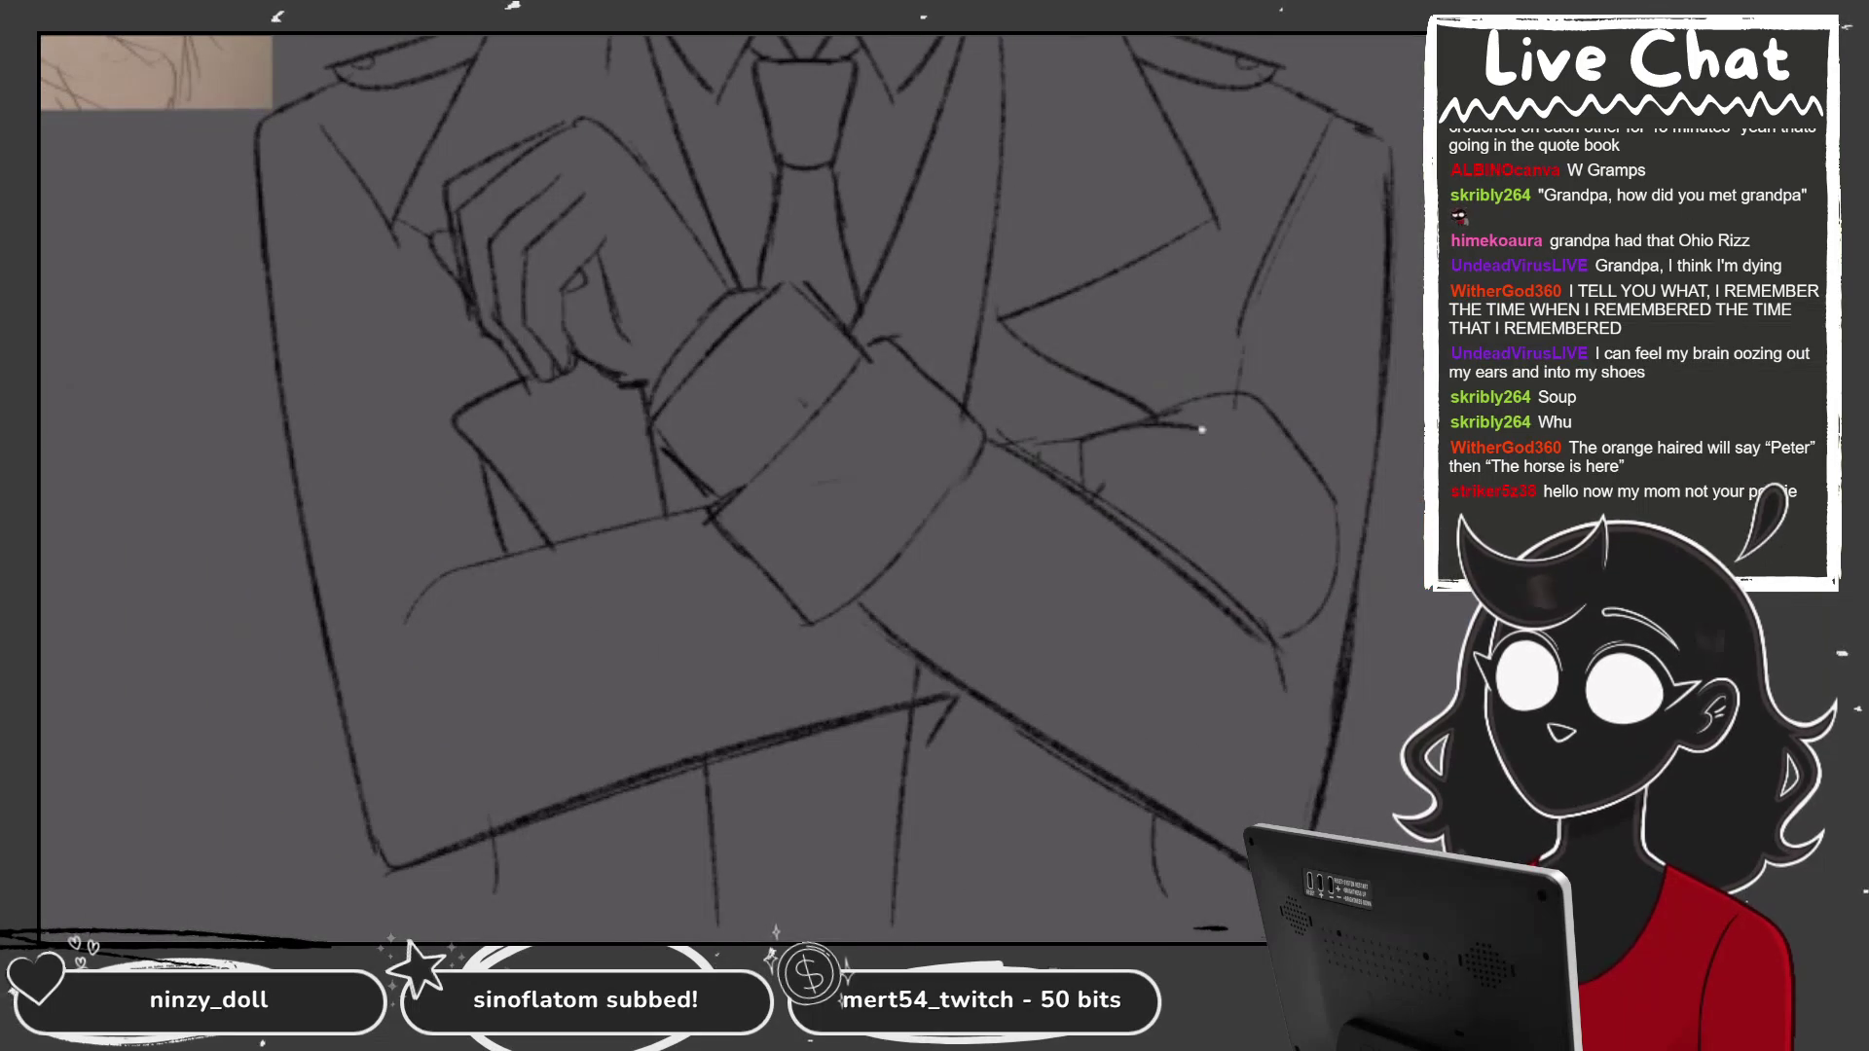
left_click_drag(1152, 423, 1320, 453)
key("ctrl+z")
mouse_move(1078, 440)
left_mouse_down()
mouse_move(1266, 425)
mouse_move(1347, 512)
left_mouse_up()
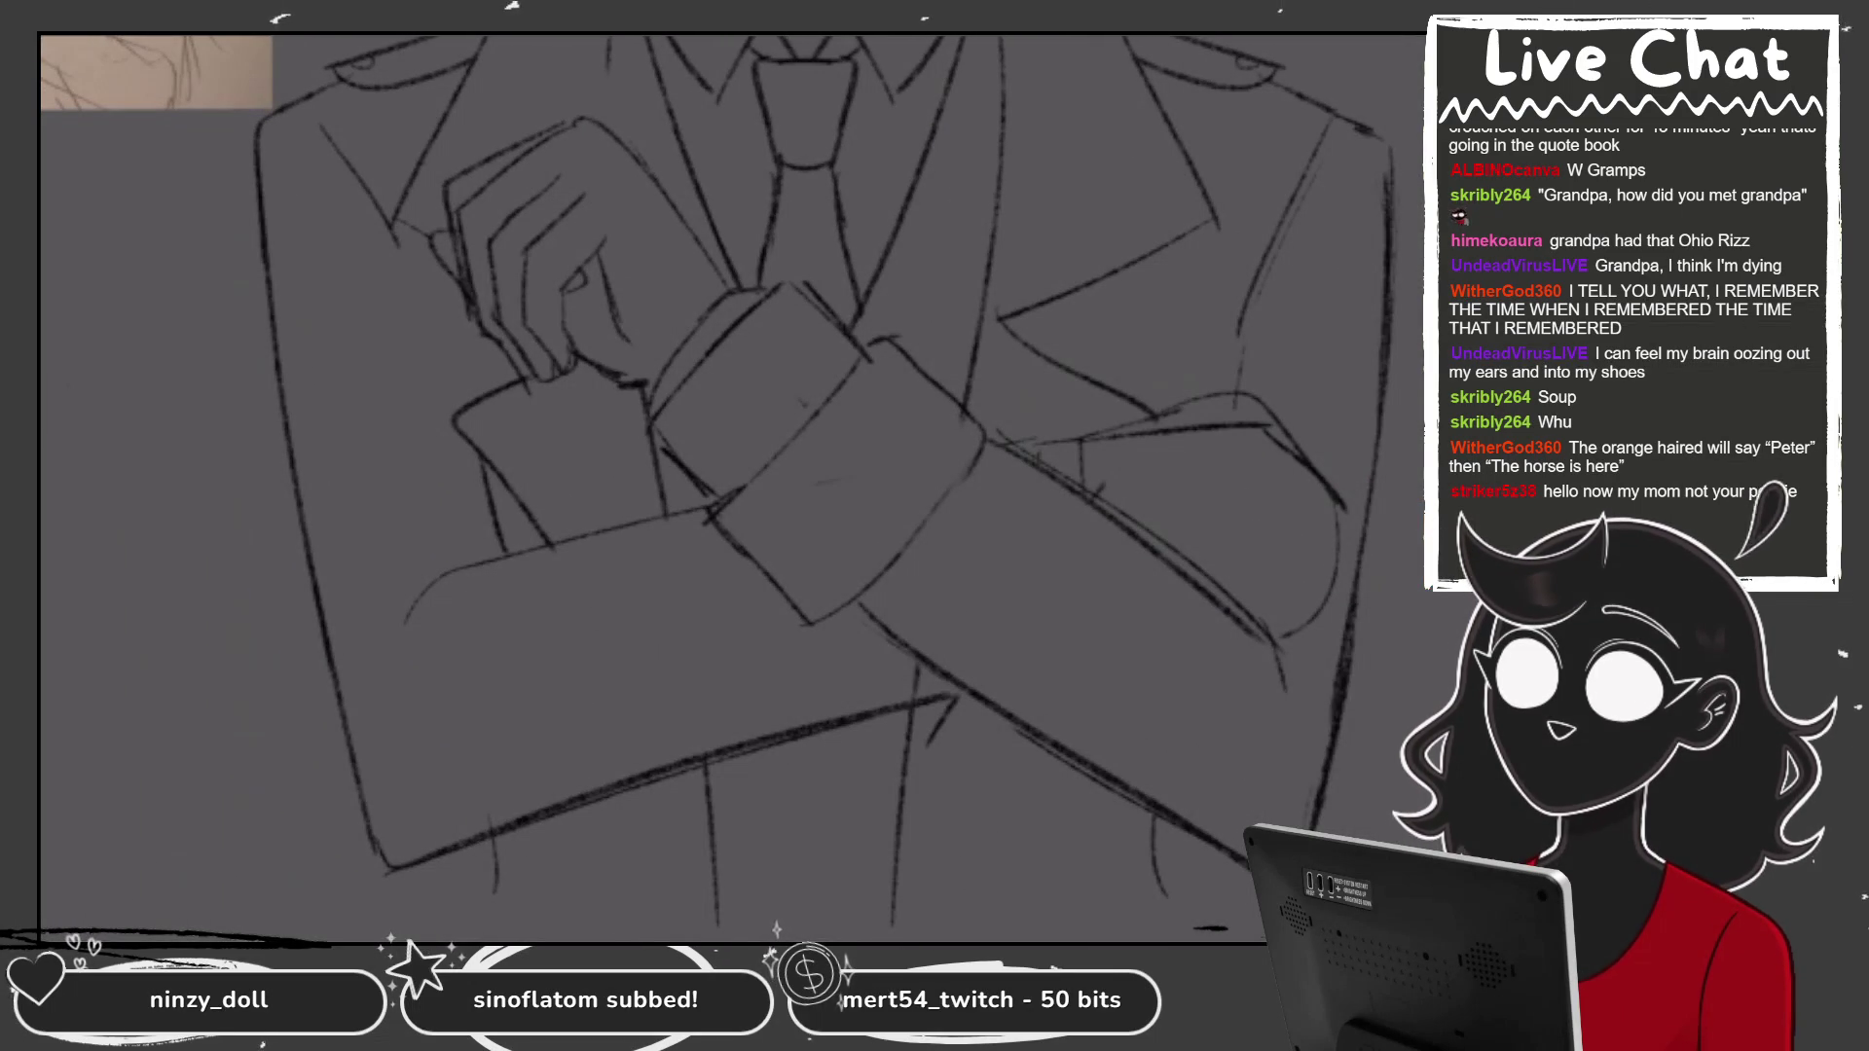
scroll(730, 477, "up", 2)
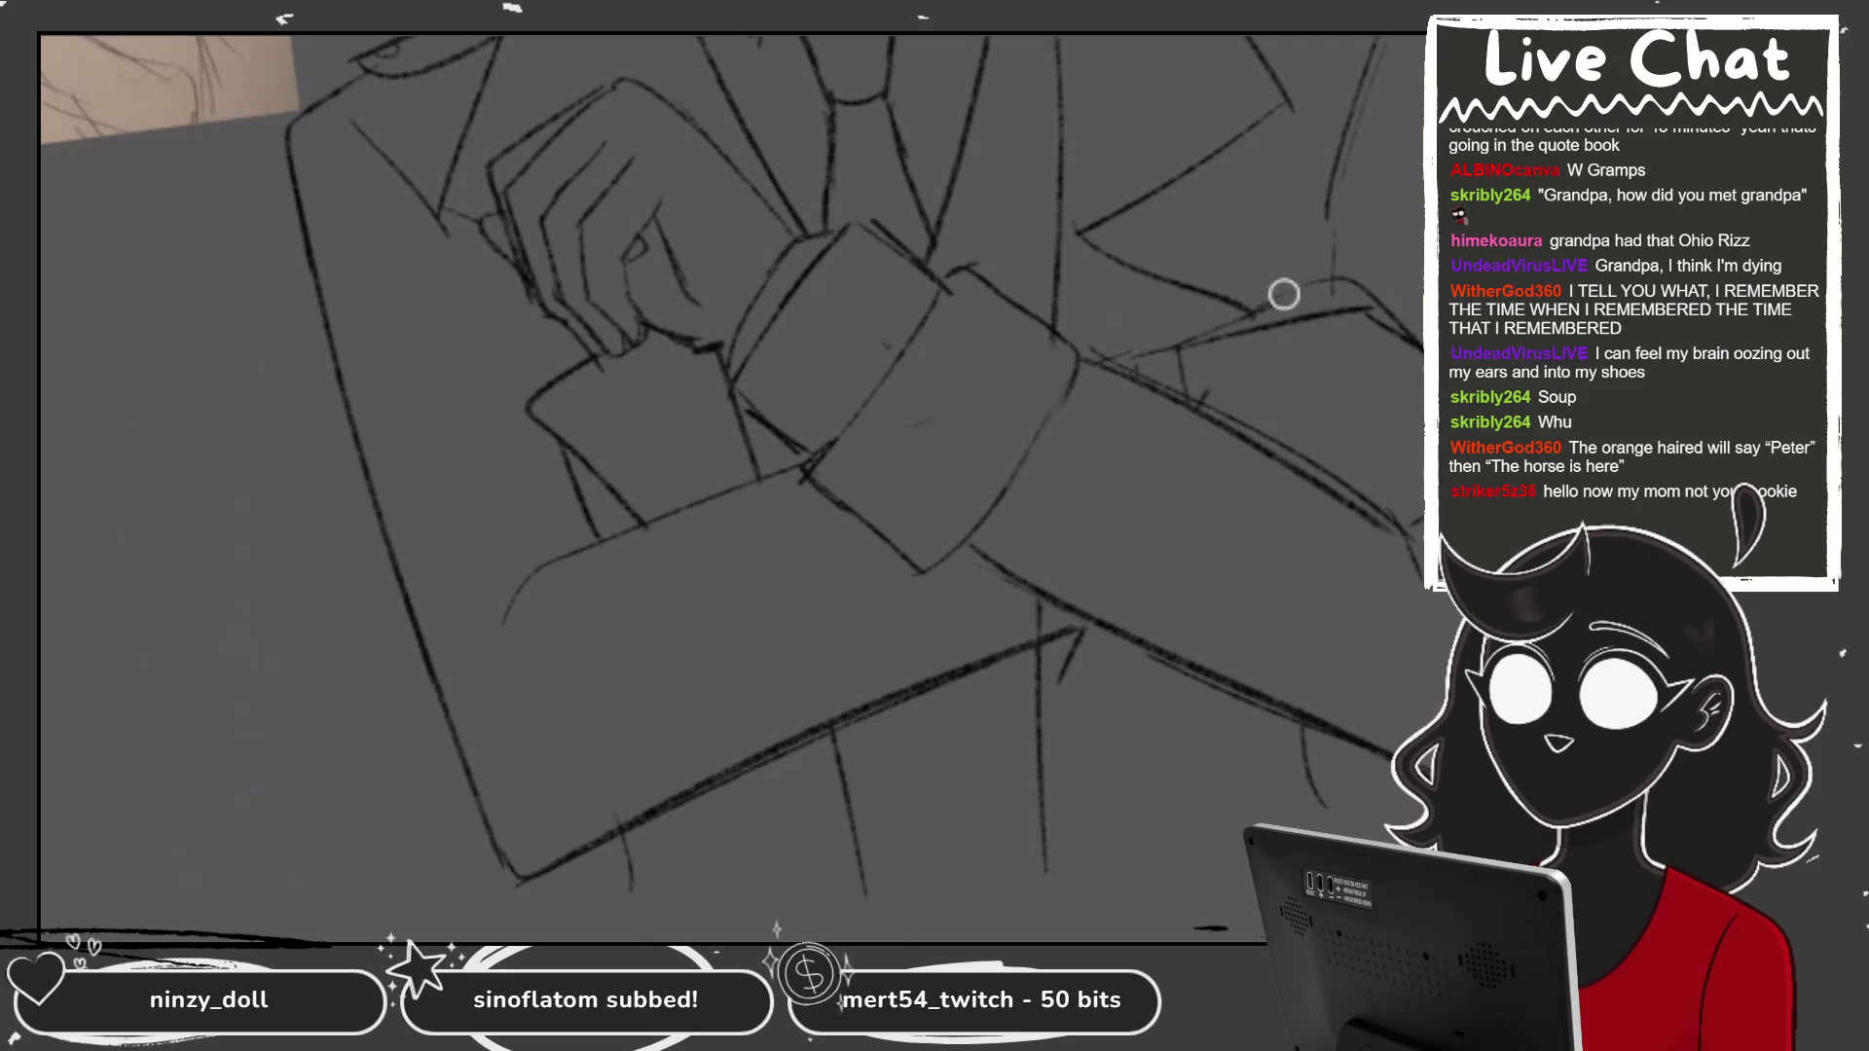
Zoom out to the whole figure with its references and pick a layer in the layer list.
key("b")
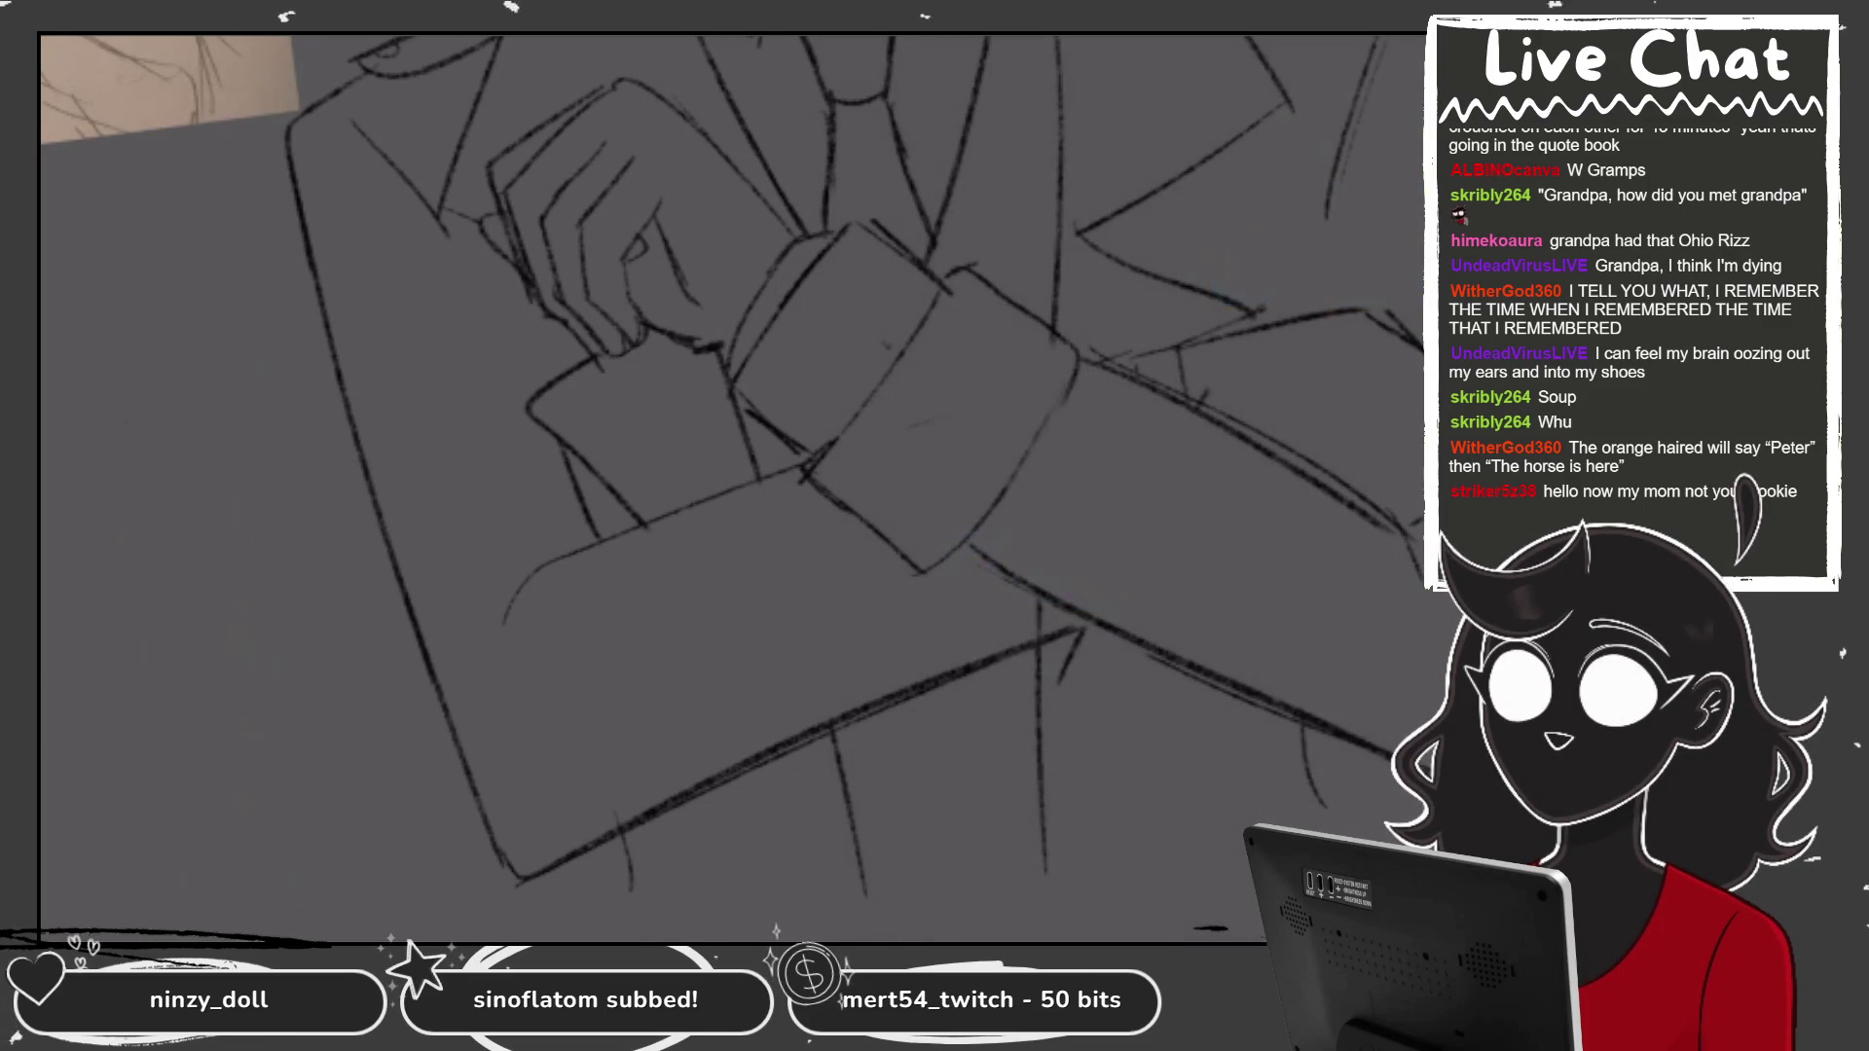
key("ctrl+0")
left_click_drag(779, 487, 857, 389)
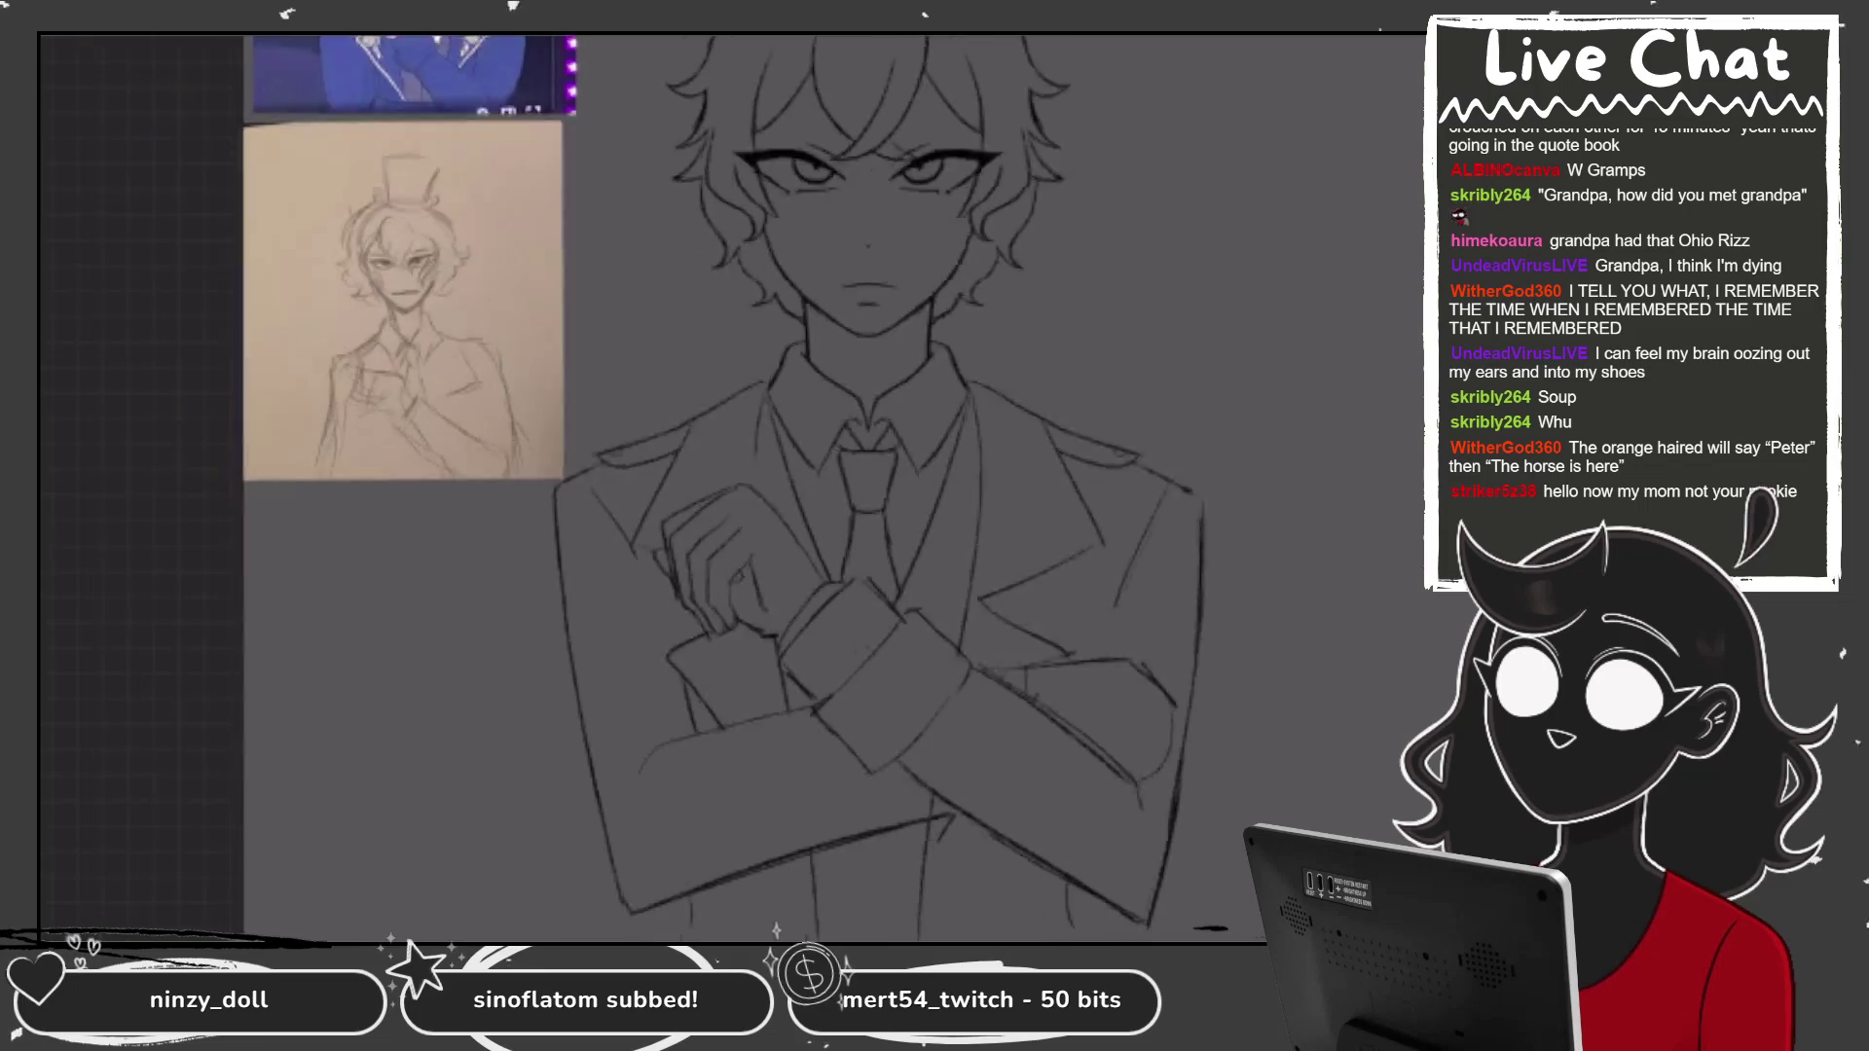
scroll(1256, 885, "up", 1)
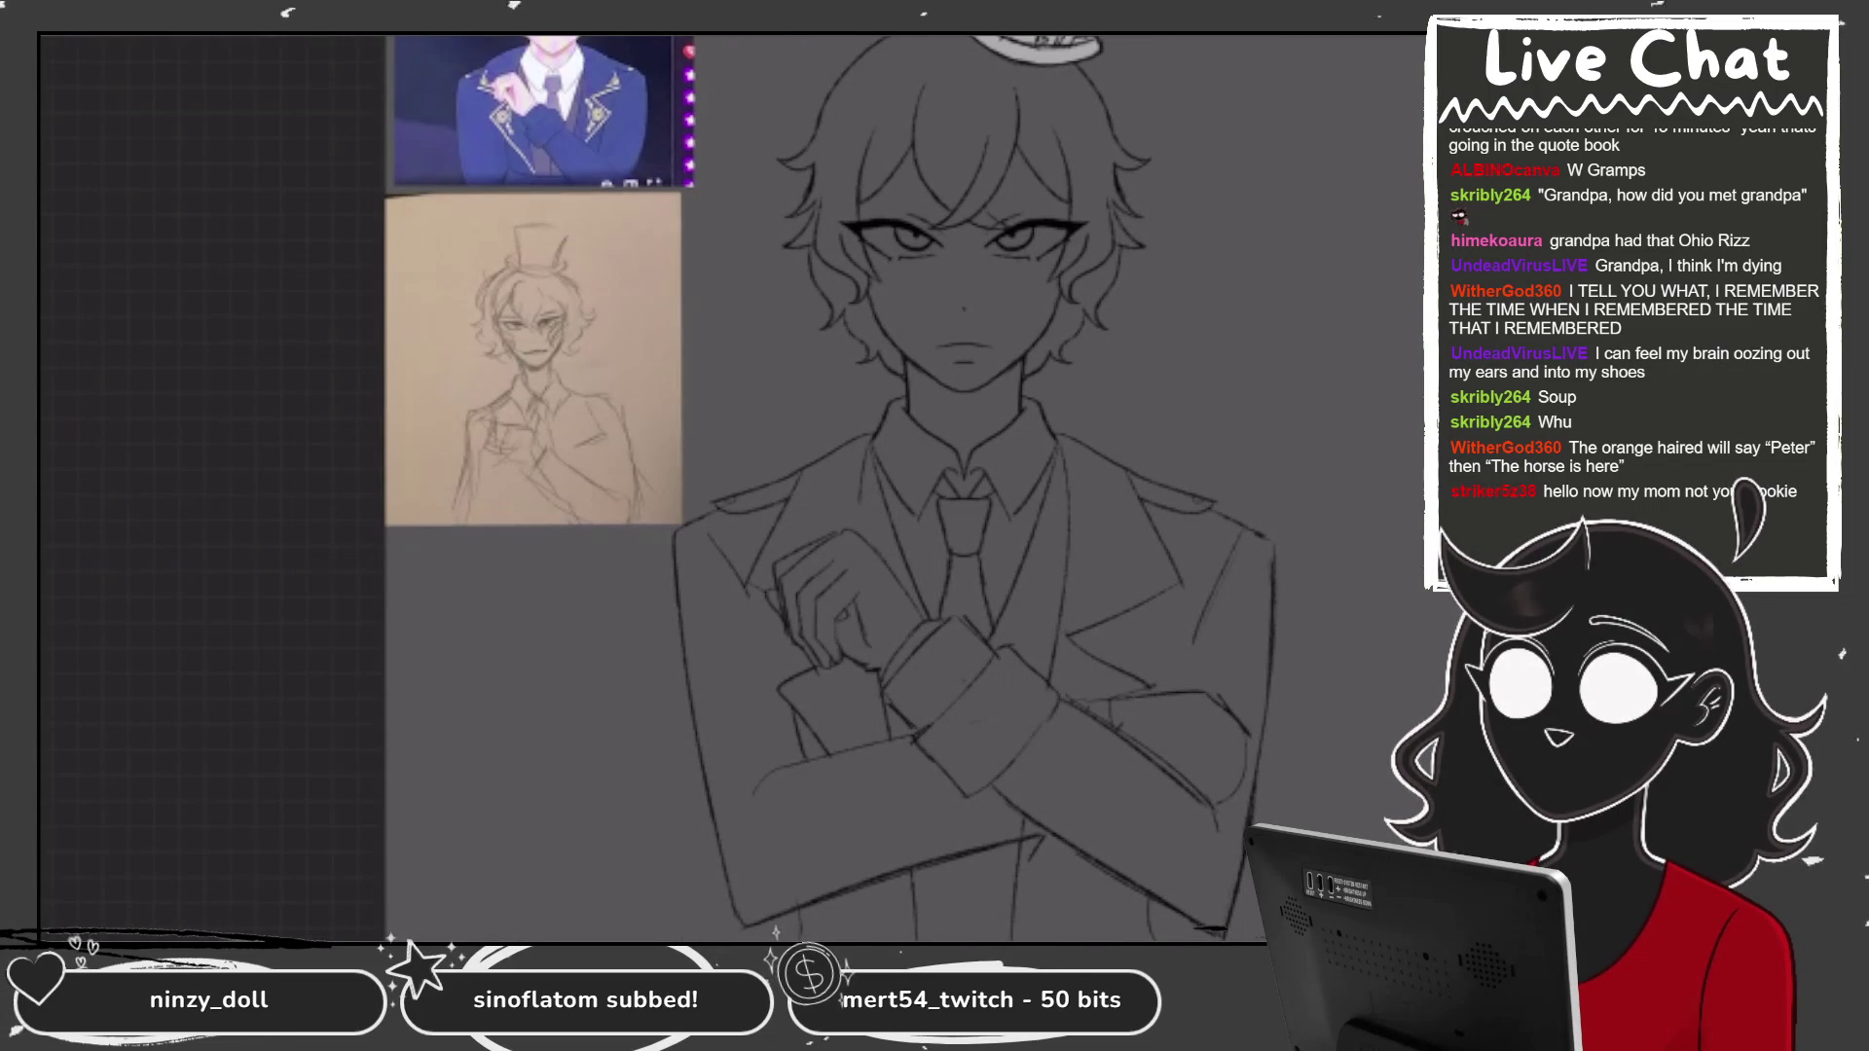
scroll(827, 487, "down", 2)
scroll(876, 487, "up", 2)
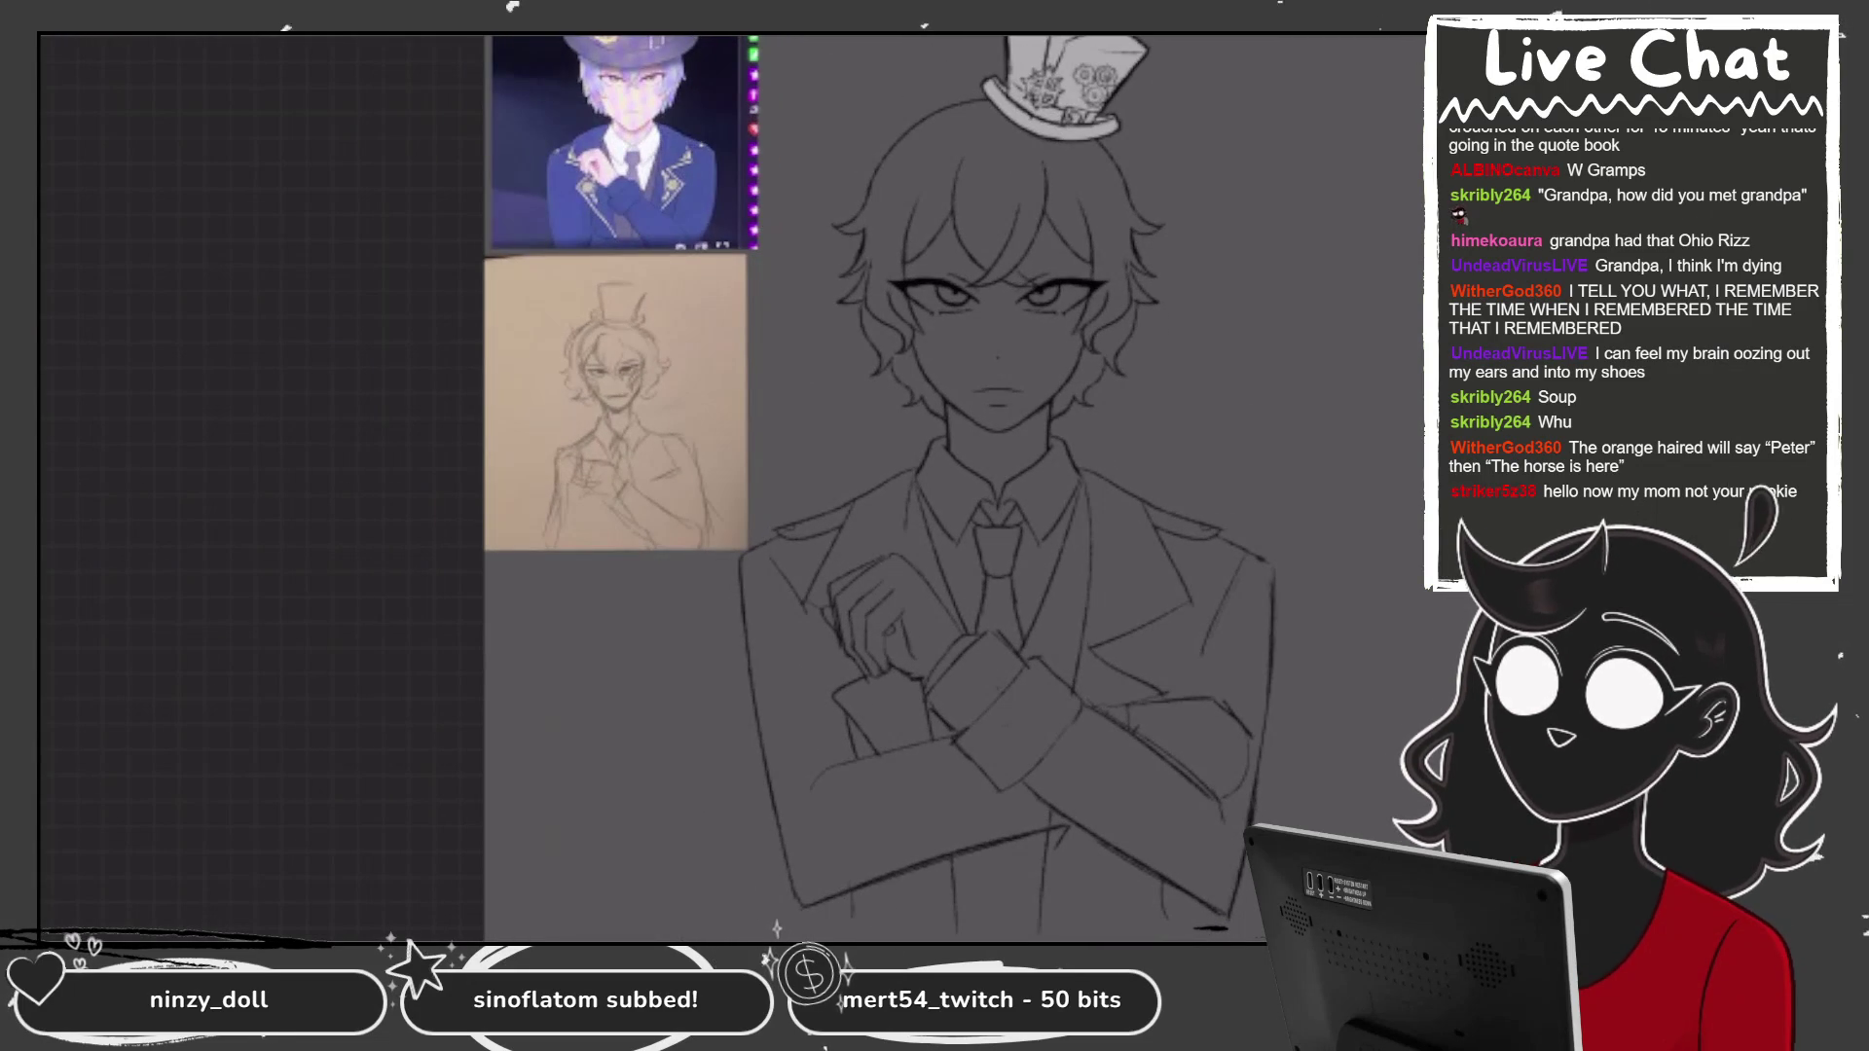
key("l")
left_click(1246, 874)
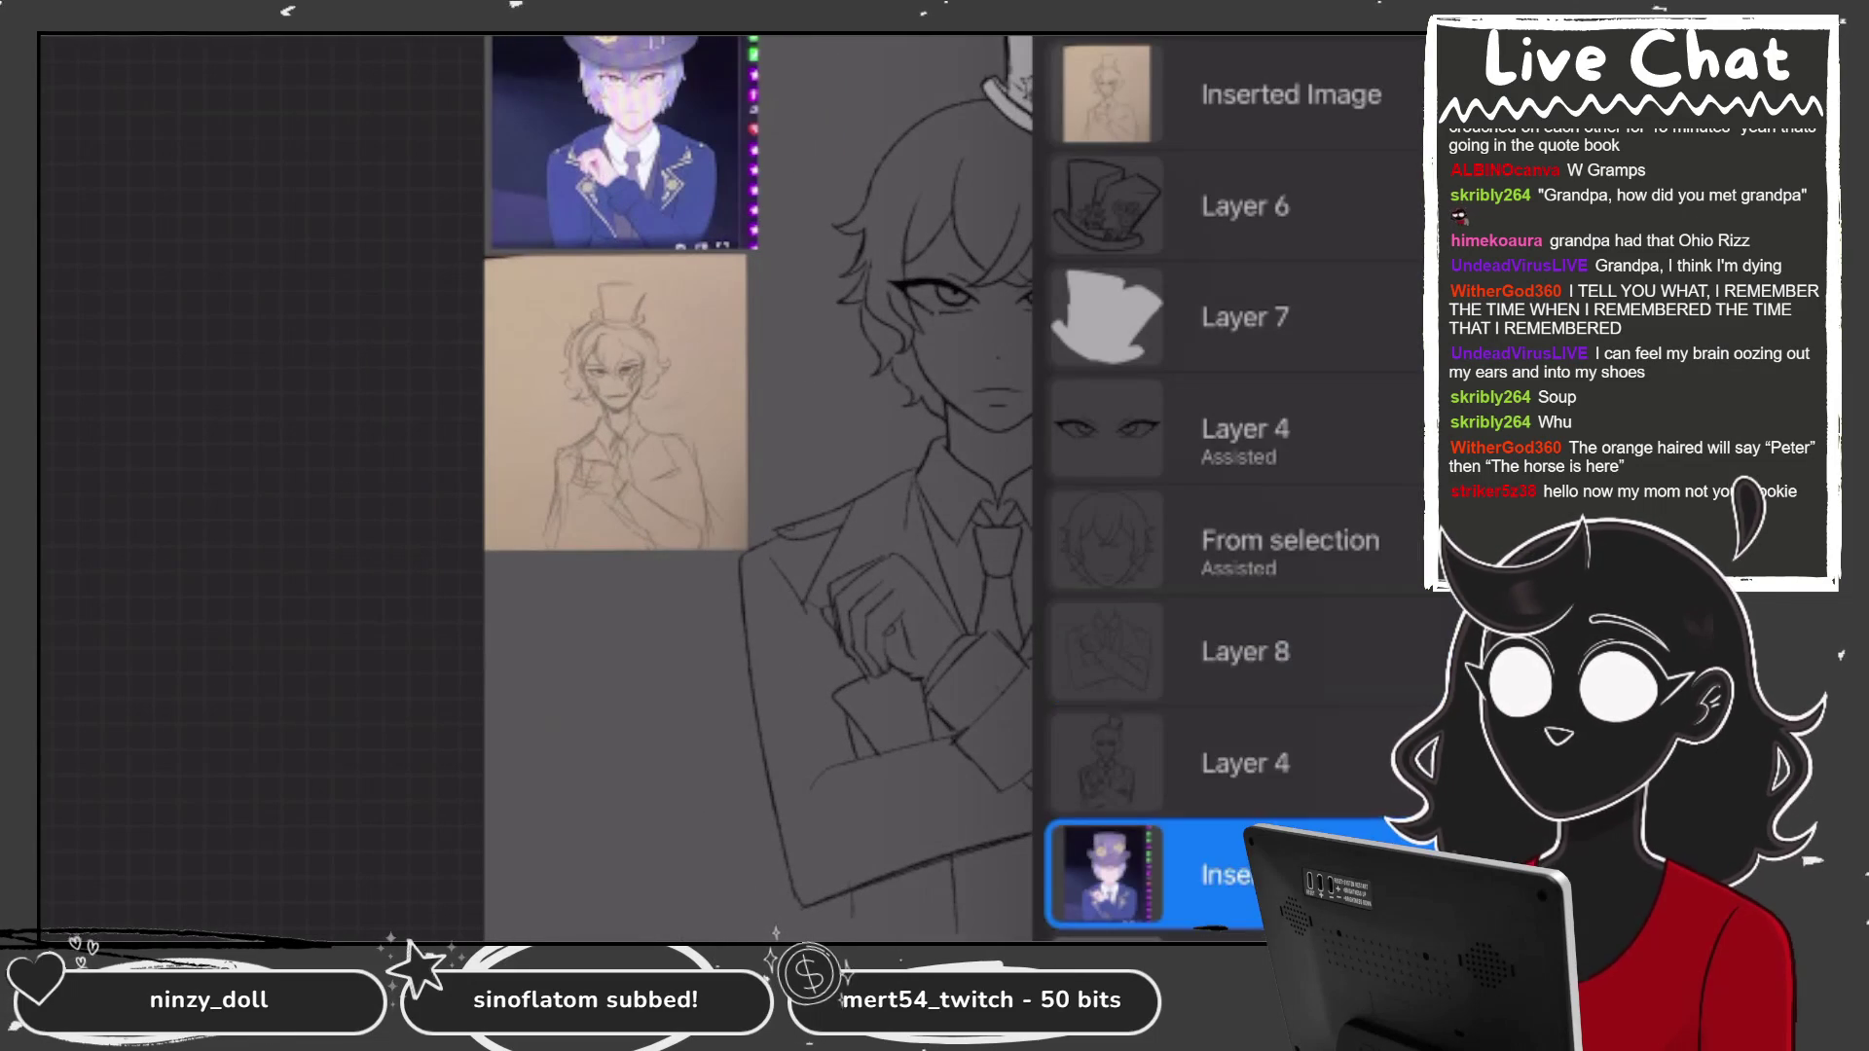
Reorder the layers and select the Inking > Technical Pen brush.
left_click_drag(1294, 763, 1149, 763)
left_click(1402, 764)
key("b")
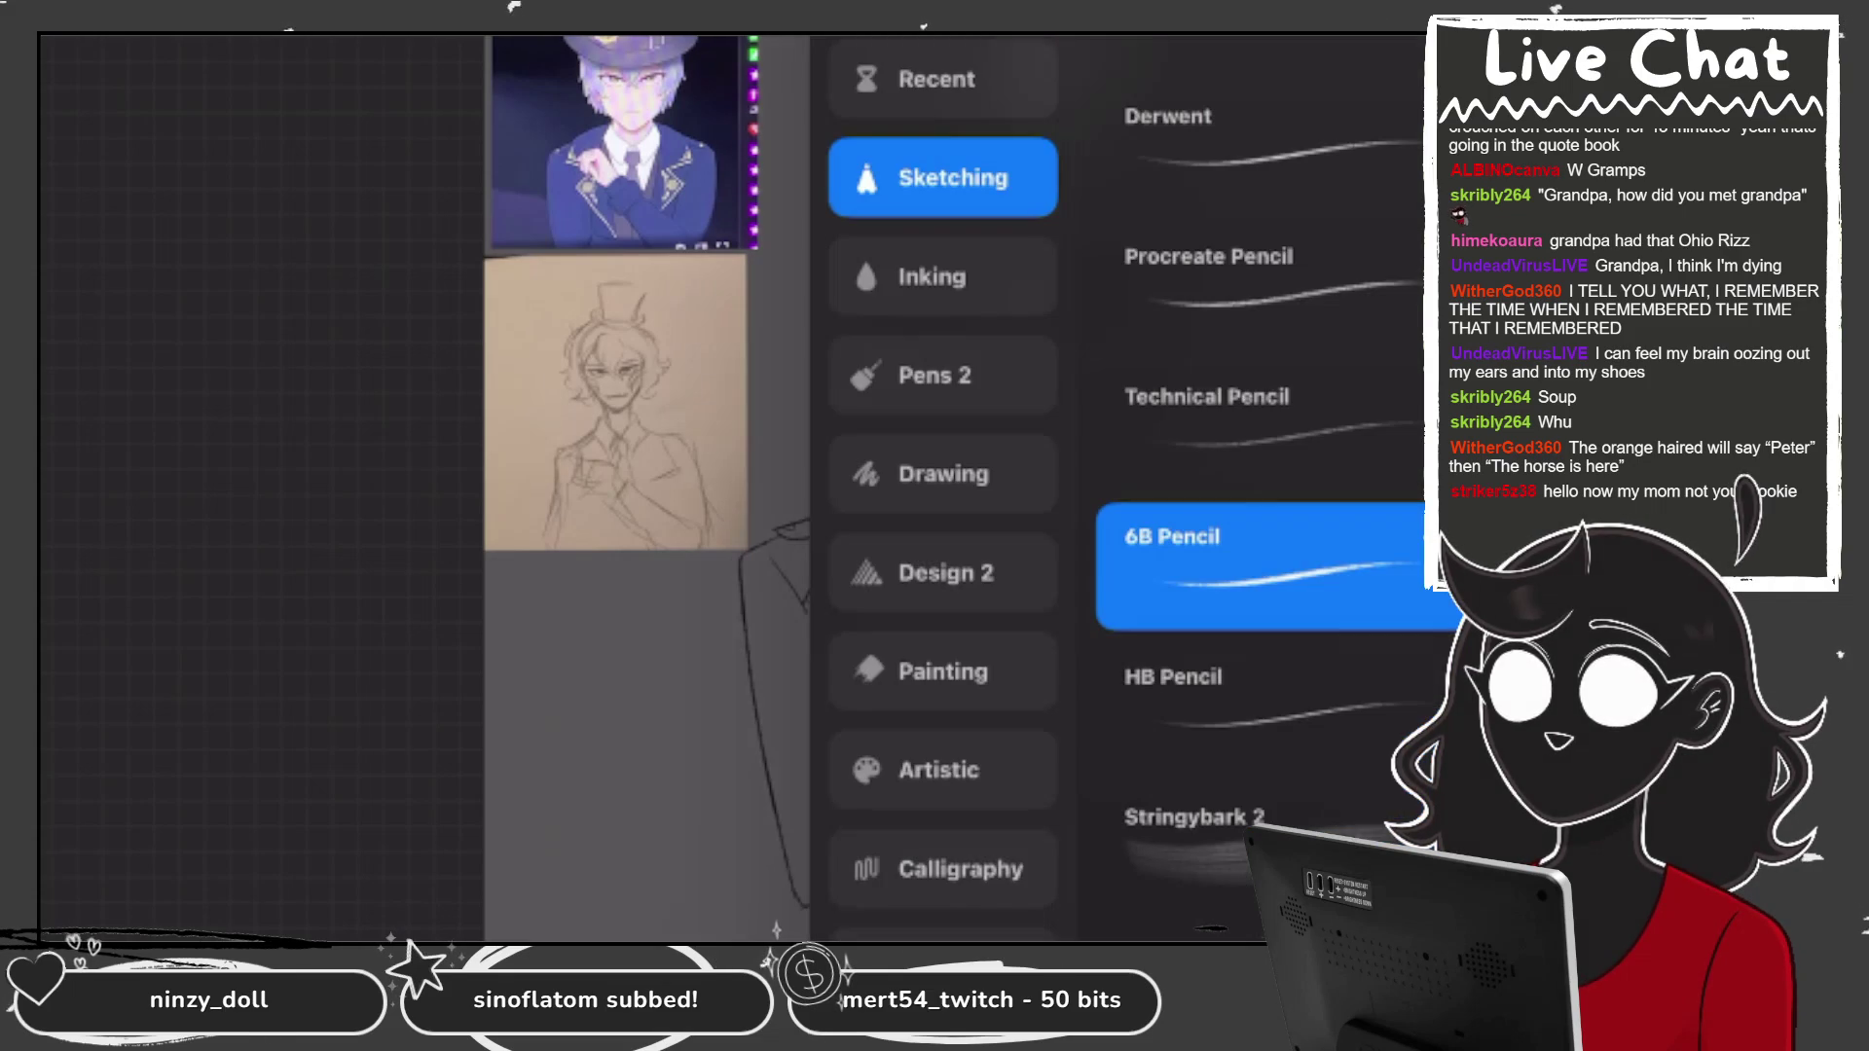
left_click(943, 276)
left_click(632, 730)
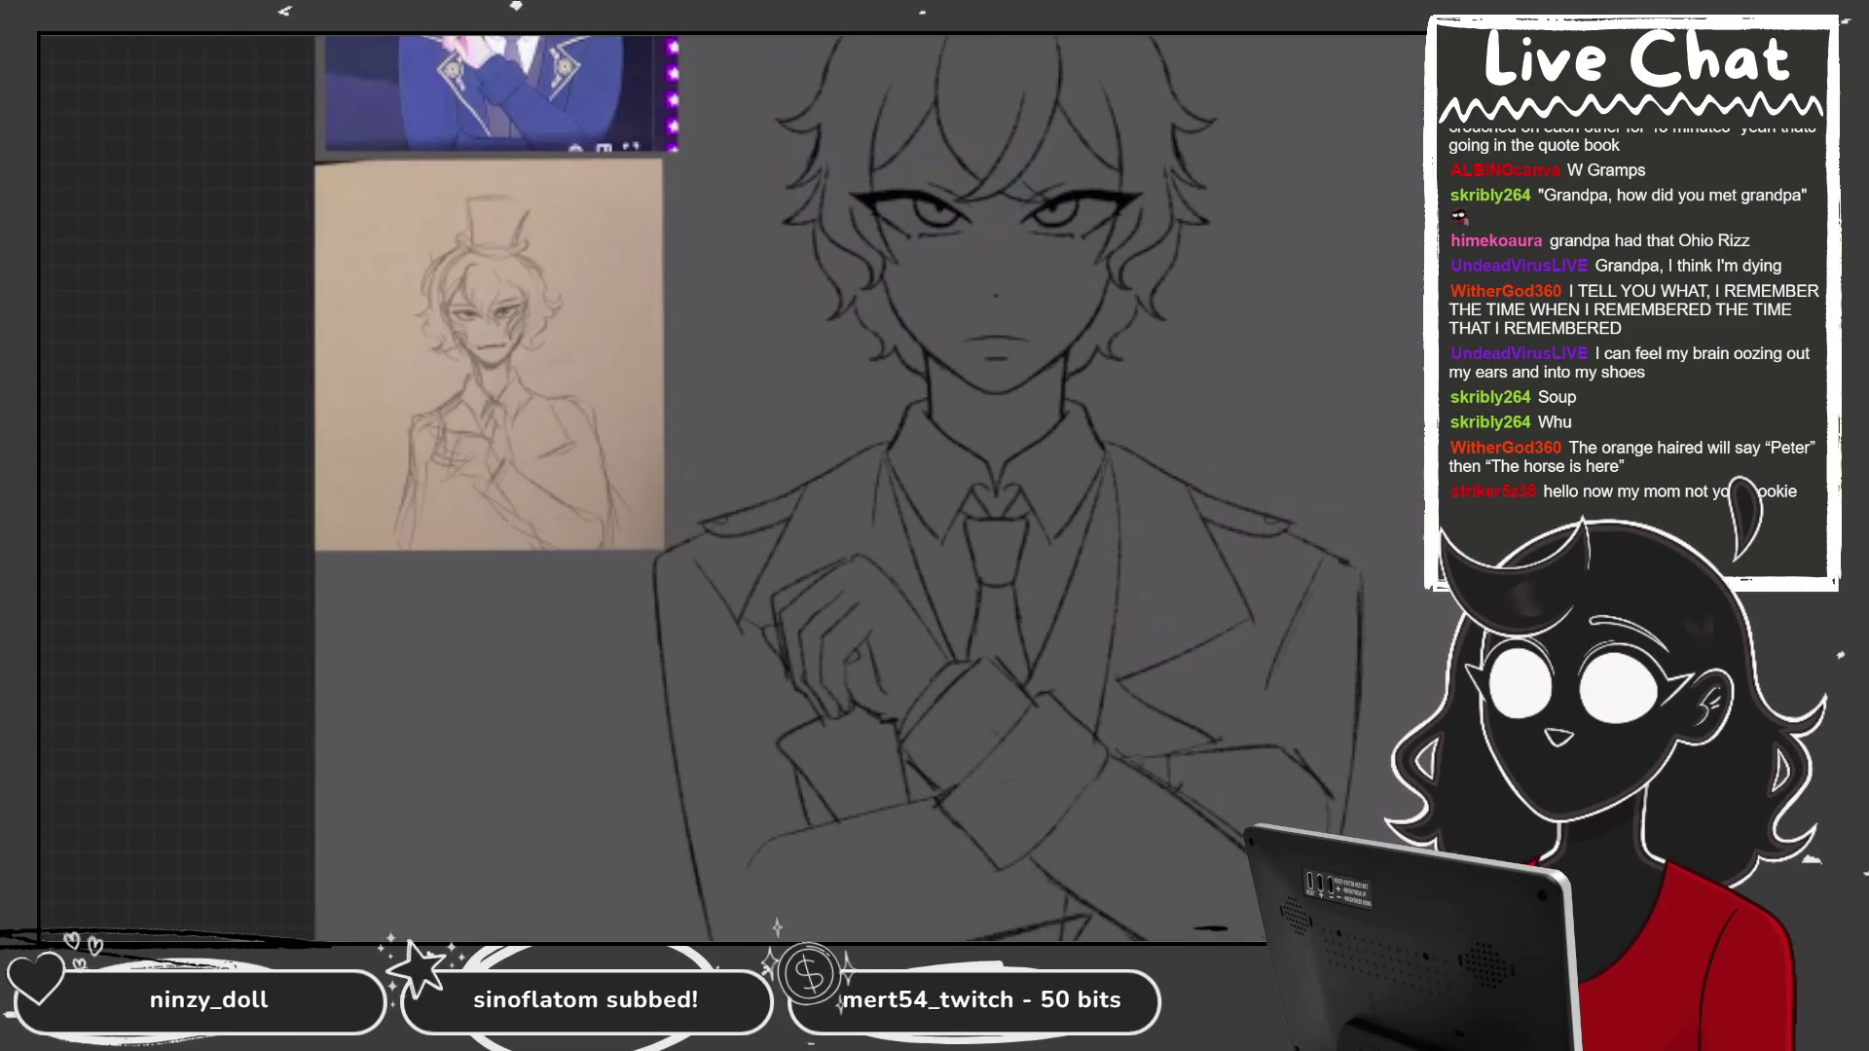
Trace blue lines along the jacket collar, the left jacket side and the shoulder edge.
scroll(837, 712, "up", 3)
scroll(730, 487, "up", 3)
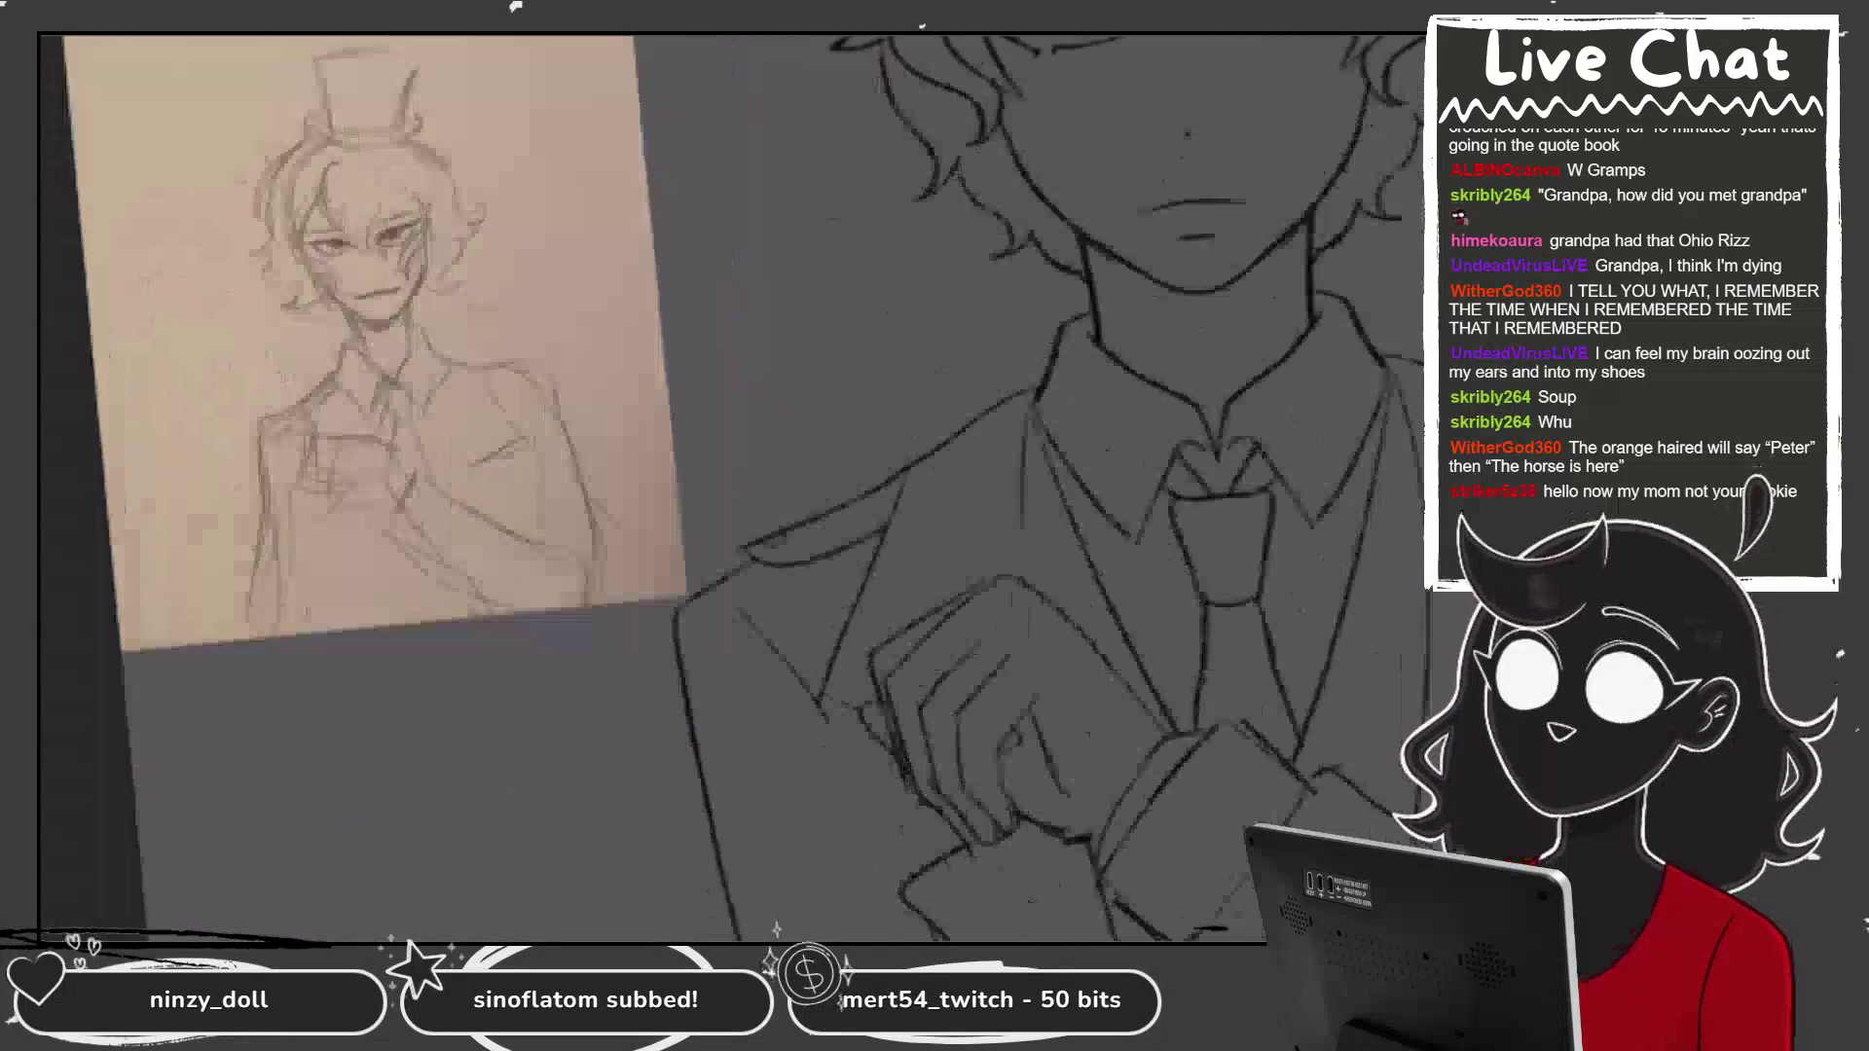
left_click_drag(740, 483, 842, 441)
left_click_drag(745, 482, 861, 421)
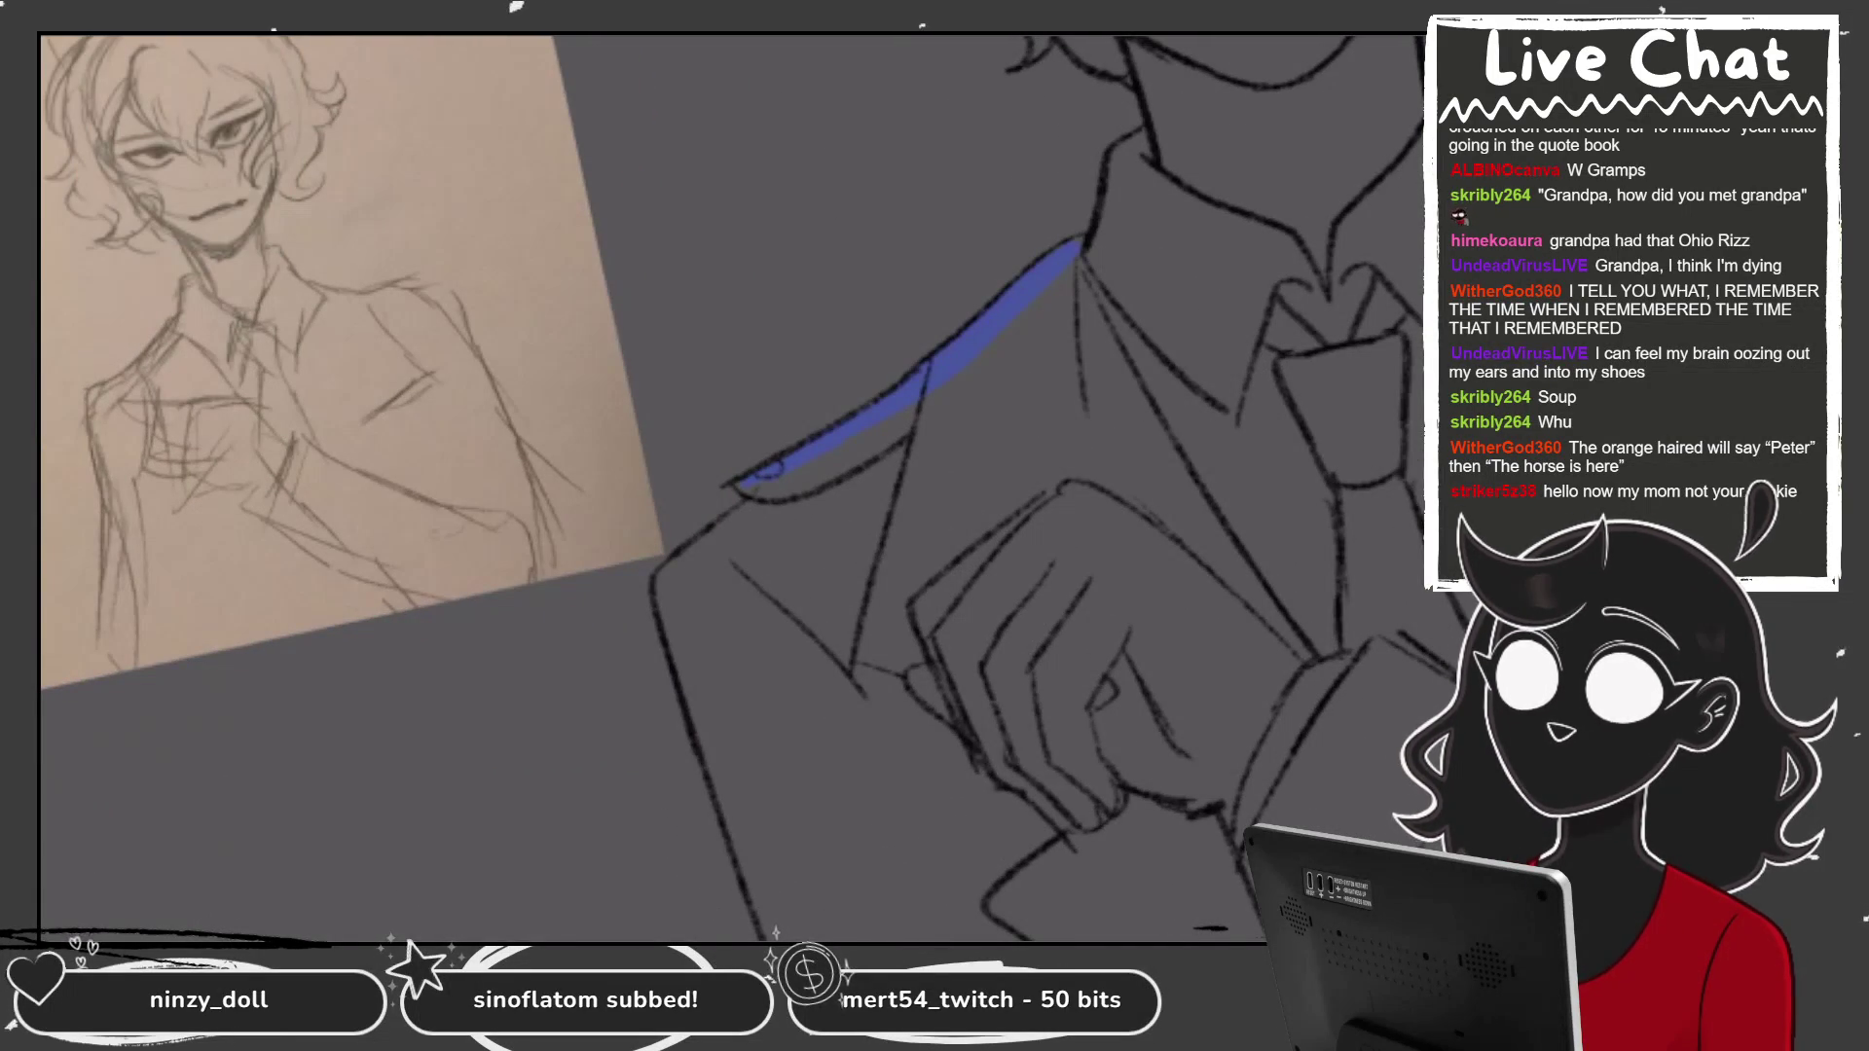
scroll(730, 487, "up", 2)
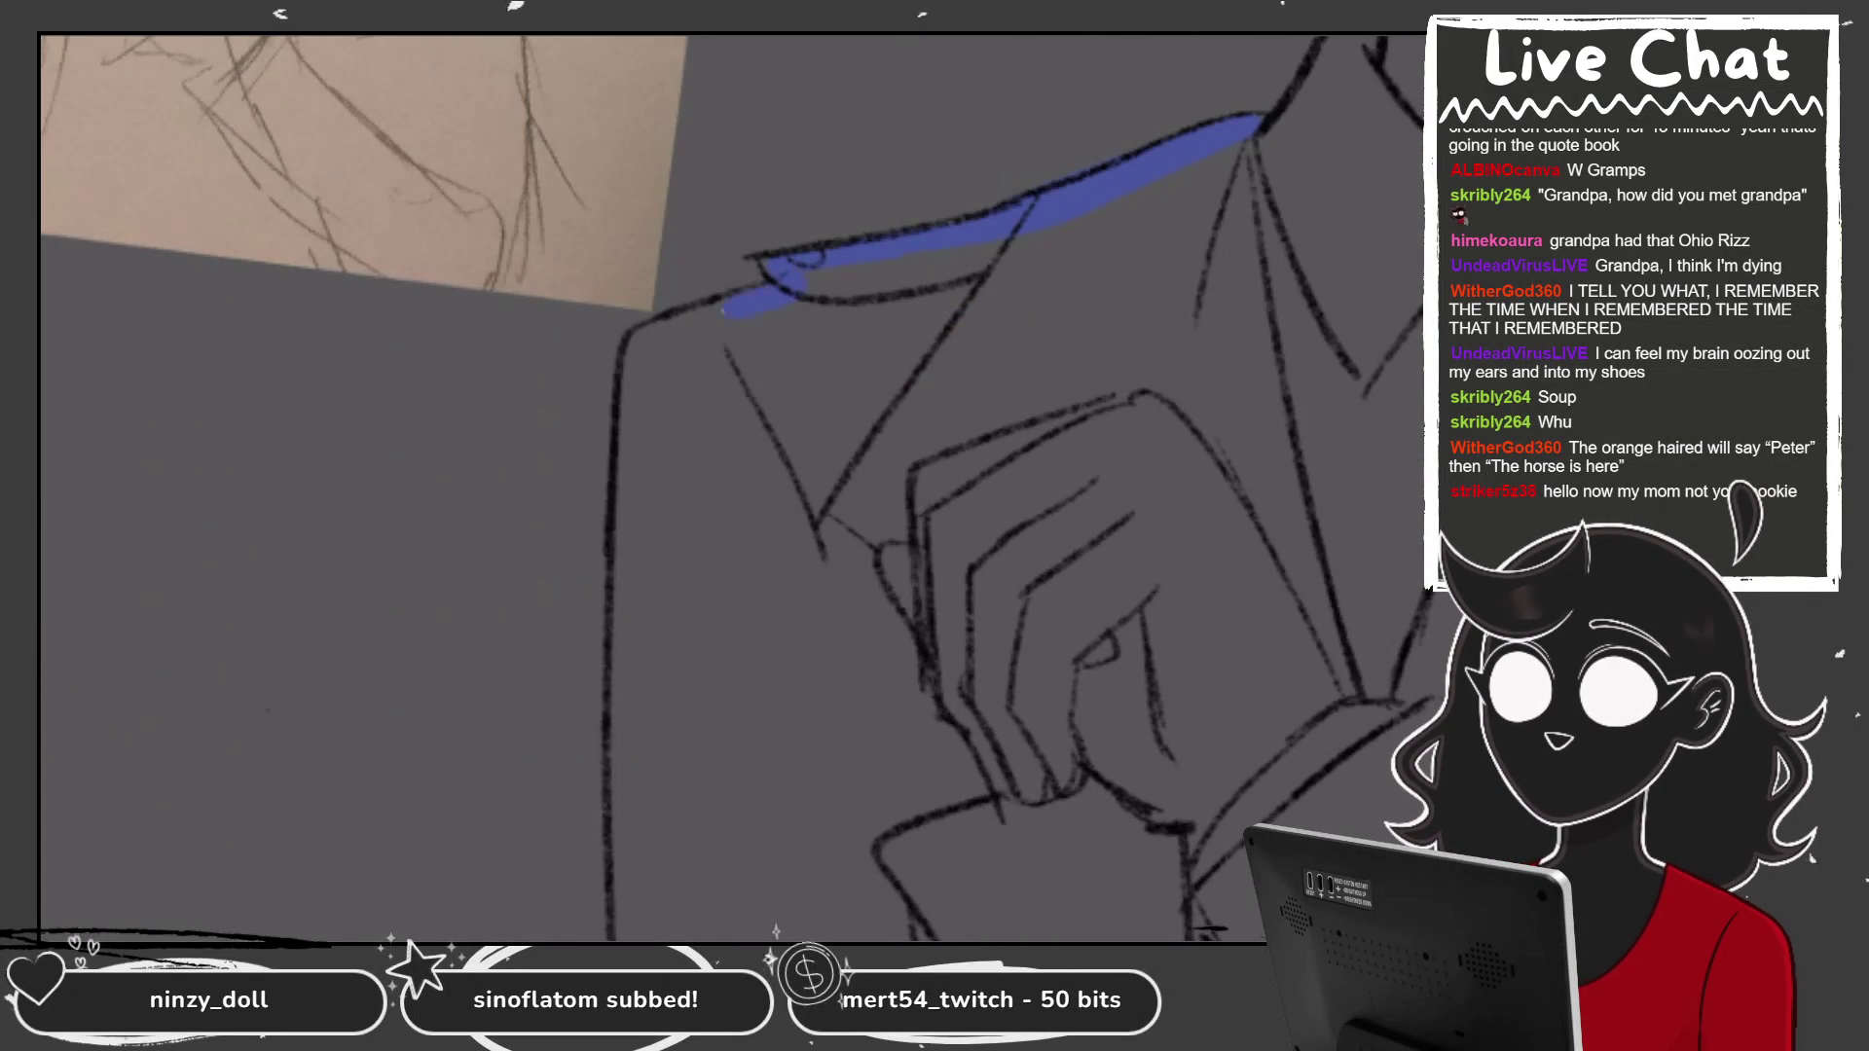
scroll(730, 487, "up", 2)
left_click_drag(490, 520, 244, 935)
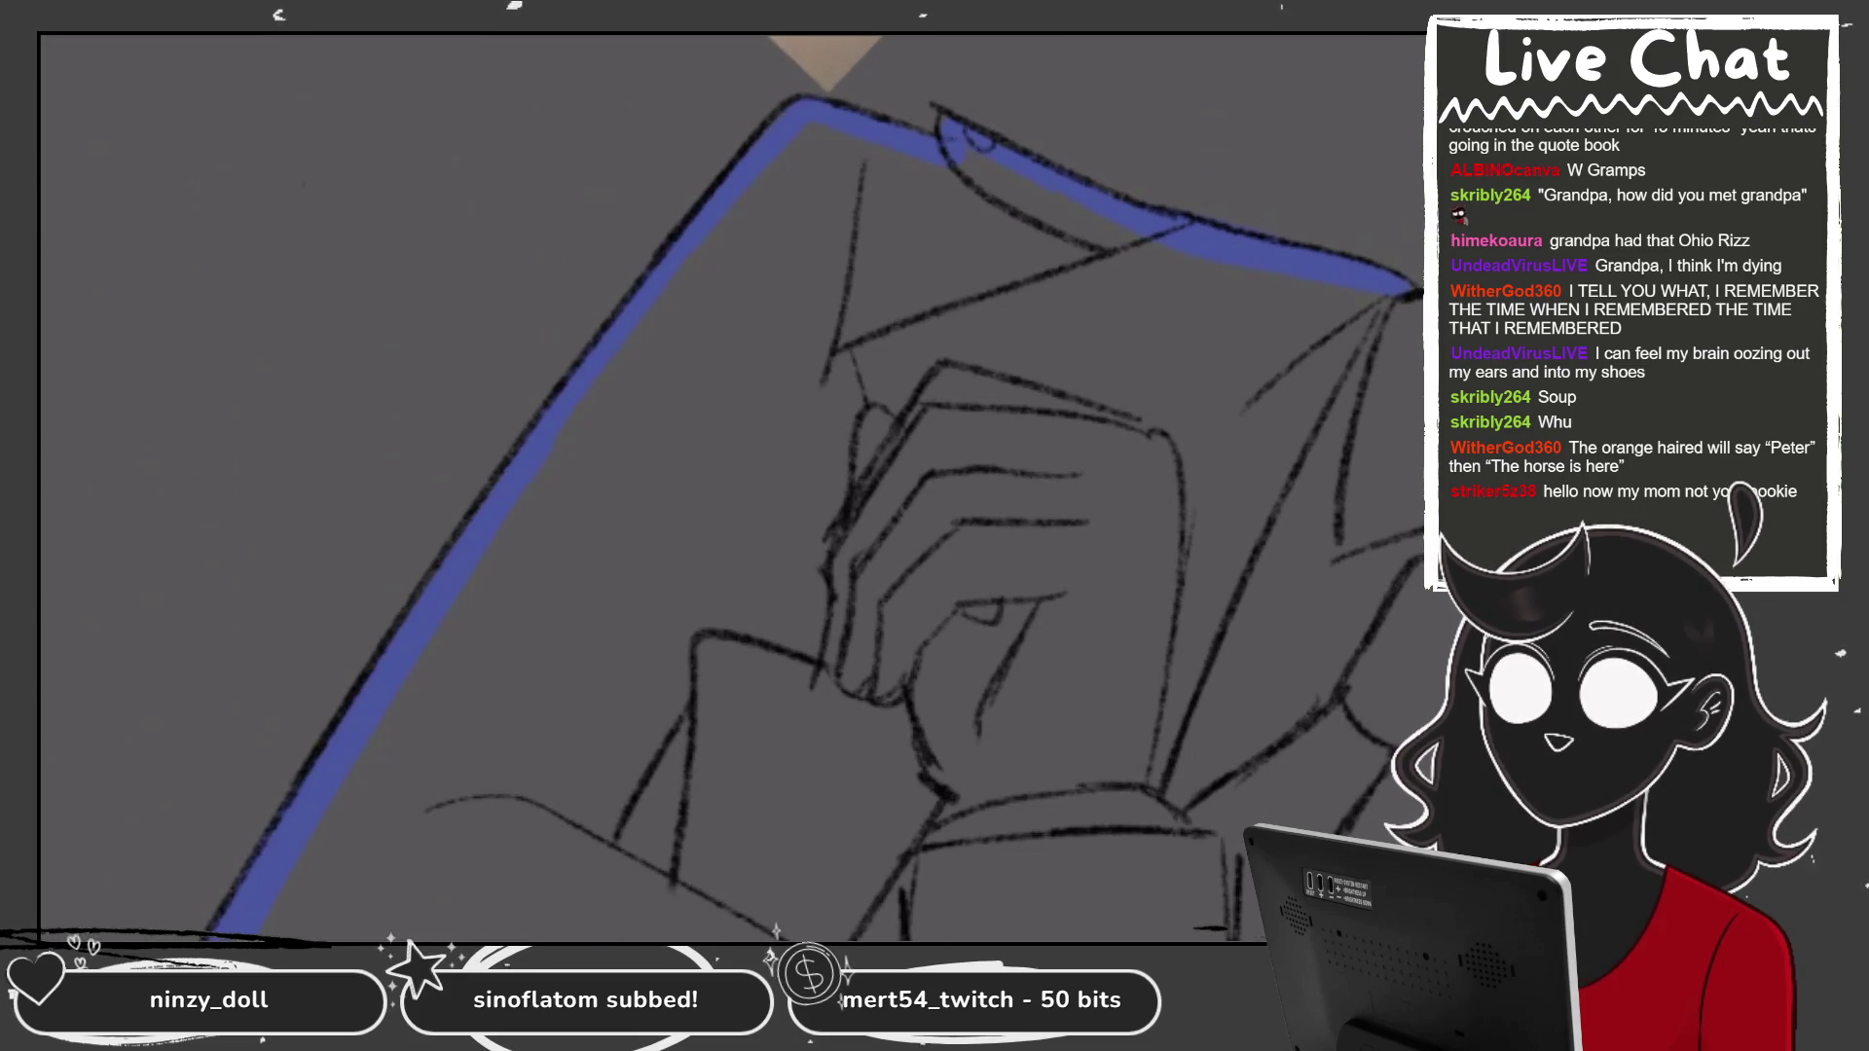
scroll(730, 487, "up", 3)
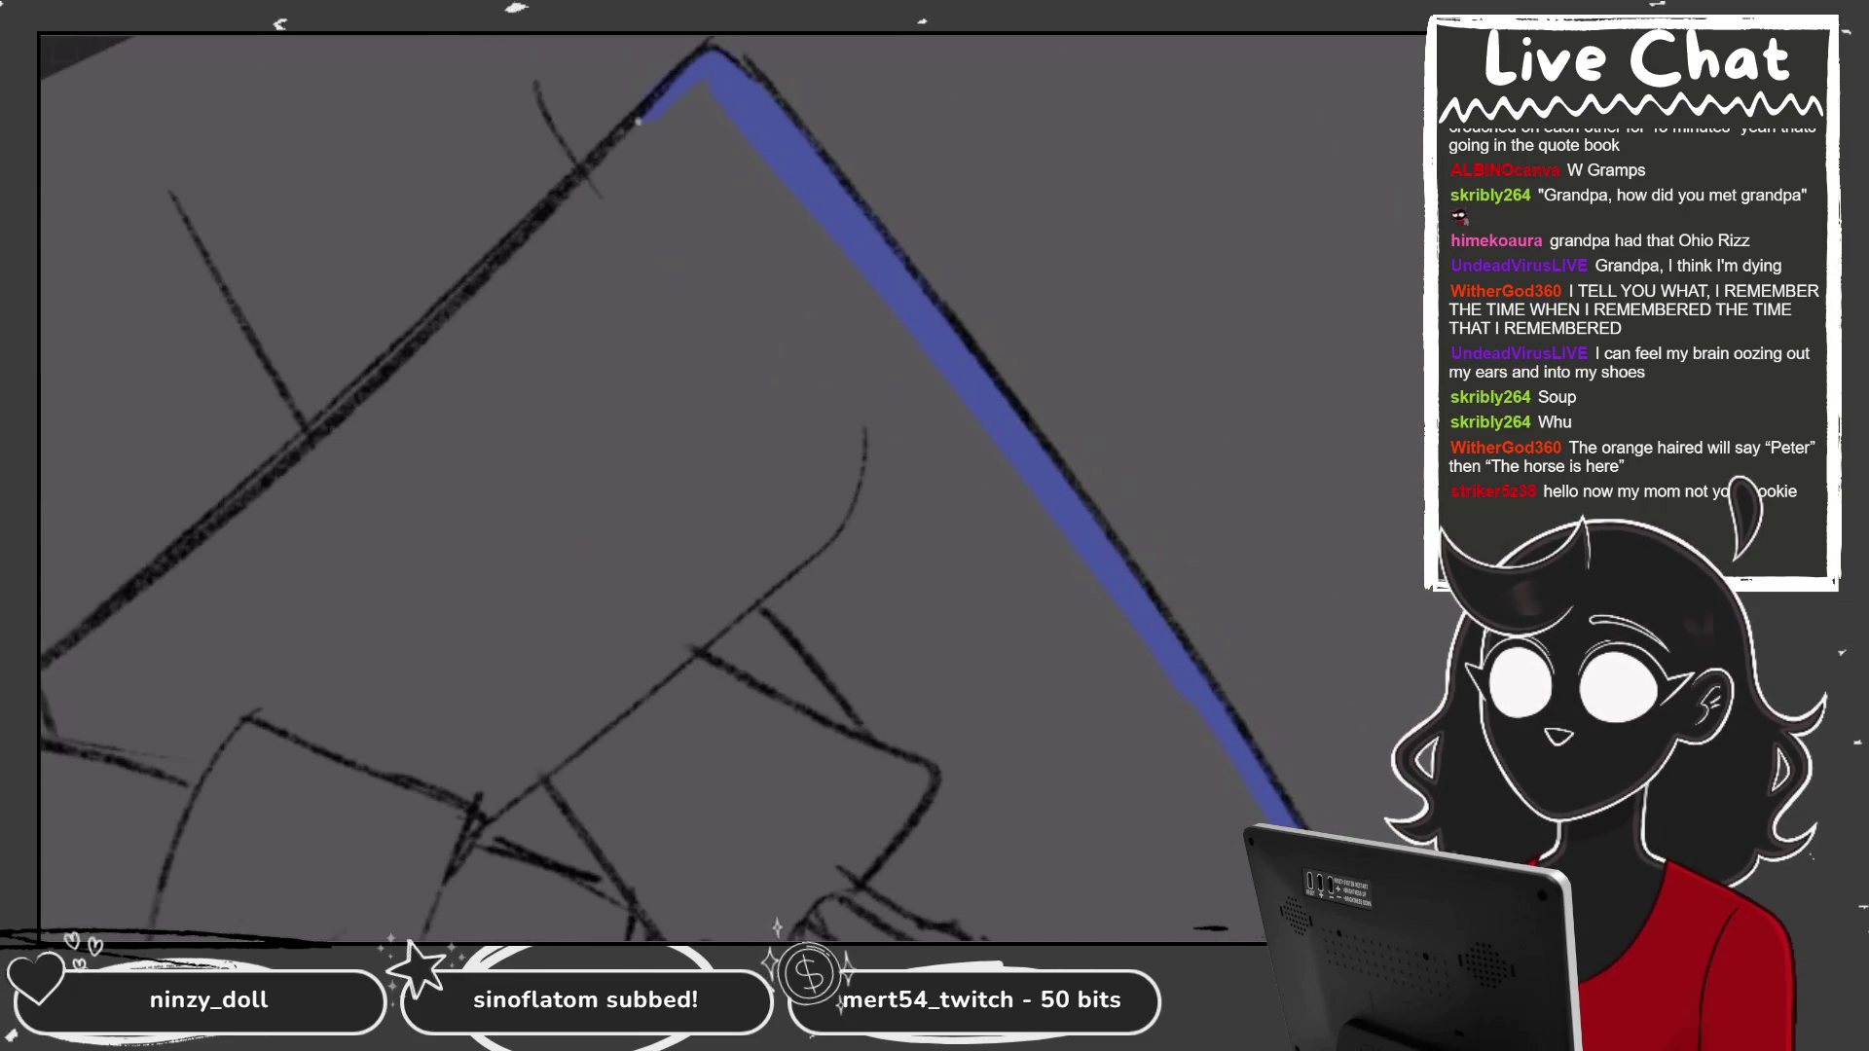
mouse_move(579, 155)
left_mouse_down()
mouse_move(536, 88)
mouse_move(237, 185)
left_mouse_up()
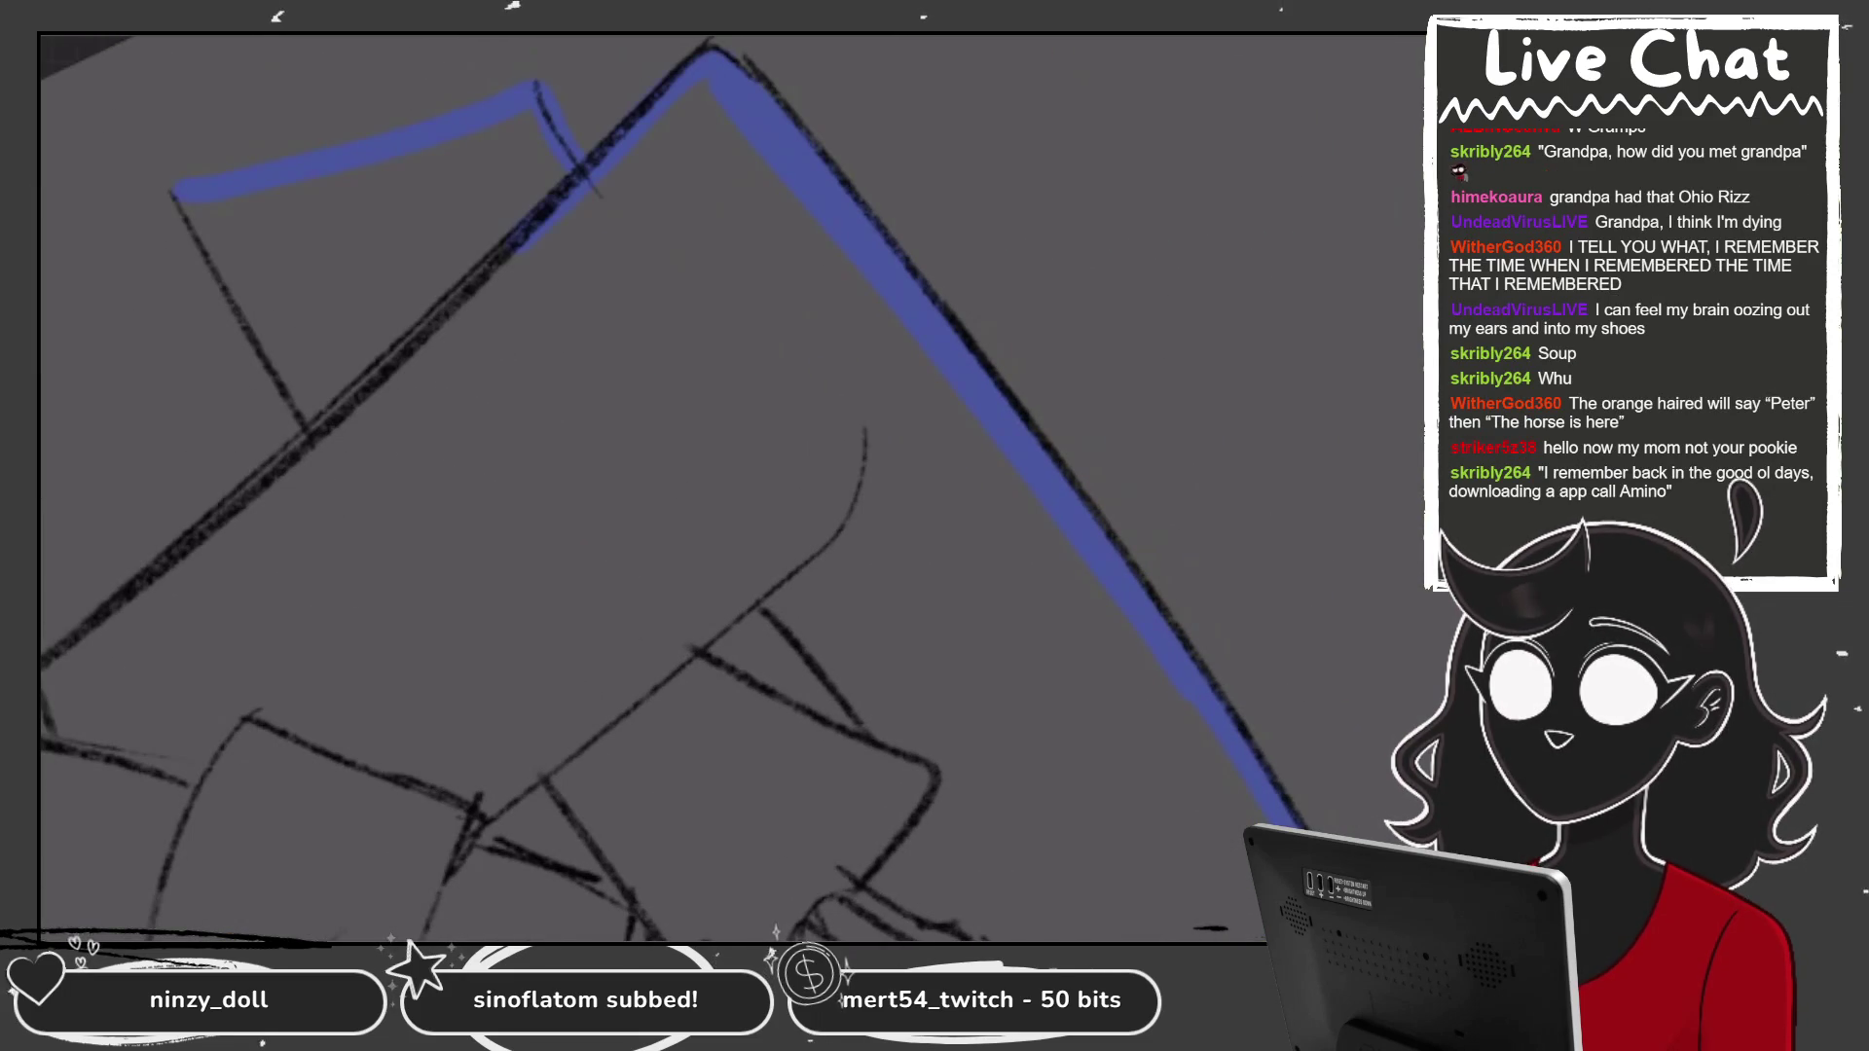
Outline the hem, a lower edge and the right trouser leg in blue.
scroll(730, 487, "down", 5)
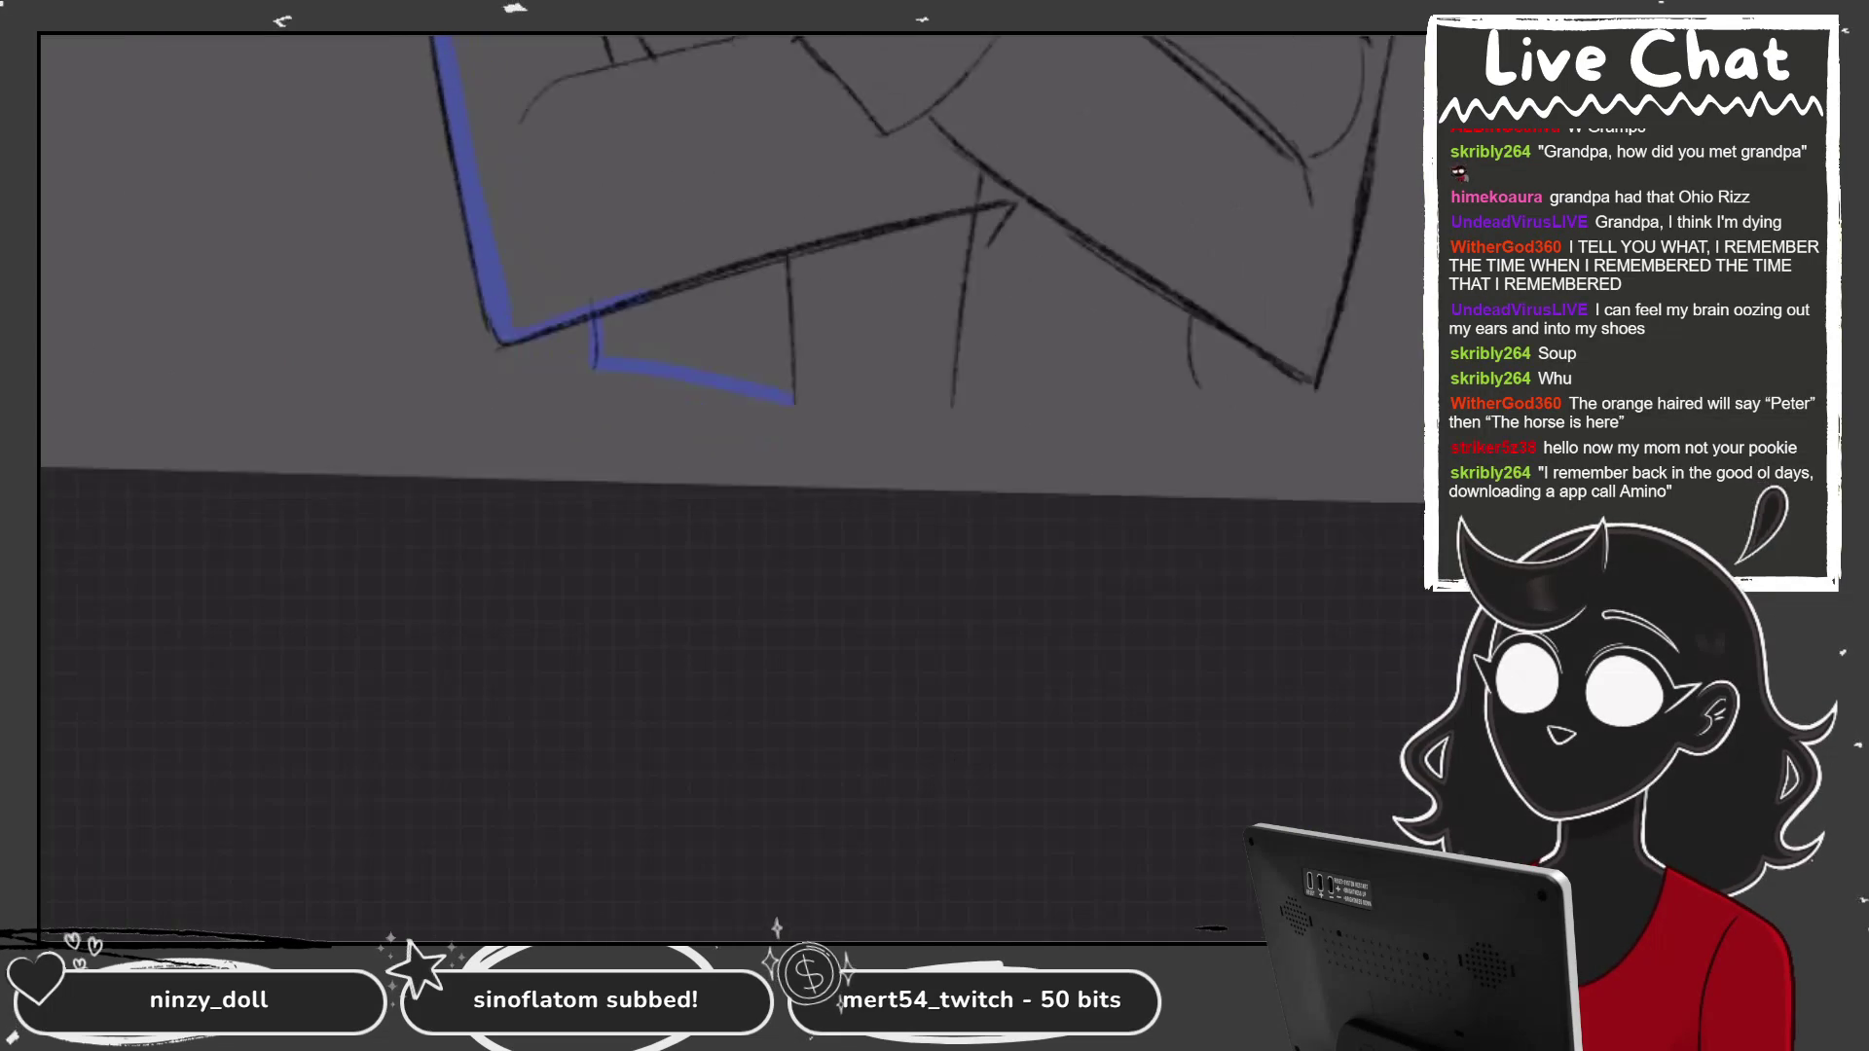
scroll(730, 292, "up", 3)
mouse_move(721, 391)
left_mouse_down()
mouse_move(740, 393)
mouse_move(767, 292)
mouse_move(755, 146)
mouse_move(1052, 90)
left_mouse_up()
scroll(821, 456, "down", 3)
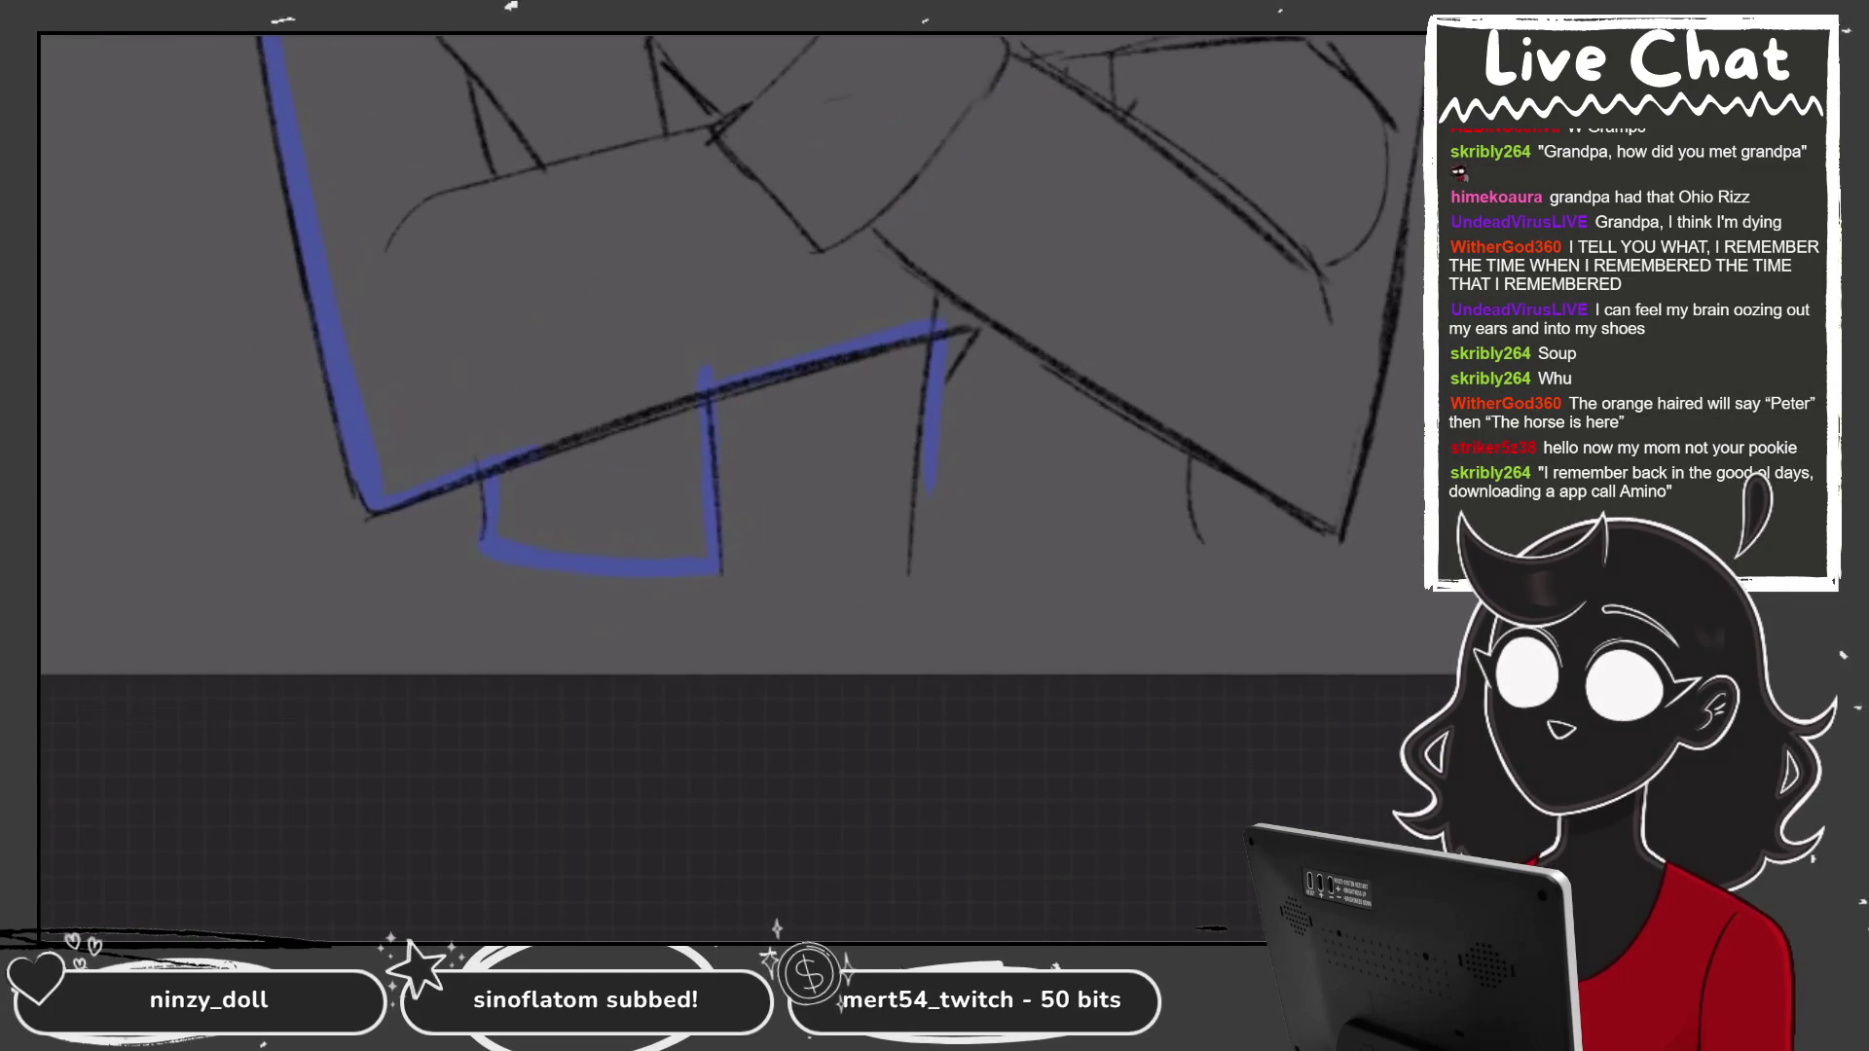
left_click_drag(823, 455, 813, 654)
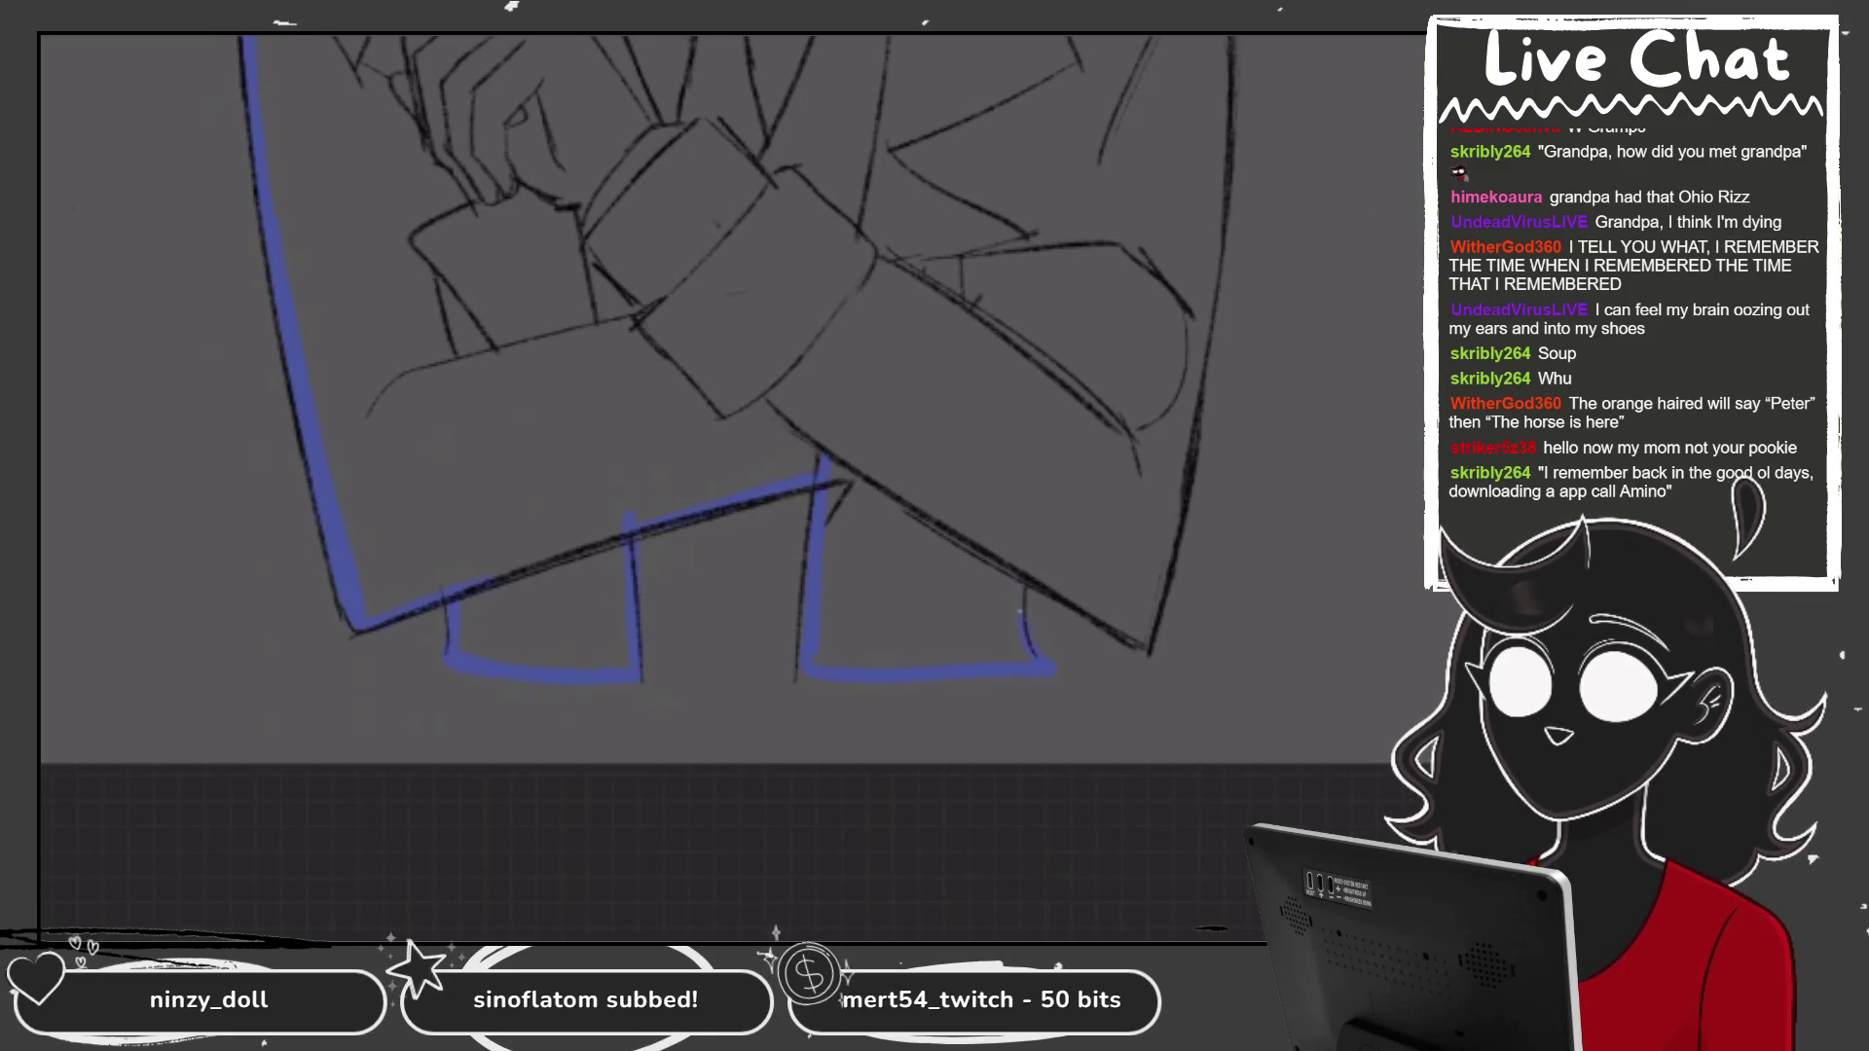
left_click_drag(1017, 560, 1032, 647)
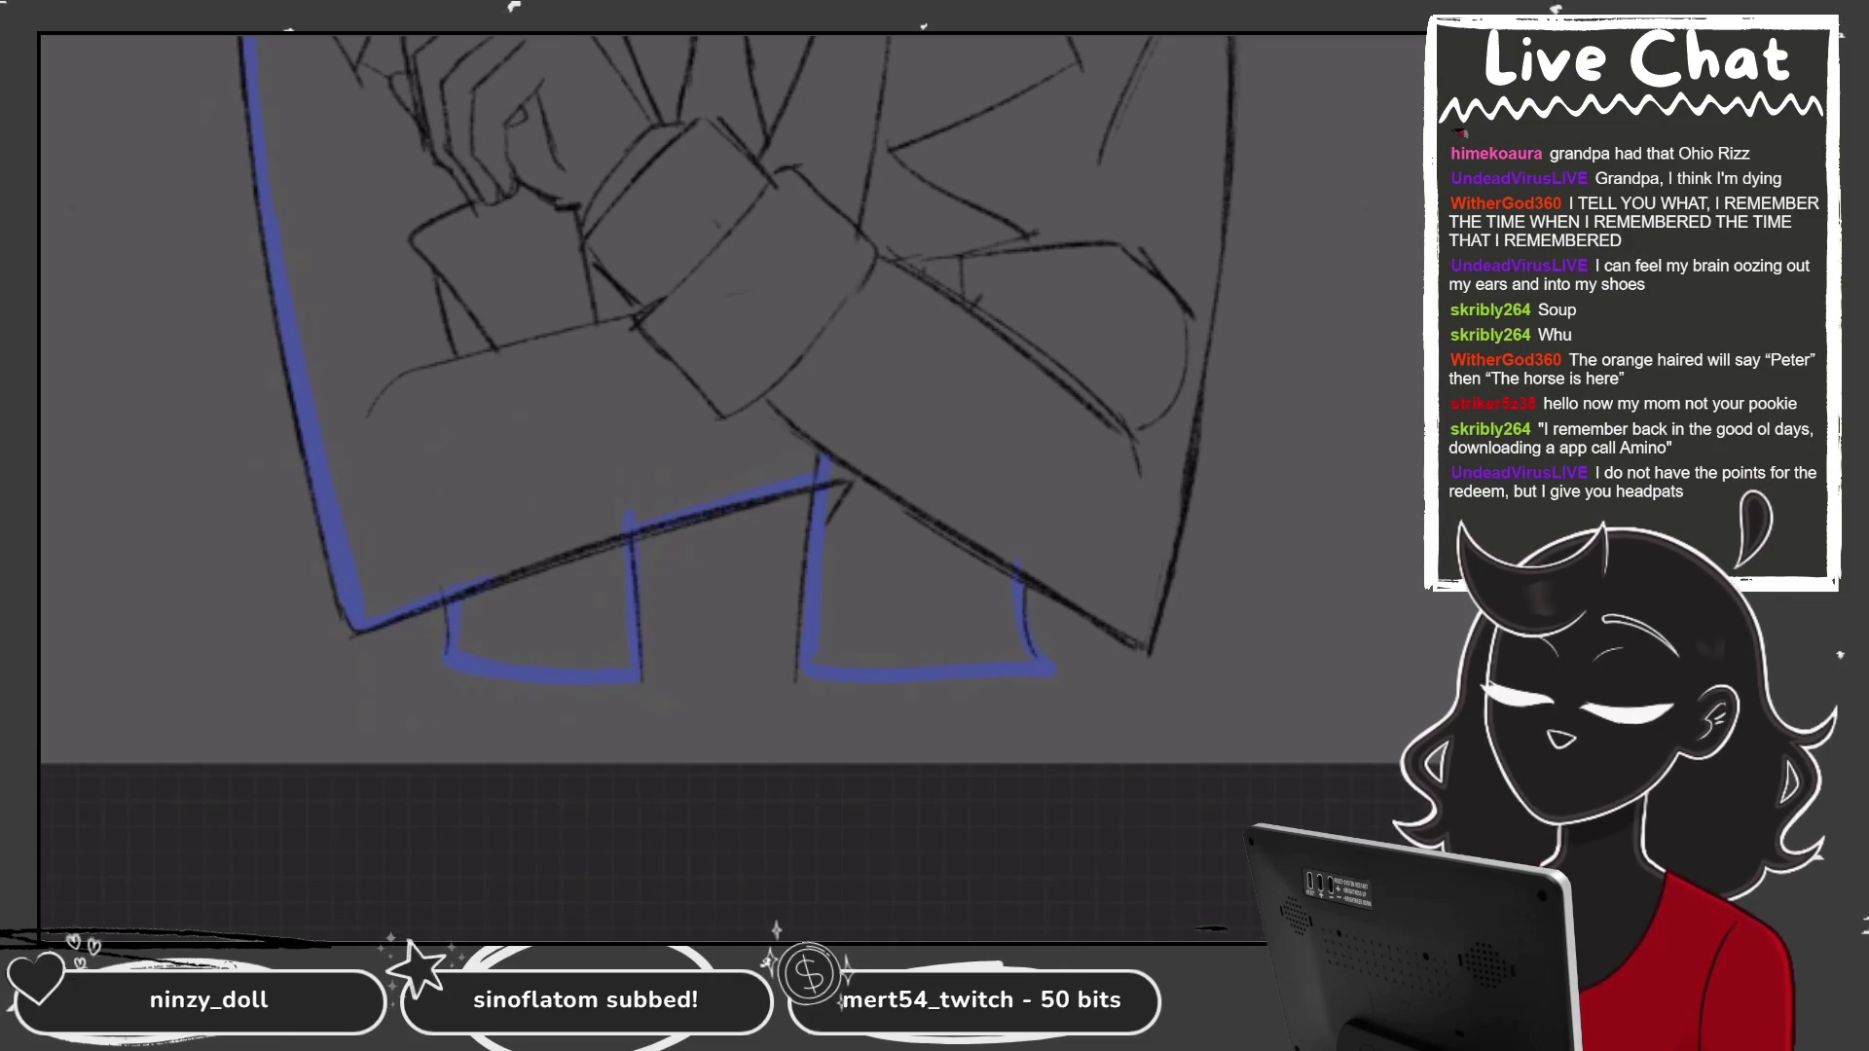
Add blue strokes on the right trouser hem and left lapel, undoing the too-thick lapel line.
left_click_drag(1017, 563, 1153, 618)
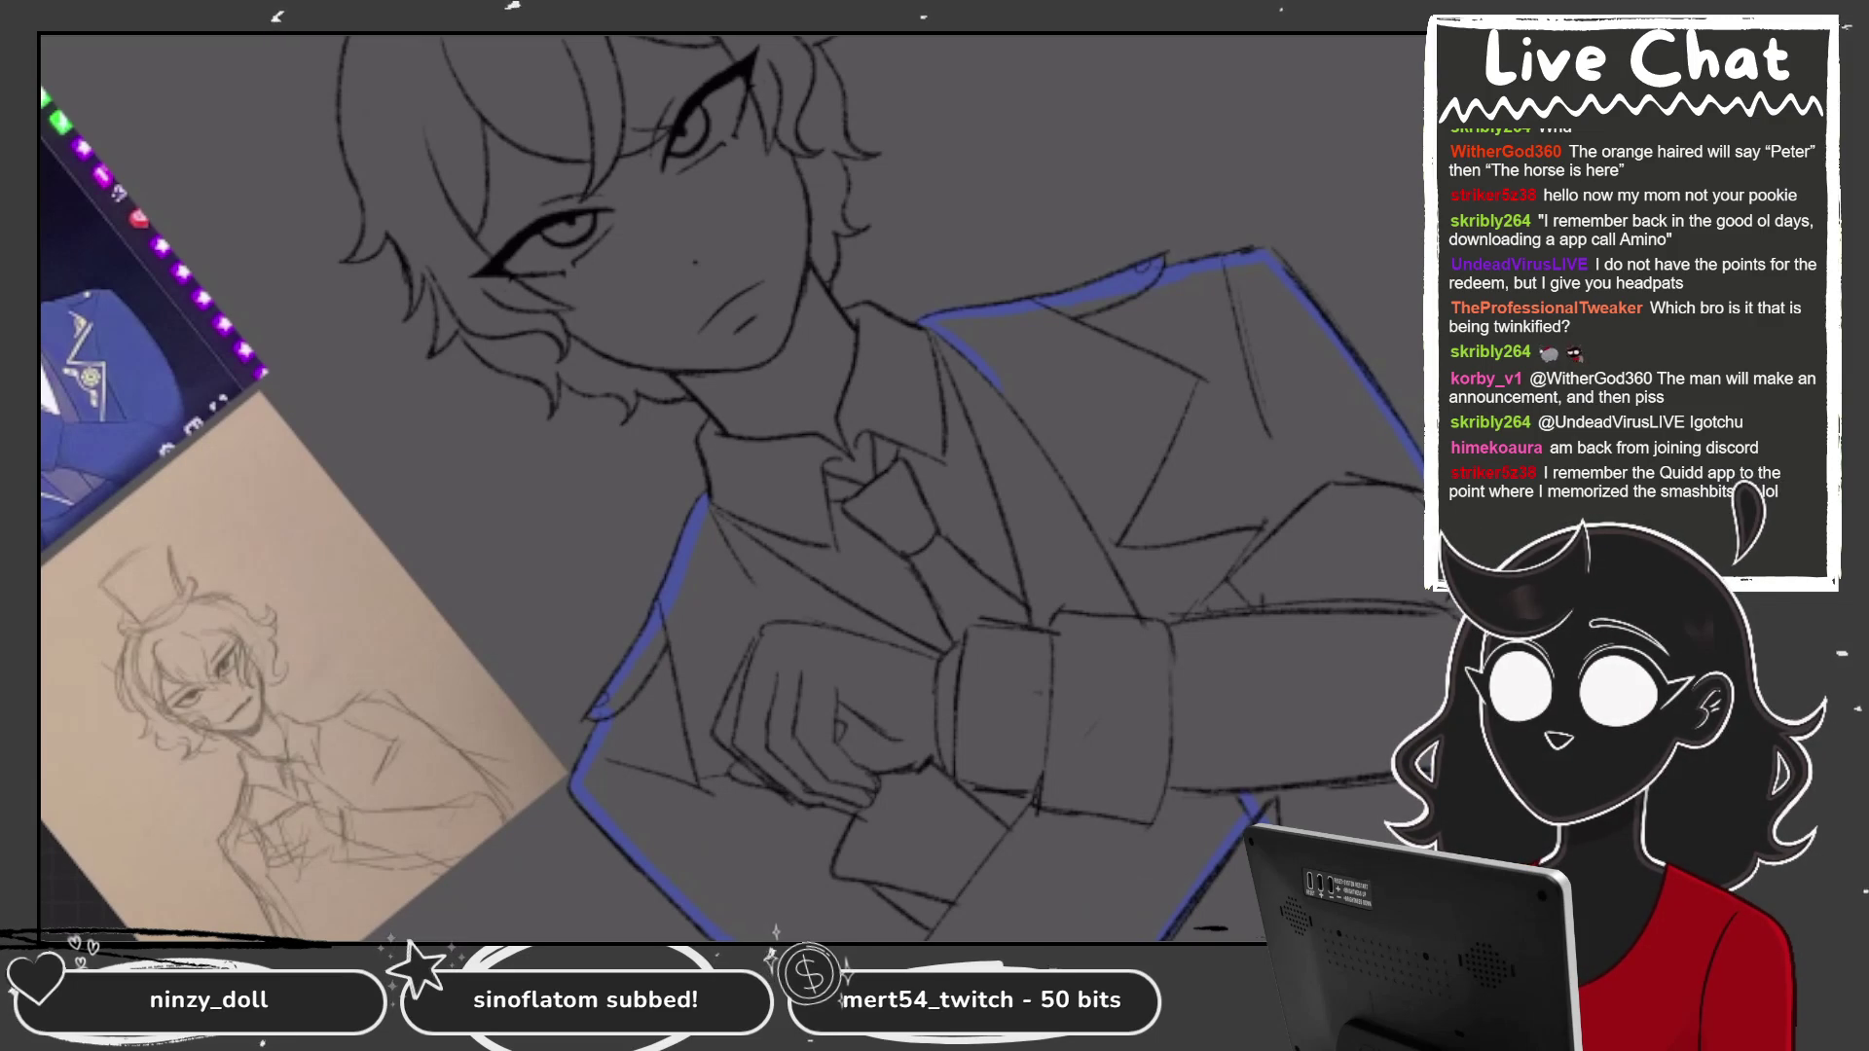
scroll(675, 444, "up", 5)
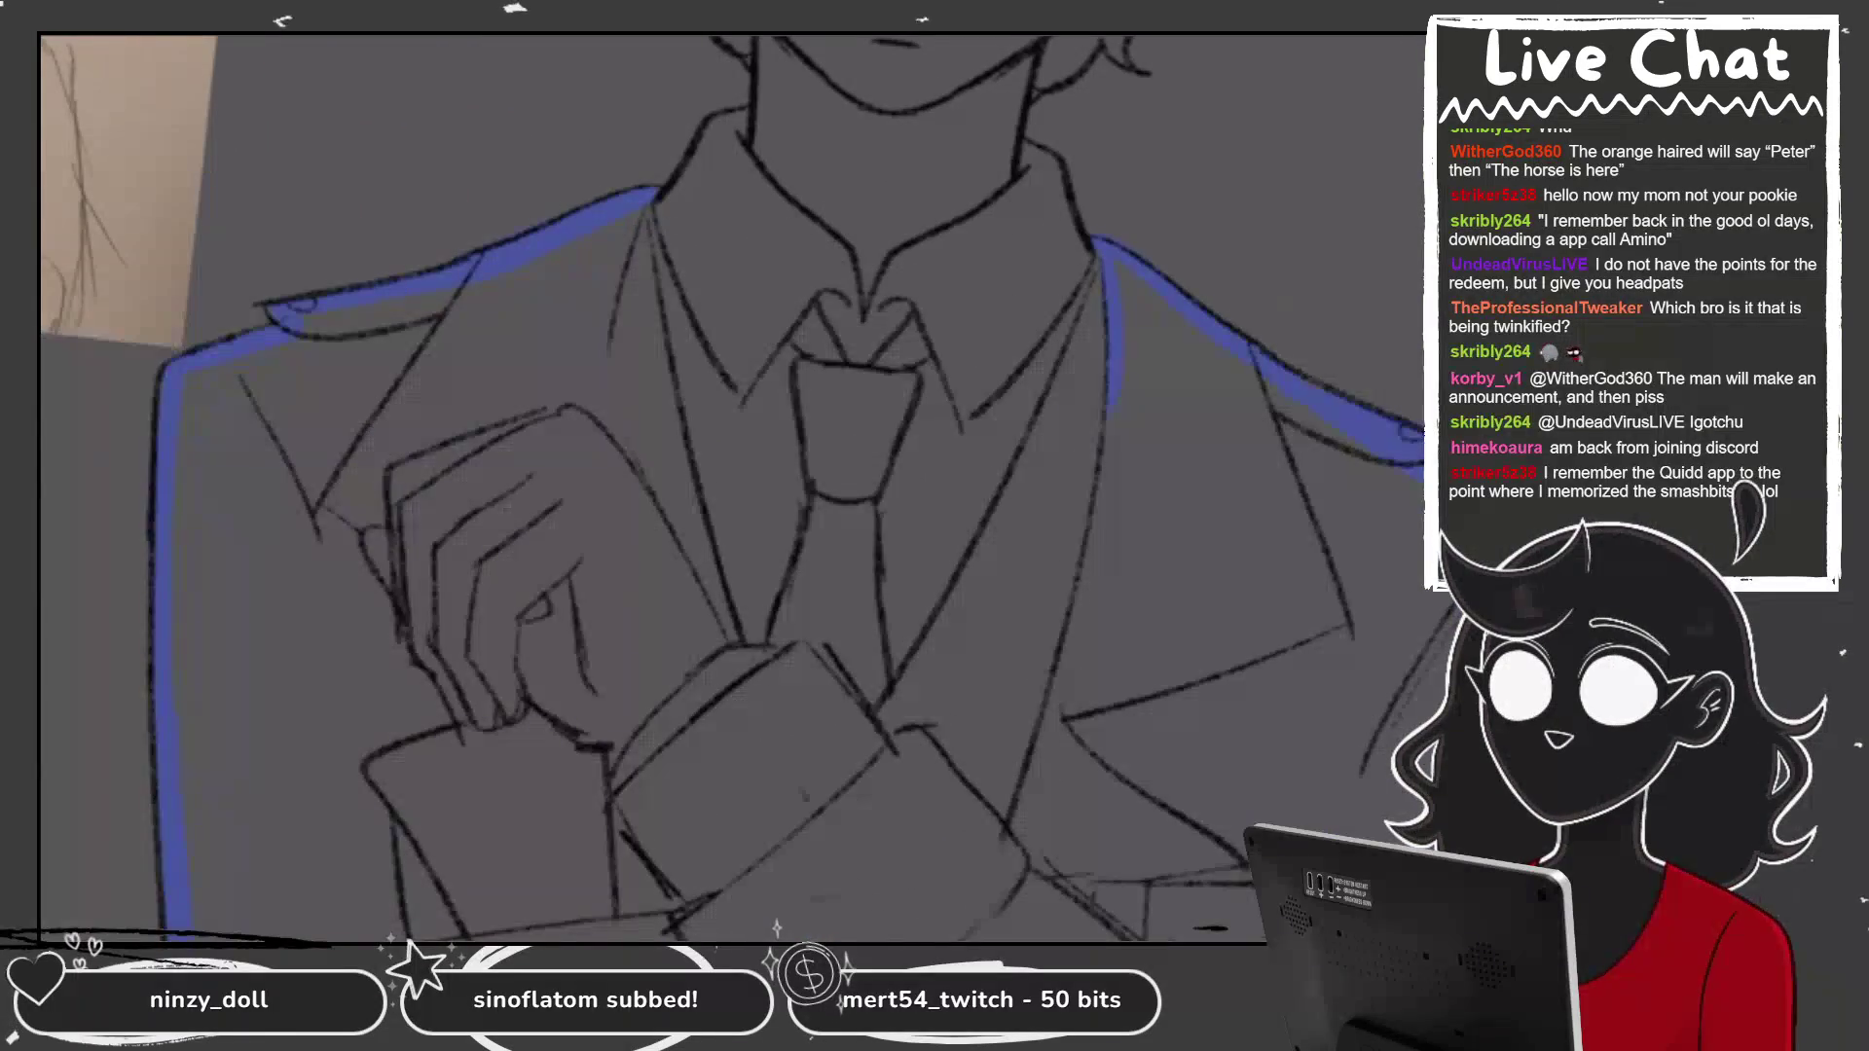
left_click_drag(676, 444, 721, 606)
scroll(730, 486, "down", 2)
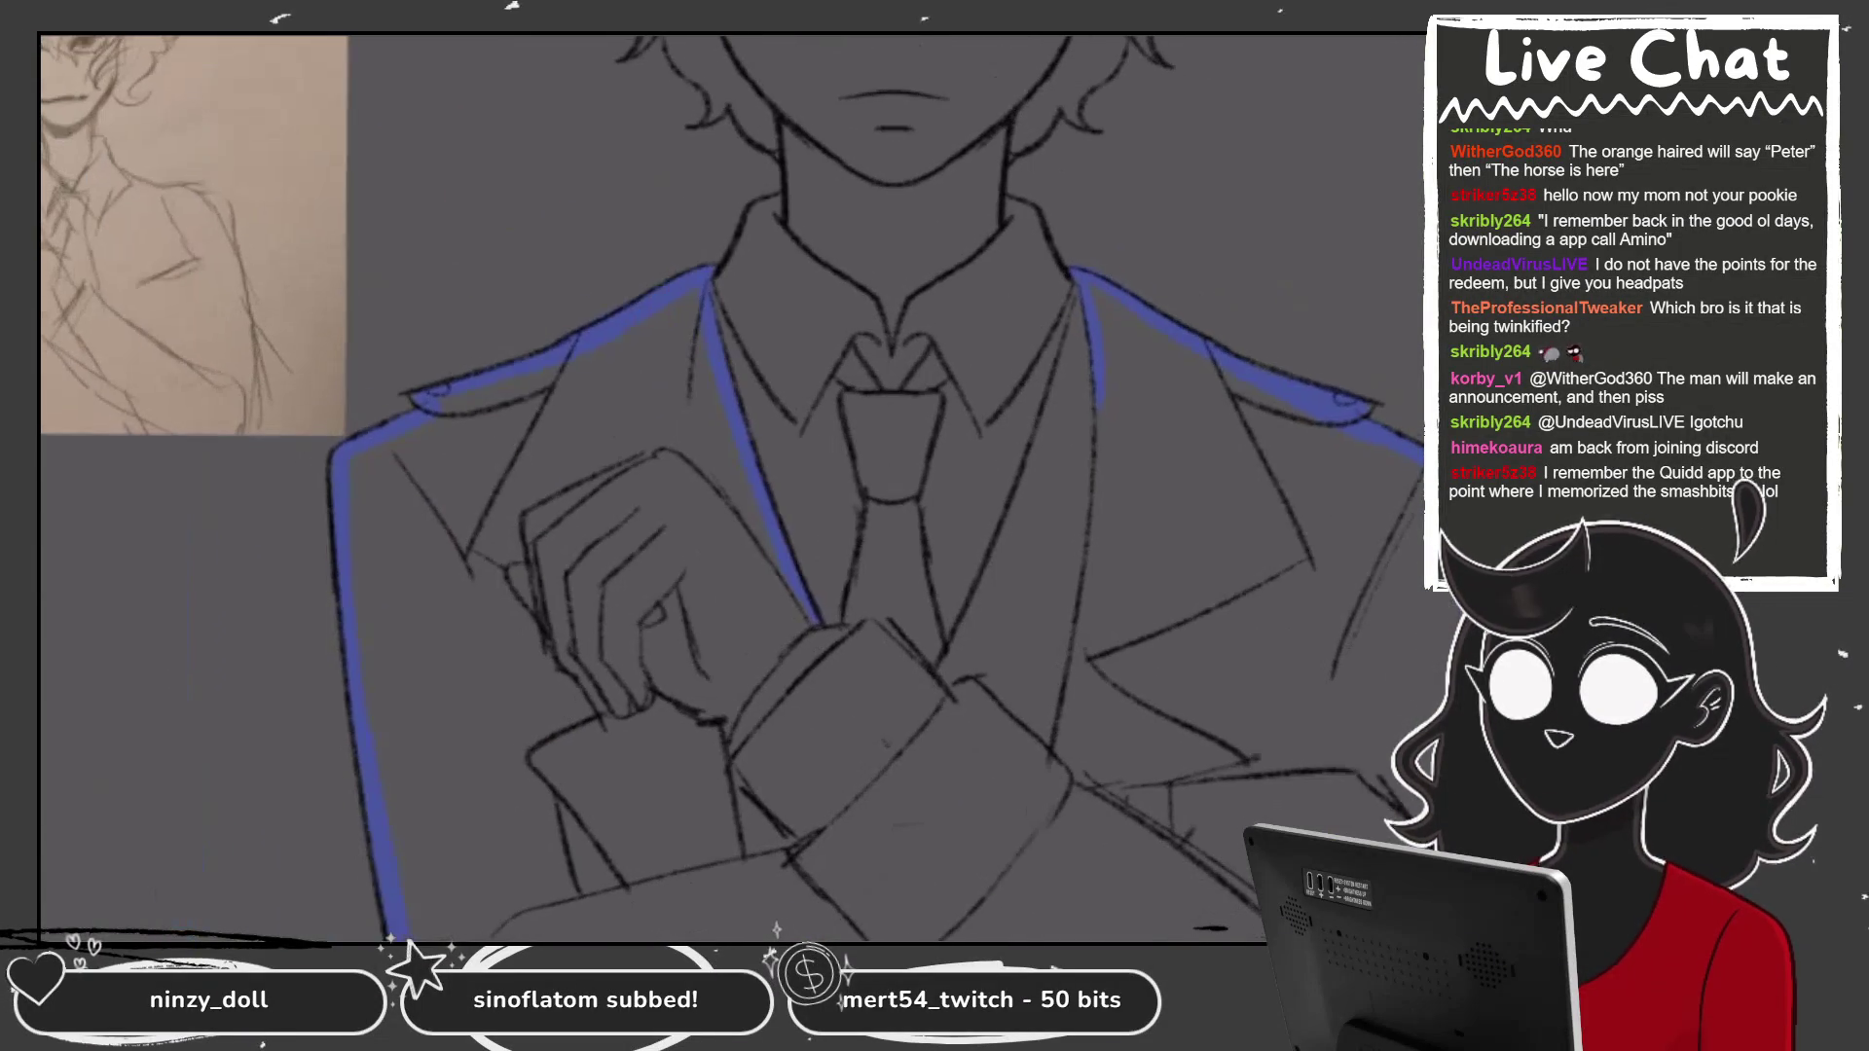
key("ctrl+z")
Trace blue along the right lapel, cuffs, hand and sleeve, then drop flat blue into the jacket.
left_click_drag(1098, 404, 1066, 671)
scroll(730, 486, "up", 2)
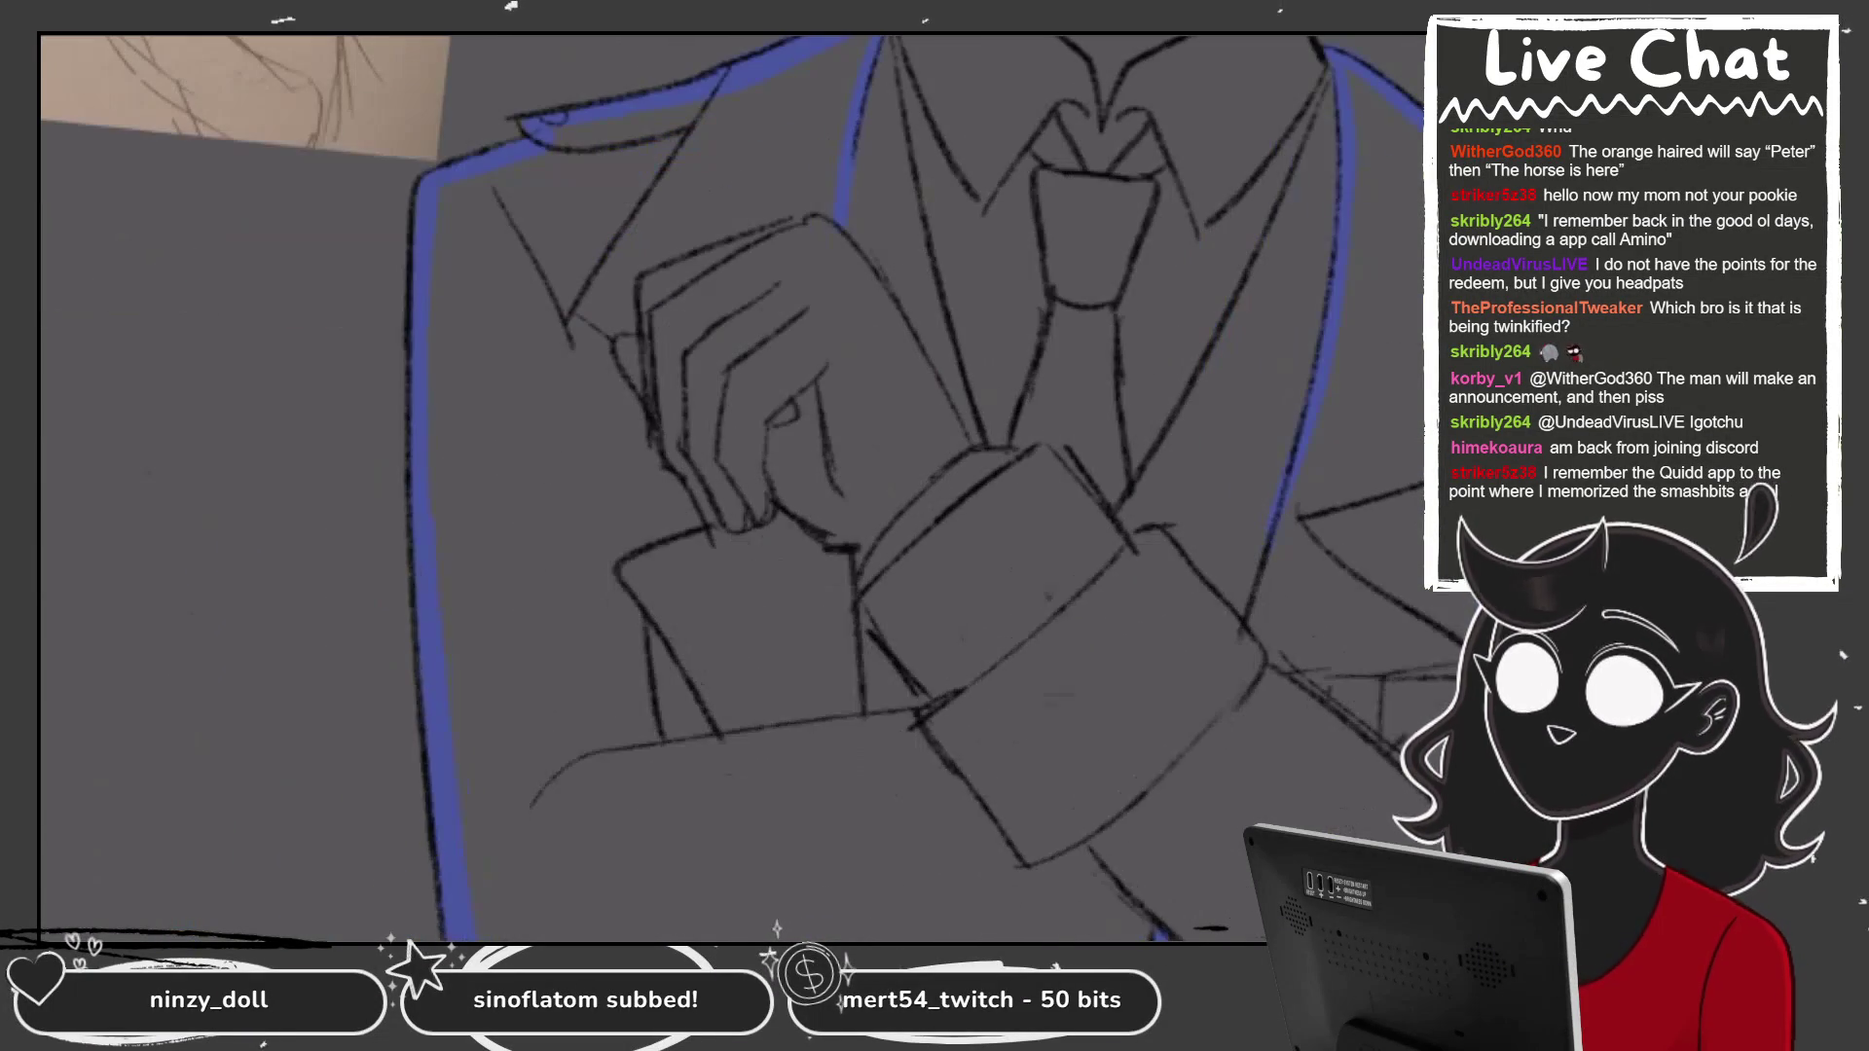
left_click_drag(854, 696, 862, 754)
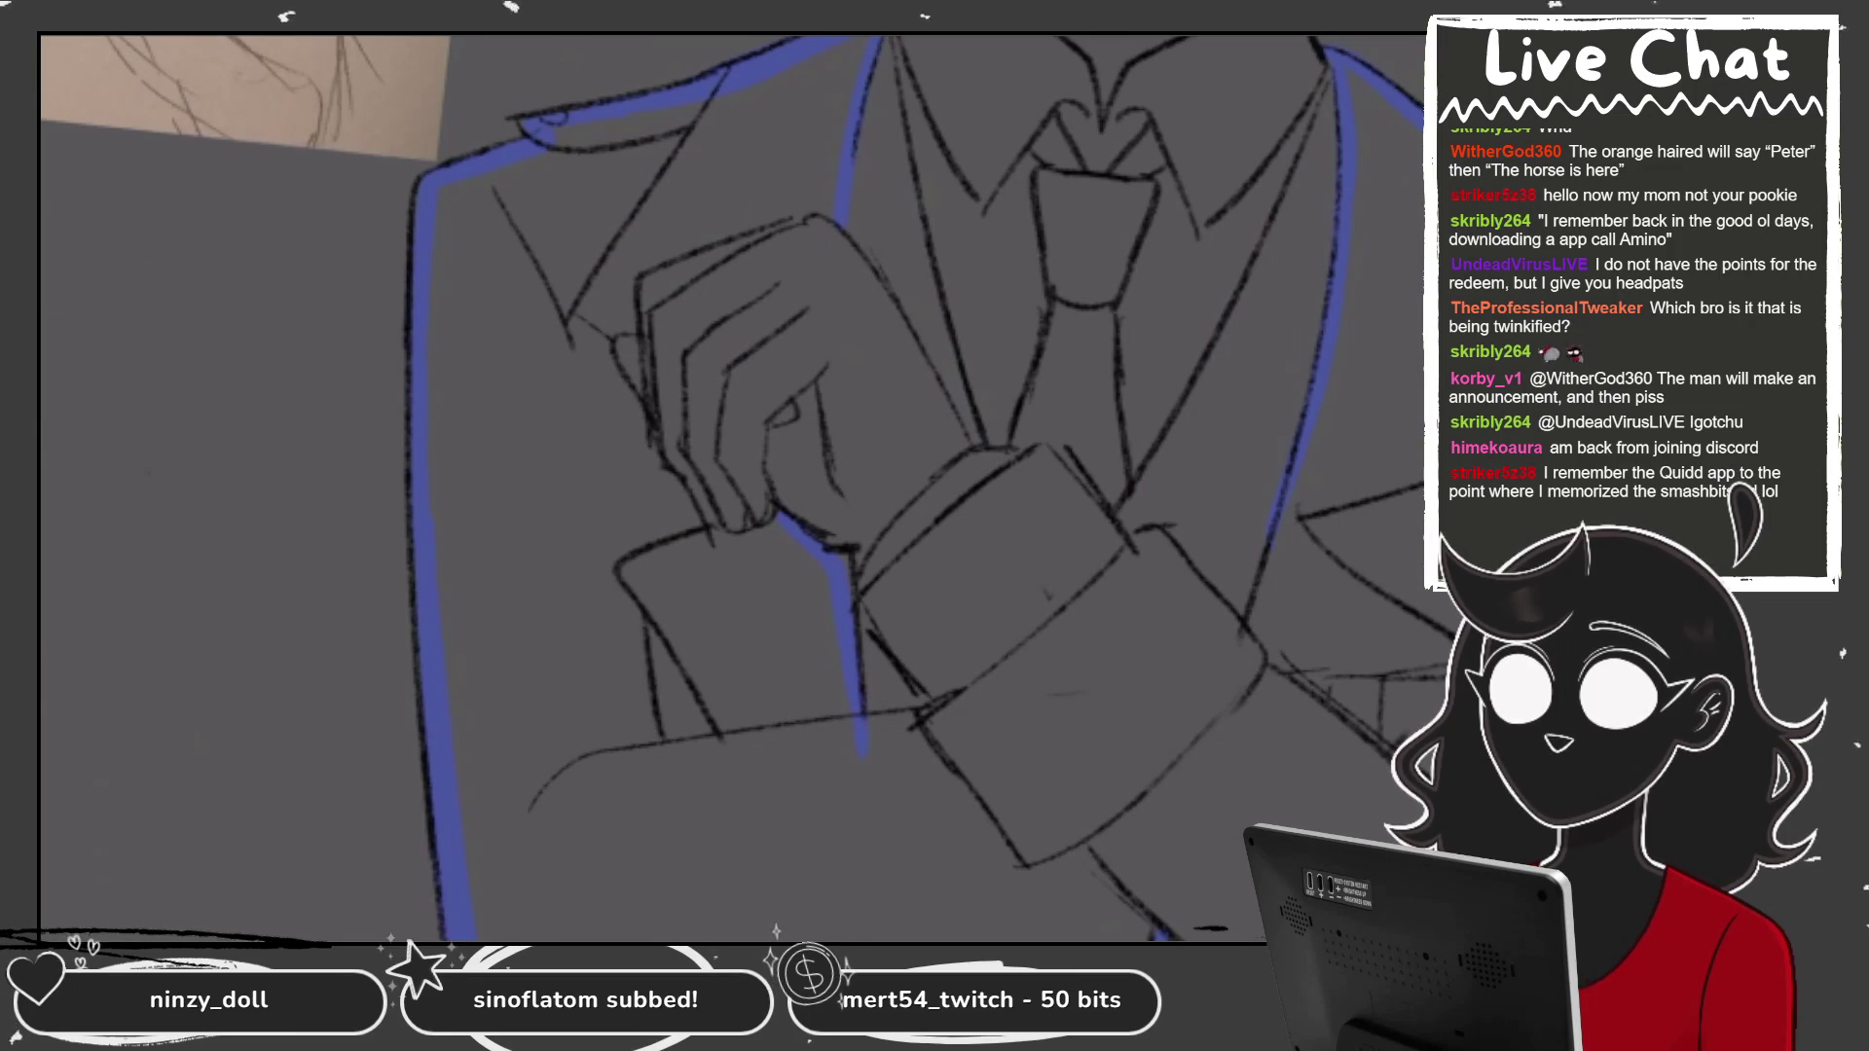
left_click_drag(682, 482, 720, 533)
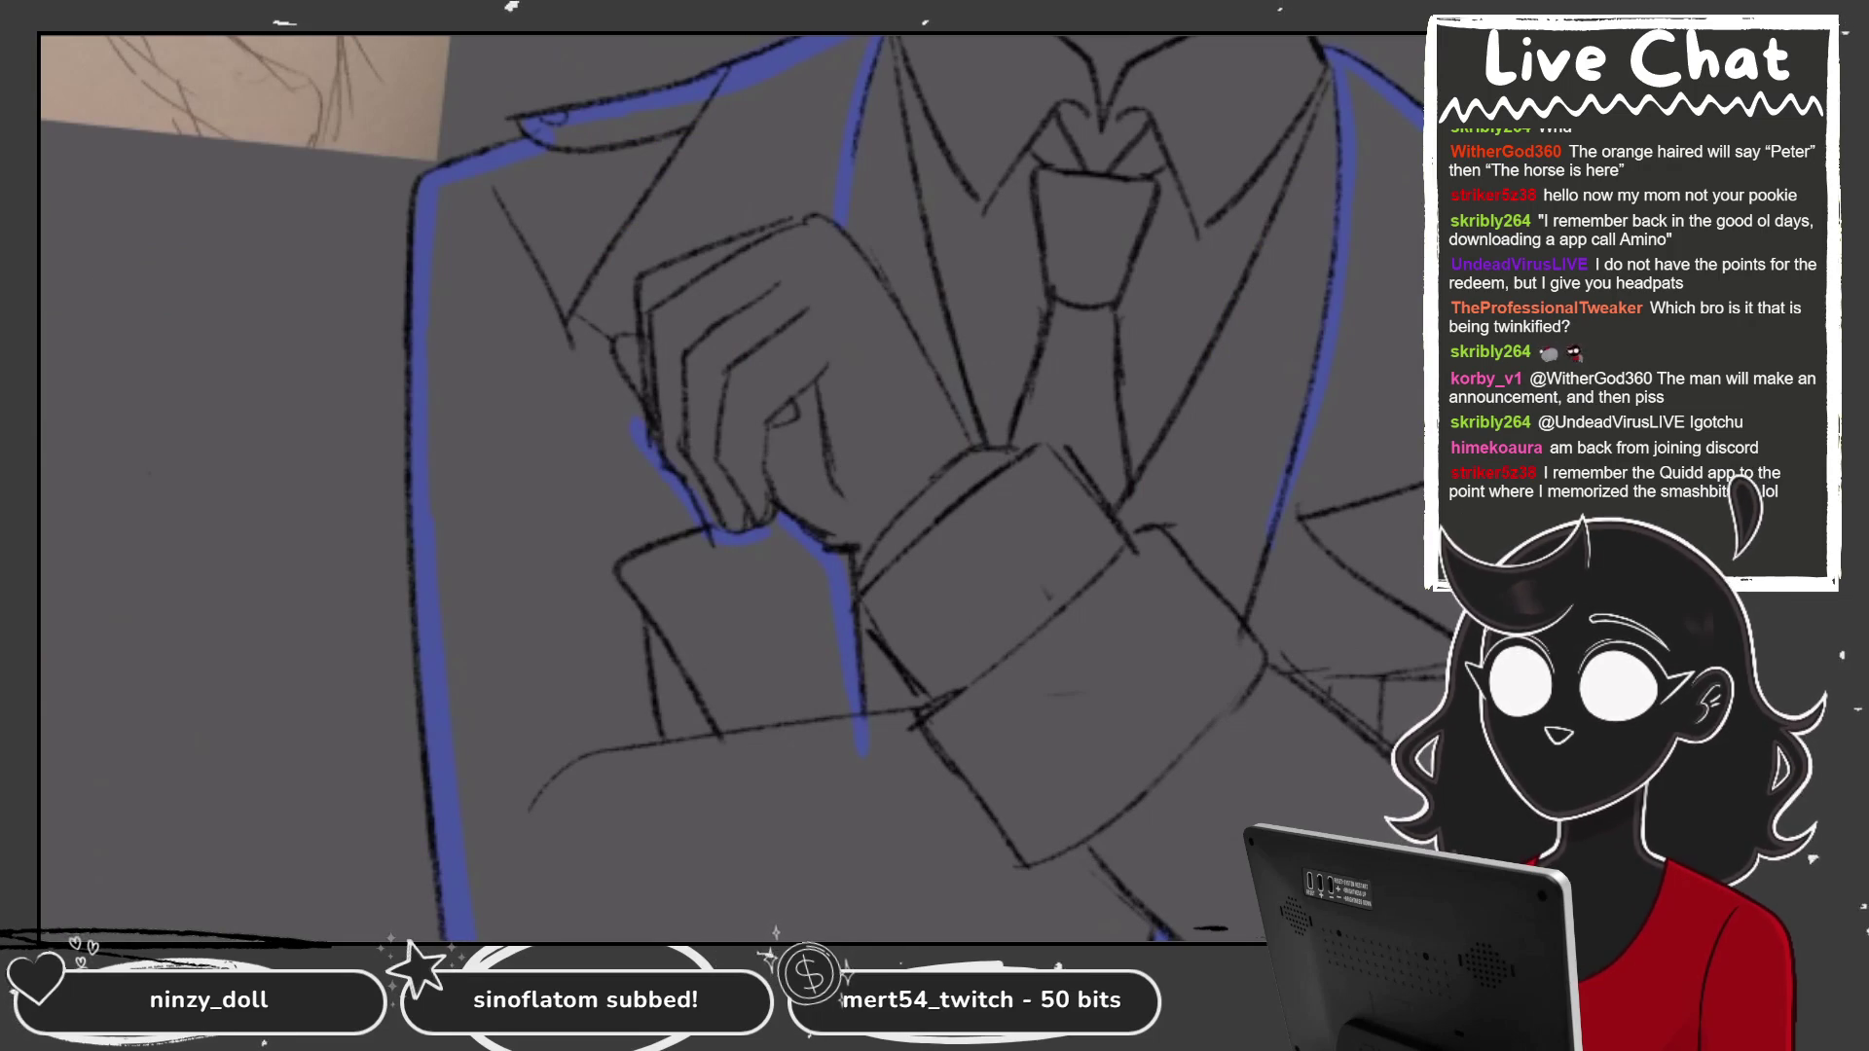
left_click_drag(817, 219, 631, 331)
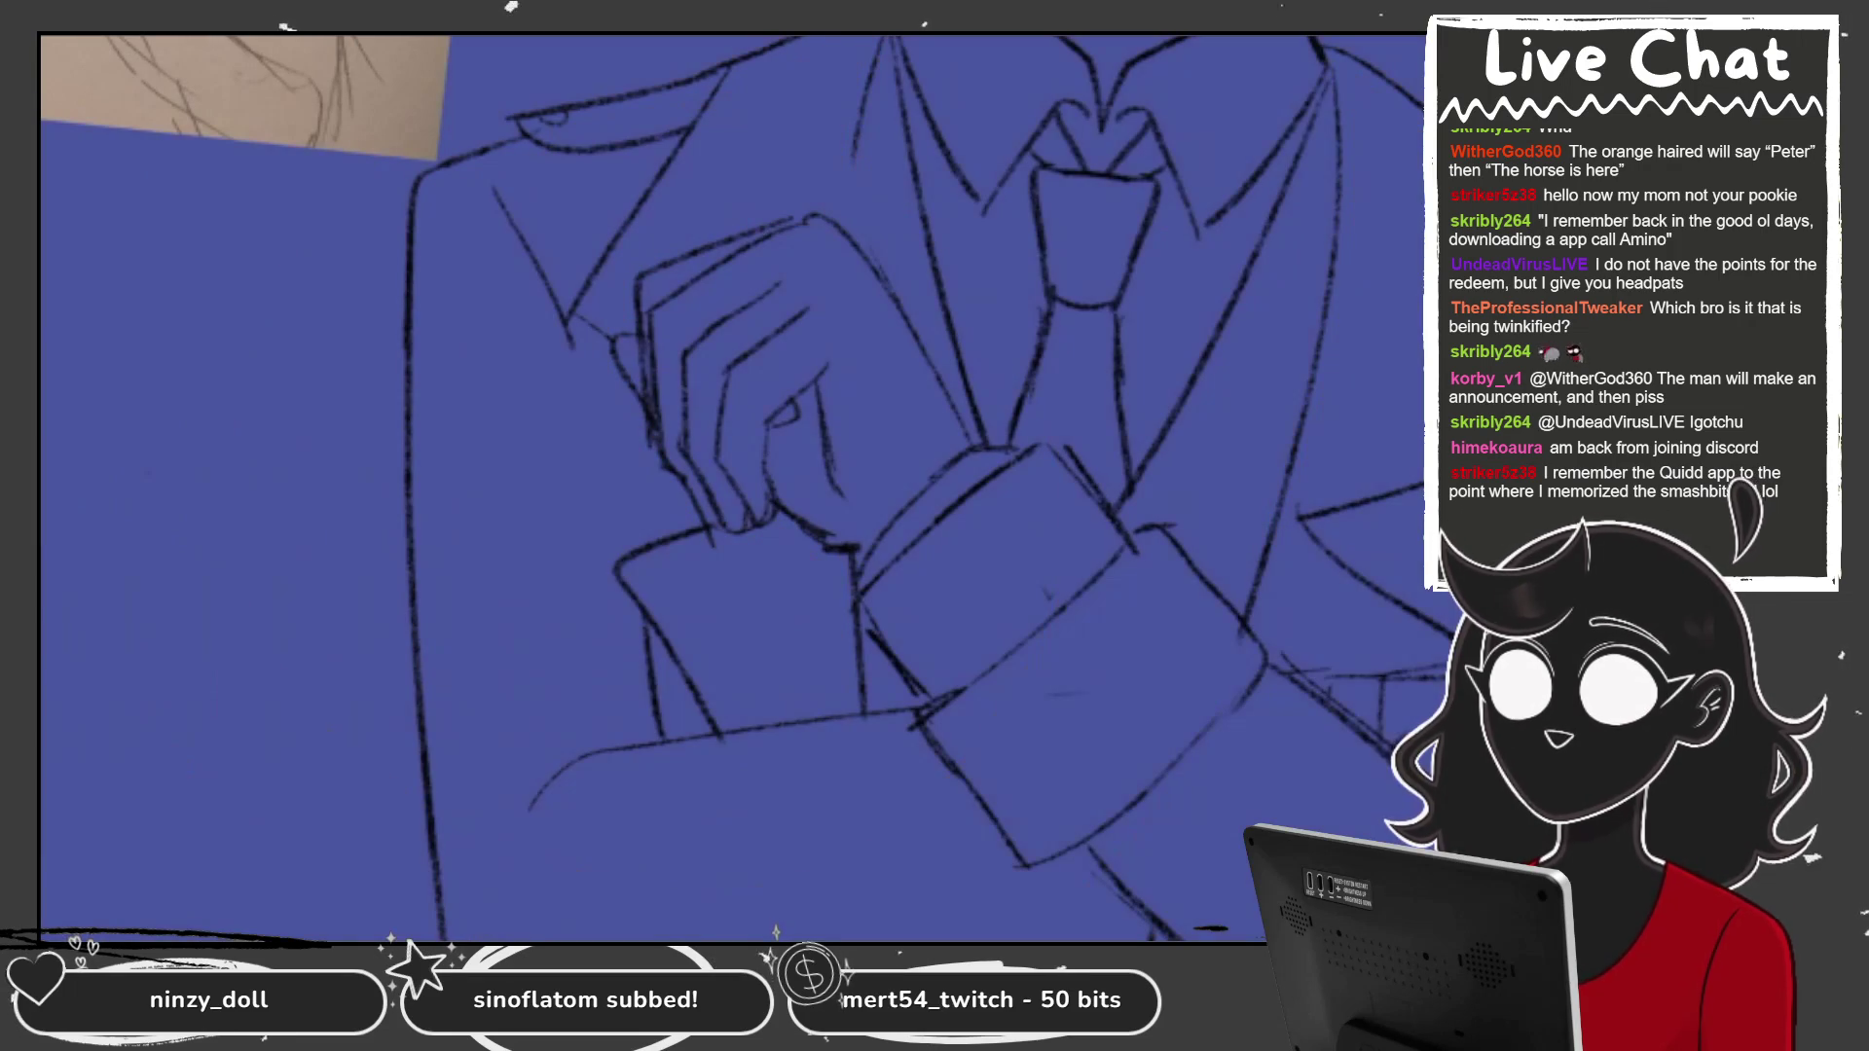
mouse_move(874, 644)
left_mouse_down()
mouse_move(784, 595)
mouse_move(838, 365)
left_mouse_up()
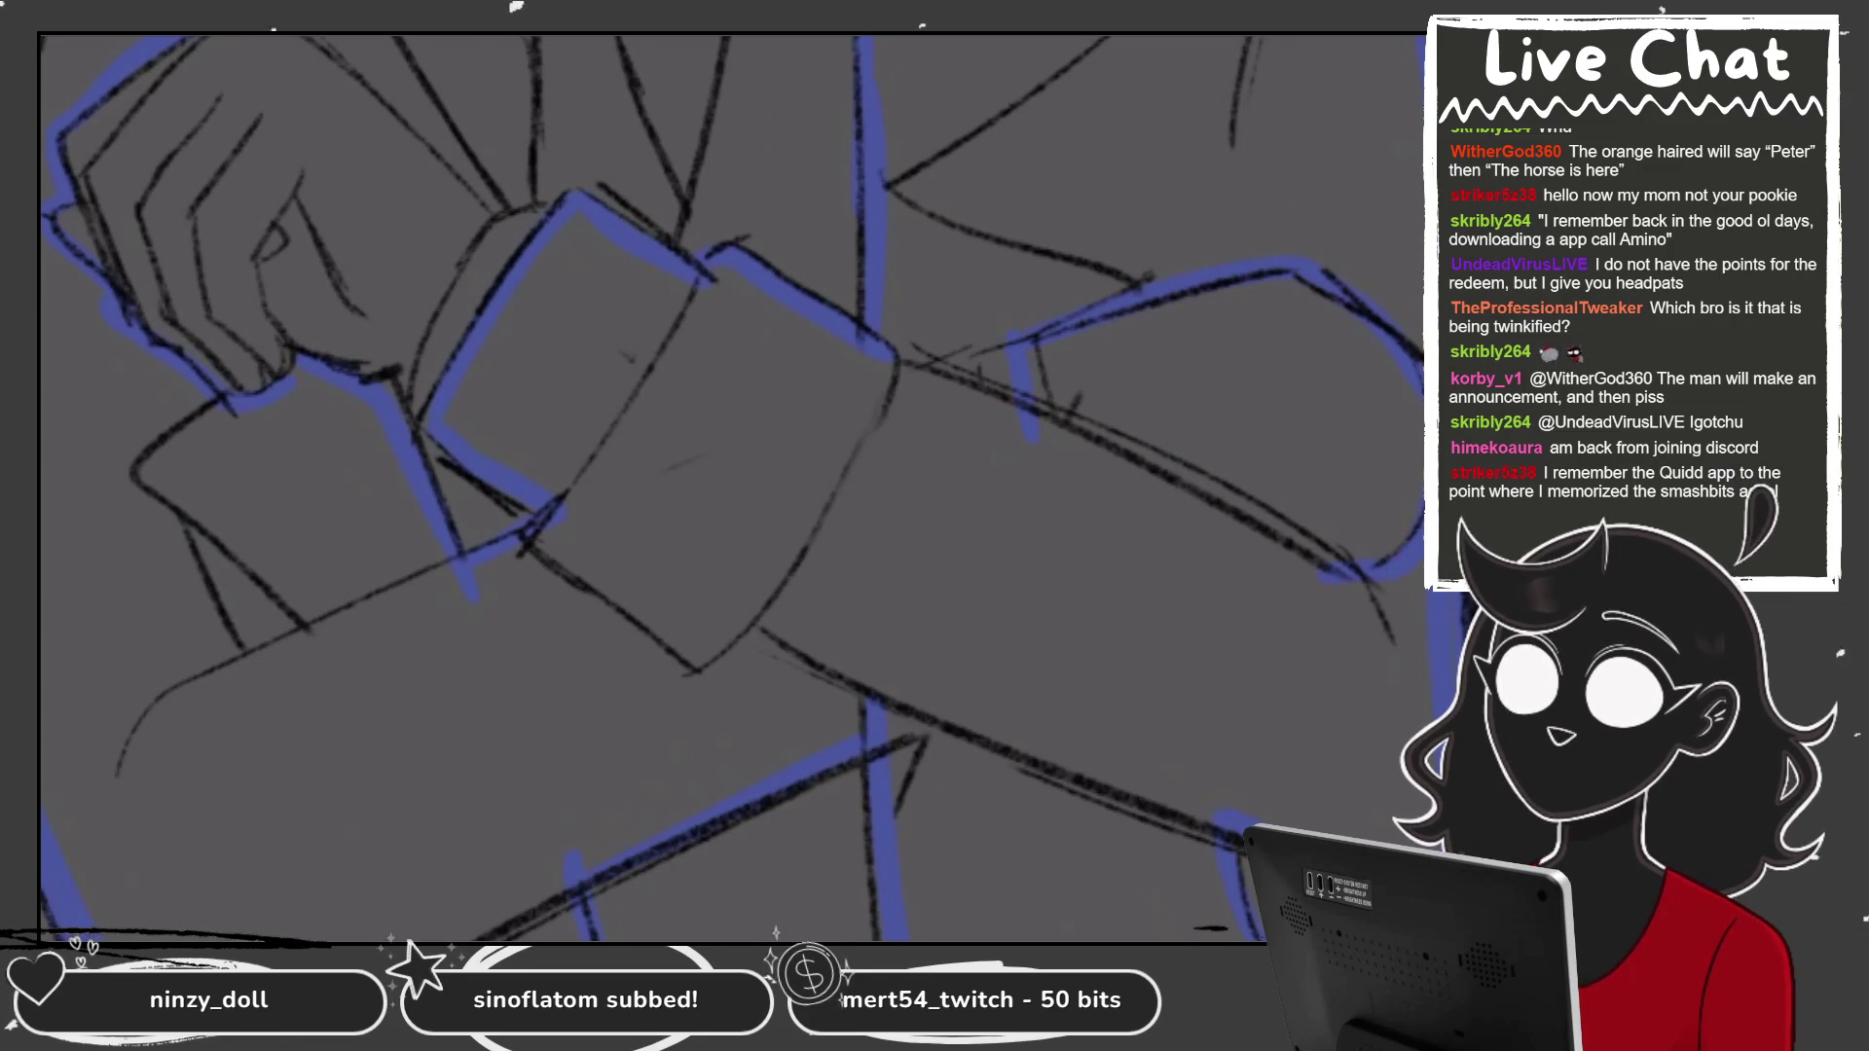
left_click_drag(1183, 448, 1307, 342)
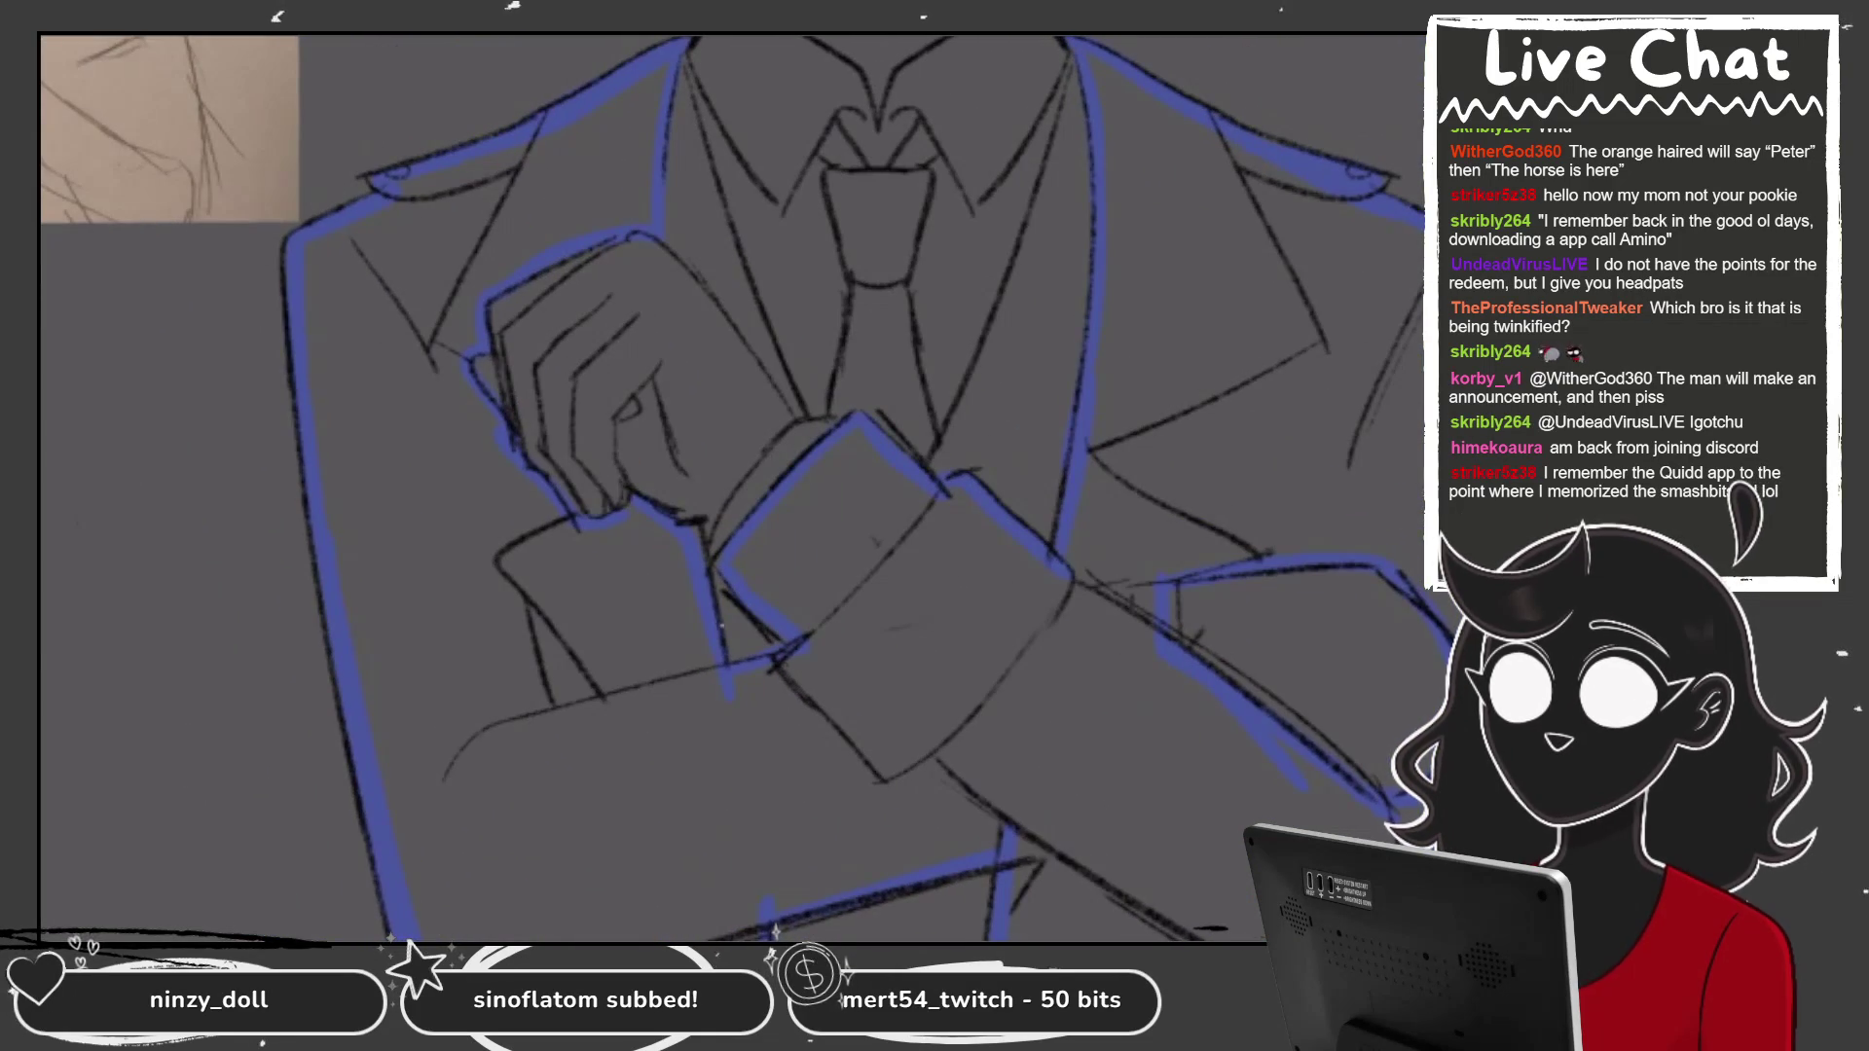
left_click(195, 584)
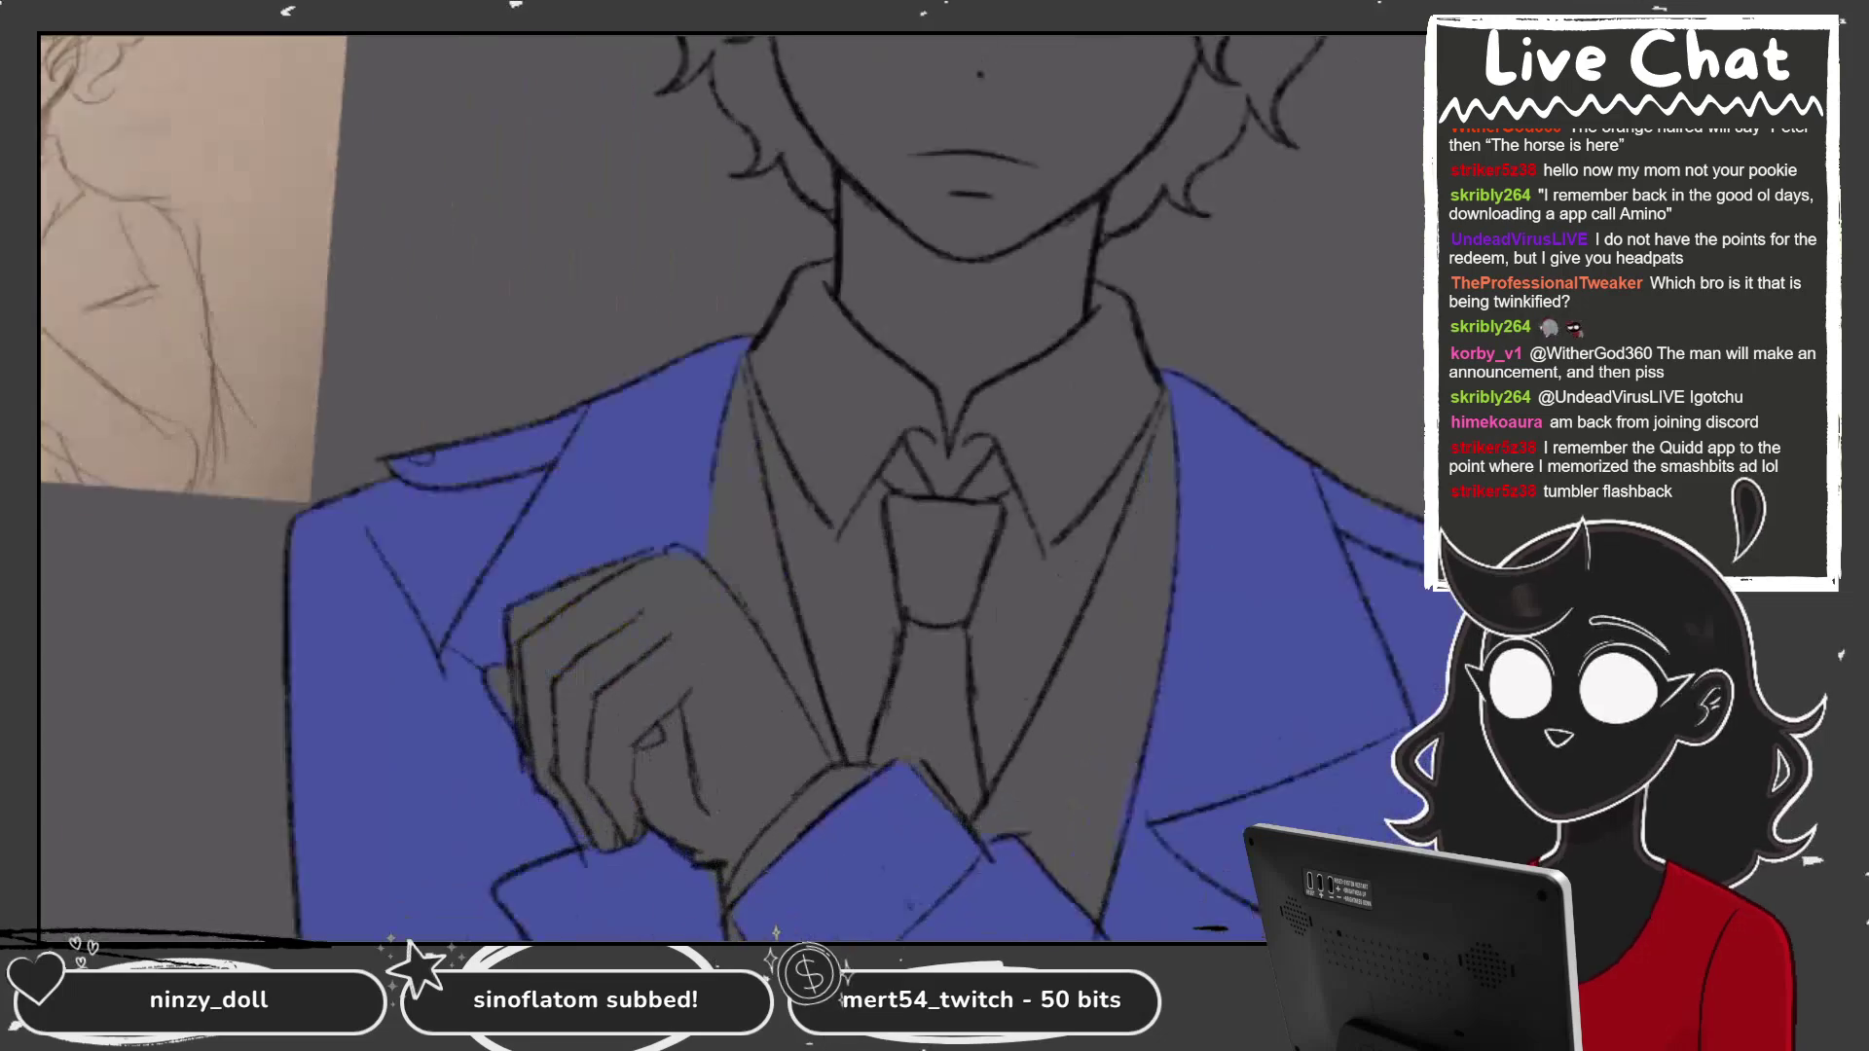
Paint the tie light lavender from knot to tip, including the triangle beside the knot.
mouse_move(893, 457)
left_mouse_down()
mouse_move(917, 563)
mouse_move(946, 467)
mouse_move(988, 570)
left_mouse_up()
left_click_drag(963, 472, 930, 589)
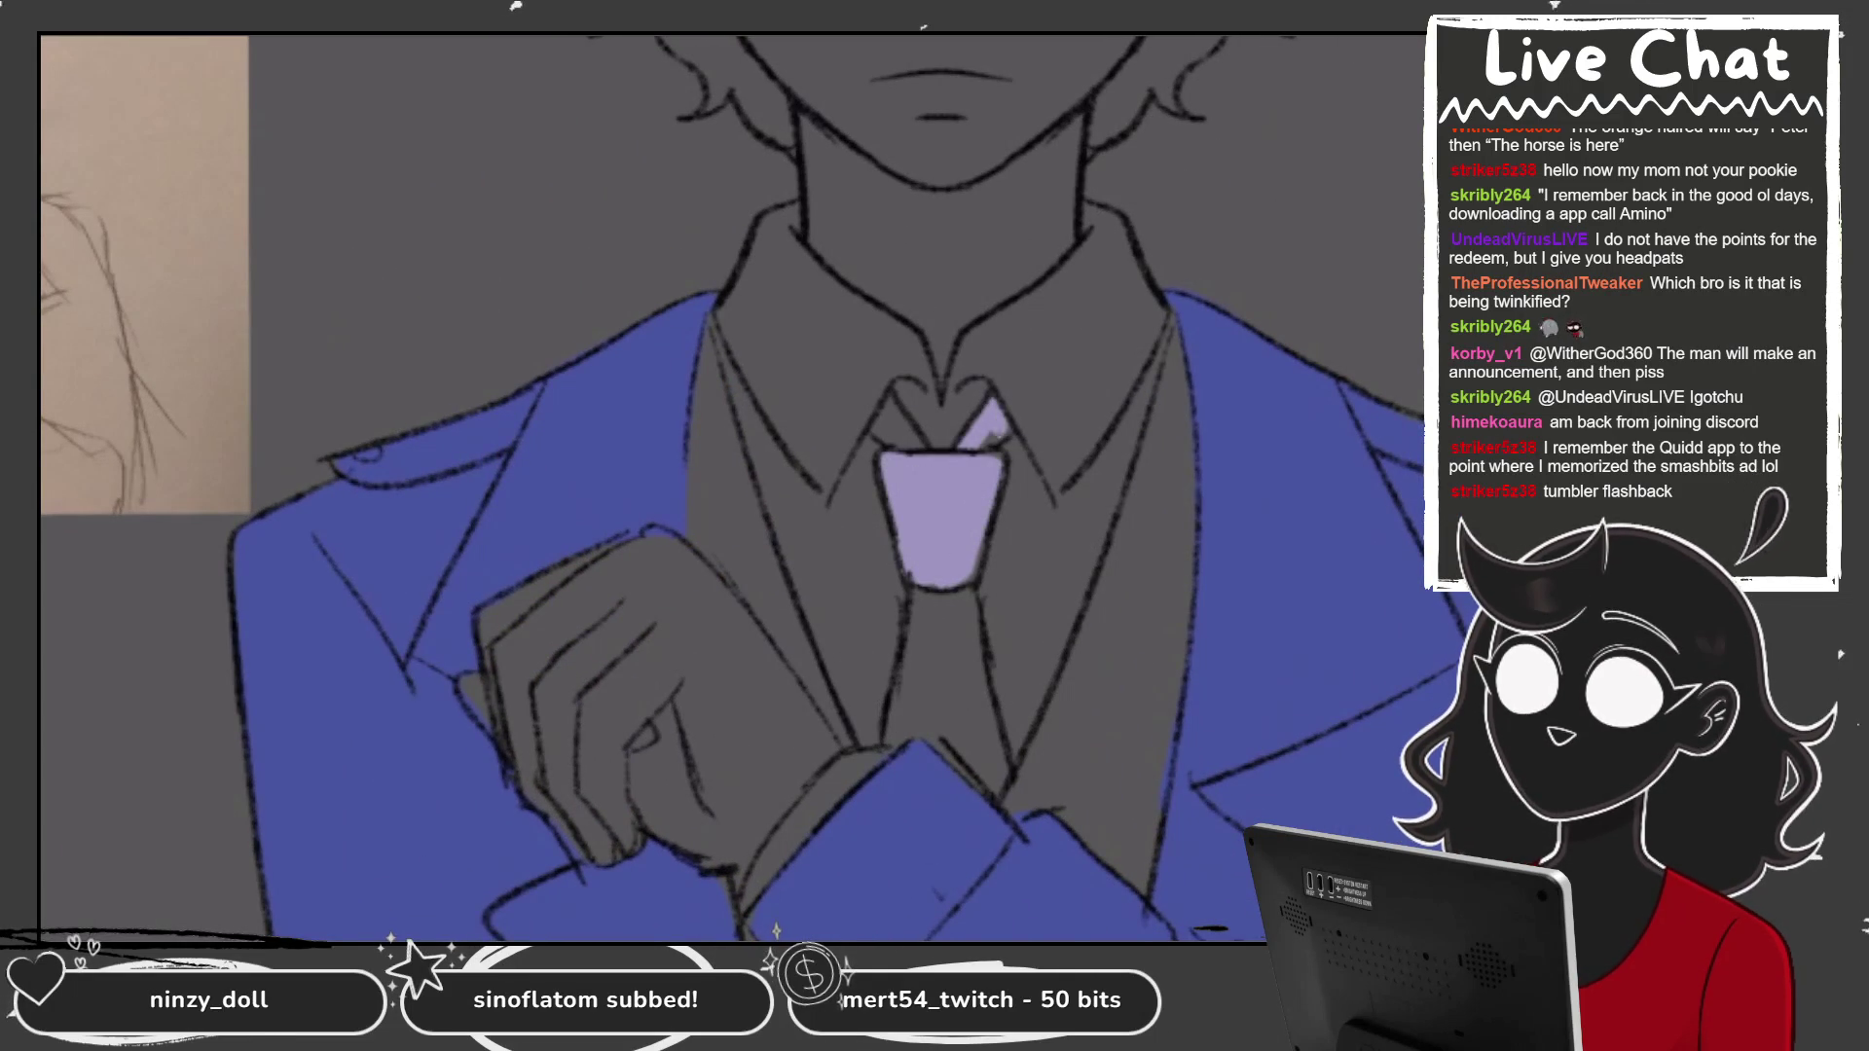
left_click(896, 428)
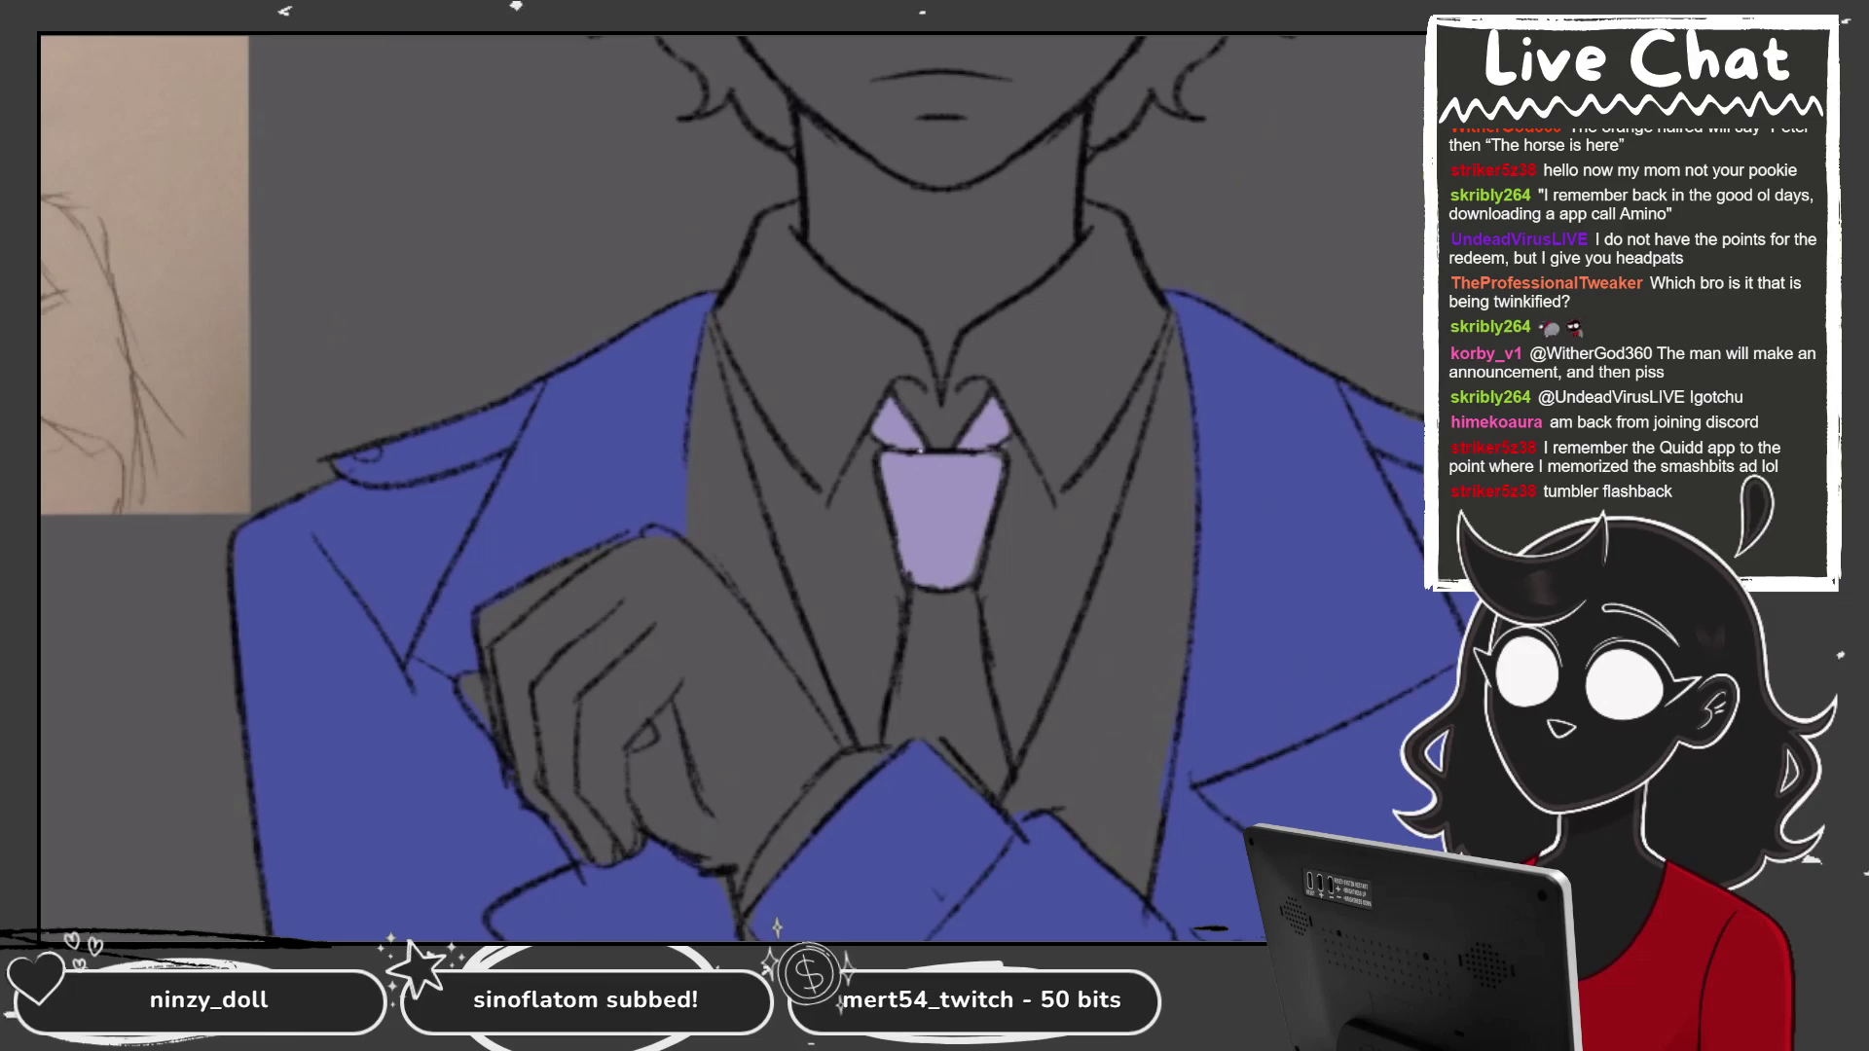
scroll(730, 487, "up", 3)
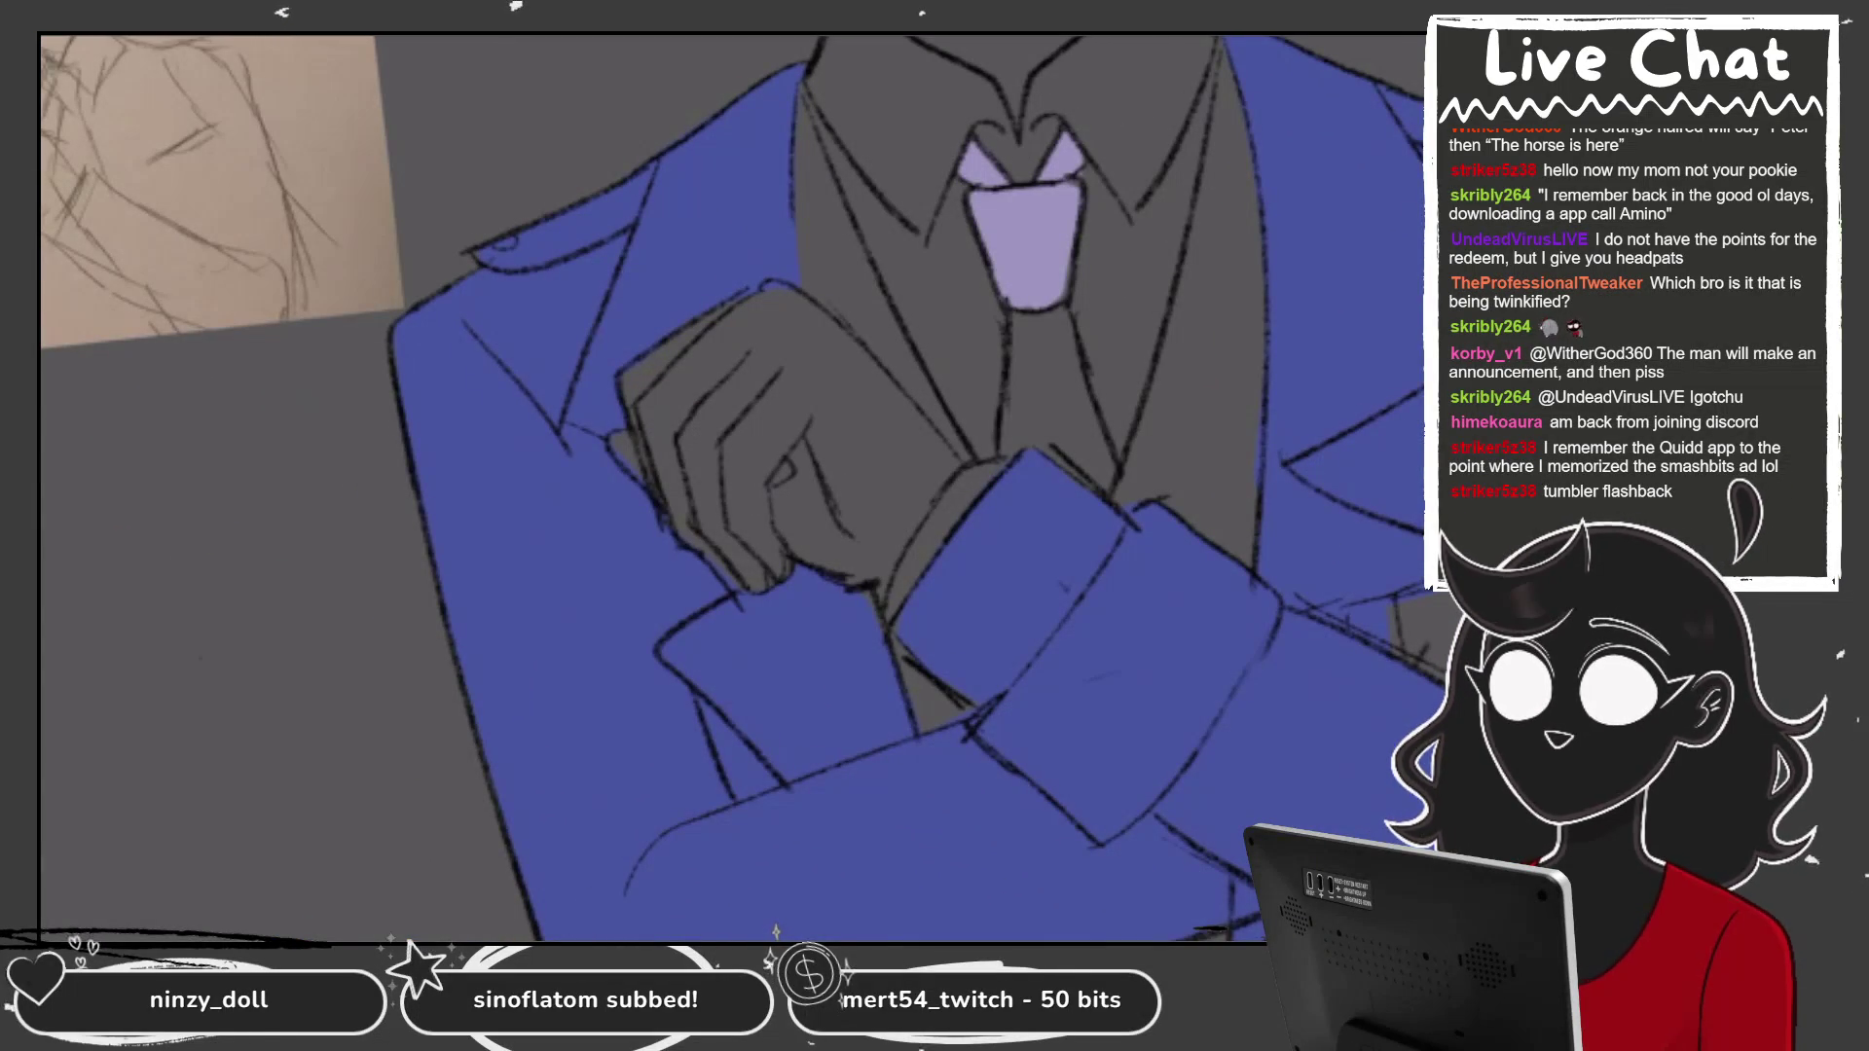
mouse_move(1020, 309)
left_mouse_down()
mouse_move(1011, 440)
mouse_move(1110, 481)
mouse_move(1076, 443)
mouse_move(1080, 457)
left_mouse_up()
left_click_drag(1032, 363, 1024, 438)
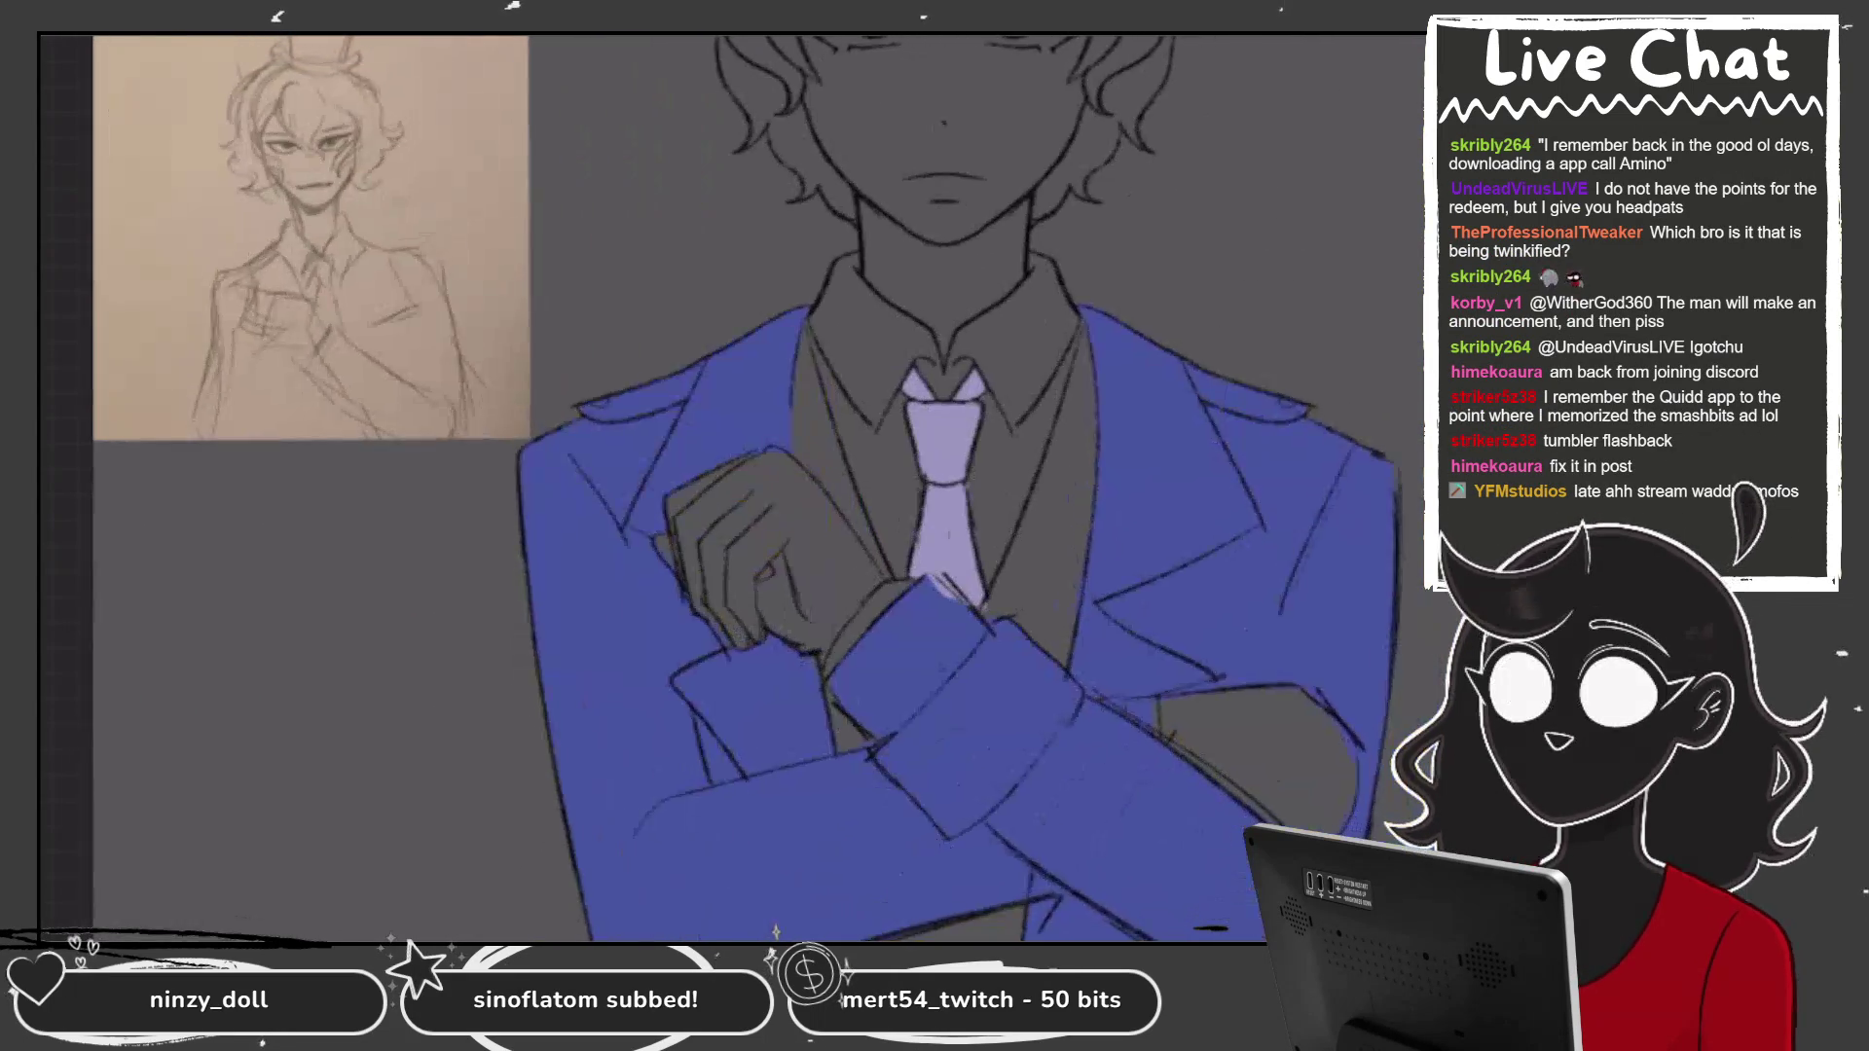
Undo a stray lapel stroke and paint the vest strip between the legs.
left_click_drag(1101, 293, 995, 603)
key("ctrl+z")
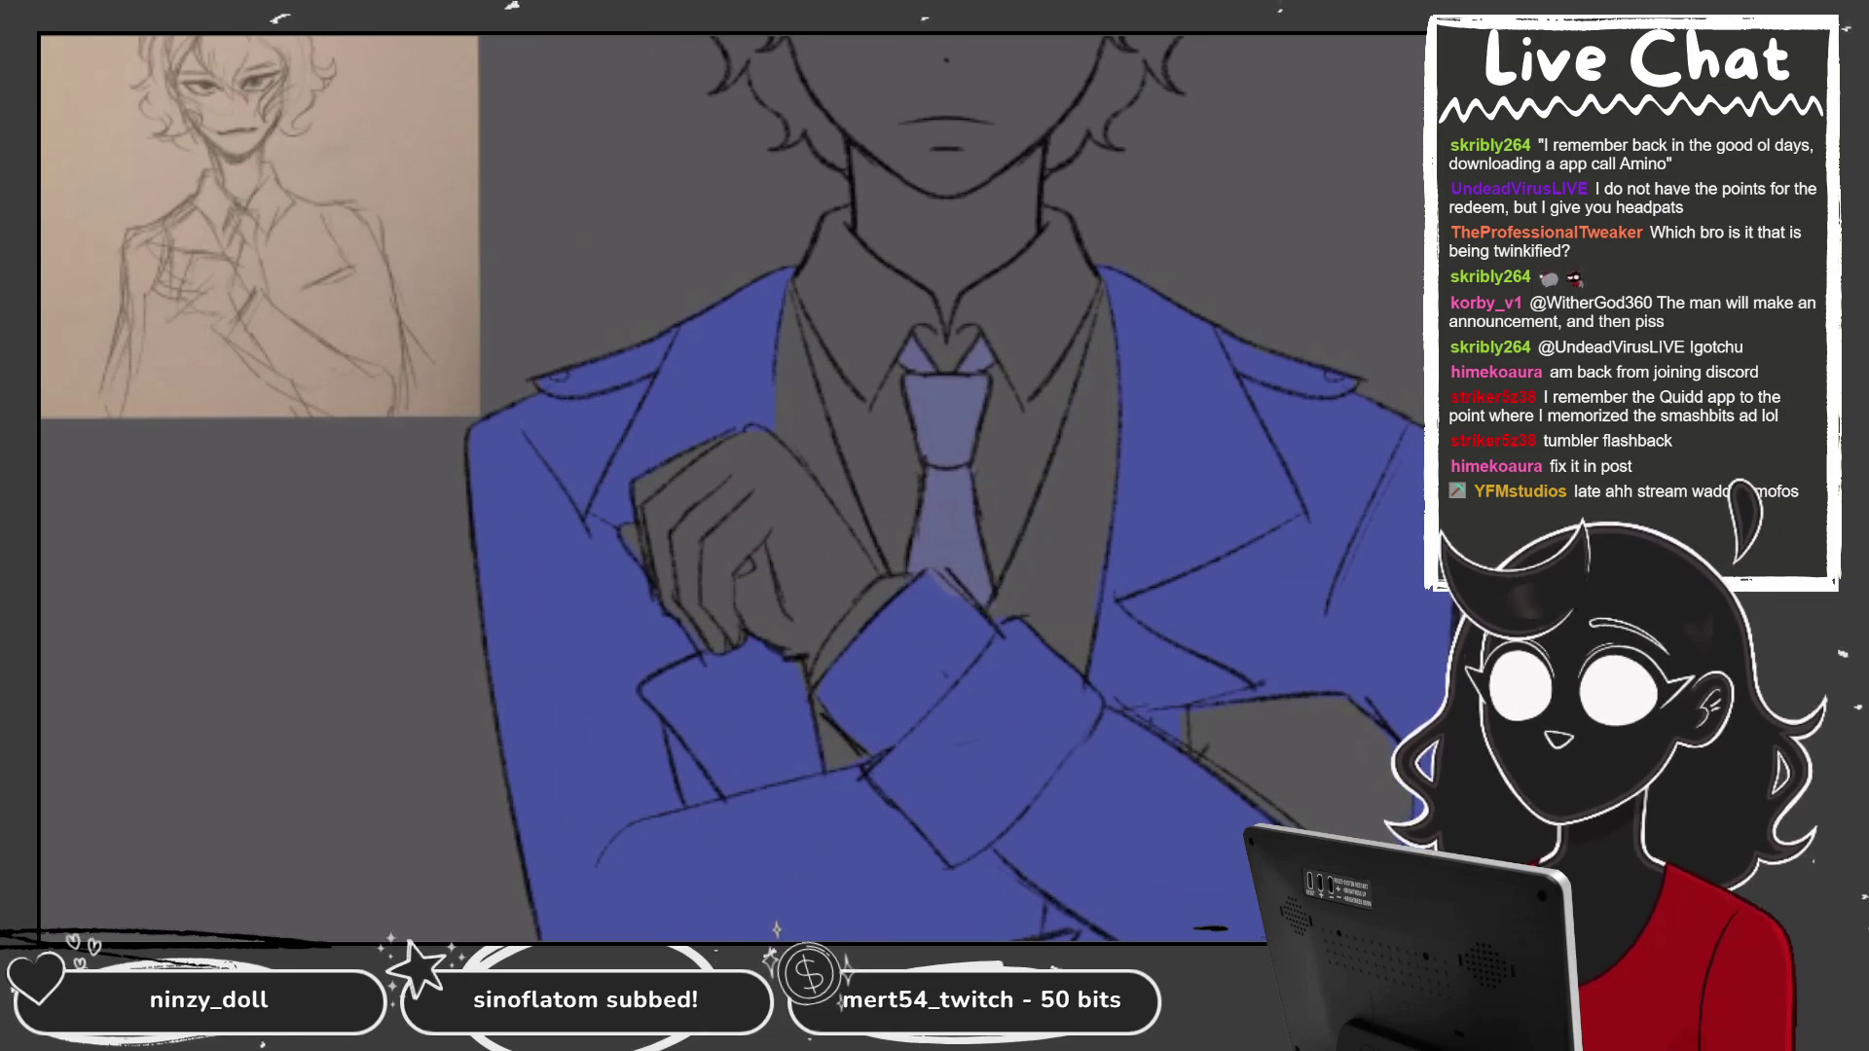
key("ctrl+z")
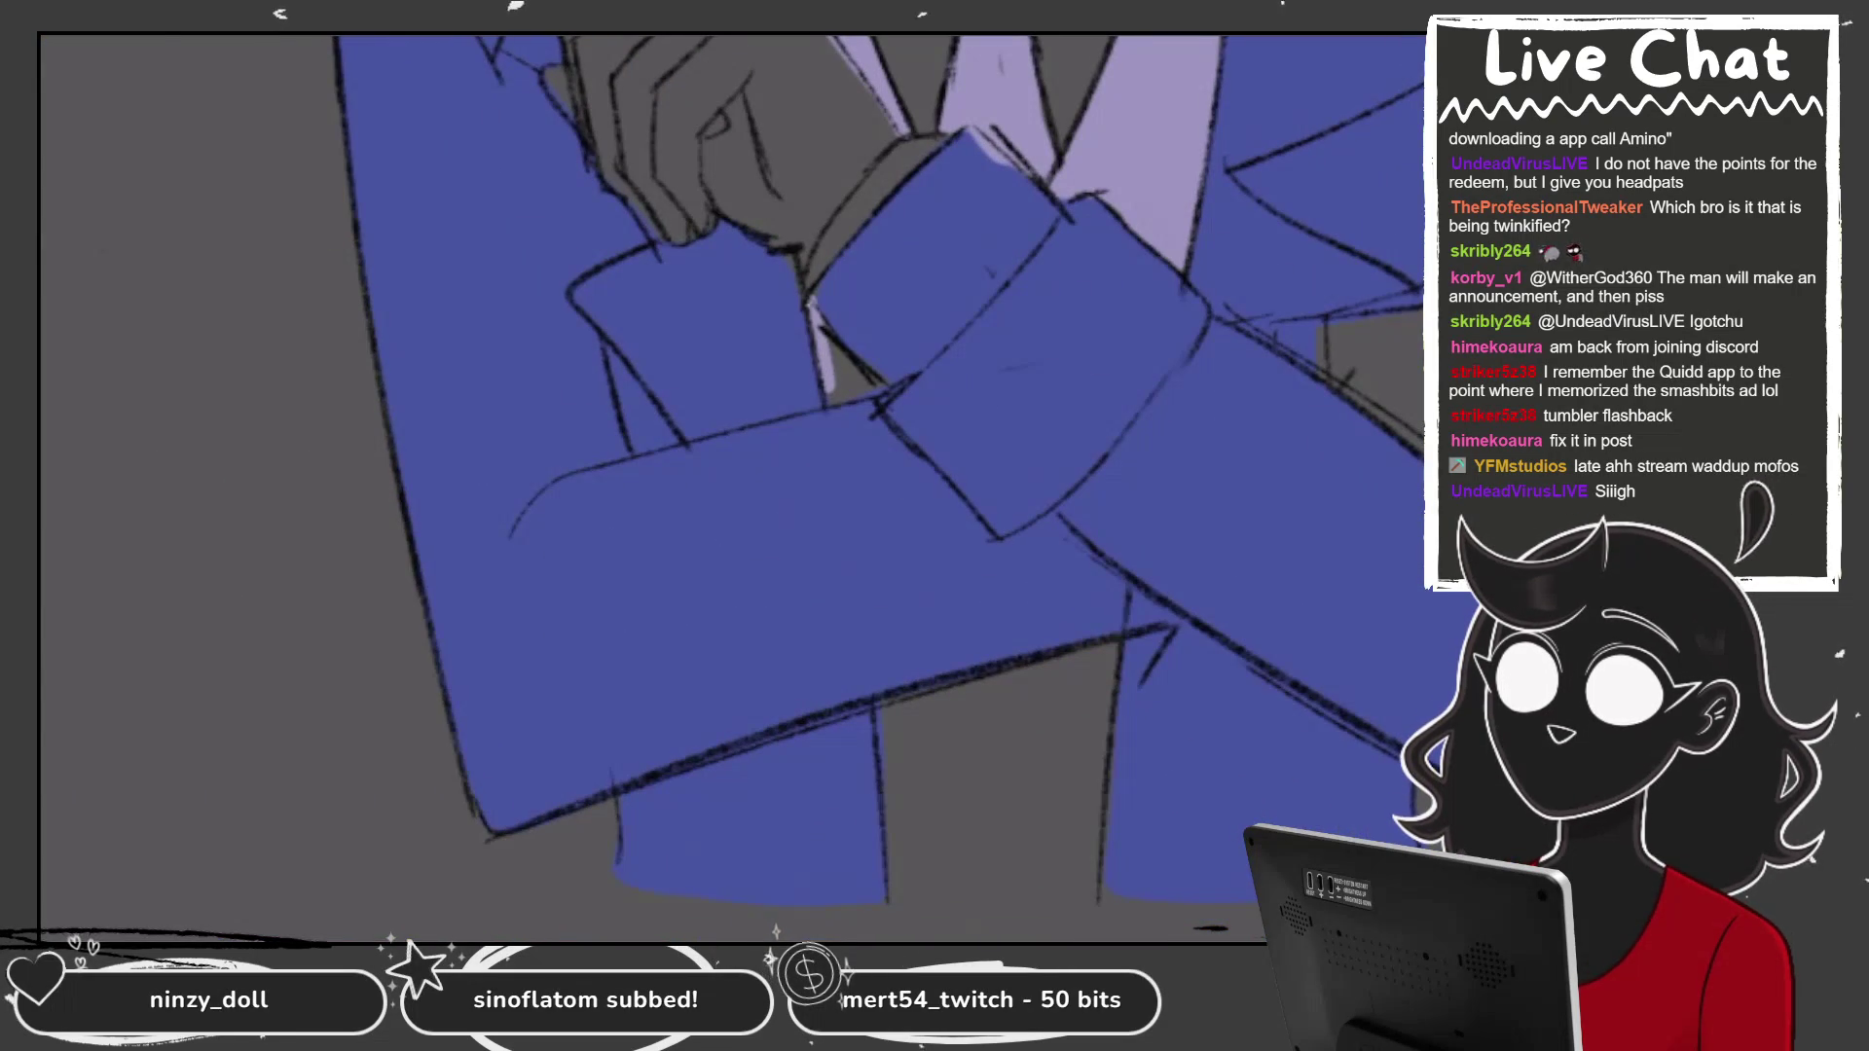
mouse_move(878, 699)
left_mouse_down()
mouse_move(900, 888)
mouse_move(1081, 915)
mouse_move(1100, 701)
mouse_move(969, 691)
mouse_move(887, 717)
left_mouse_up()
key("ctrl+minus")
key("ctrl+minus")
key("ctrl+minus")
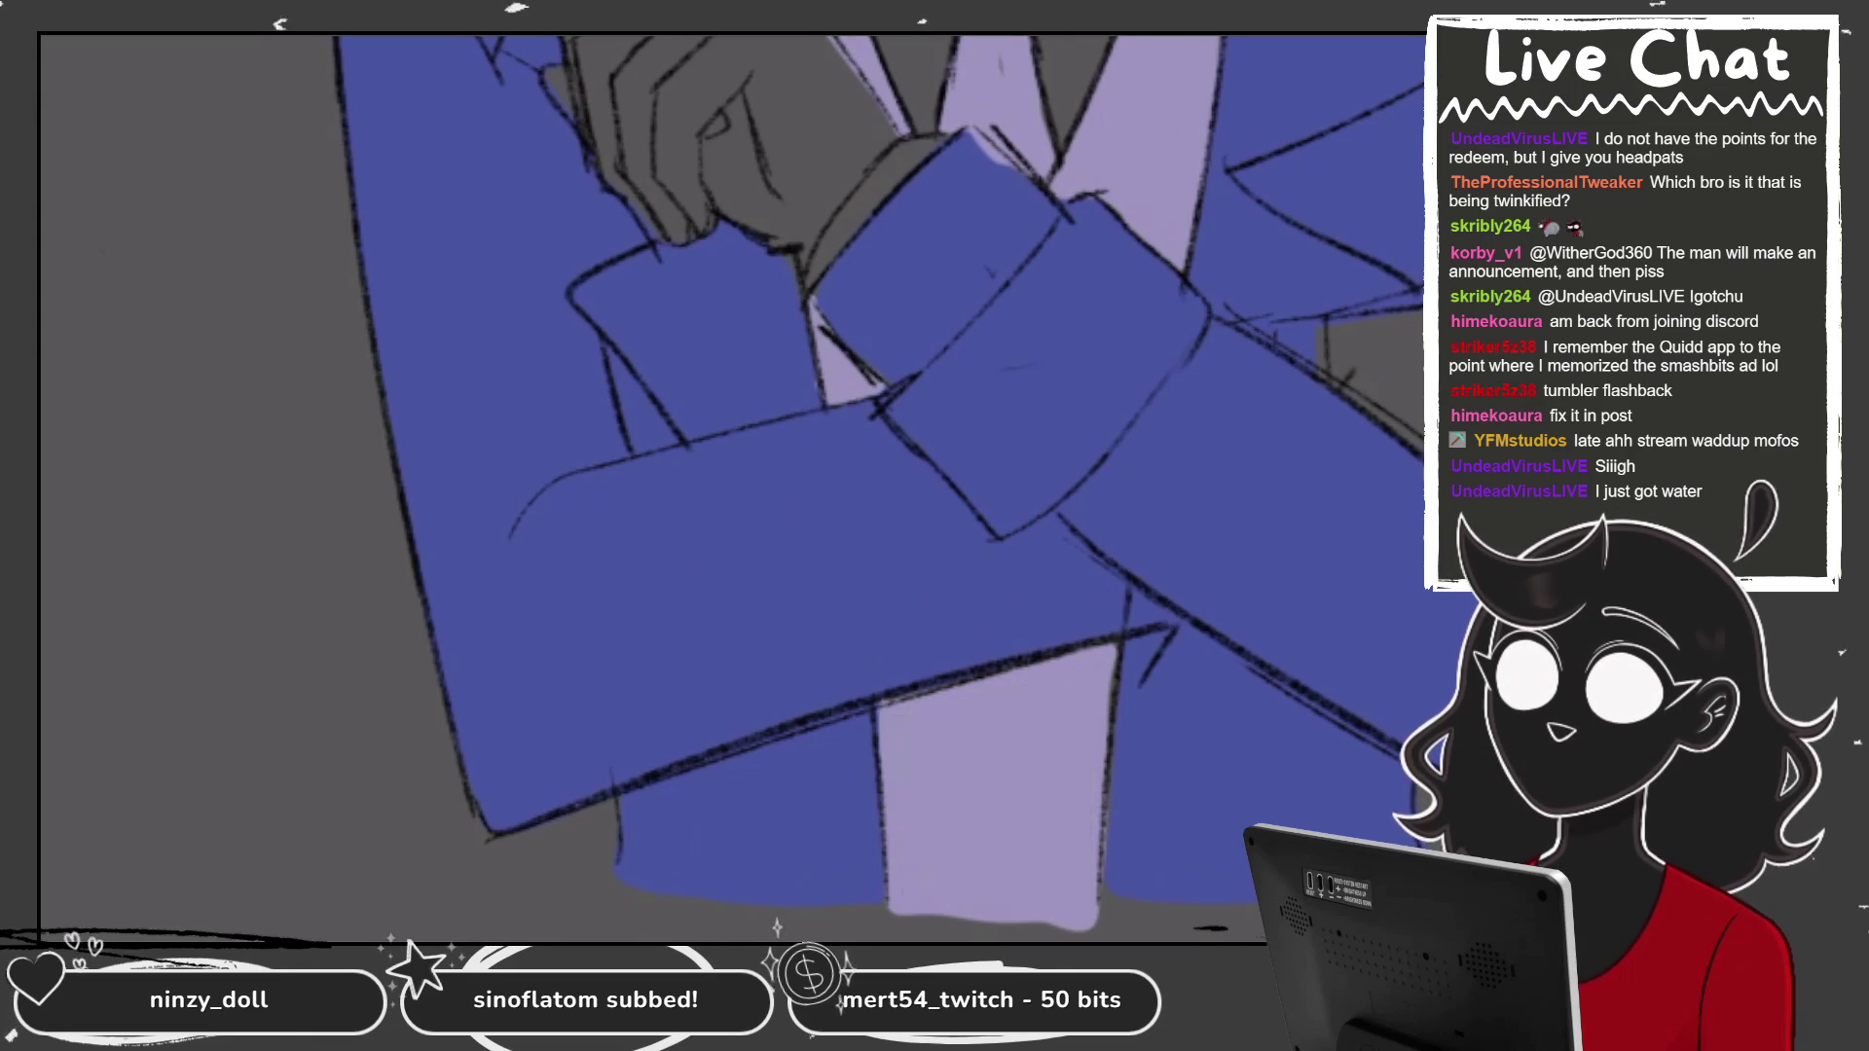
key("ctrl+plus")
key("ctrl+plus")
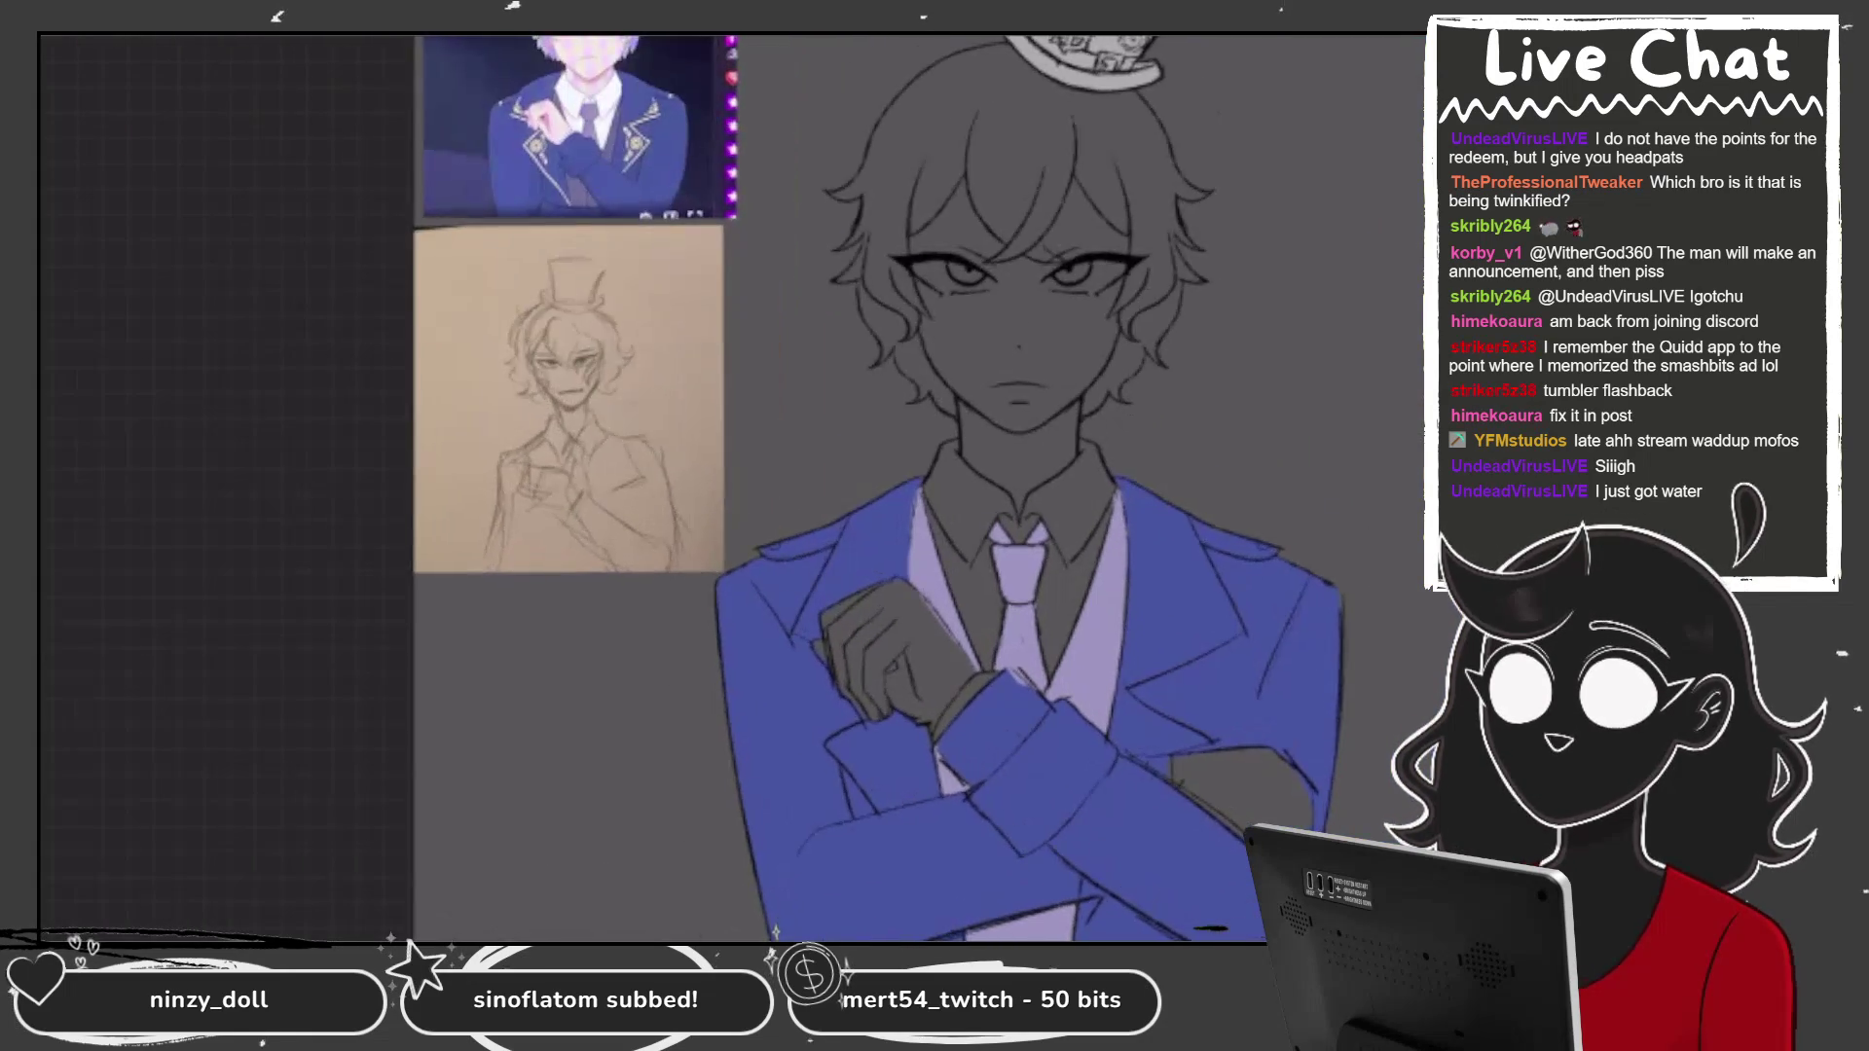
key("ctrl+minus")
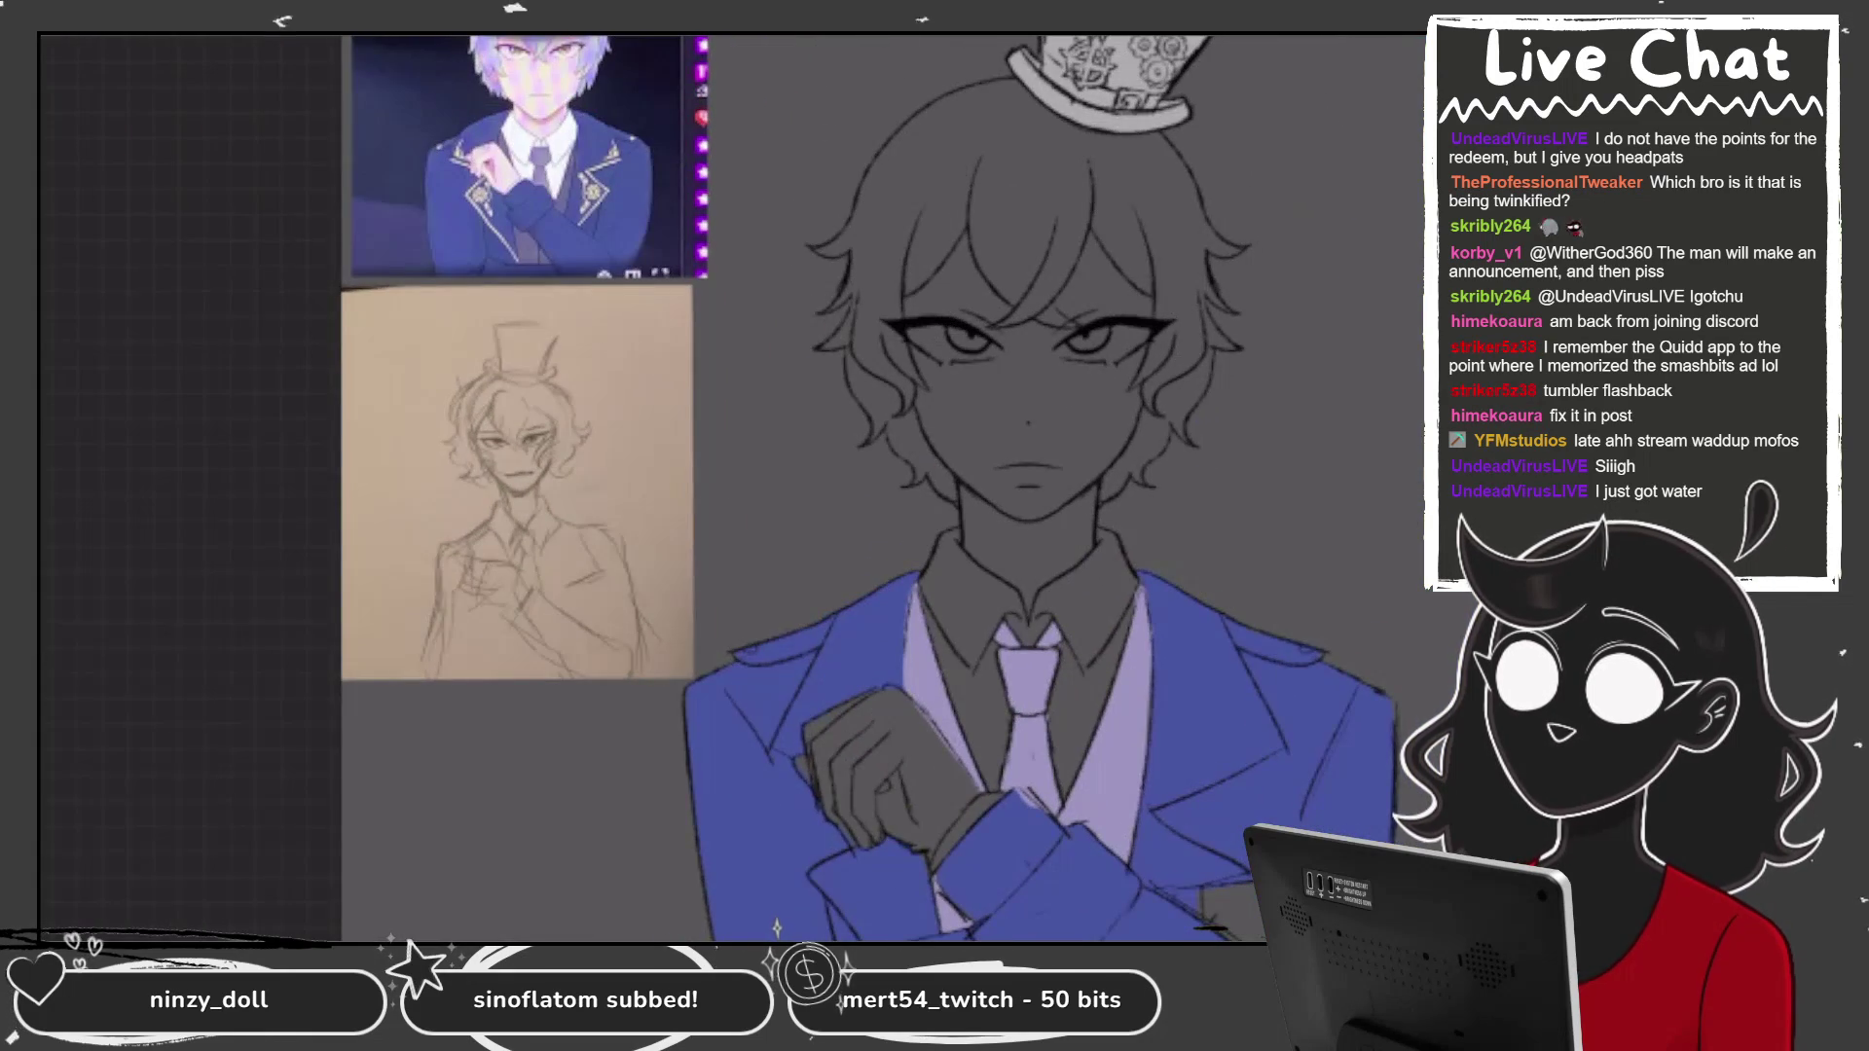
key("ctrl+plus")
key("ctrl+plus")
key("ctrl+minus")
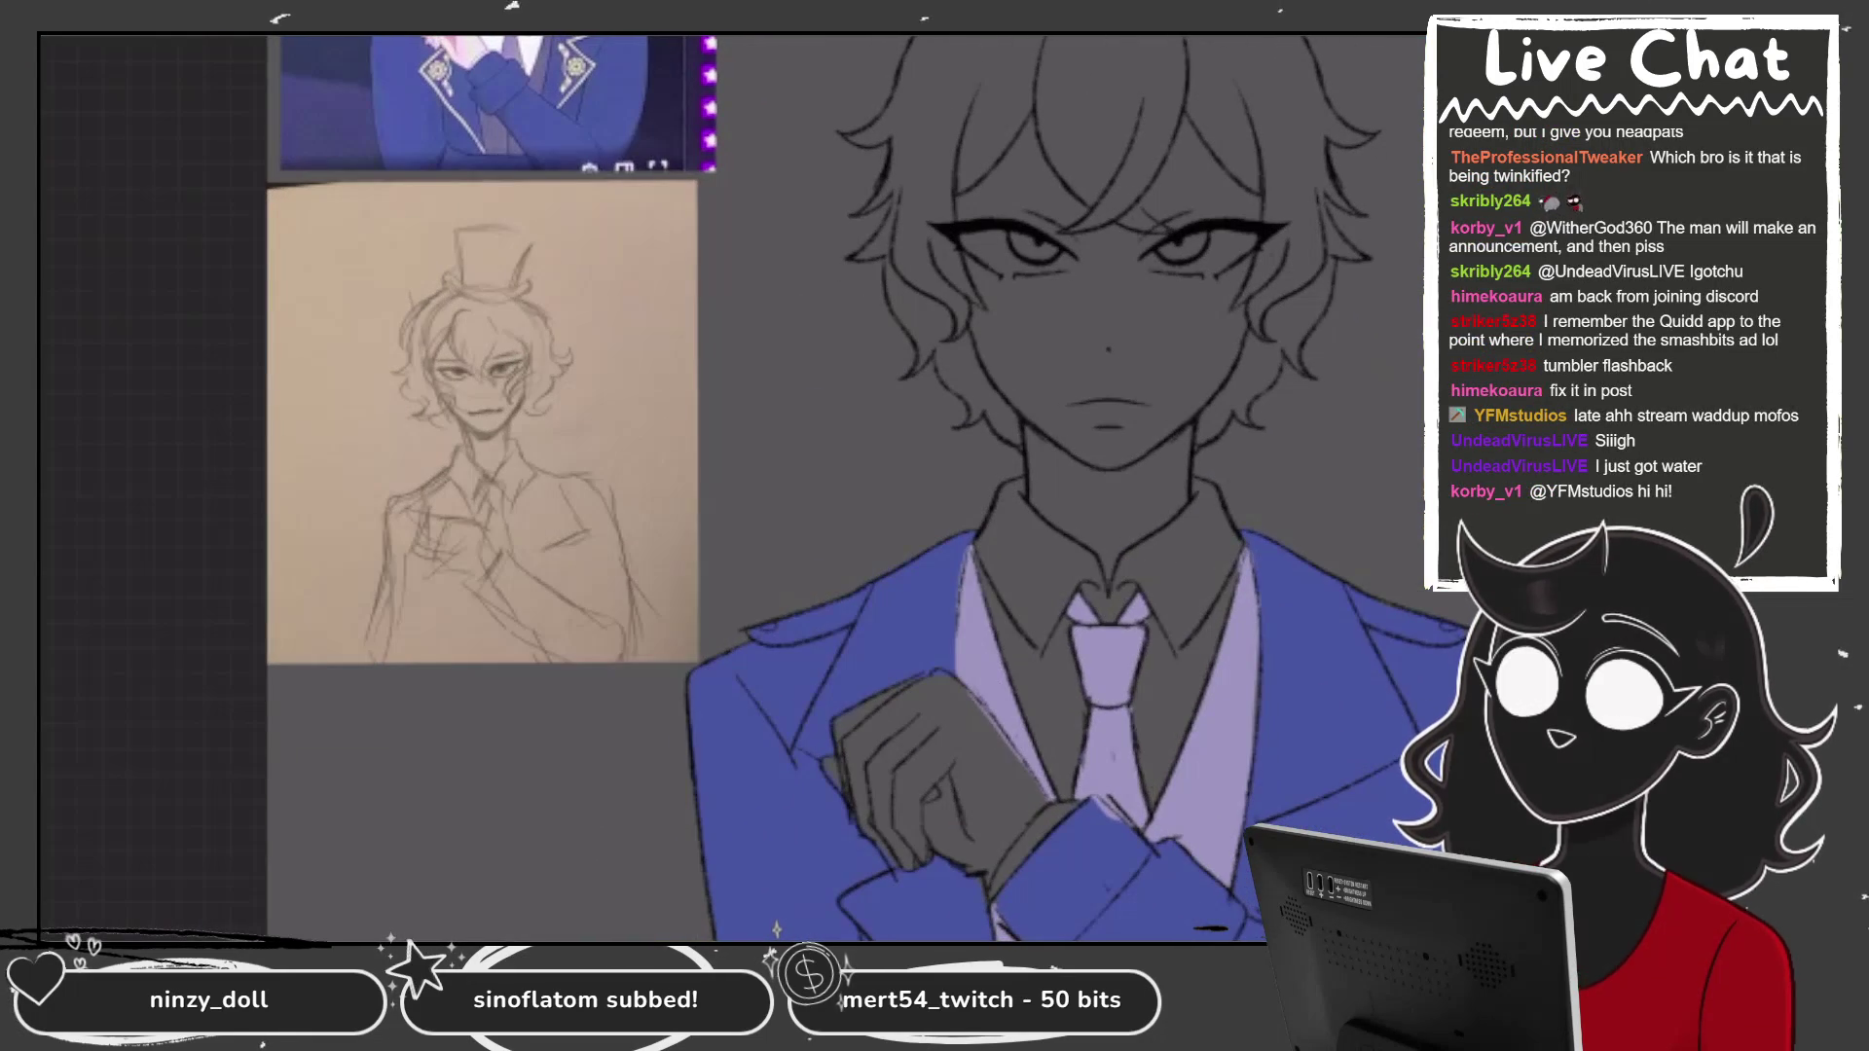
Pick a darker lavender and drop it into the vest area.
left_click_drag(1164, 146, 1205, 188)
left_click(1115, 624)
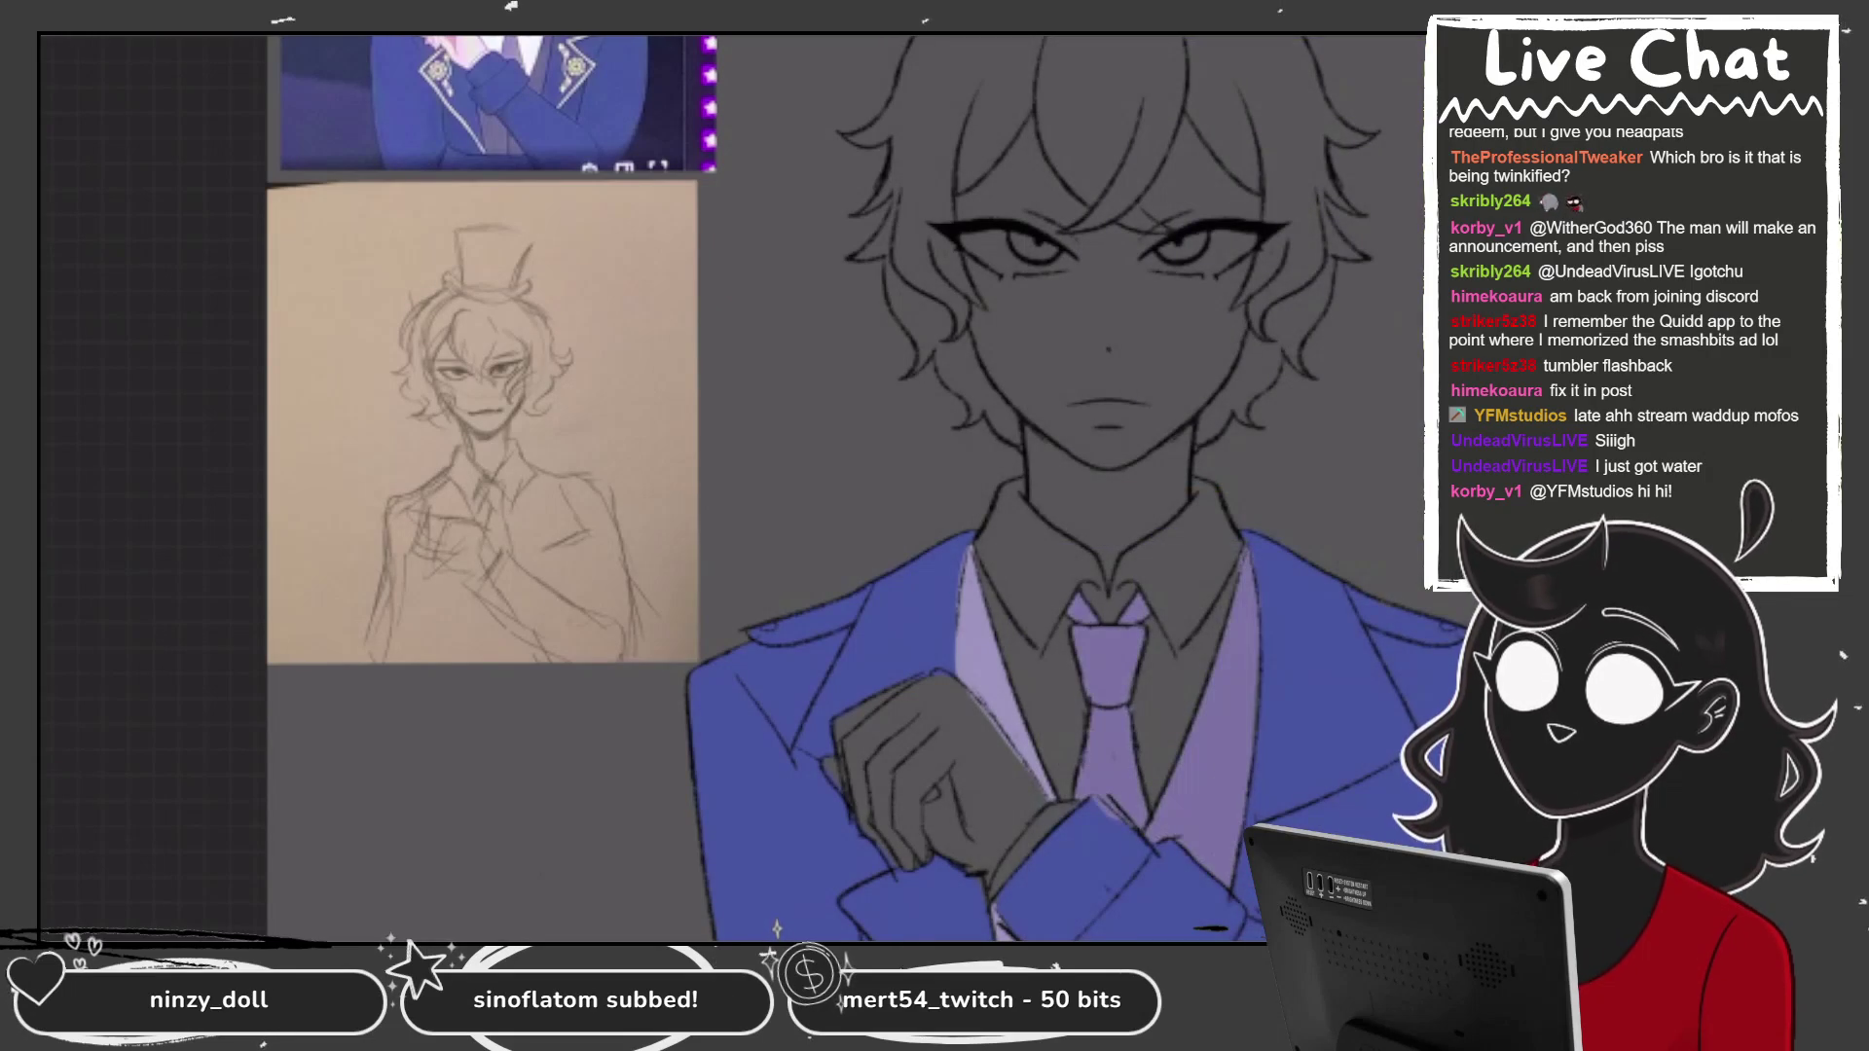
scroll(857, 486, "down", 3)
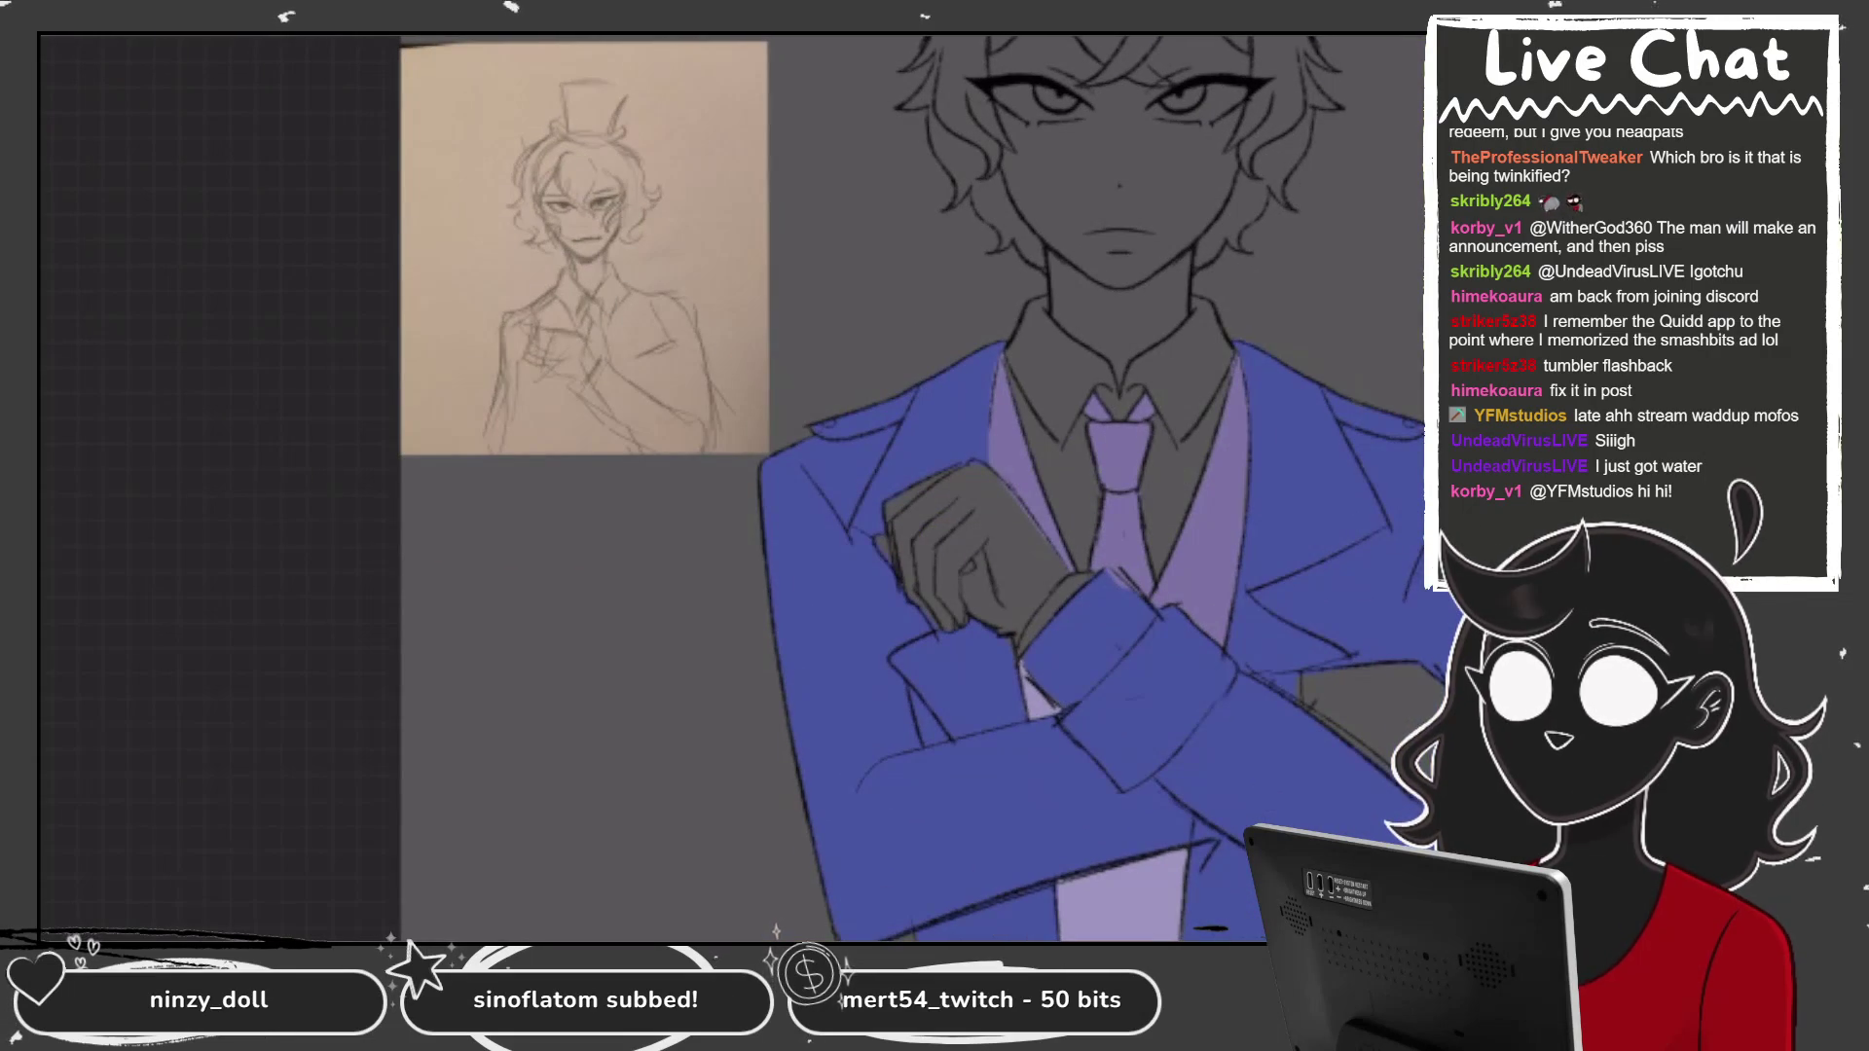
left_click(1126, 908)
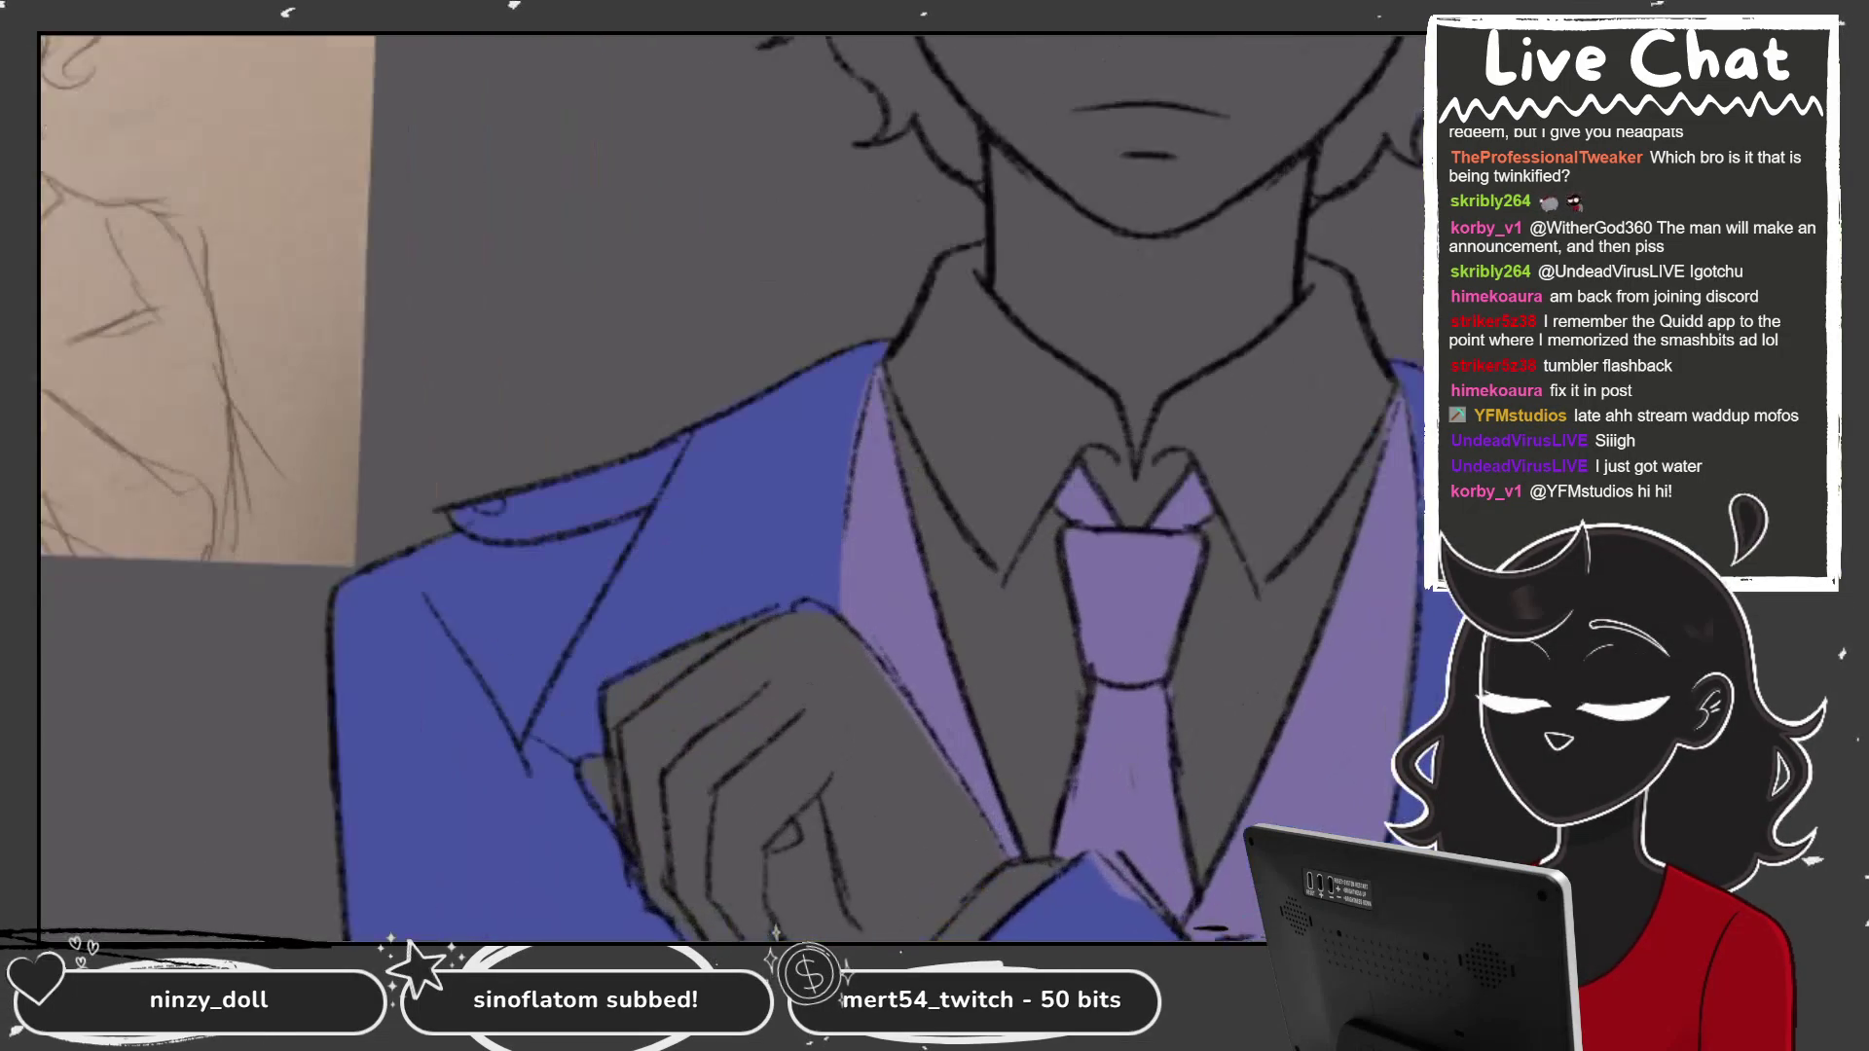
Outline the left collar, tie edge and cuff in white, redrawing a misplaced collar stroke.
mouse_move(976, 214)
left_mouse_down()
mouse_move(913, 275)
mouse_move(881, 360)
mouse_move(1046, 830)
mouse_move(1078, 728)
left_mouse_up()
mouse_move(1040, 870)
left_mouse_down()
mouse_move(963, 936)
mouse_move(1079, 856)
left_mouse_up()
mouse_move(1095, 769)
left_mouse_down()
mouse_move(1050, 550)
mouse_move(1080, 406)
mouse_move(1137, 487)
left_mouse_up()
mouse_move(968, 232)
left_mouse_down()
mouse_move(1046, 338)
mouse_move(1128, 391)
mouse_move(1149, 458)
left_mouse_up()
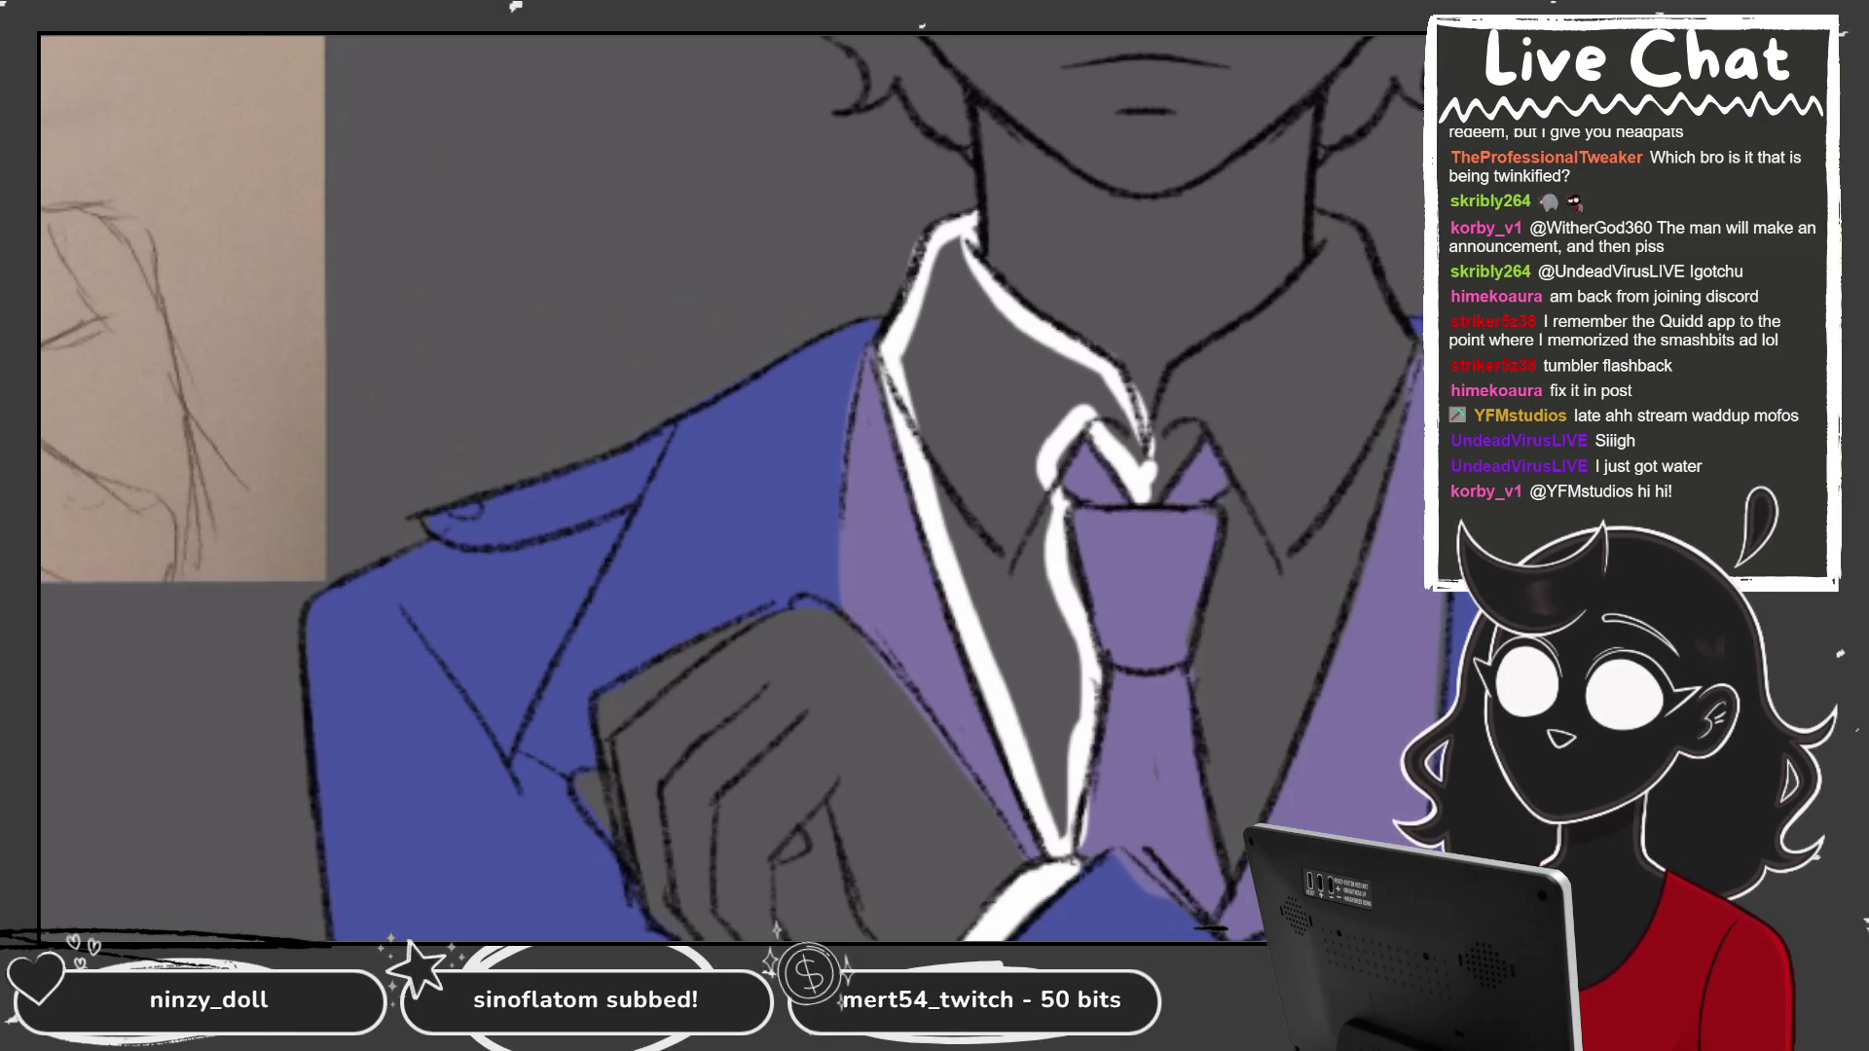
left_click_drag(1112, 398, 1144, 474)
key("ctrl+z")
key("ctrl+z")
left_click_drag(1100, 358, 1147, 470)
mouse_move(1071, 340)
left_mouse_down()
mouse_move(1109, 403)
mouse_move(974, 267)
mouse_move(963, 224)
left_mouse_up()
Outline the right collar and shirt edge in white, then fill the shirt on both sides of the tie.
mouse_move(1166, 457)
left_mouse_down()
mouse_move(1229, 356)
mouse_move(1174, 368)
mouse_move(1335, 248)
left_mouse_up()
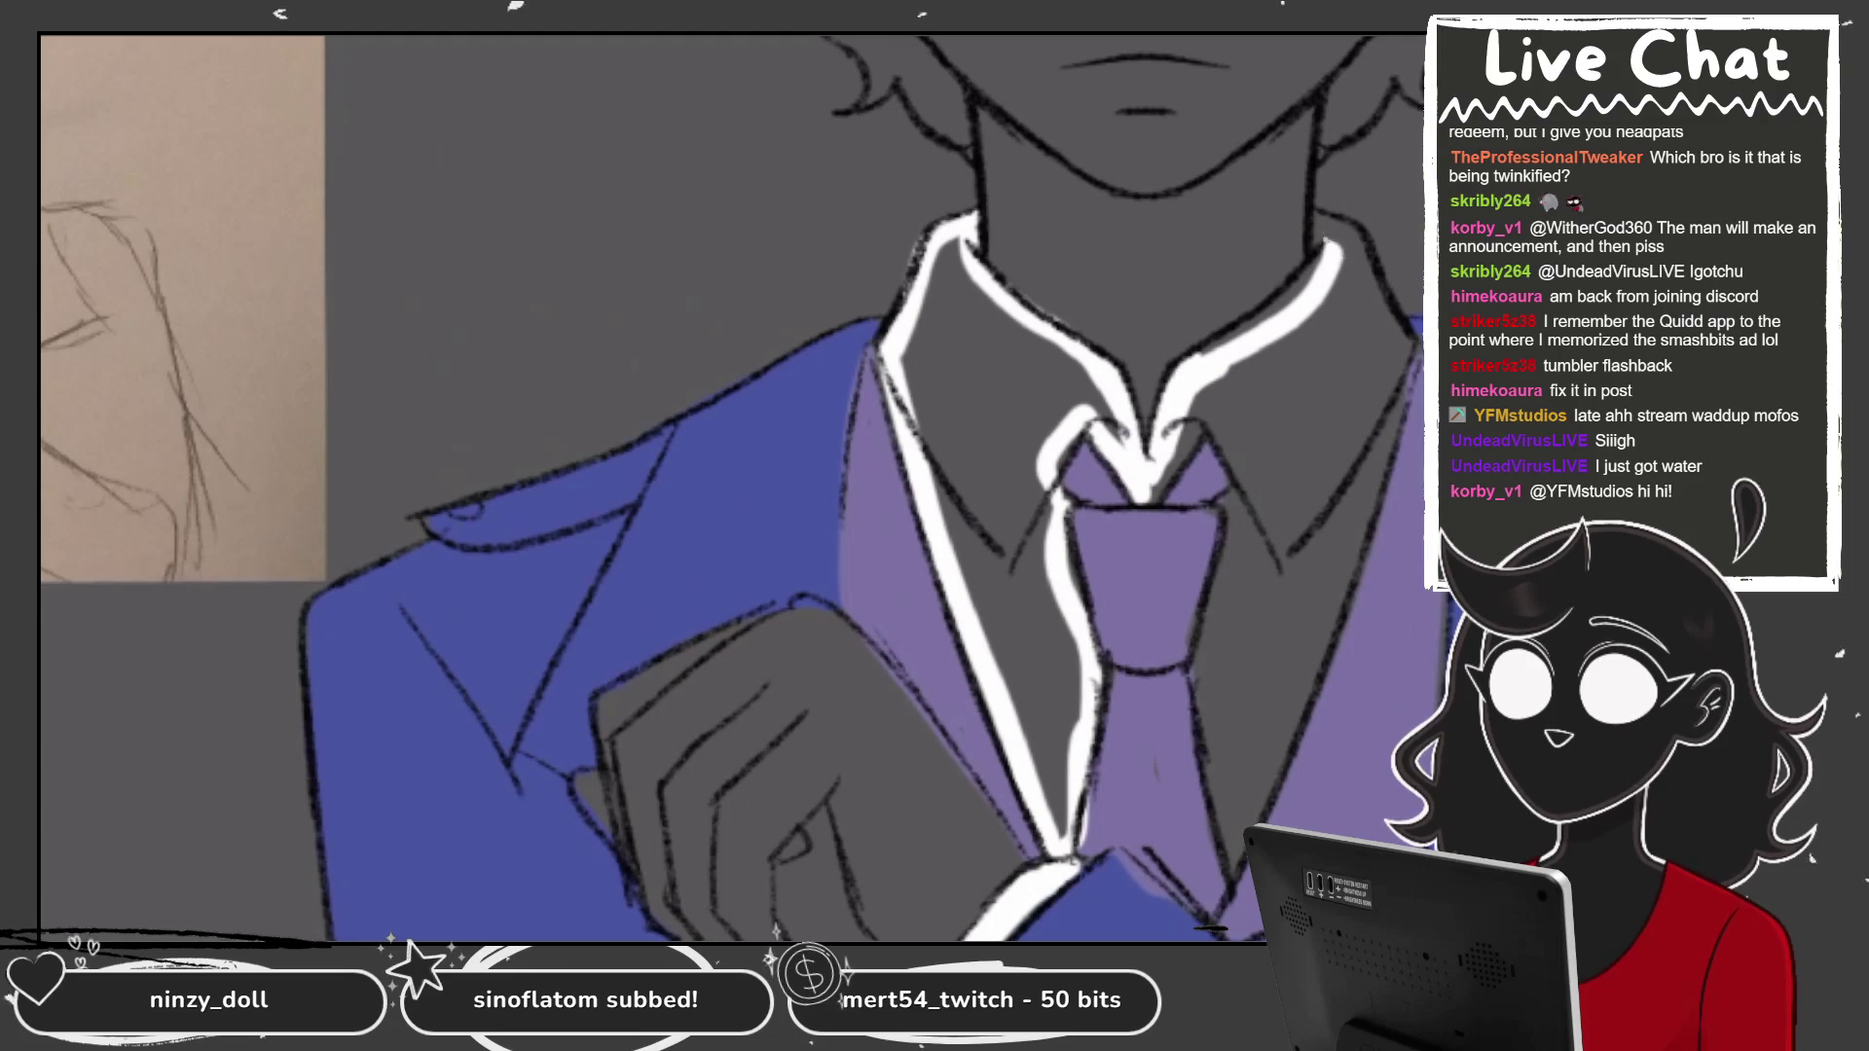
mouse_move(1222, 346)
left_mouse_down()
mouse_move(1314, 262)
mouse_move(1289, 297)
mouse_move(1334, 210)
mouse_move(1401, 341)
mouse_move(1387, 497)
left_mouse_up()
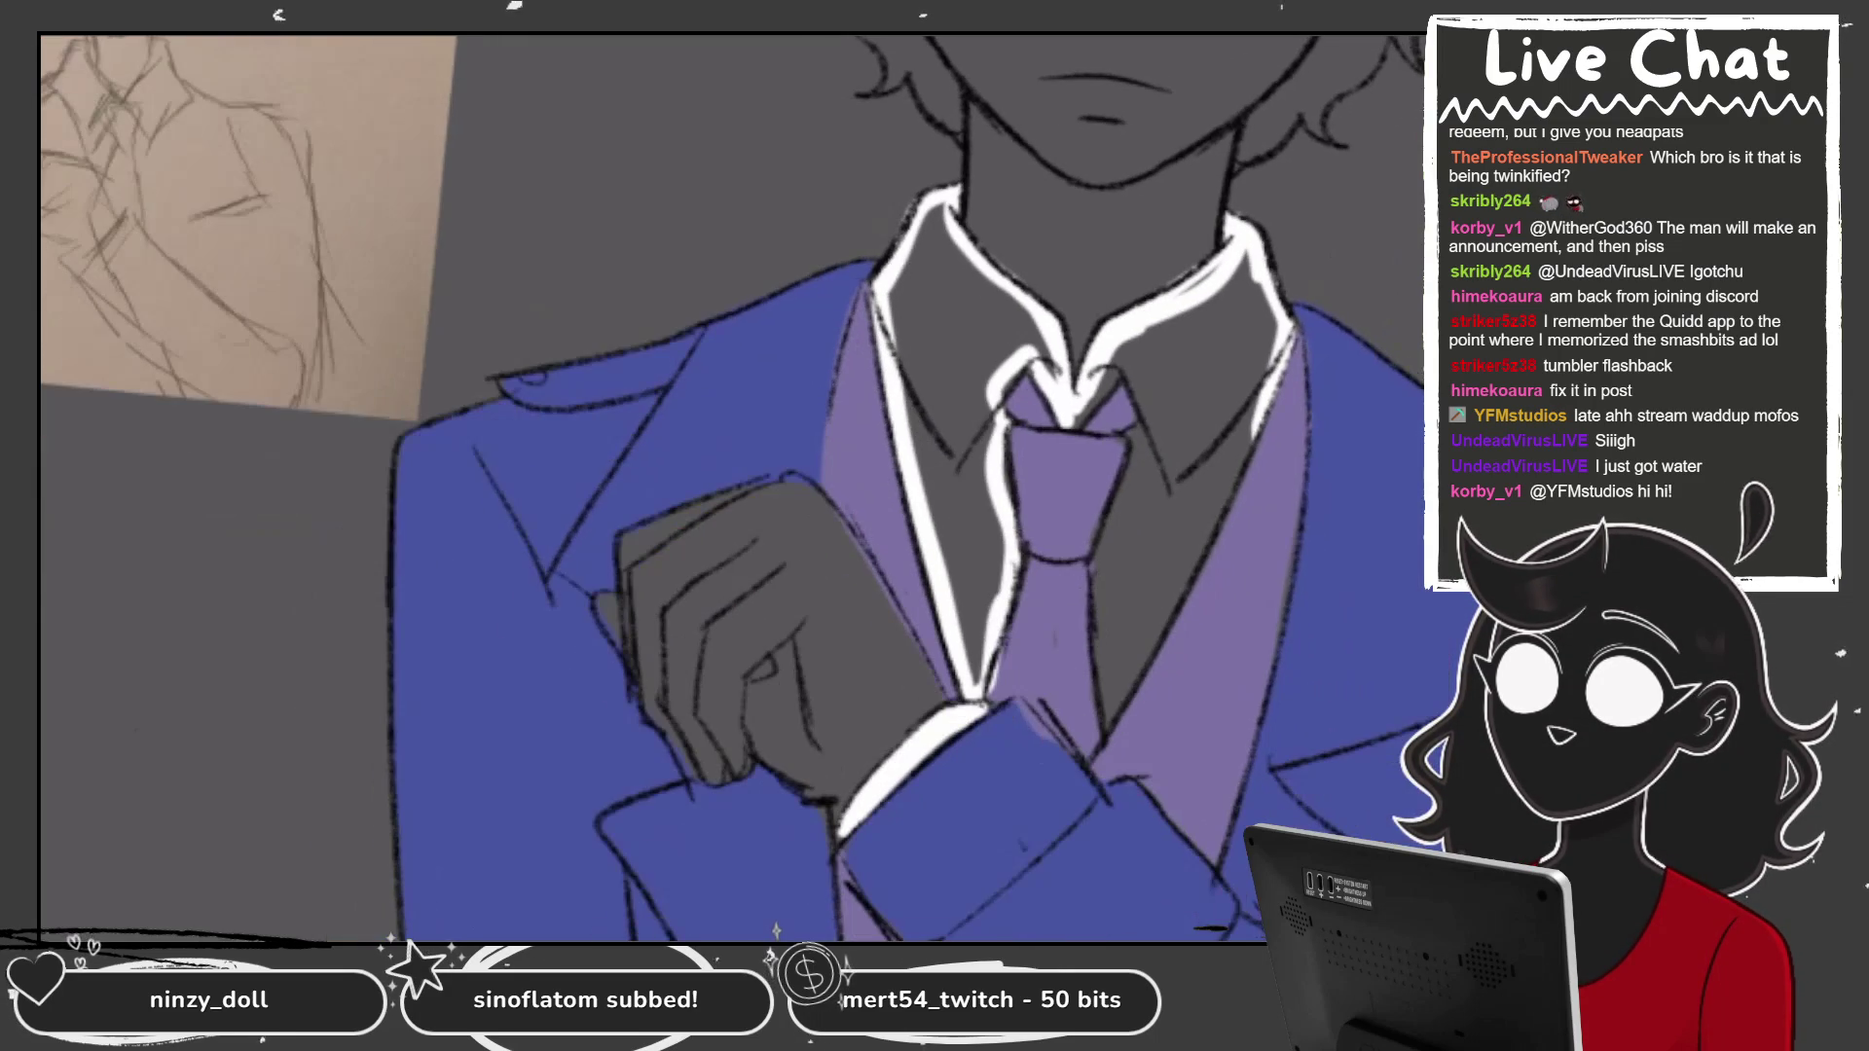
mouse_move(1076, 421)
left_mouse_down()
mouse_move(1137, 331)
mouse_move(1107, 732)
left_mouse_up()
left_click_drag(1258, 378, 1195, 563)
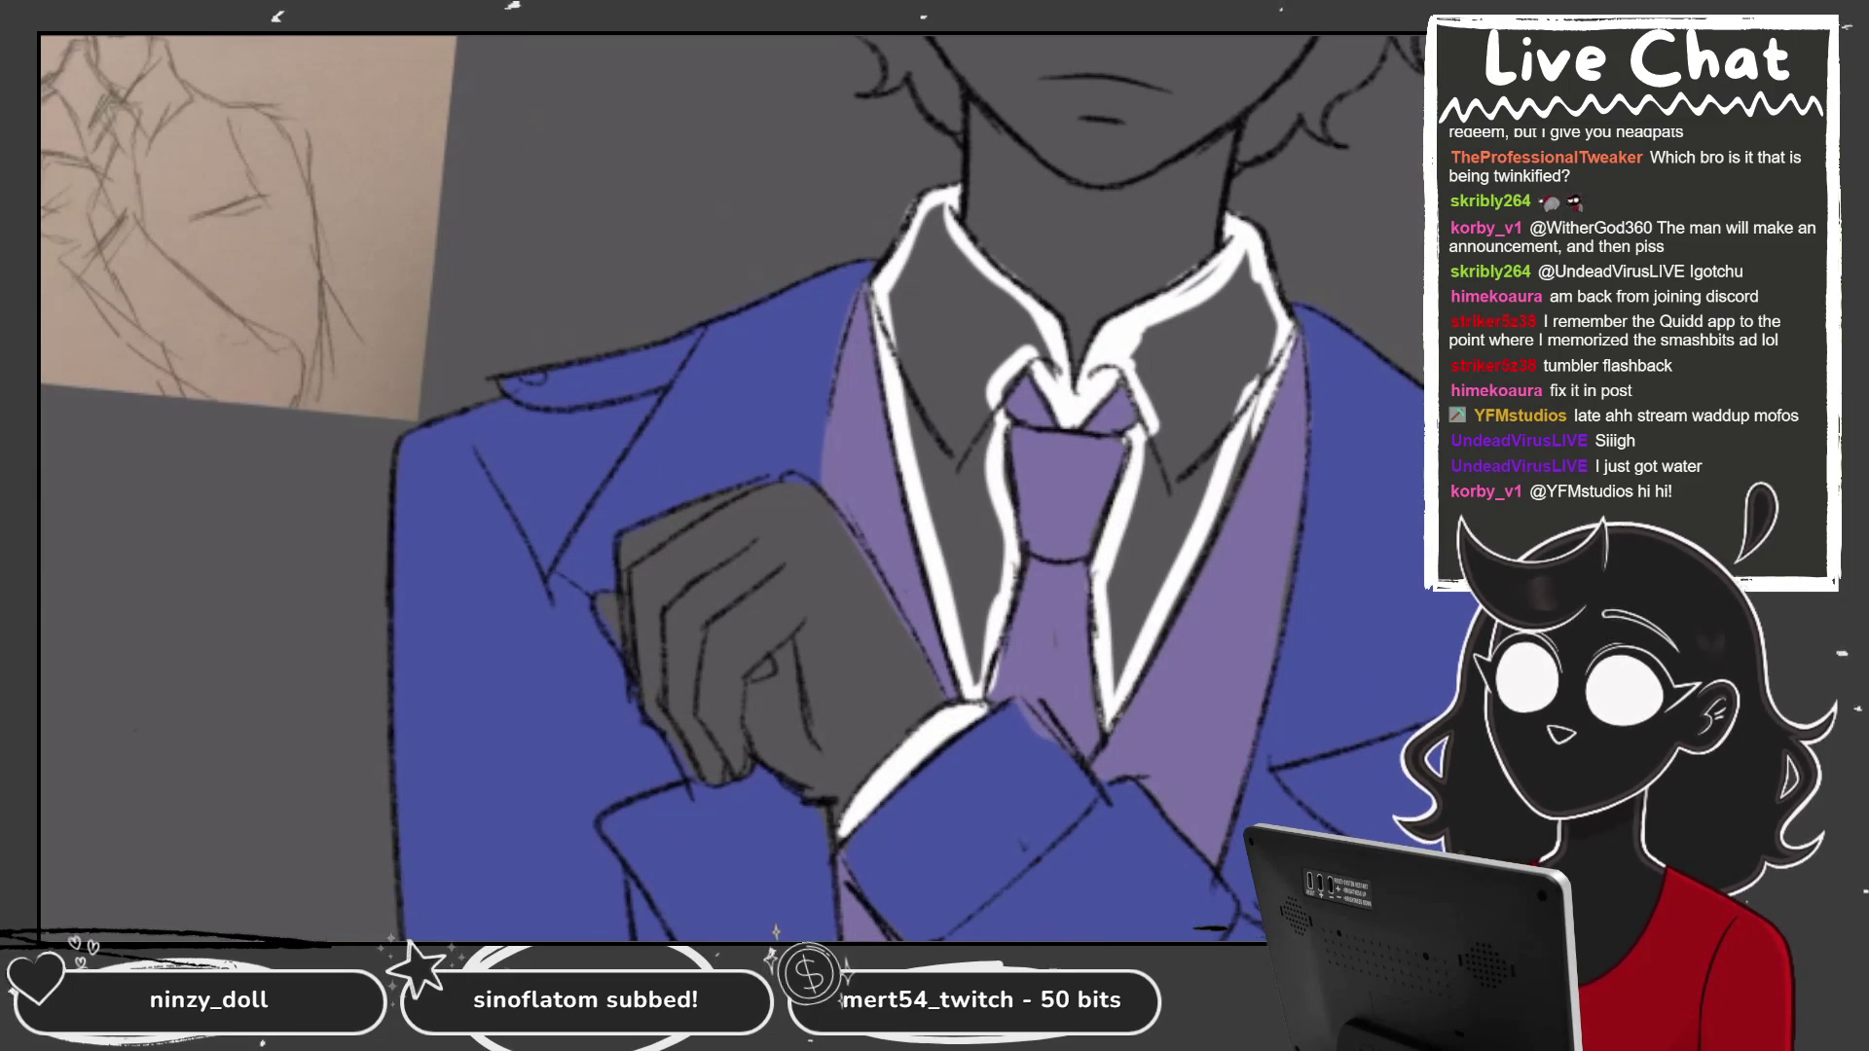
left_click(1197, 409)
left_click_drag(1256, 414, 1193, 569)
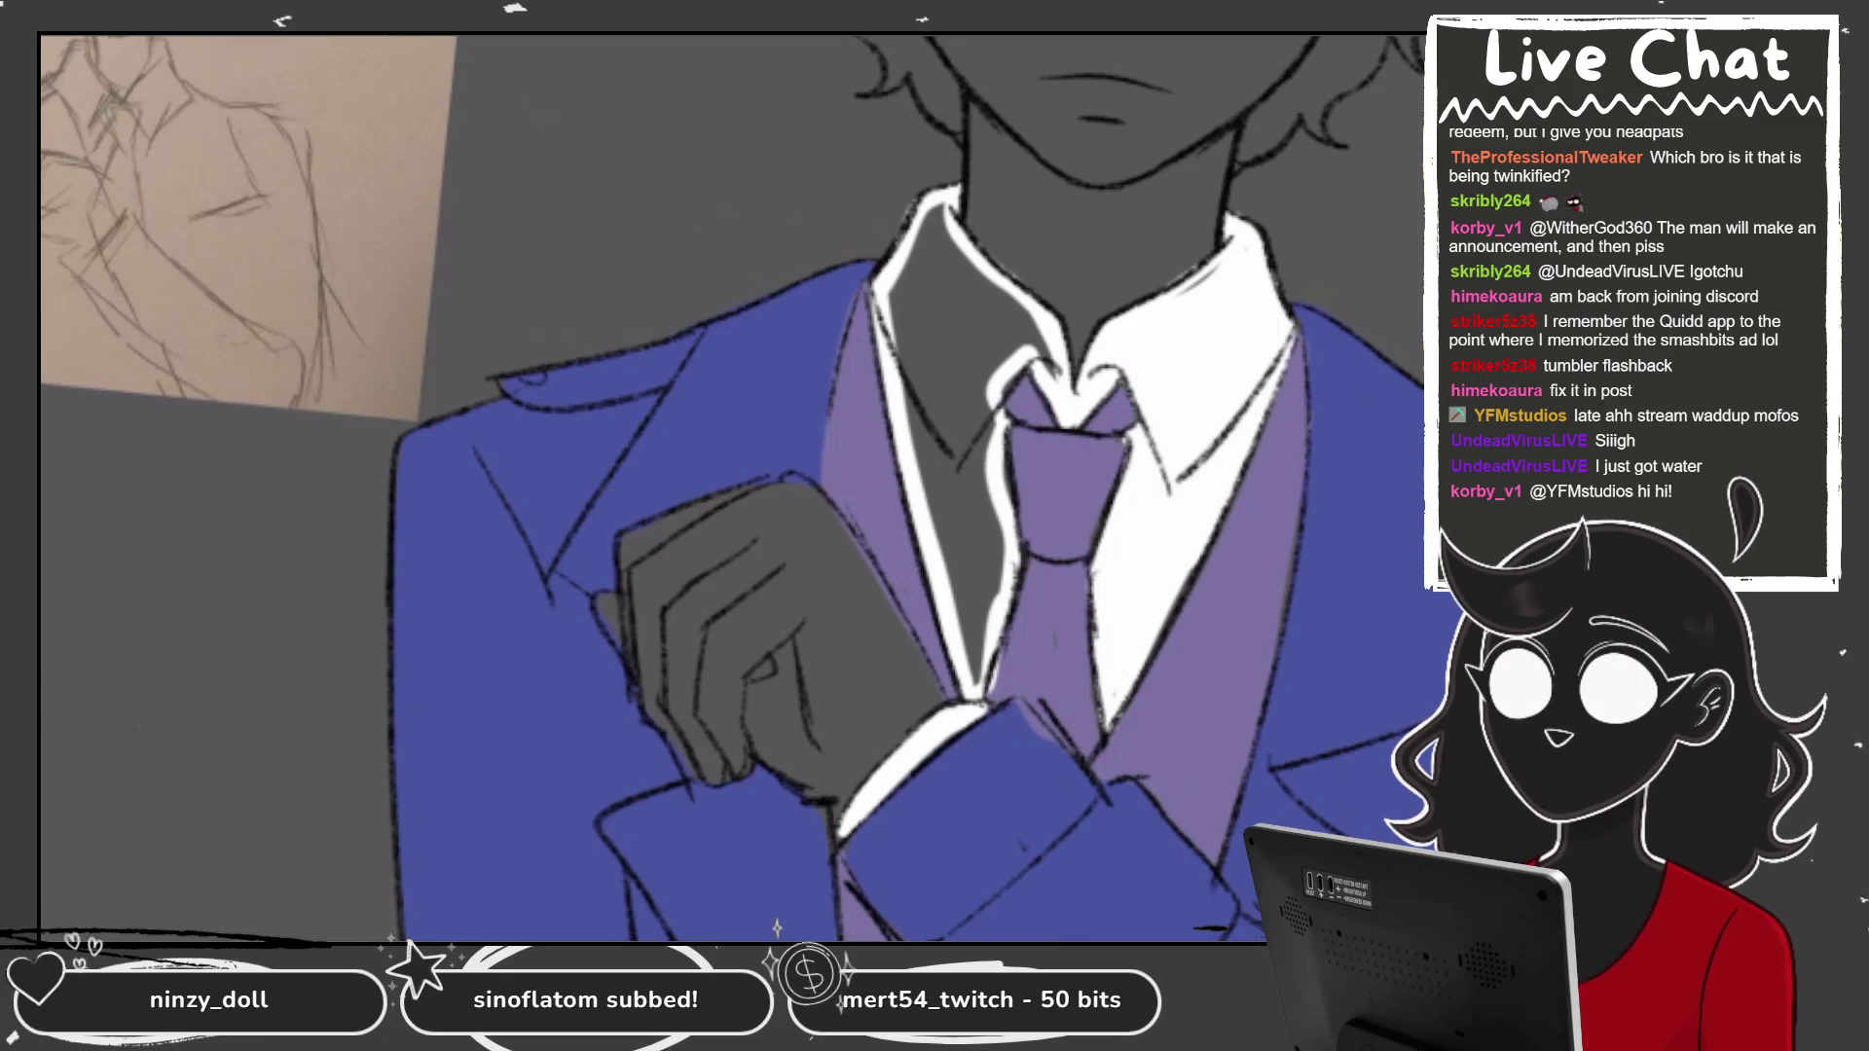
left_click(974, 664)
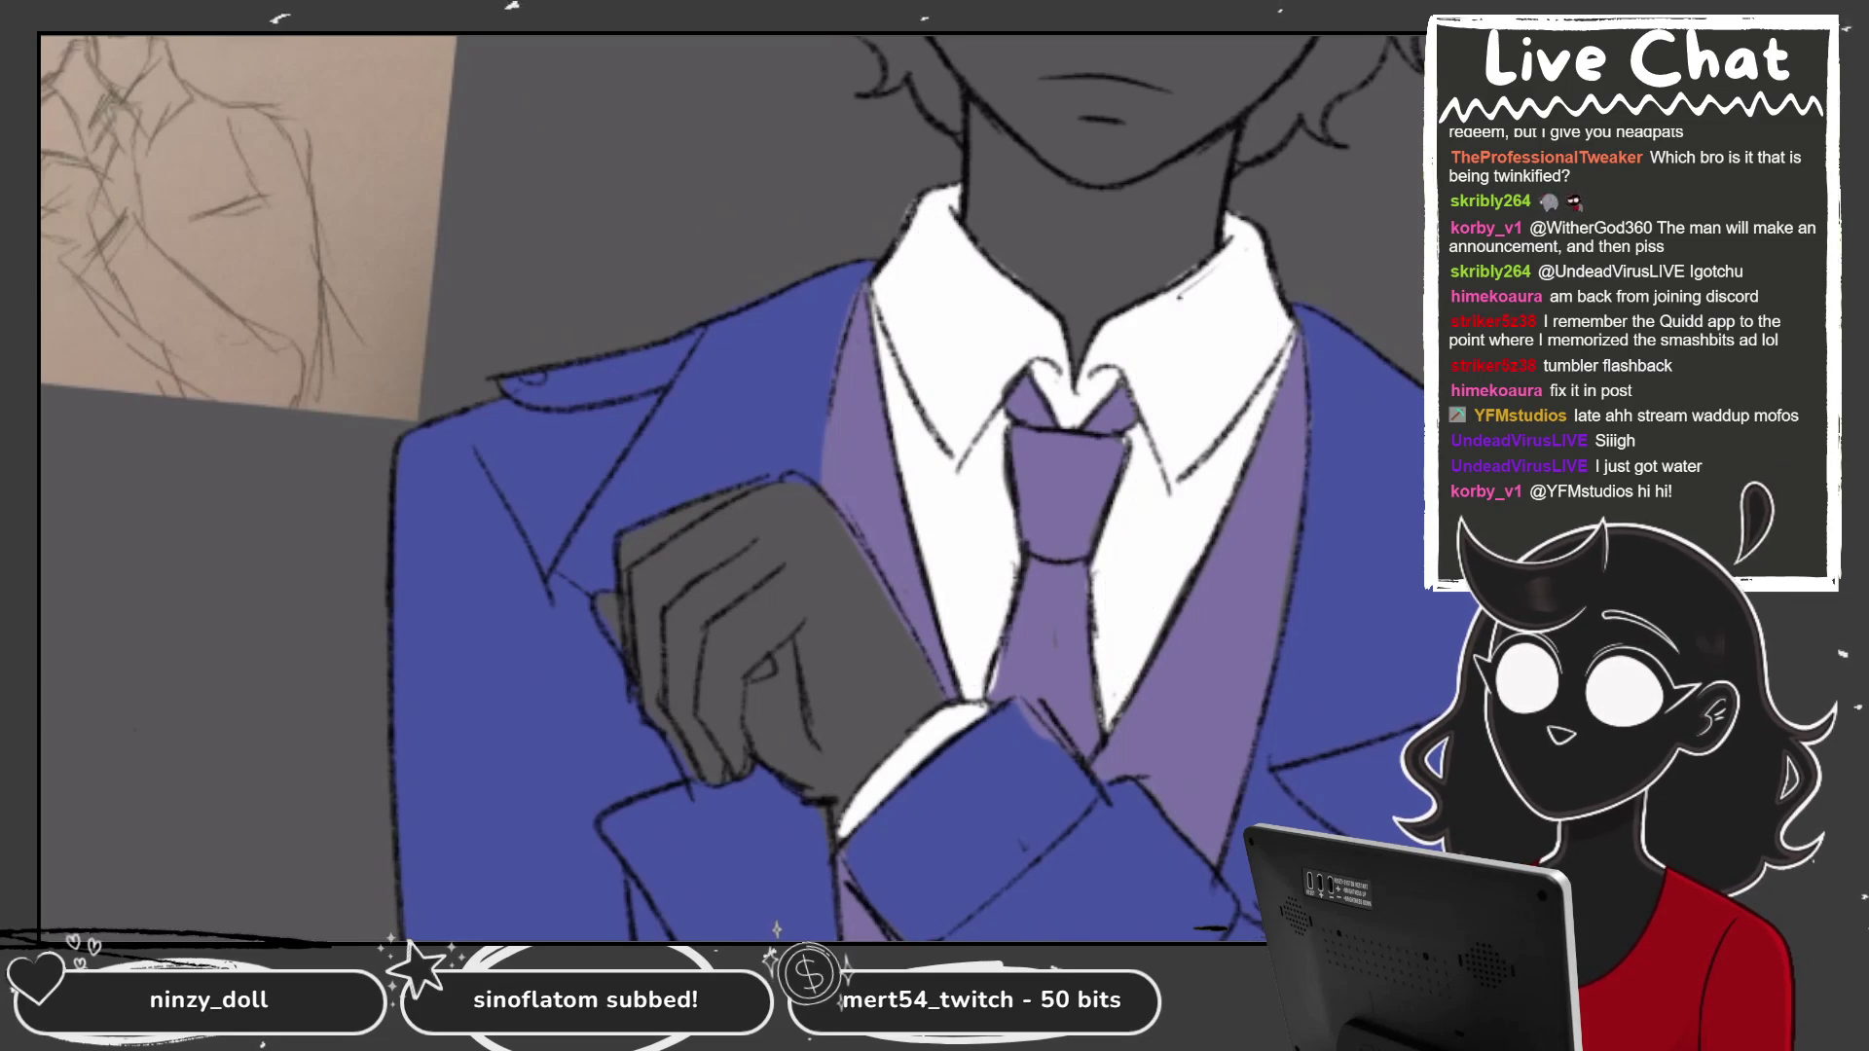
scroll(730, 487, "down", 5)
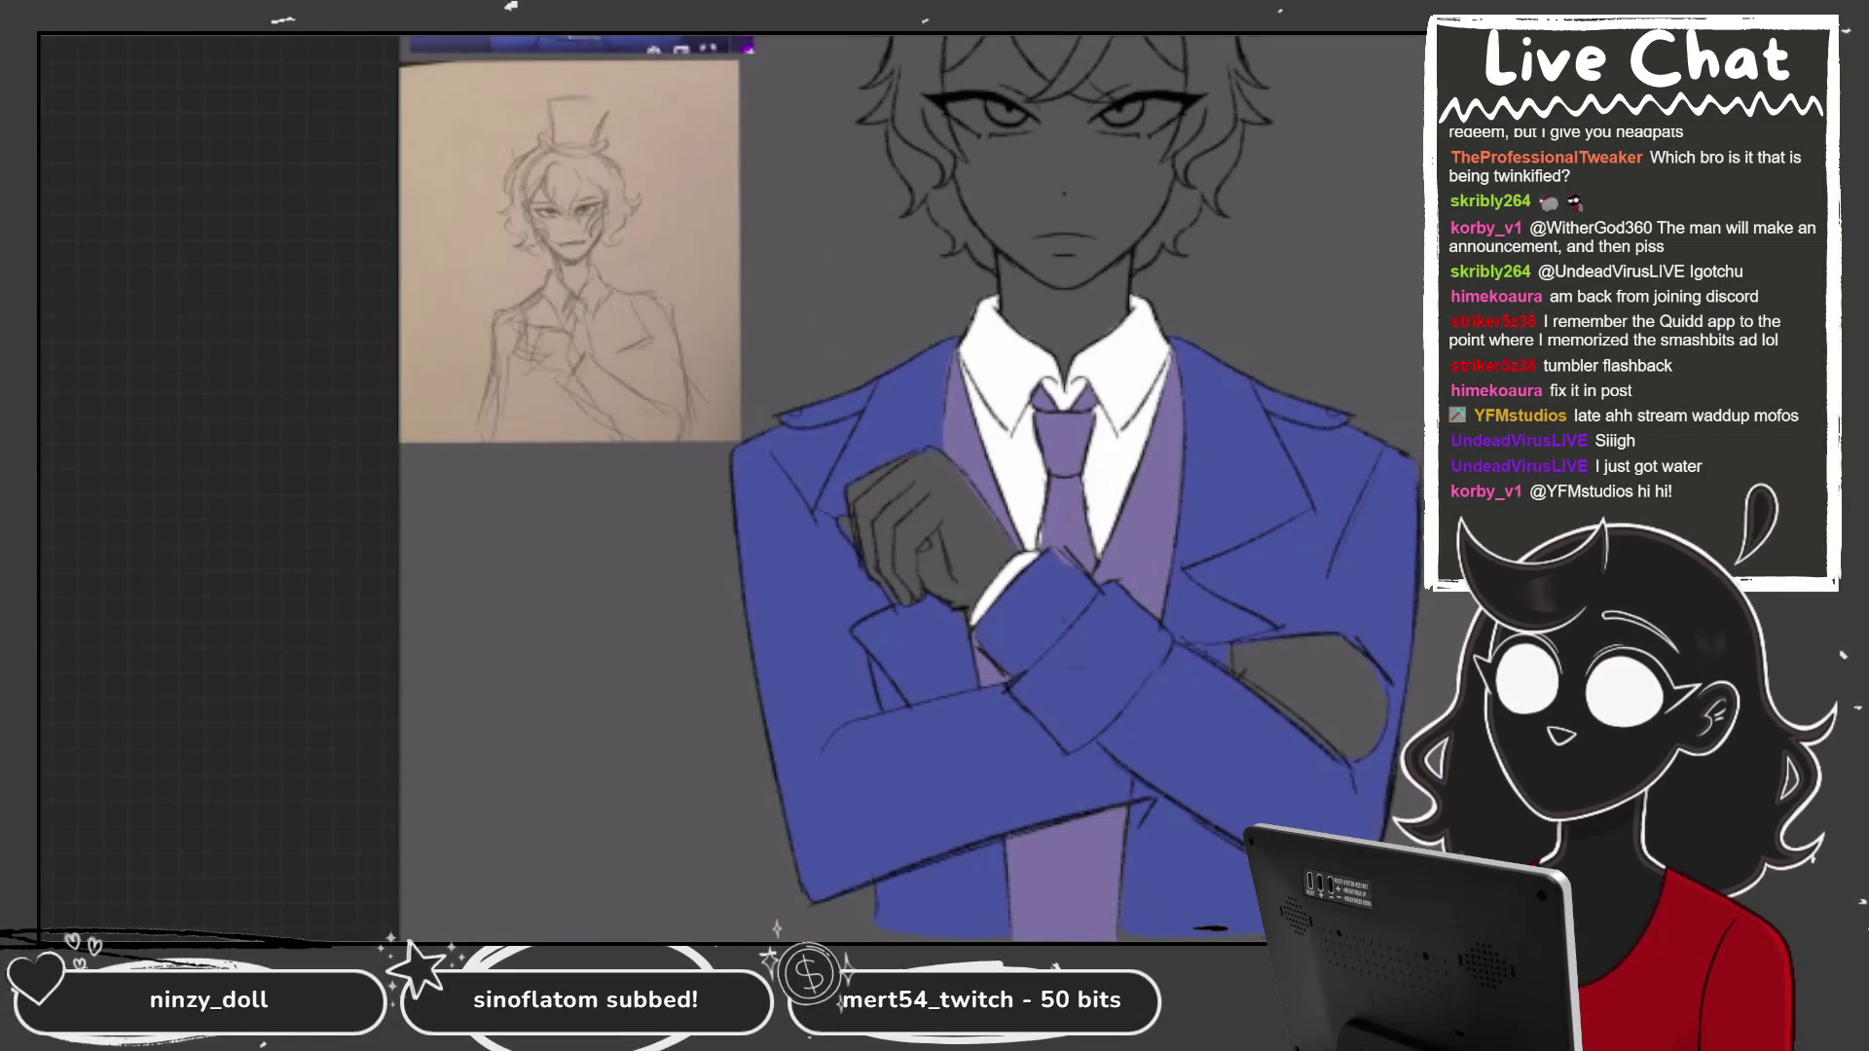
Start the pink hairline outline and turn on symmetry Drawing Assist for Layer 8.
scroll(876, 487, "down", 3)
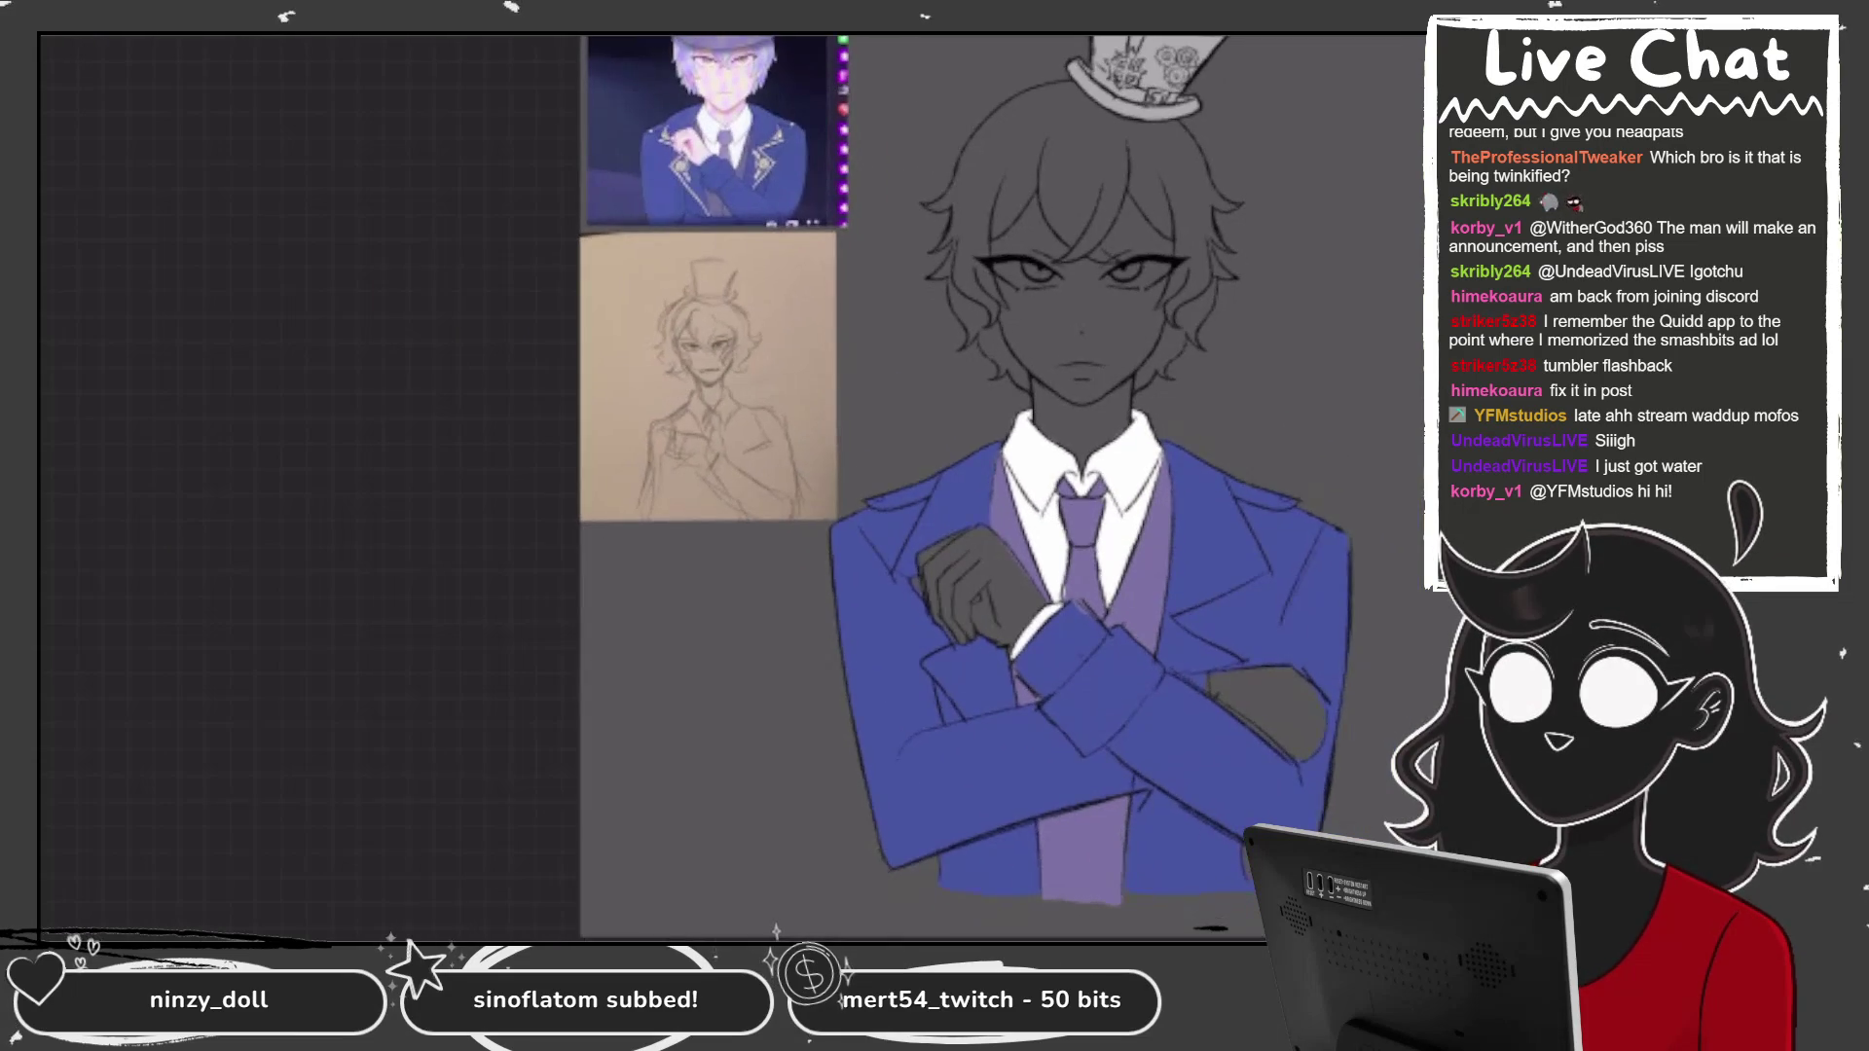
scroll(876, 487, "up", 4)
scroll(876, 486, "up", 2)
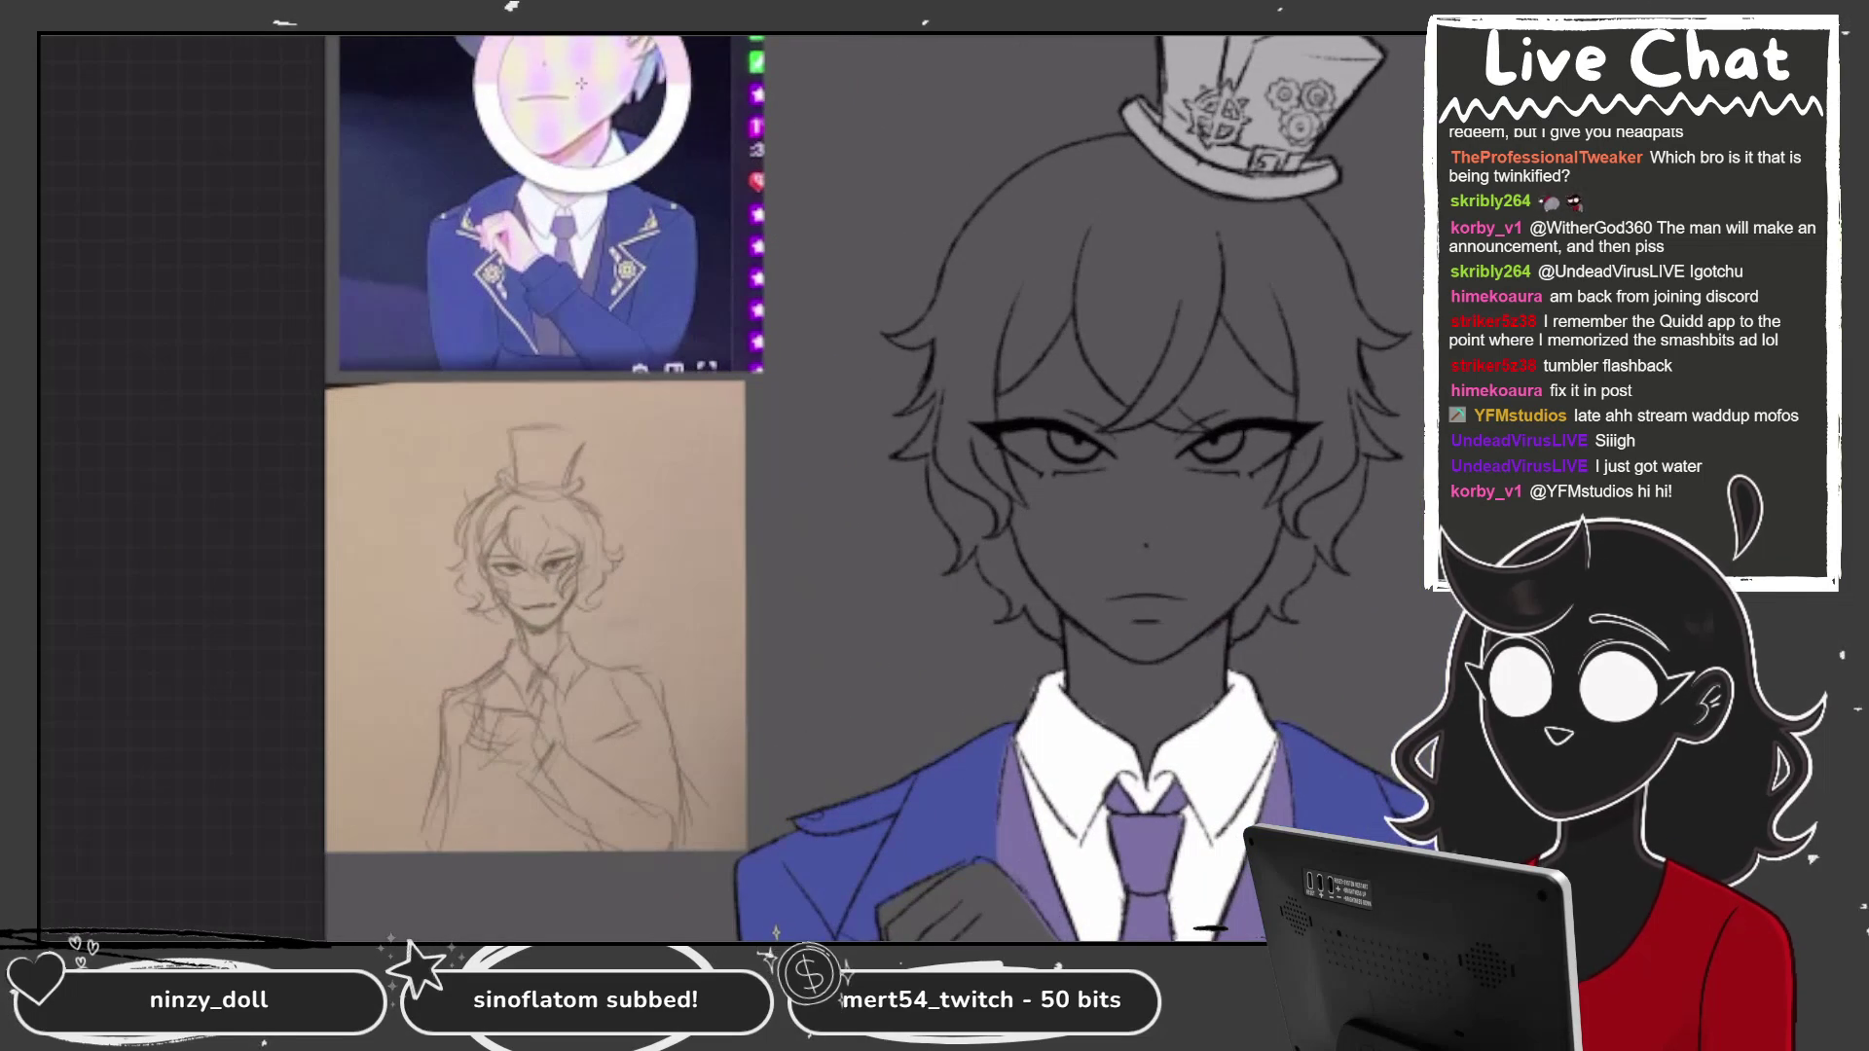
scroll(730, 486, "up", 3)
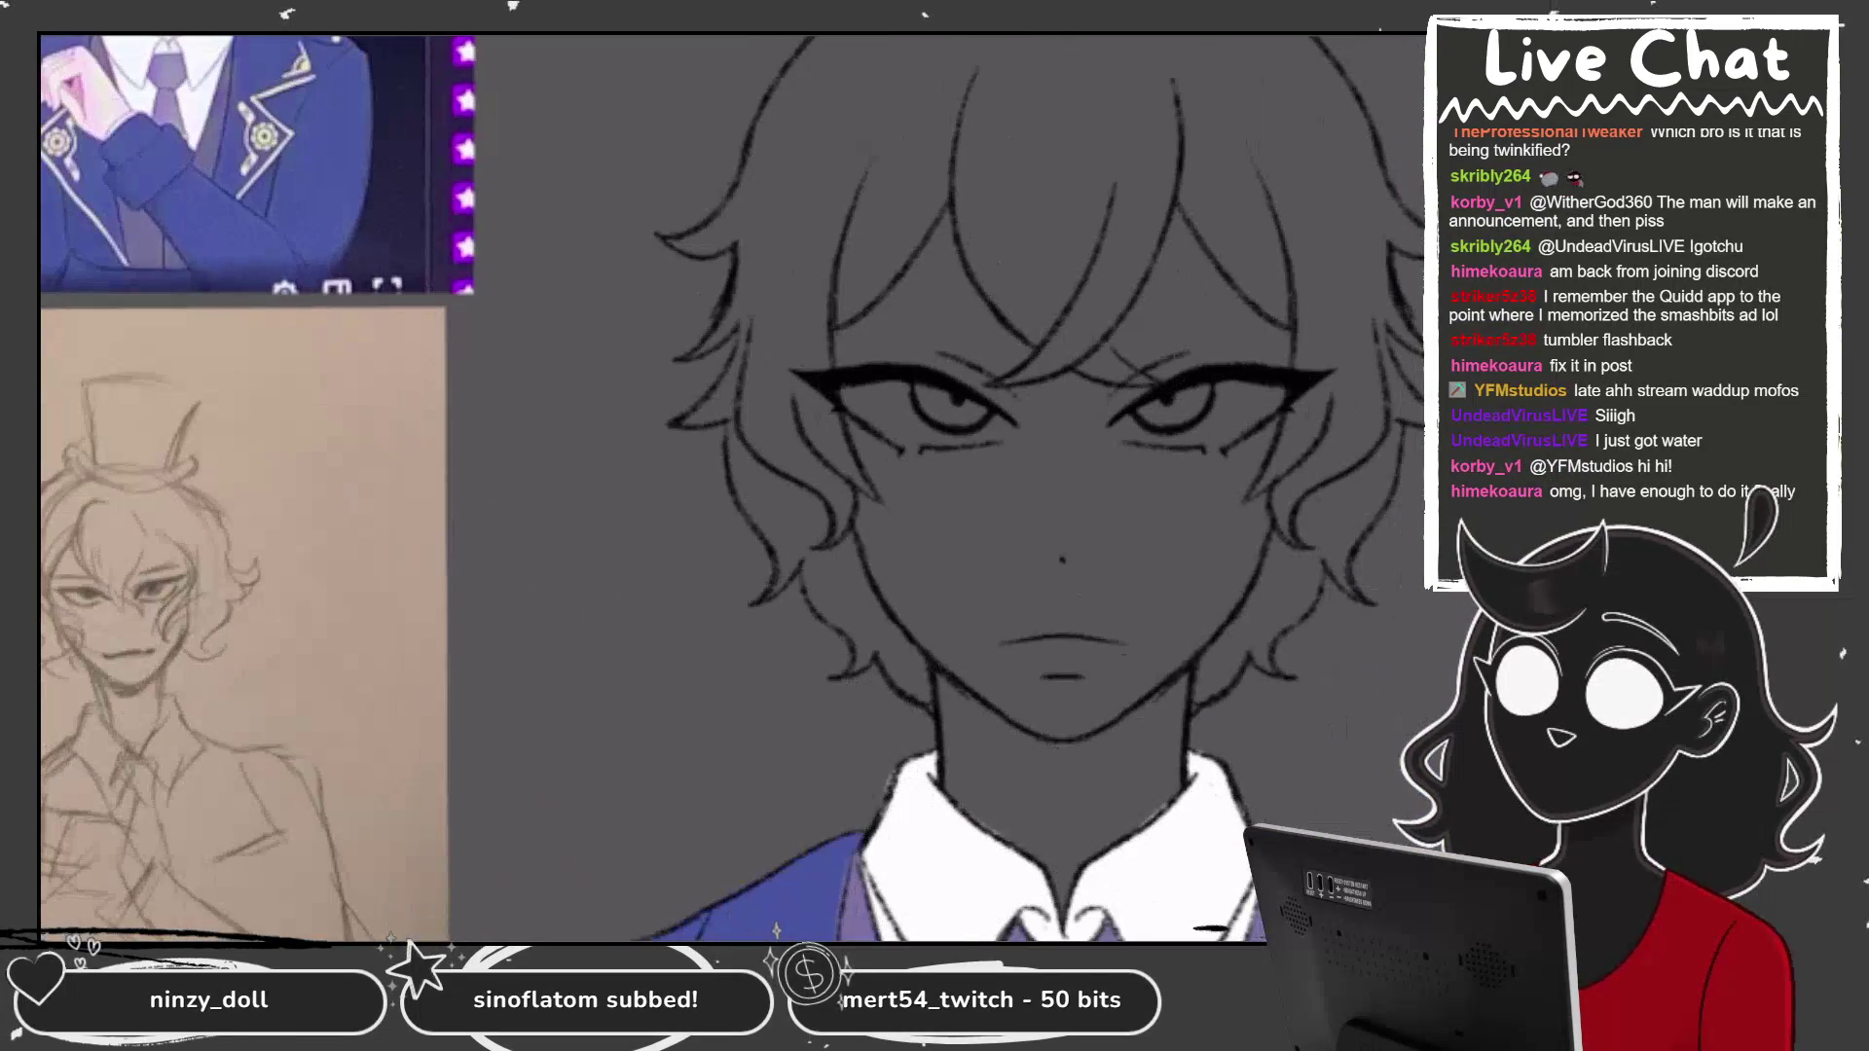
scroll(934, 487, "up", 2)
mouse_move(919, 195)
left_mouse_down()
mouse_move(876, 268)
mouse_move(779, 349)
left_mouse_up()
key("l")
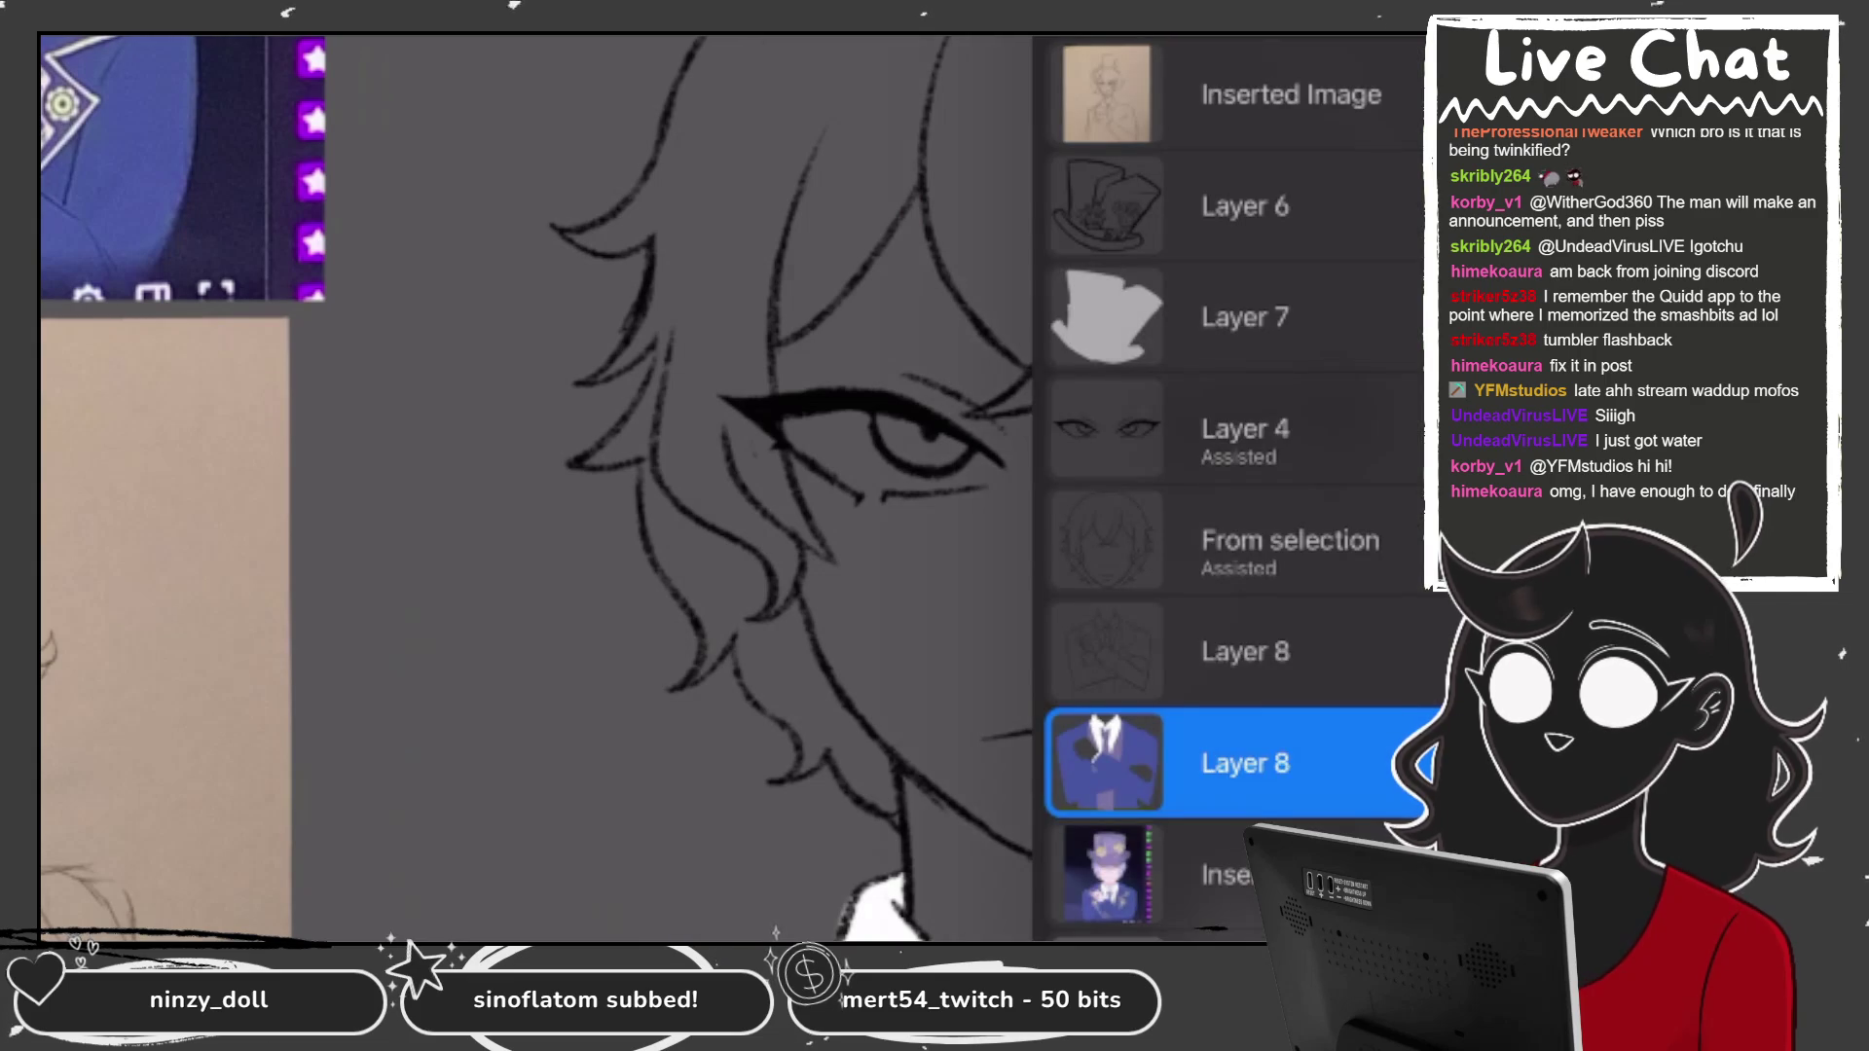
left_click(1246, 763)
left_click(584, 584)
Draw the mirrored pink face outline, then turn Drawing Assist off on Layer 8.
mouse_move(919, 199)
left_mouse_down()
mouse_move(778, 360)
mouse_move(798, 477)
mouse_move(847, 579)
mouse_move(813, 598)
mouse_move(901, 745)
mouse_move(925, 894)
mouse_move(969, 940)
left_mouse_up()
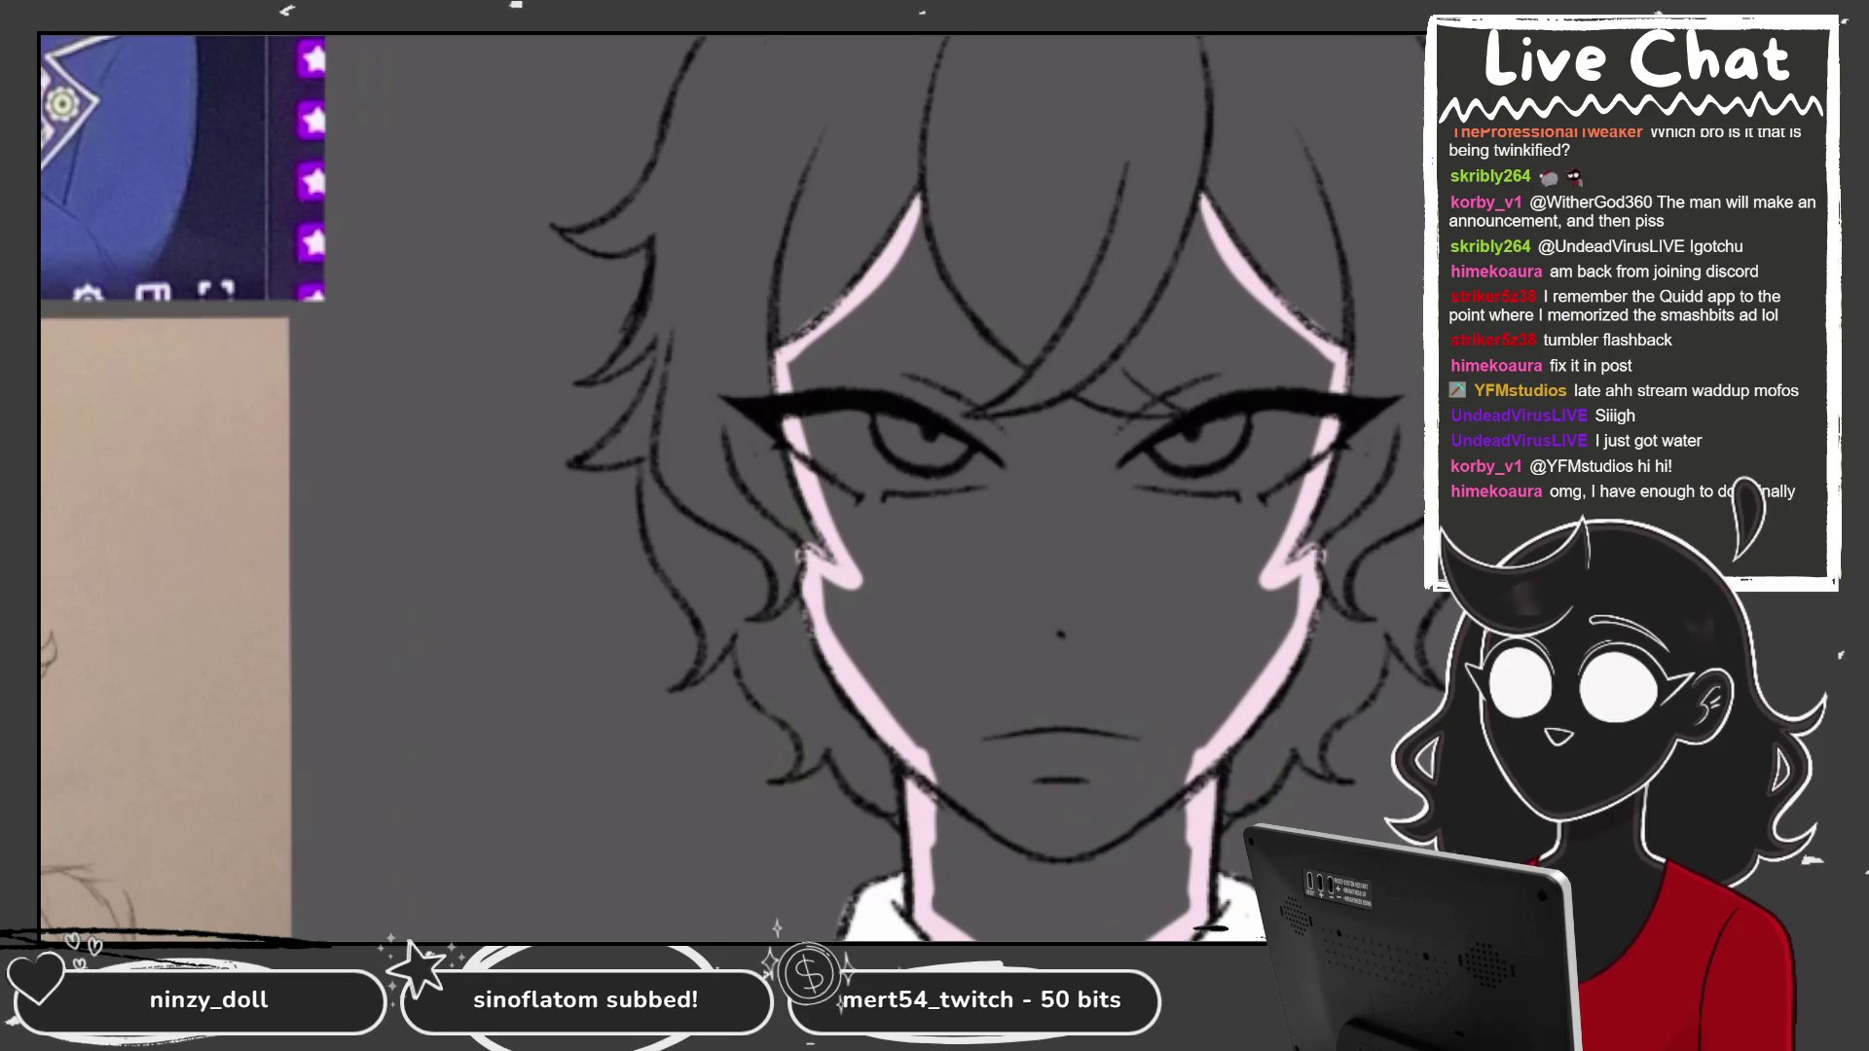
mouse_move(920, 258)
left_mouse_down()
mouse_move(1022, 382)
mouse_move(949, 417)
mouse_move(1057, 428)
left_mouse_up()
key("ctrl+z")
key("ctrl+z")
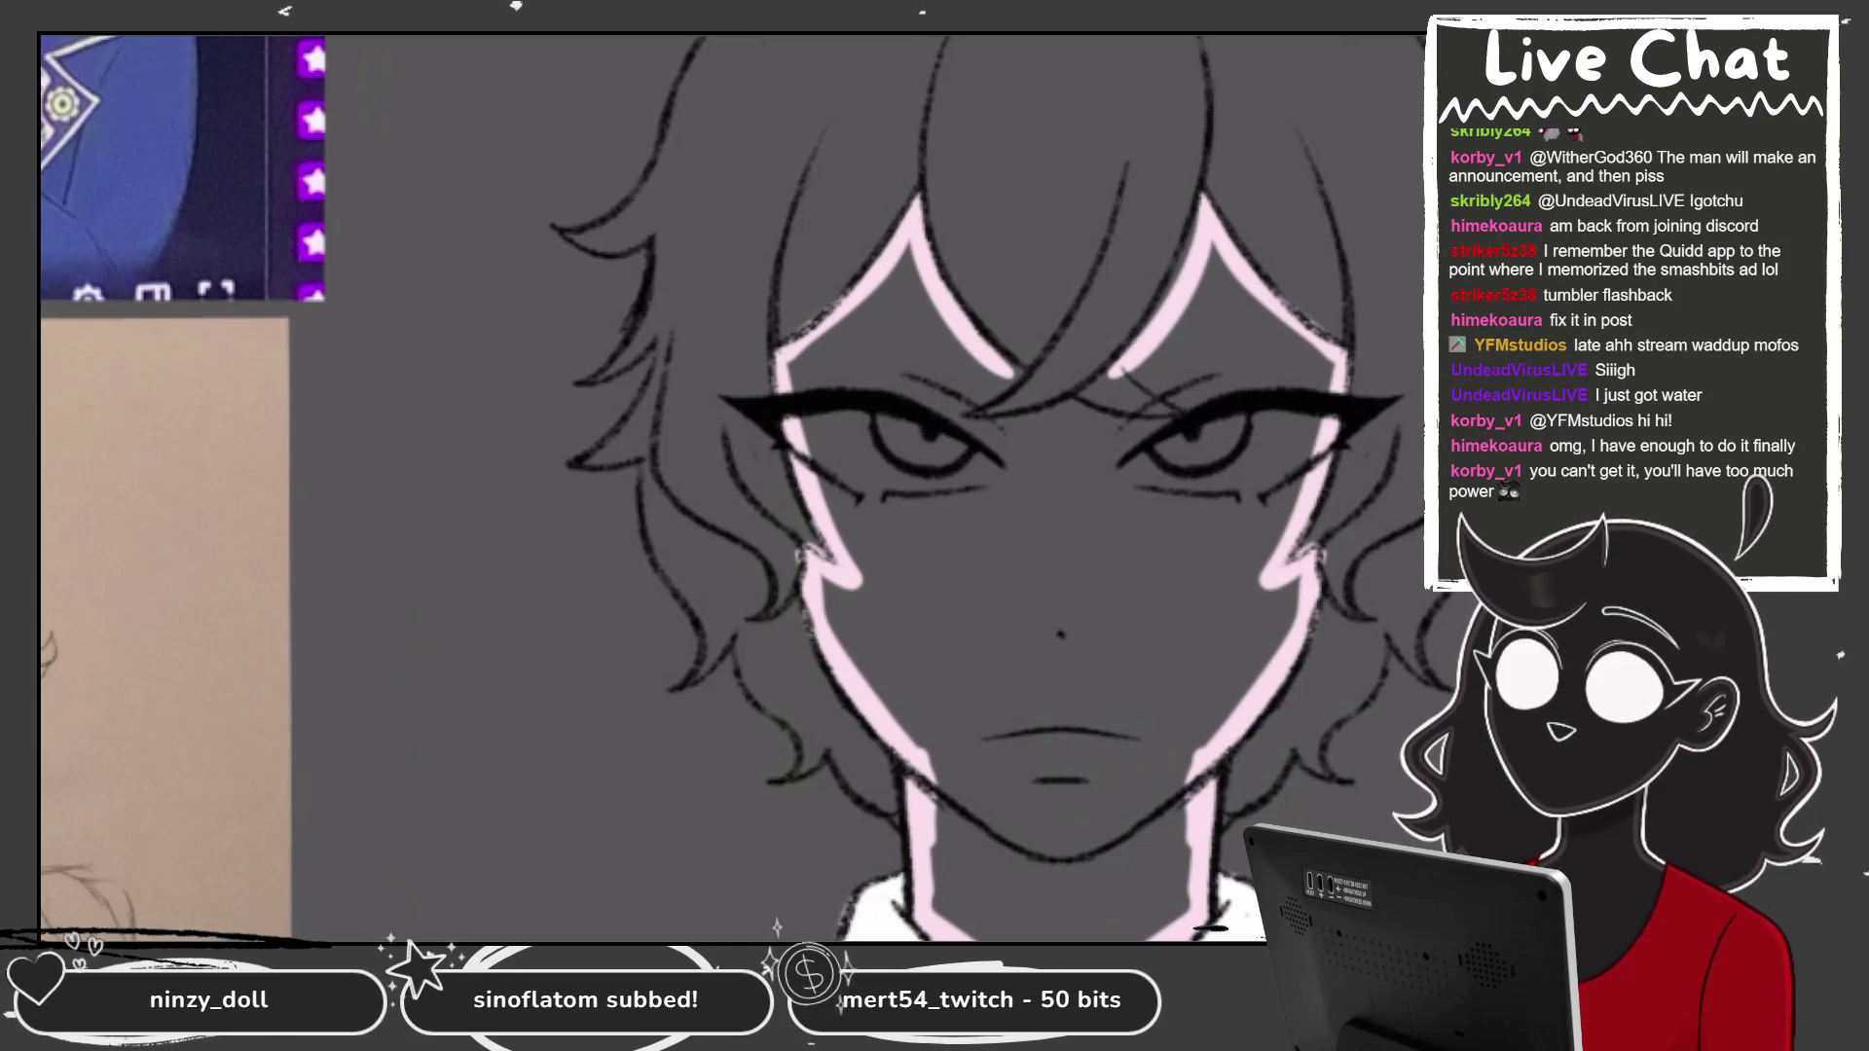
key("l")
left_click(1105, 764)
left_click(889, 856)
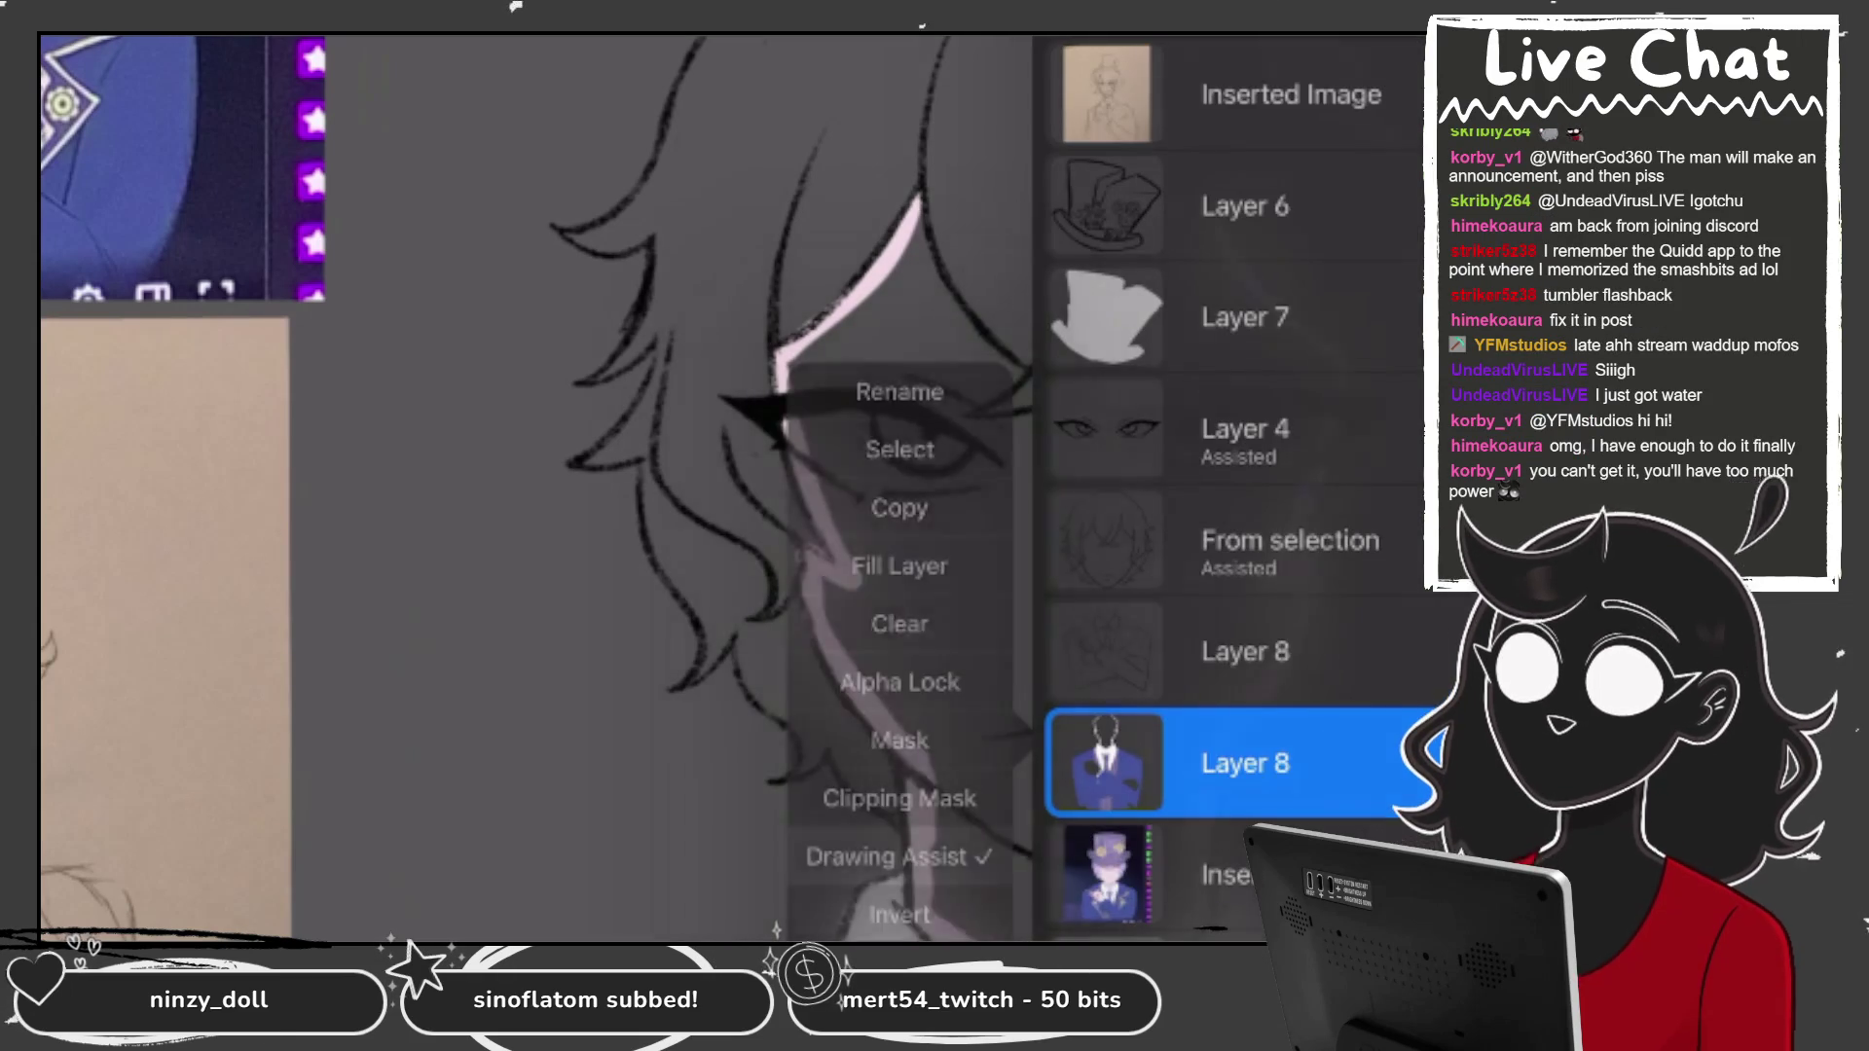
left_click(584, 584)
Redraw the pink face outline from temple to brows.
left_click_drag(920, 205, 1022, 382)
key("ctrl+z")
mouse_move(920, 205)
left_mouse_down()
mouse_move(988, 361)
mouse_move(1022, 384)
mouse_move(964, 414)
mouse_move(1071, 404)
mouse_move(1178, 438)
mouse_move(1129, 356)
mouse_move(1199, 200)
left_mouse_up()
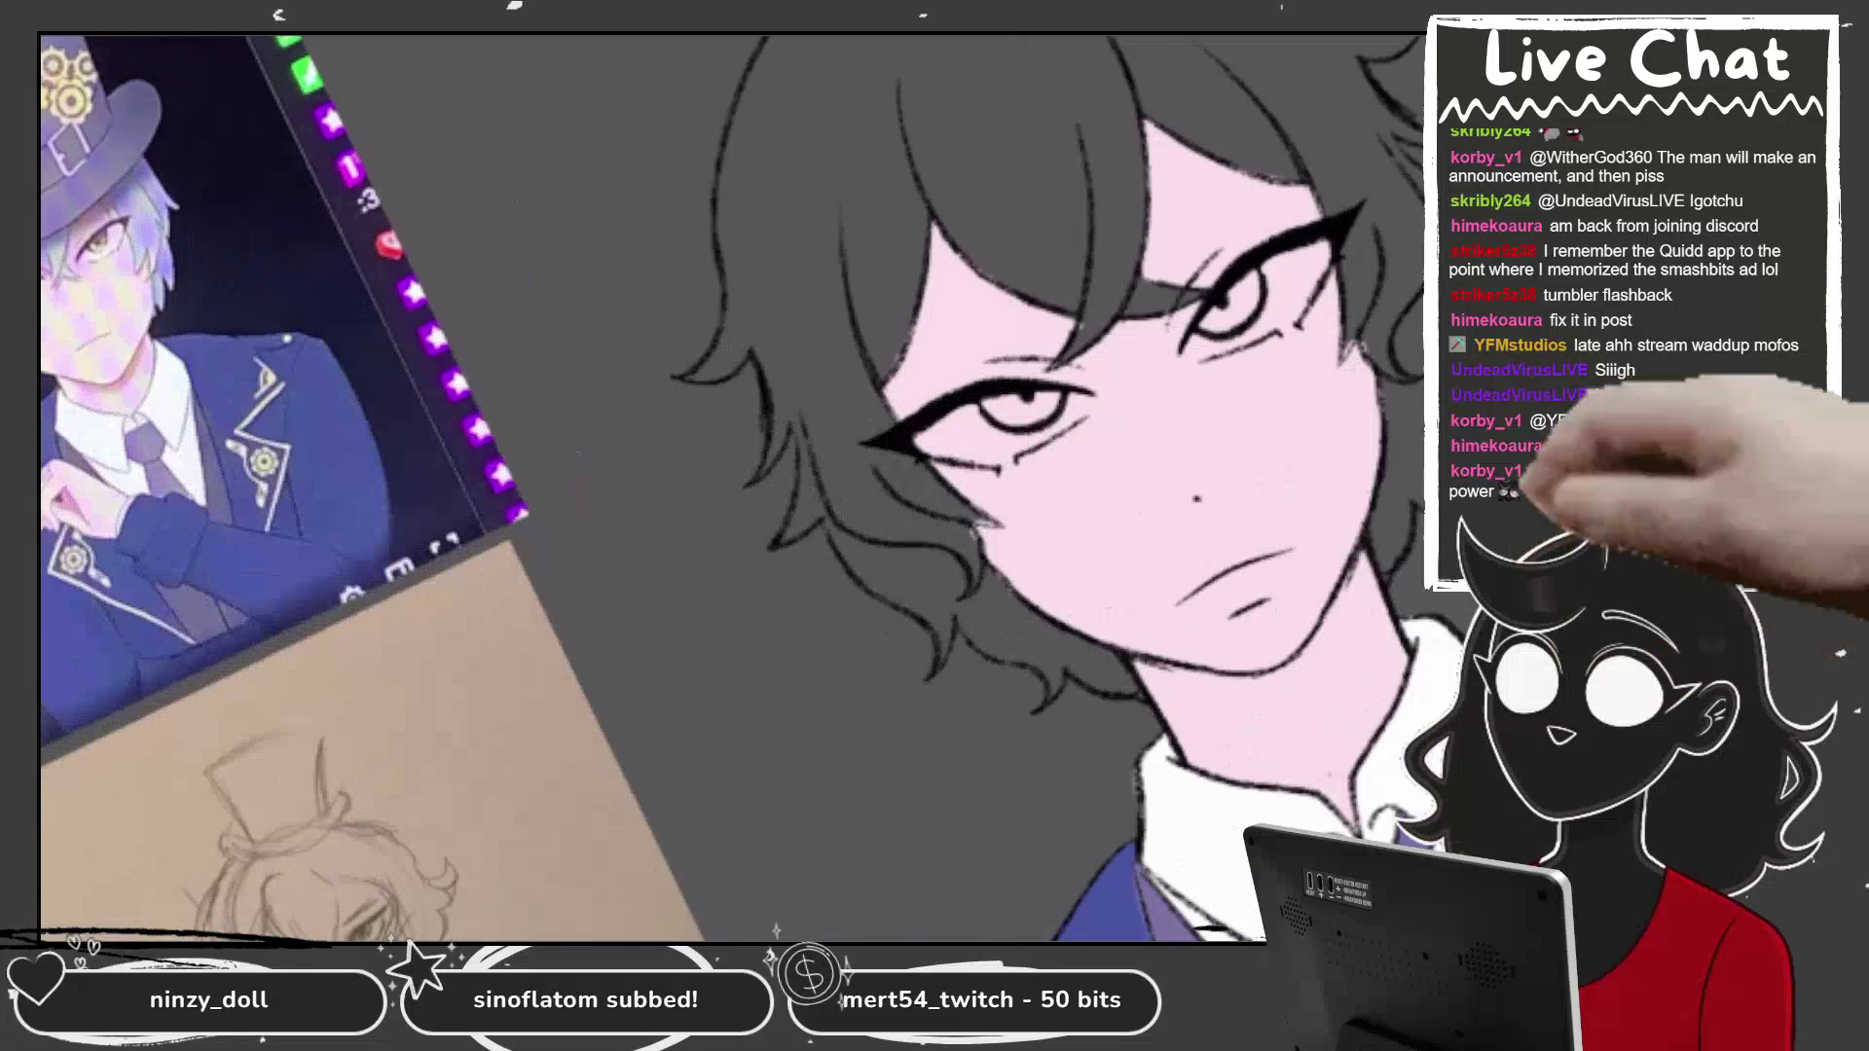
left_click(1244, 429)
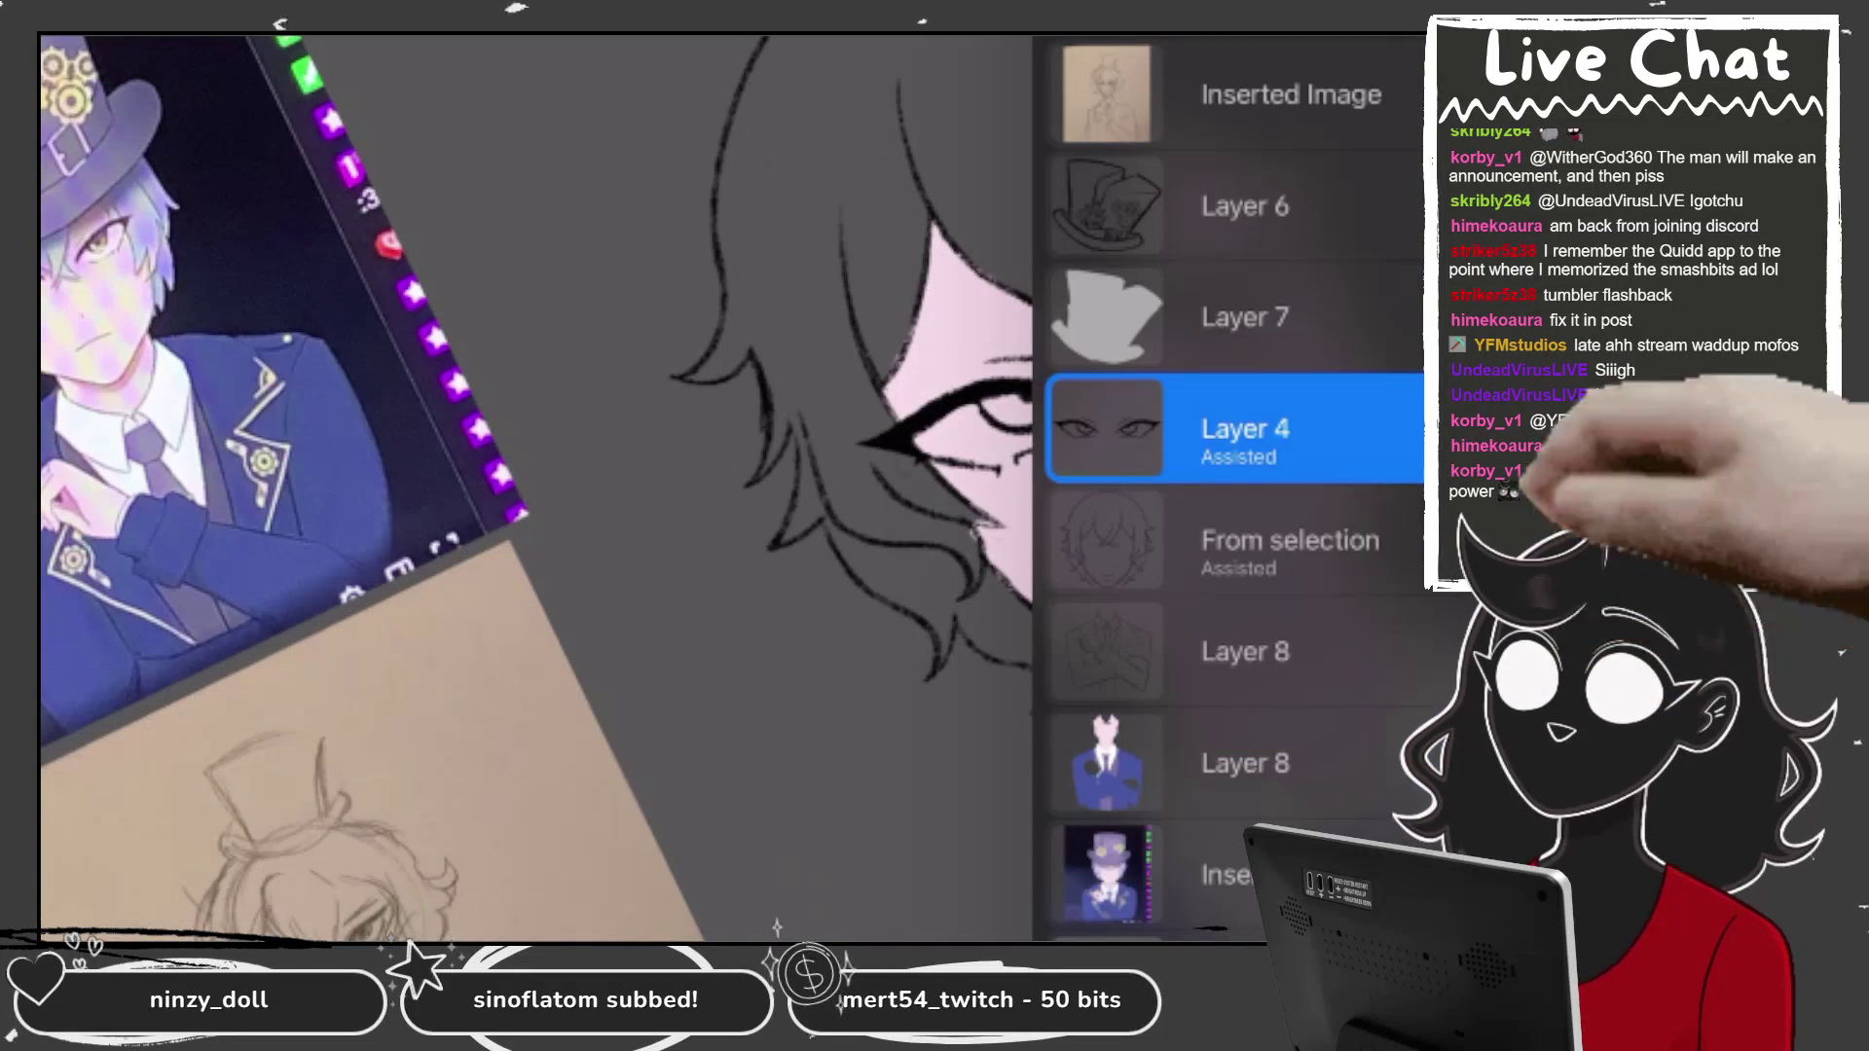
Select the From selection layer and the Sketching > 6B Pencil brush.
left_click(1244, 206)
left_click(1290, 540)
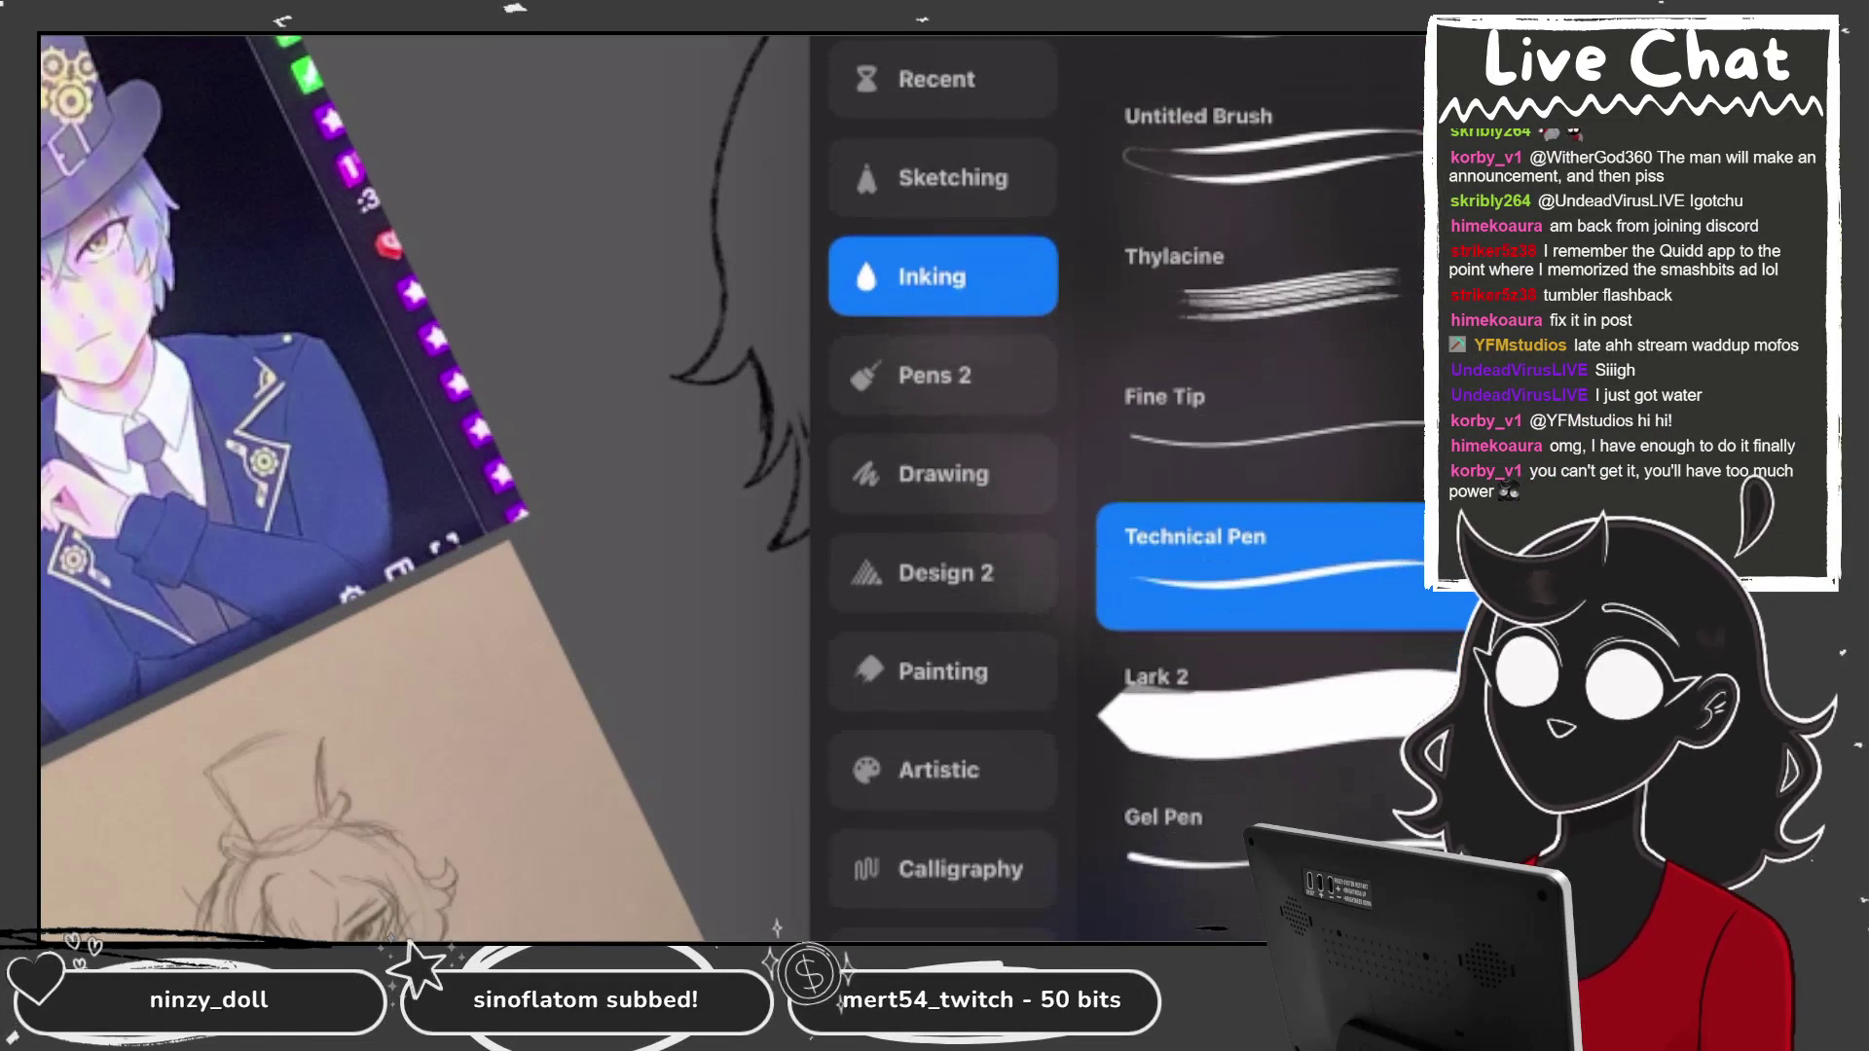
left_click(942, 178)
left_click(1256, 541)
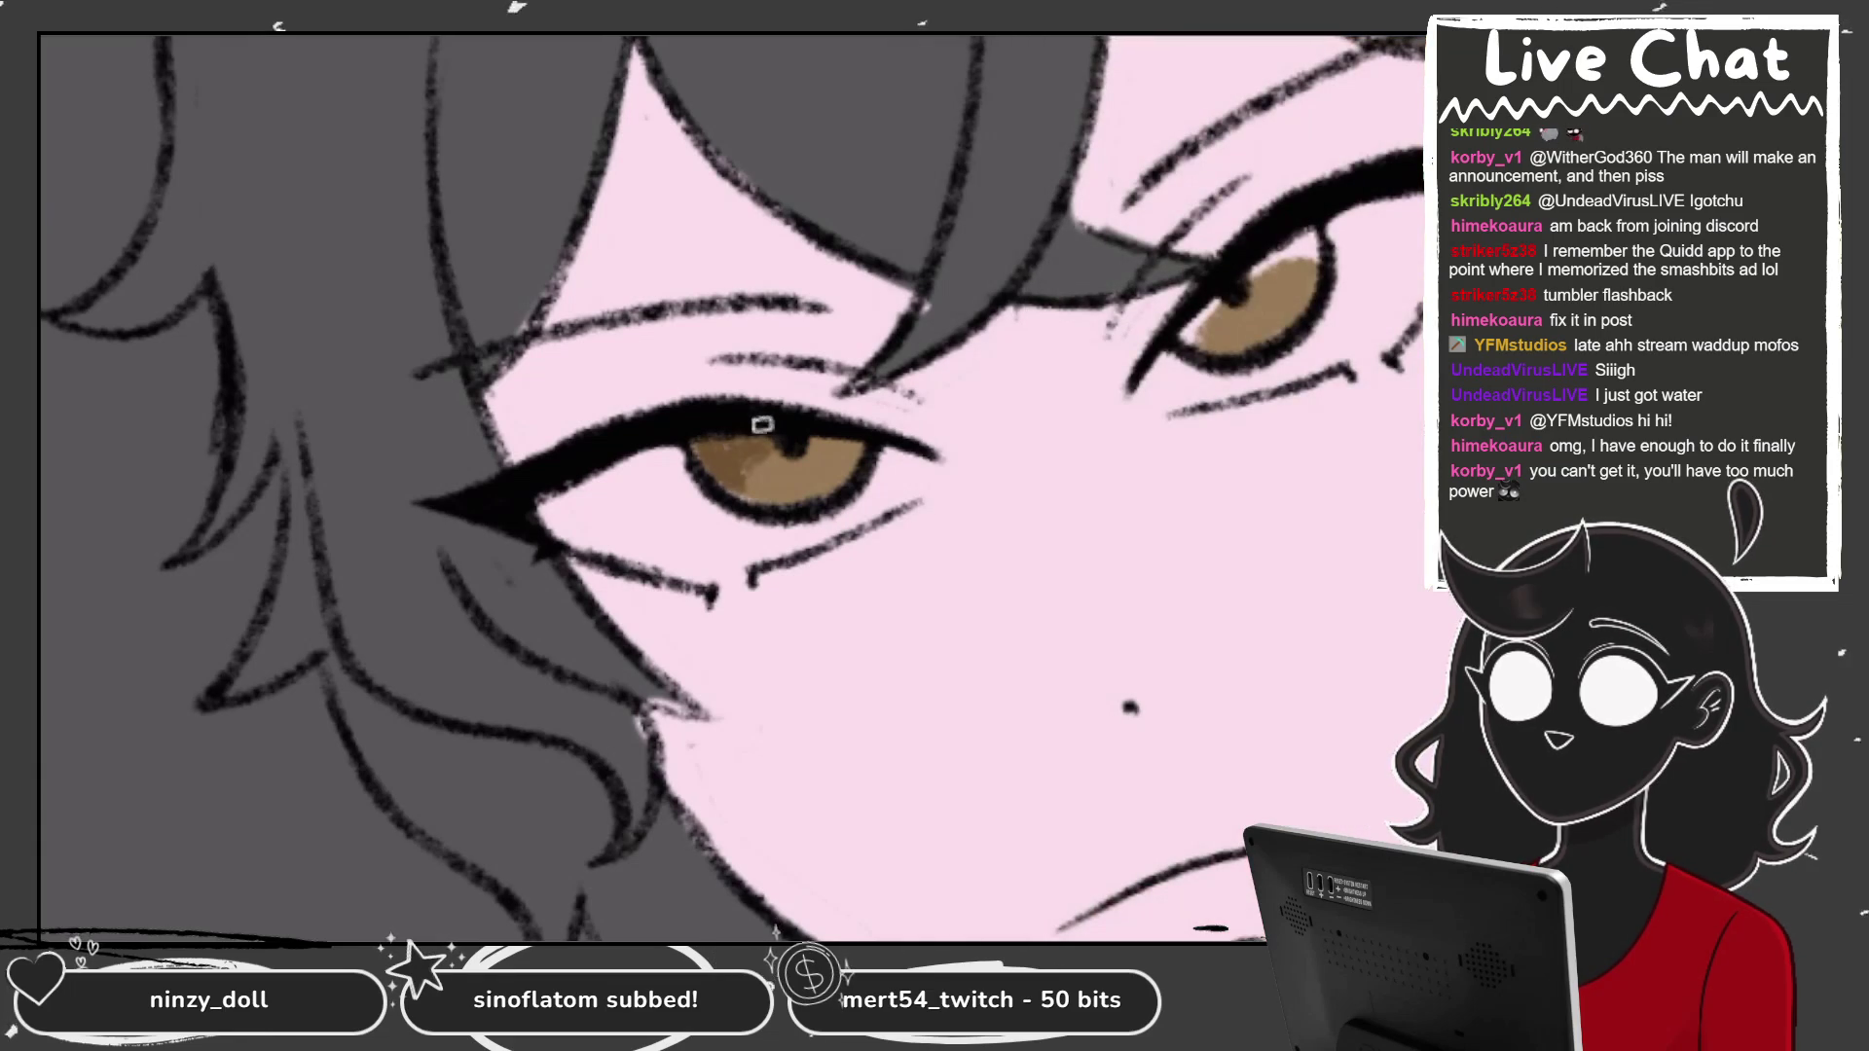
Shade the irises brown, darker at the top and lighter toward the bottom.
left_click_drag(1198, 321, 1285, 248)
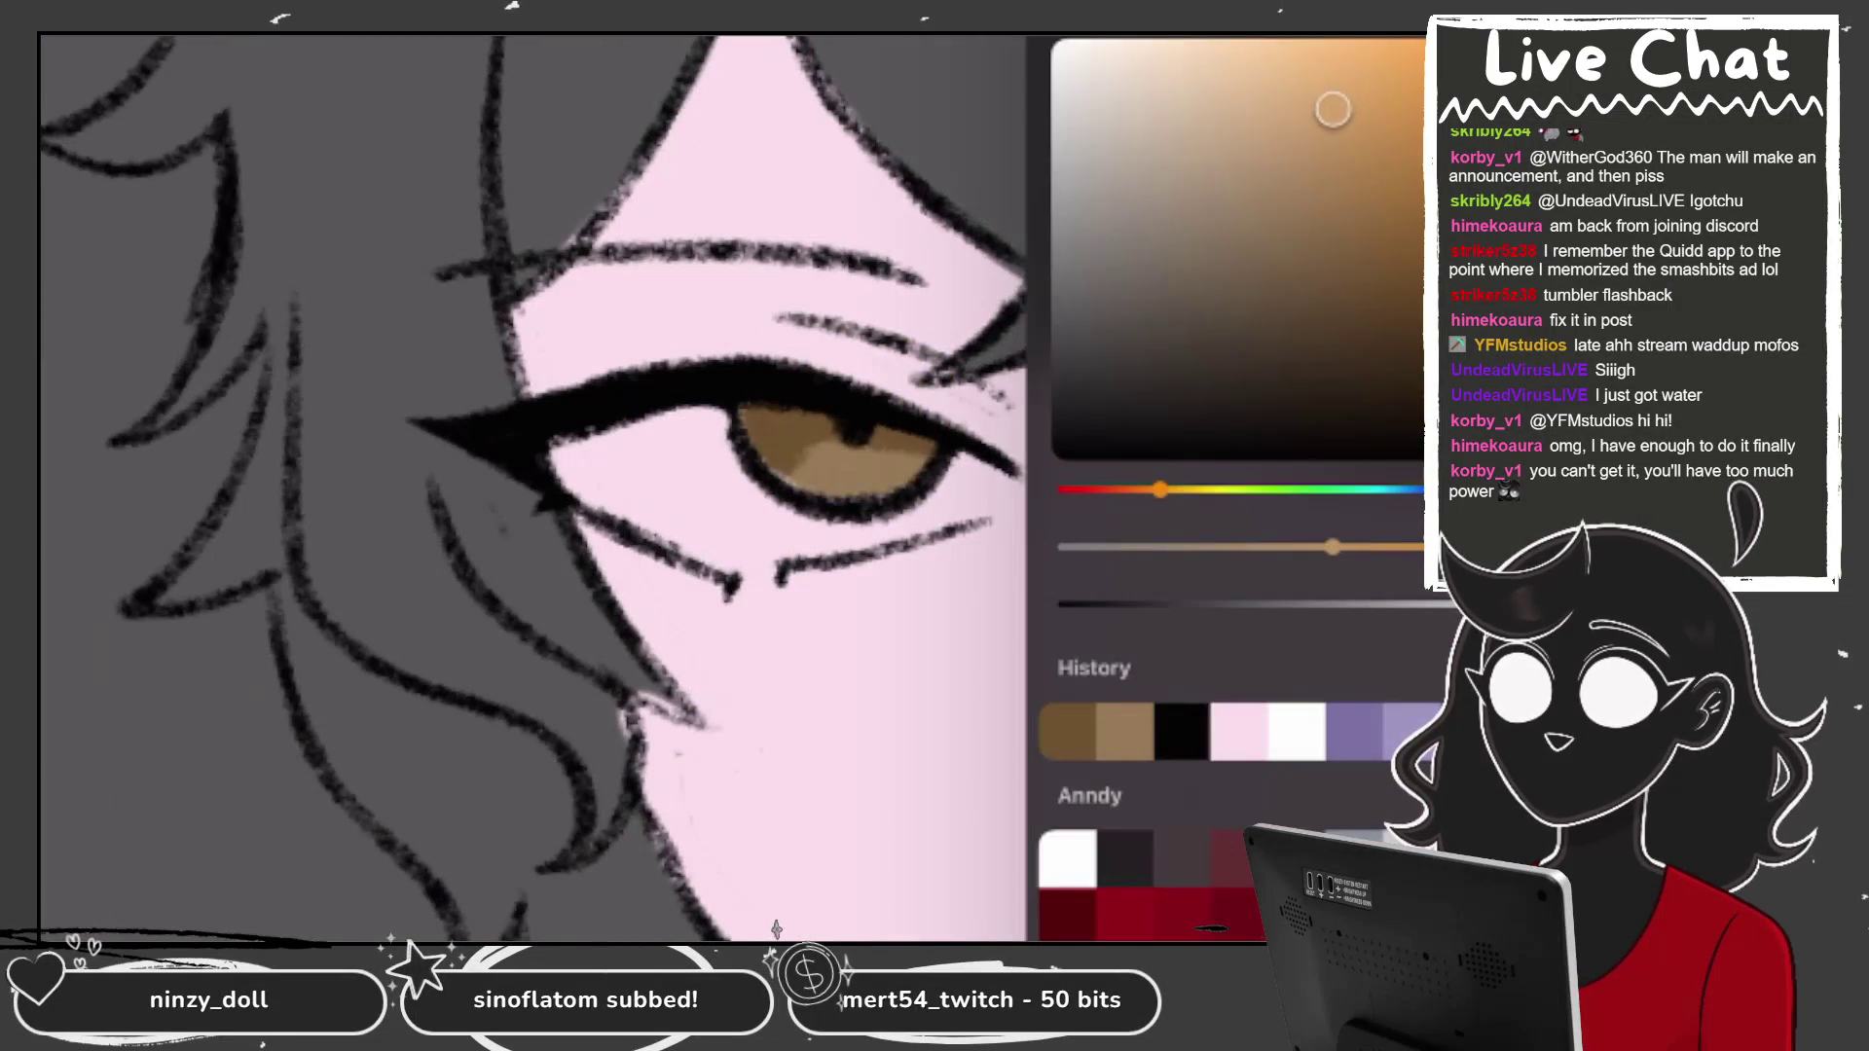
mouse_move(839, 453)
left_mouse_down()
mouse_move(894, 473)
mouse_move(822, 452)
left_mouse_up()
left_click_drag(1358, 389, 1412, 351)
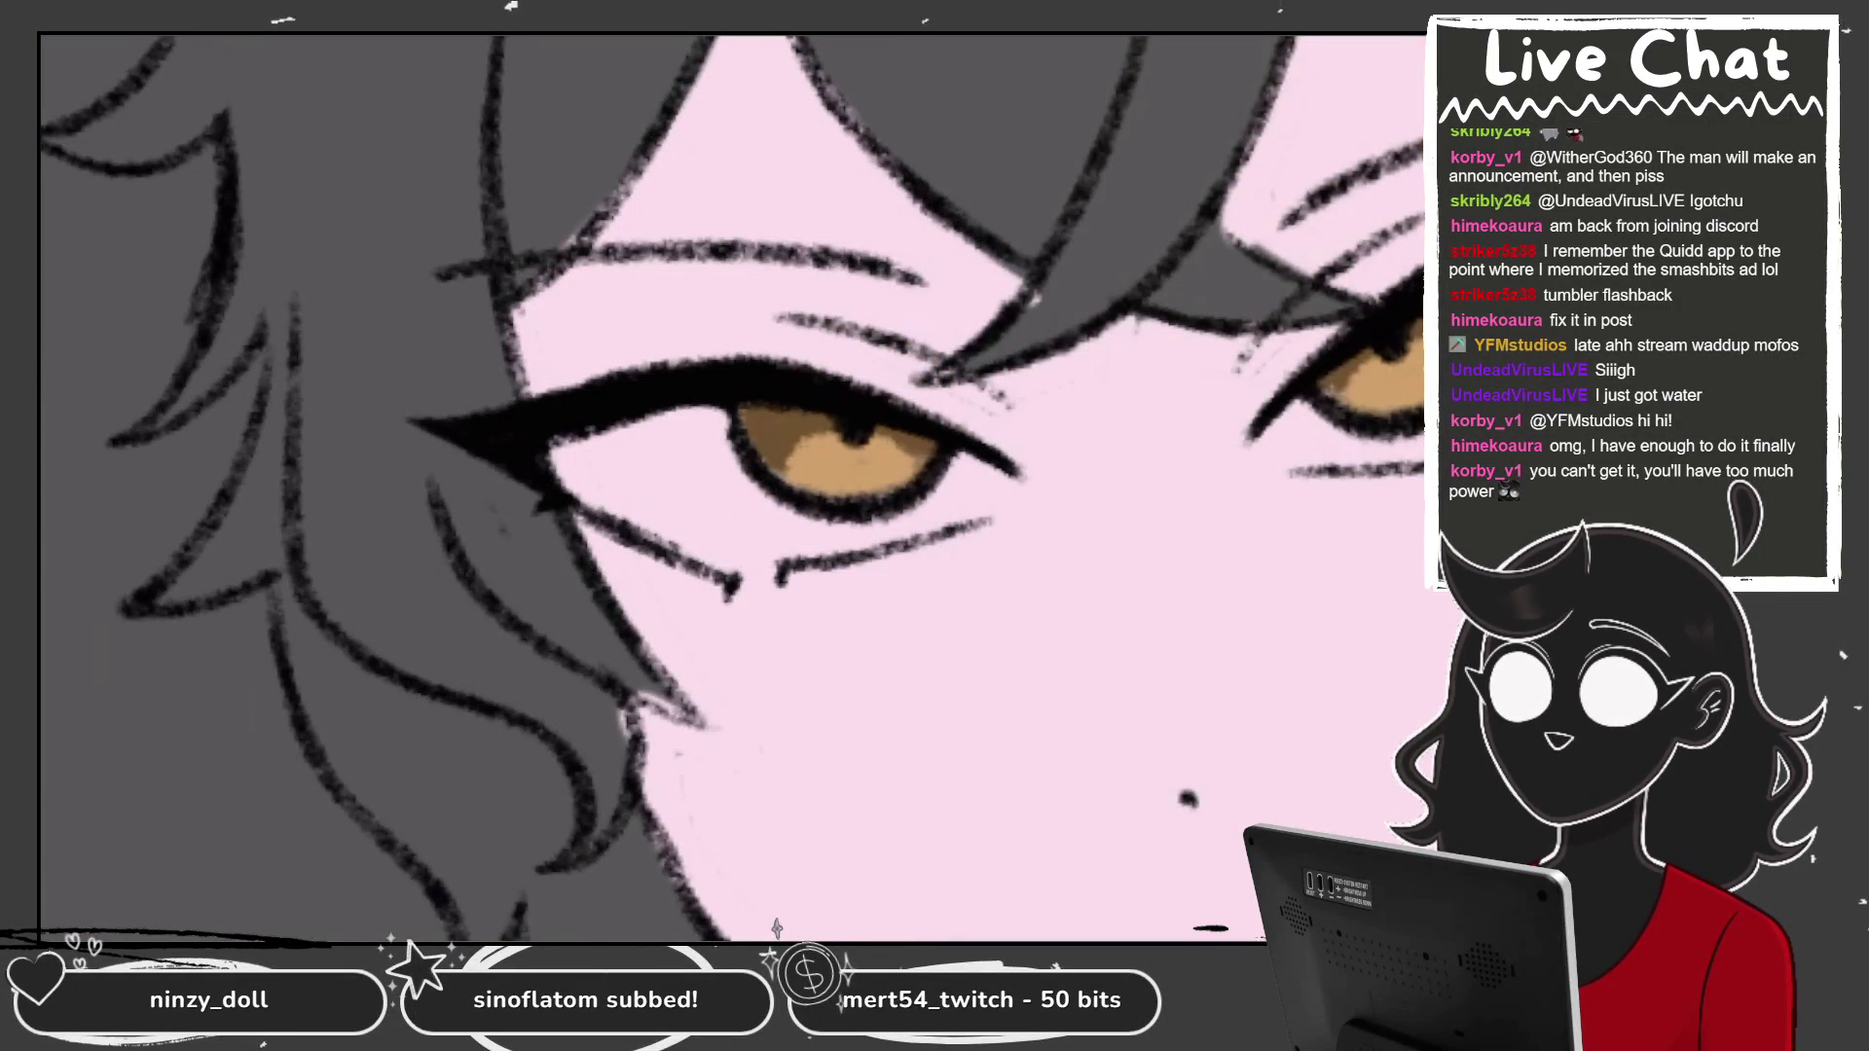